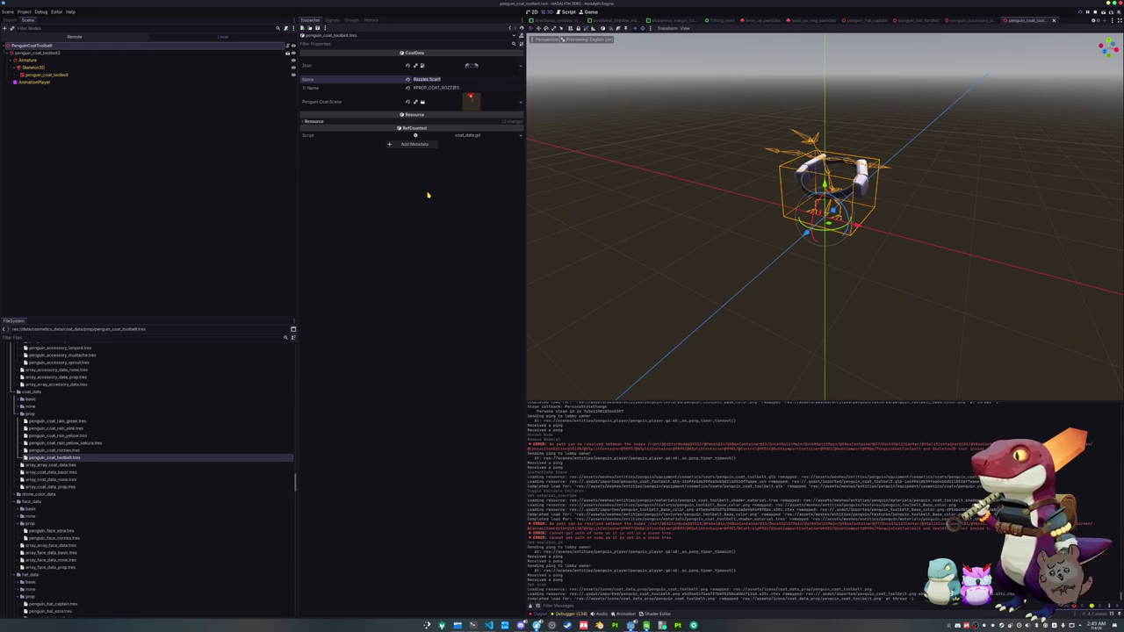
- Name the coat data Toolbelt with translation key #PROP_COAT_TOOLBELT and save
text(Tool)
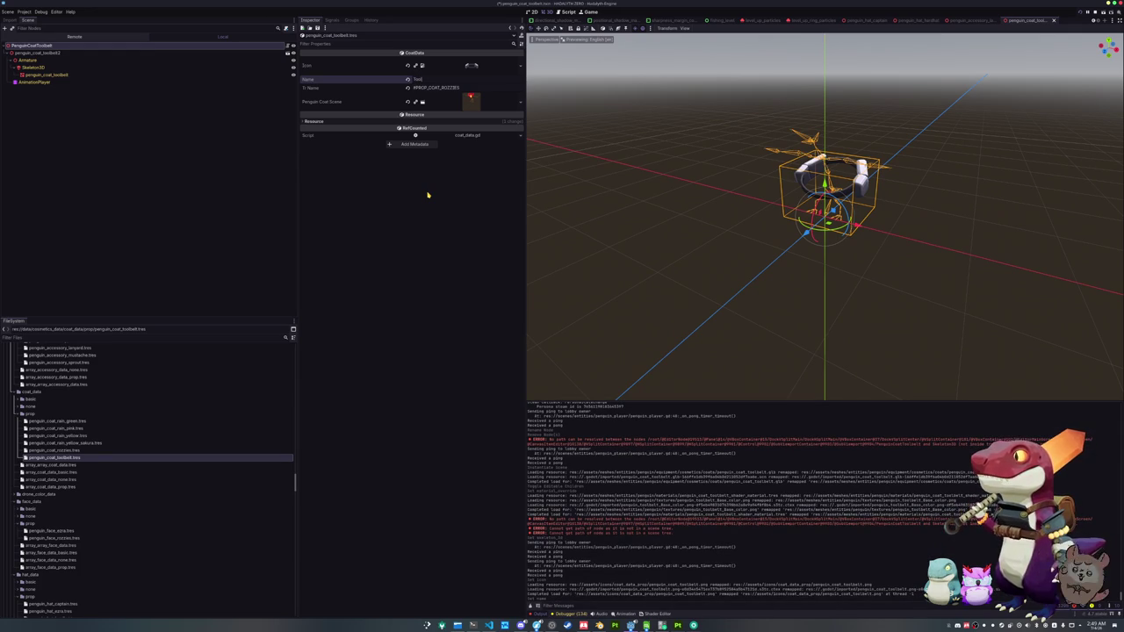
key(Tab)
text(PROP_COAT_TOOLBELT)
key(ctrl+s)
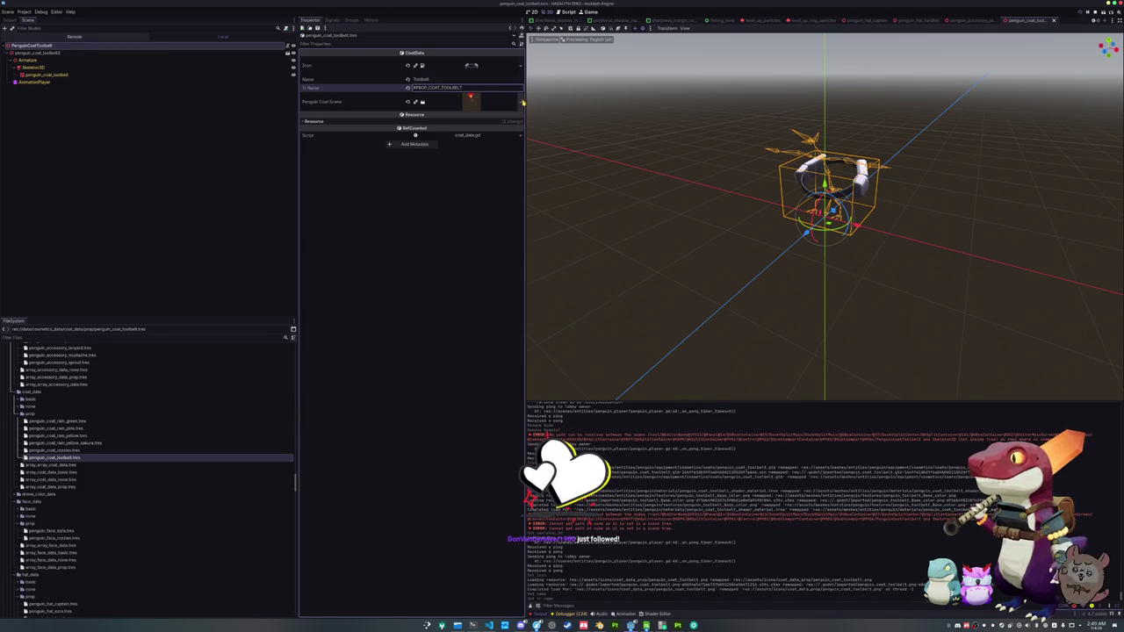
- Link the toolbelt scene as the Penguin Coat Scene, save, and bring up translations.csv in Calc
click(523, 102)
click(501, 143)
text(tool)
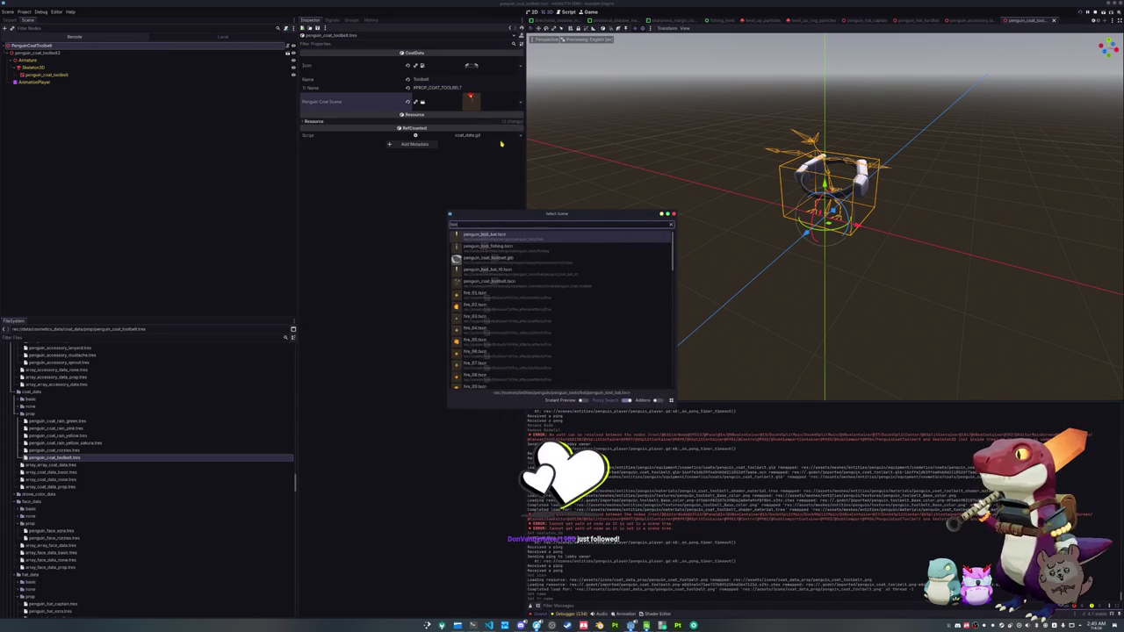
text(belt)
key(Down)
key(Return)
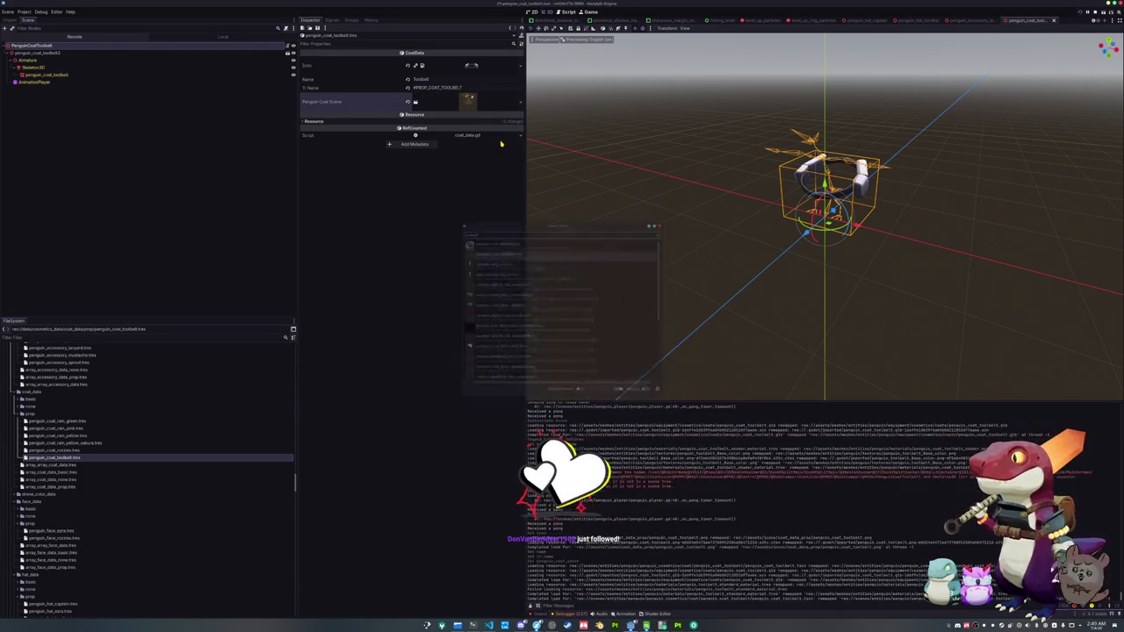
key(ctrl+s)
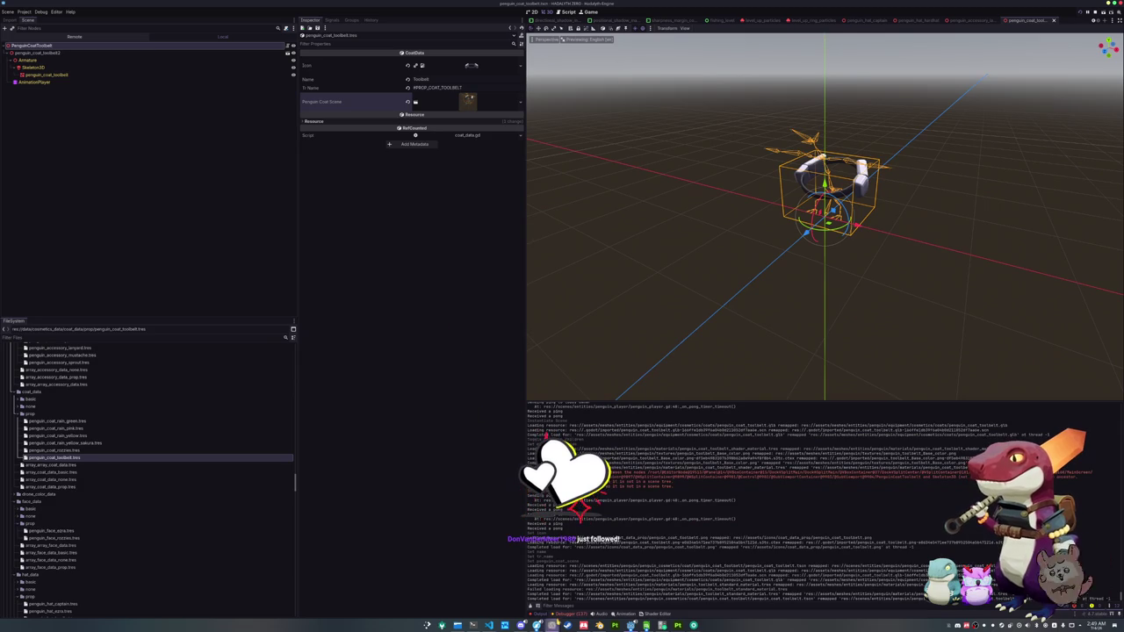
click(647, 625)
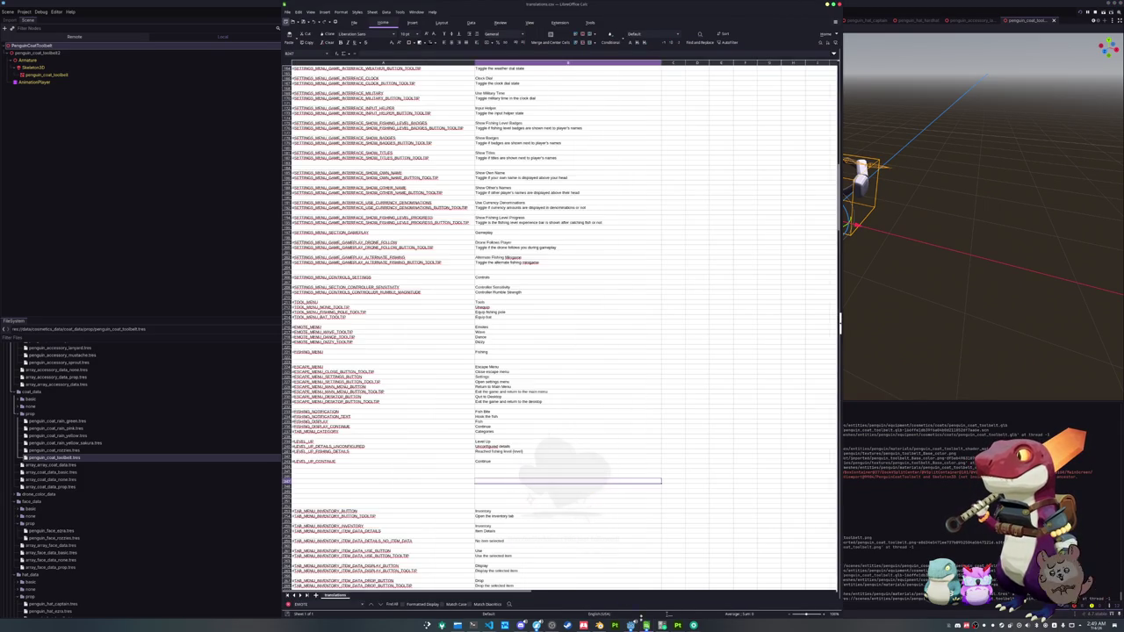
- Open translations_coat_prop.csv in Calc with the default CSV import settings
click(287, 11)
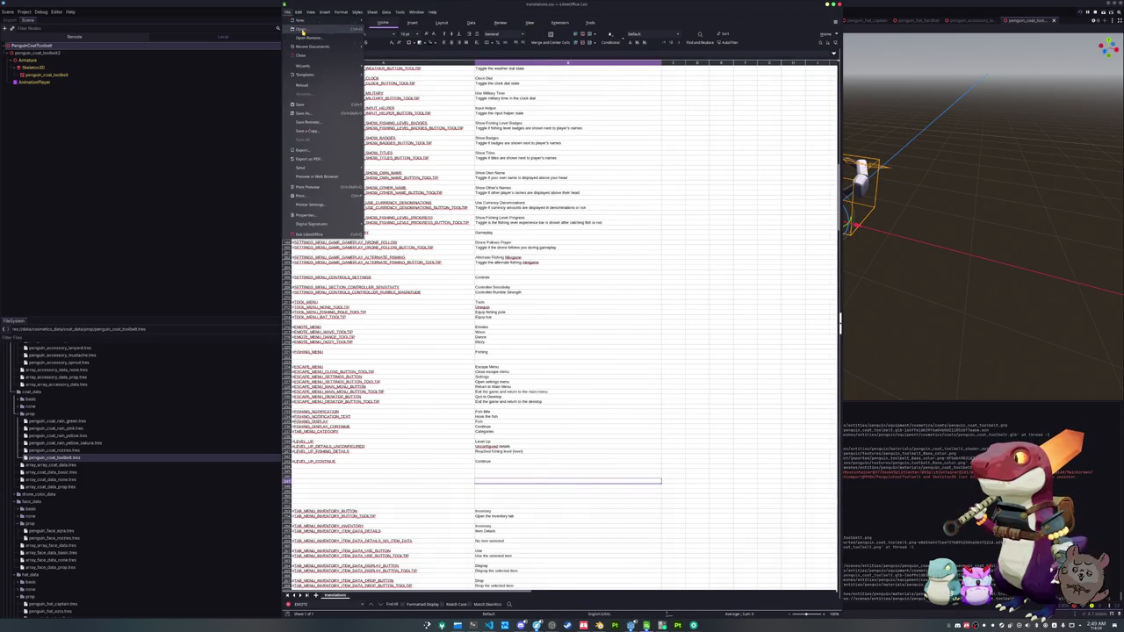
click(301, 28)
double_click(370, 260)
click(598, 409)
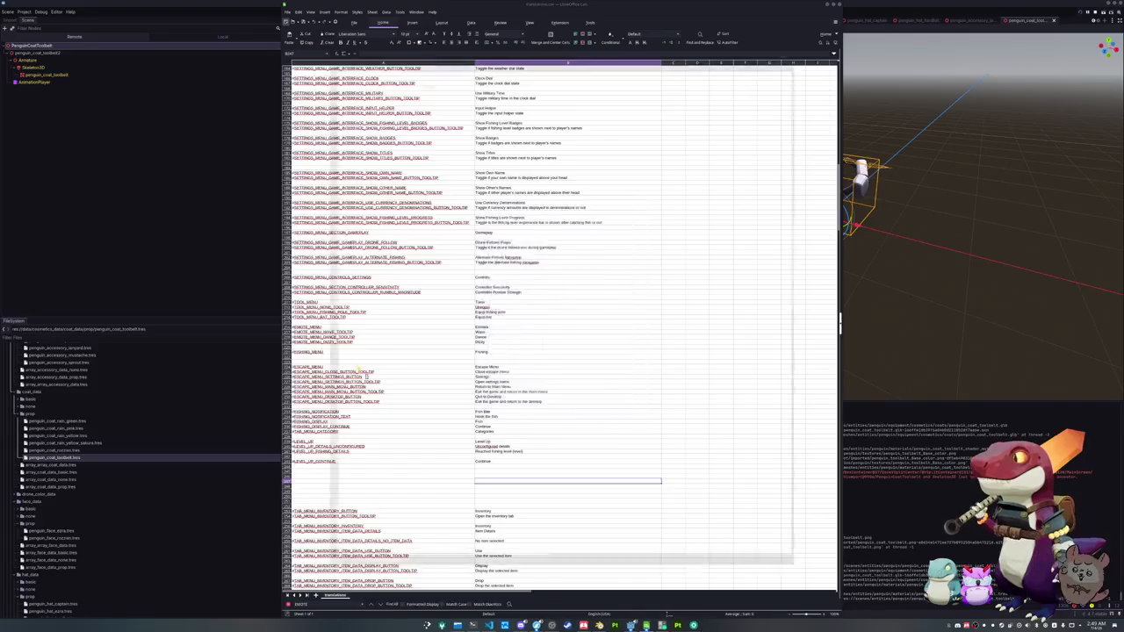
- Add key #PROP_COAT_TOOLBELT with English text Toolbelt in row 9, then save in Godot
click(336, 108)
text(#PROP_COAT_TOOLBELT)
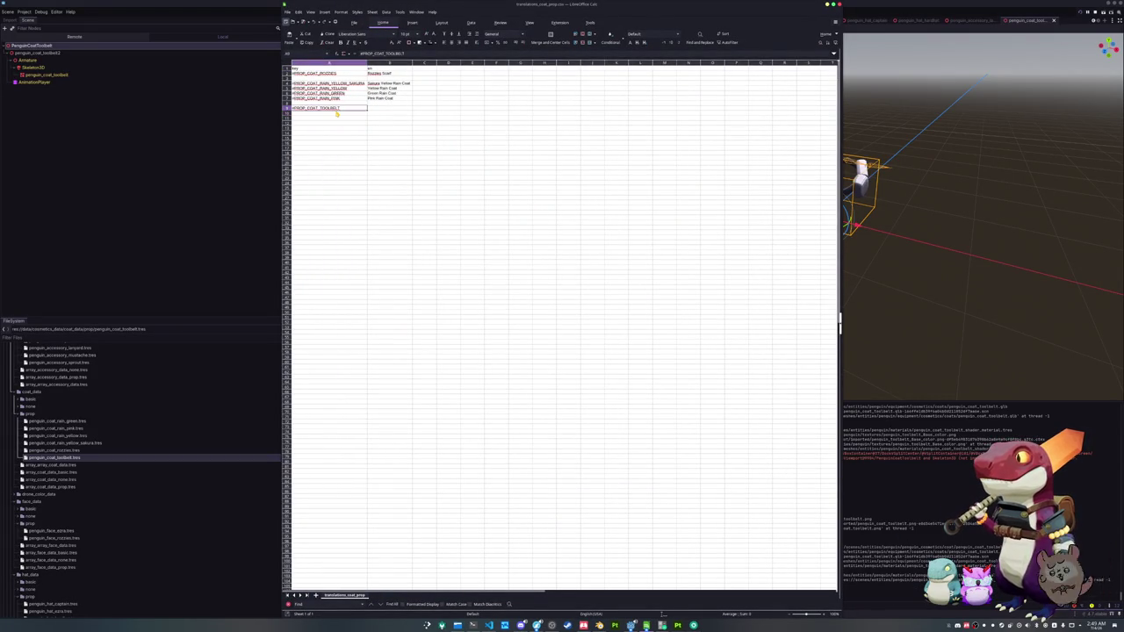
key(Tab)
text(T)
key(Return)
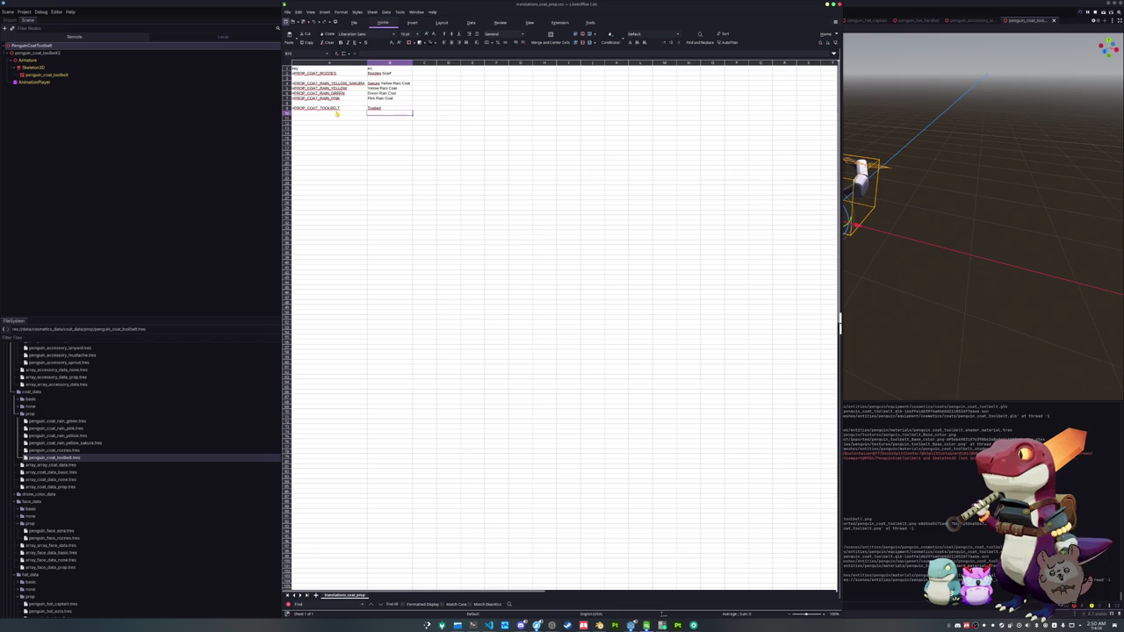
click(206, 219)
key(ctrl+s)
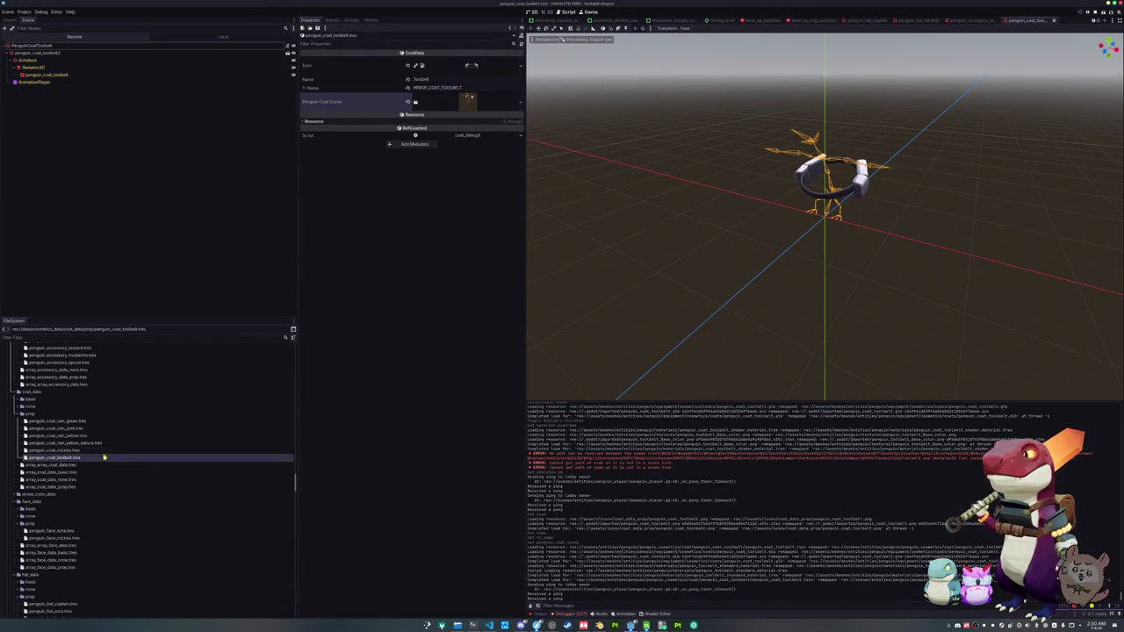
- Append penguin_coat_toolbelt.tres as a new element 5 in array_coat_data_prop.tres
click(53, 486)
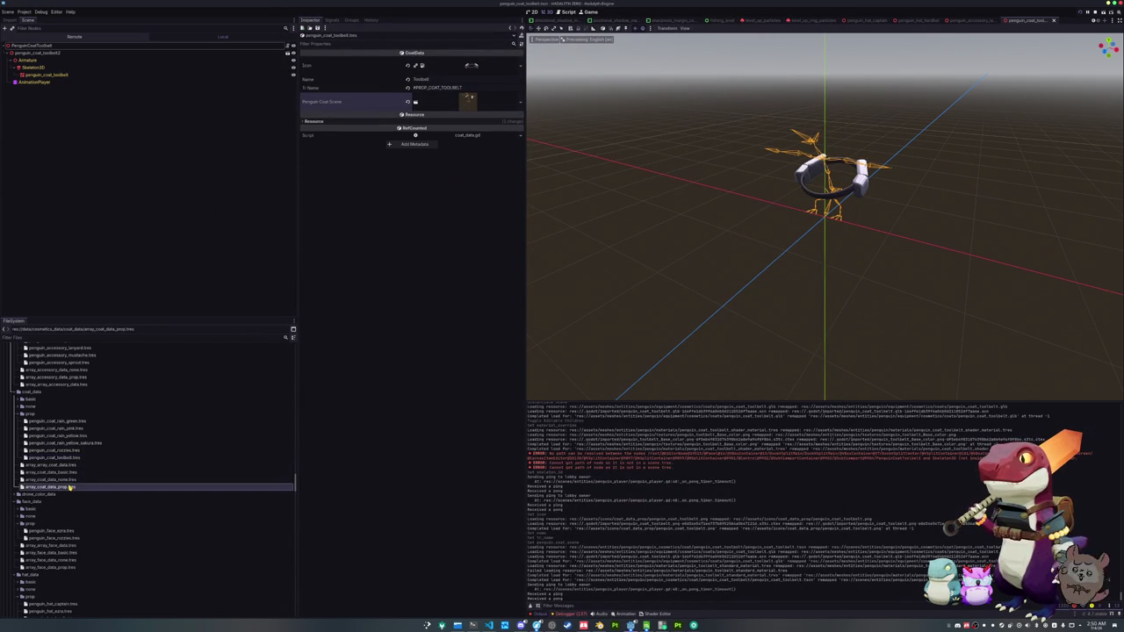
click(412, 119)
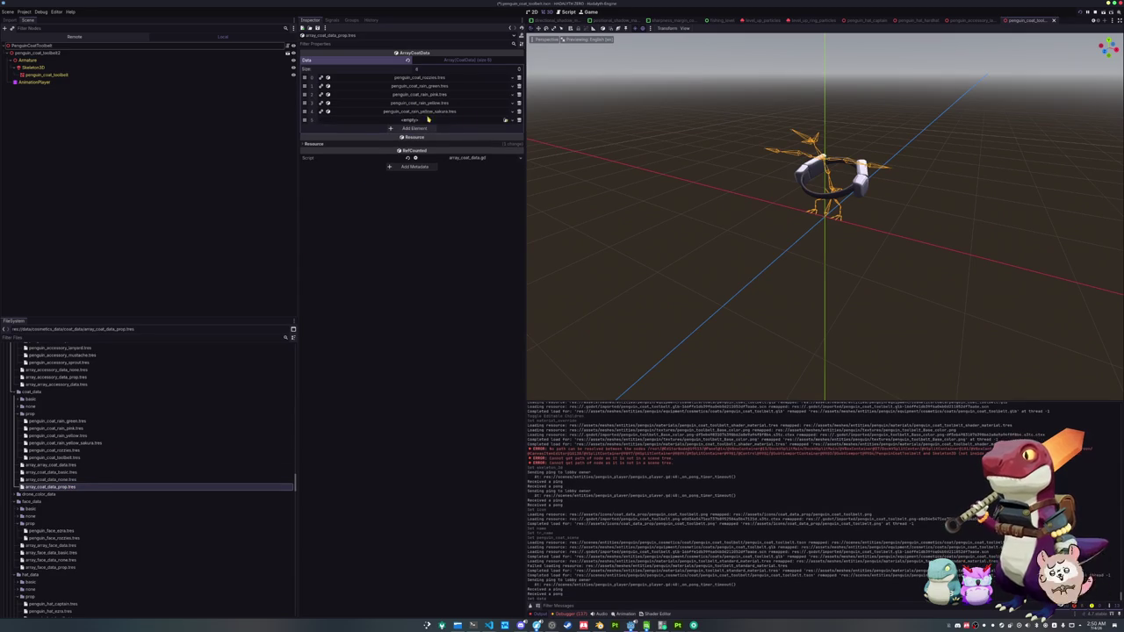
click(505, 120)
text(tool)
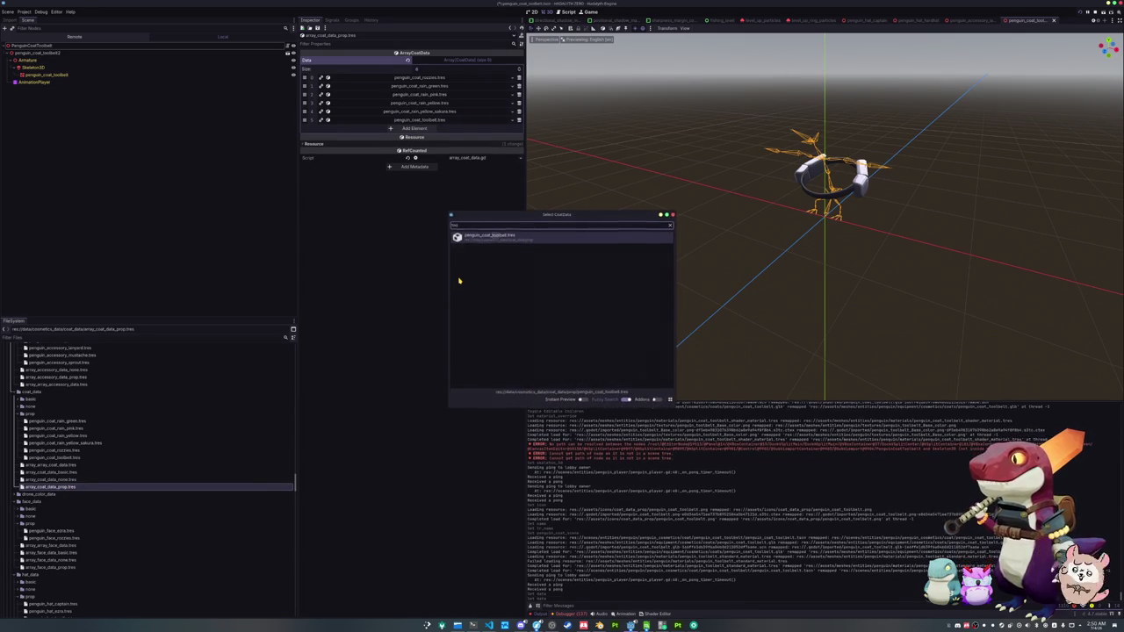
key(Return)
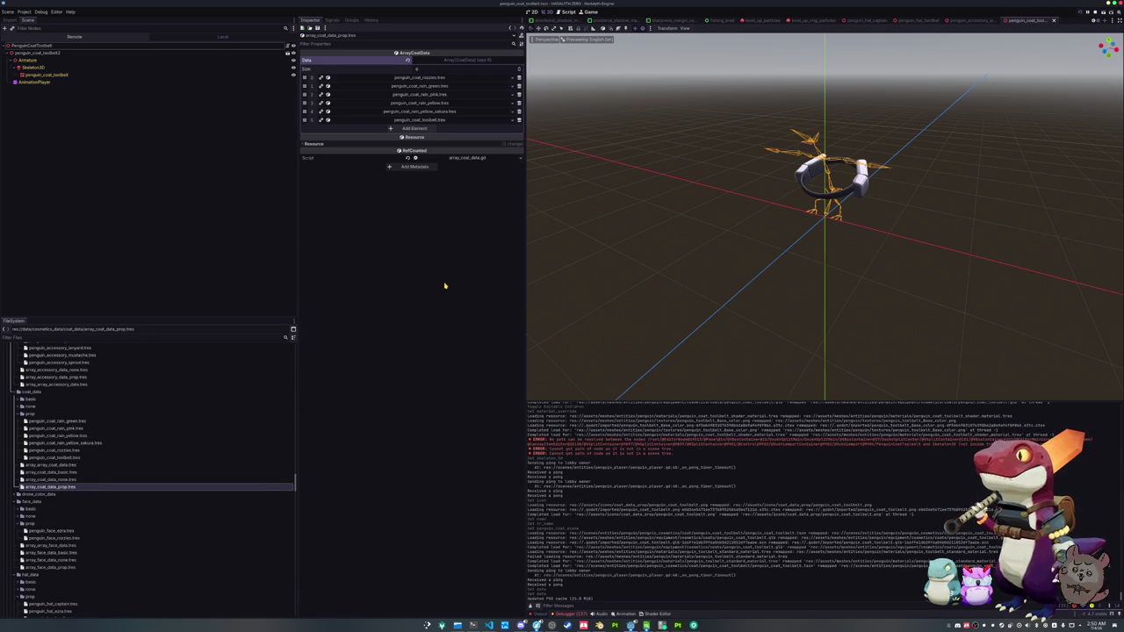
- Bring the running game forward, zoom onto the penguin, and toggle the inventory open and closed
mouse_move(631, 625)
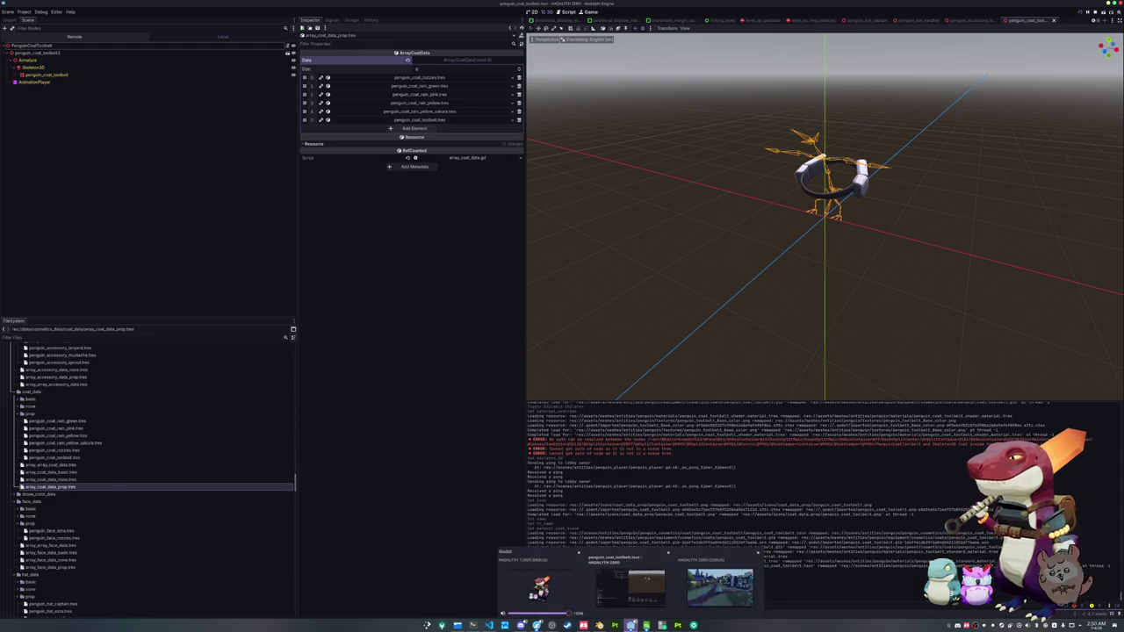
click(720, 587)
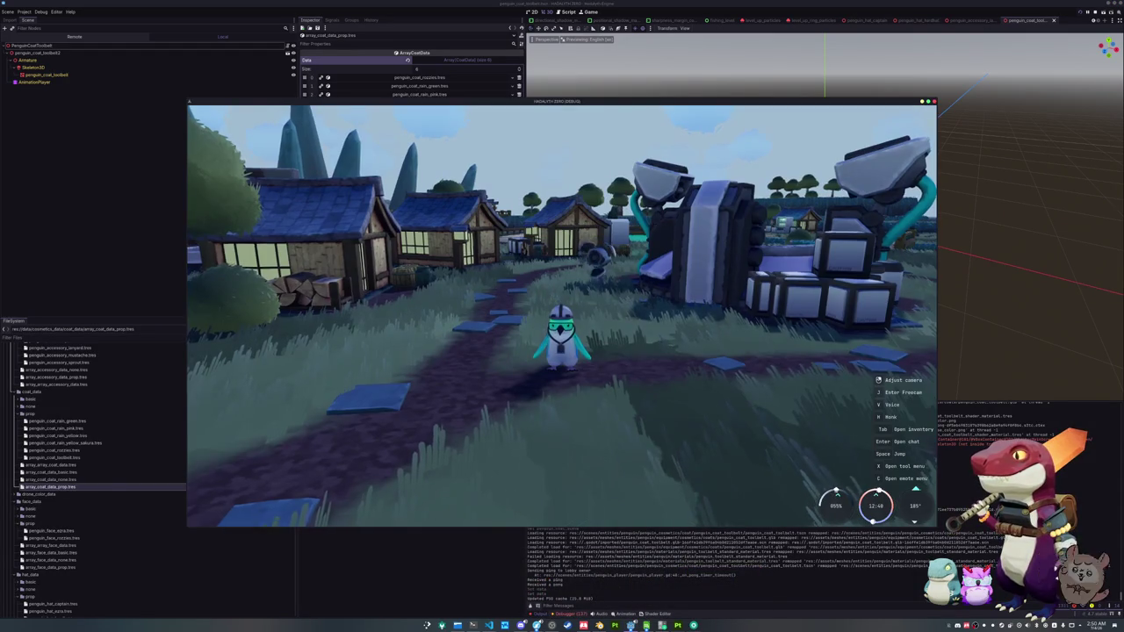
scroll(562, 334, up, 3)
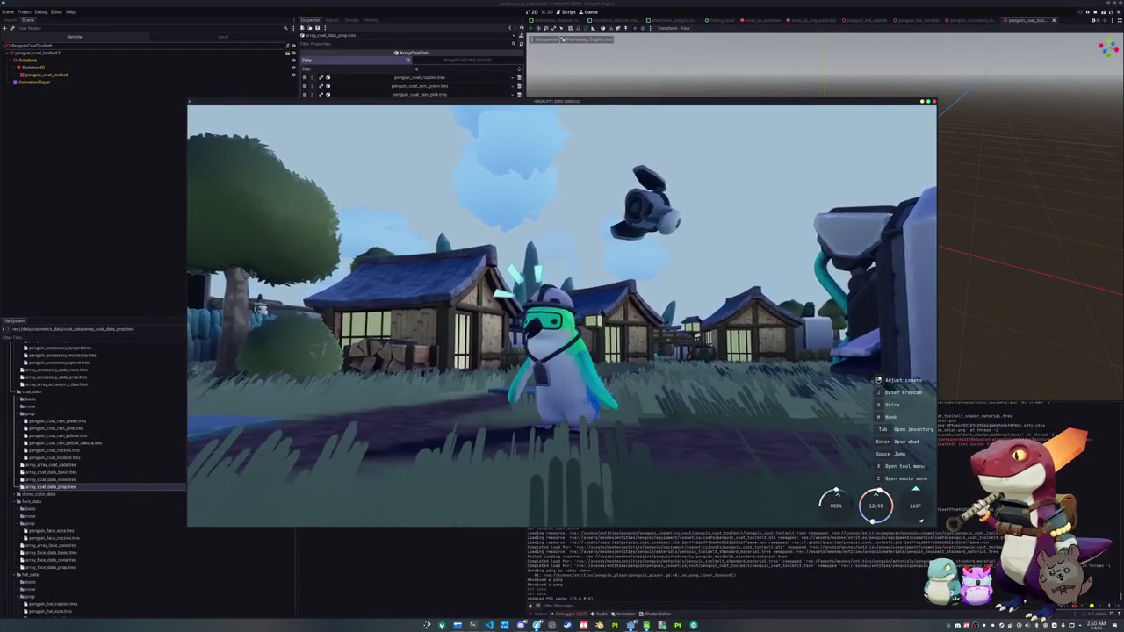
scroll(562, 316, up, 2)
scroll(561, 316, up, 2)
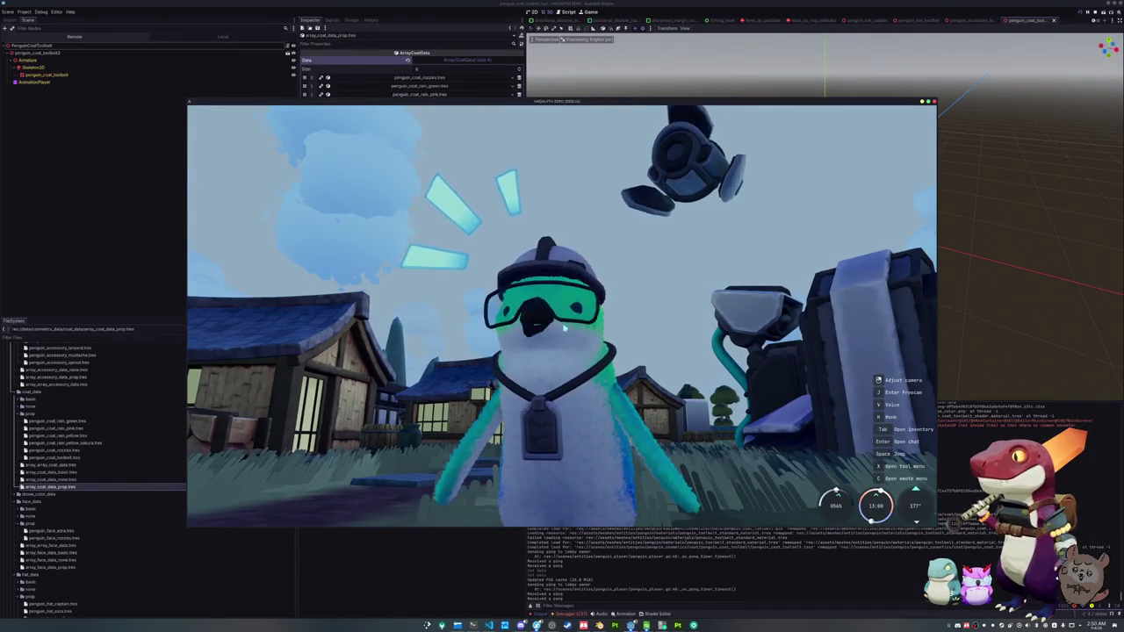
key(Tab)
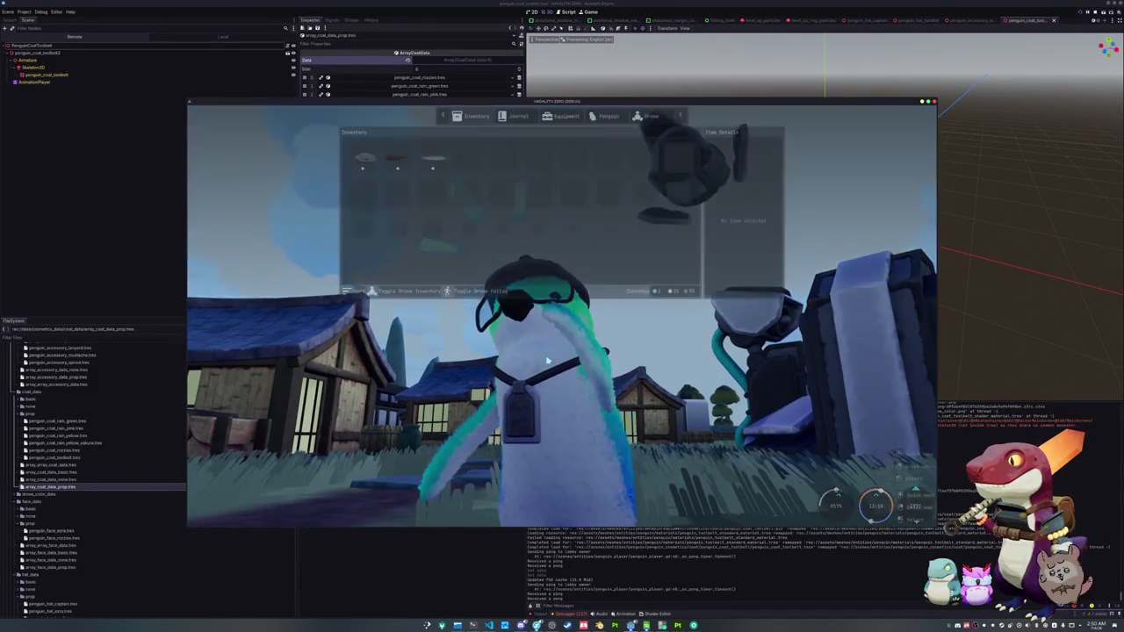
key(Tab)
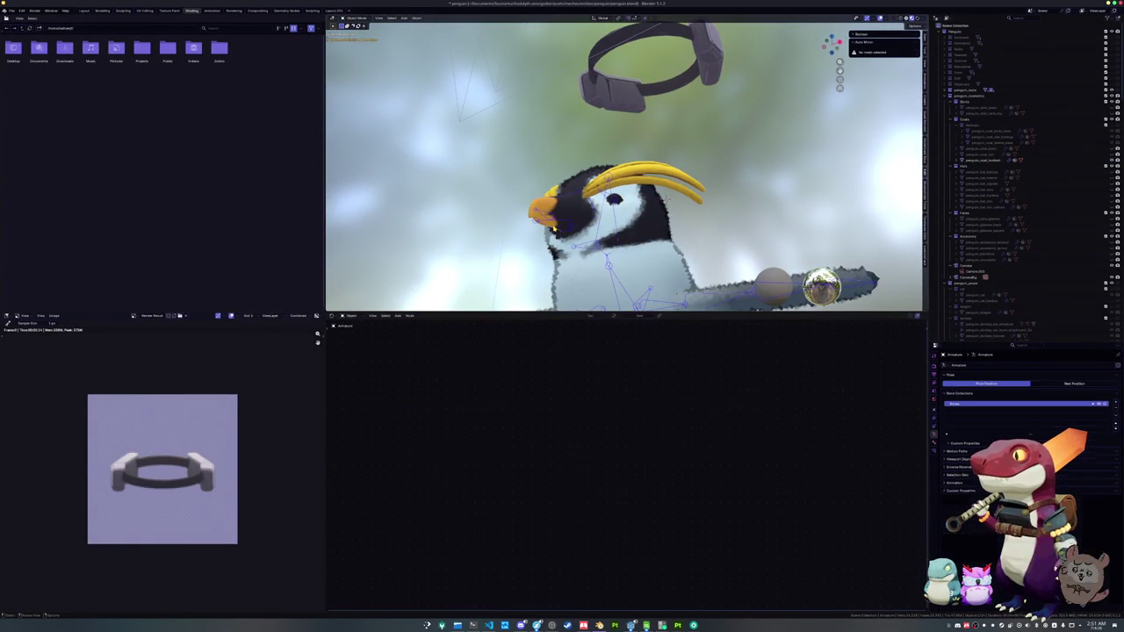
- Select the penguin's lower beak faces and frame the view on them
click(545, 211)
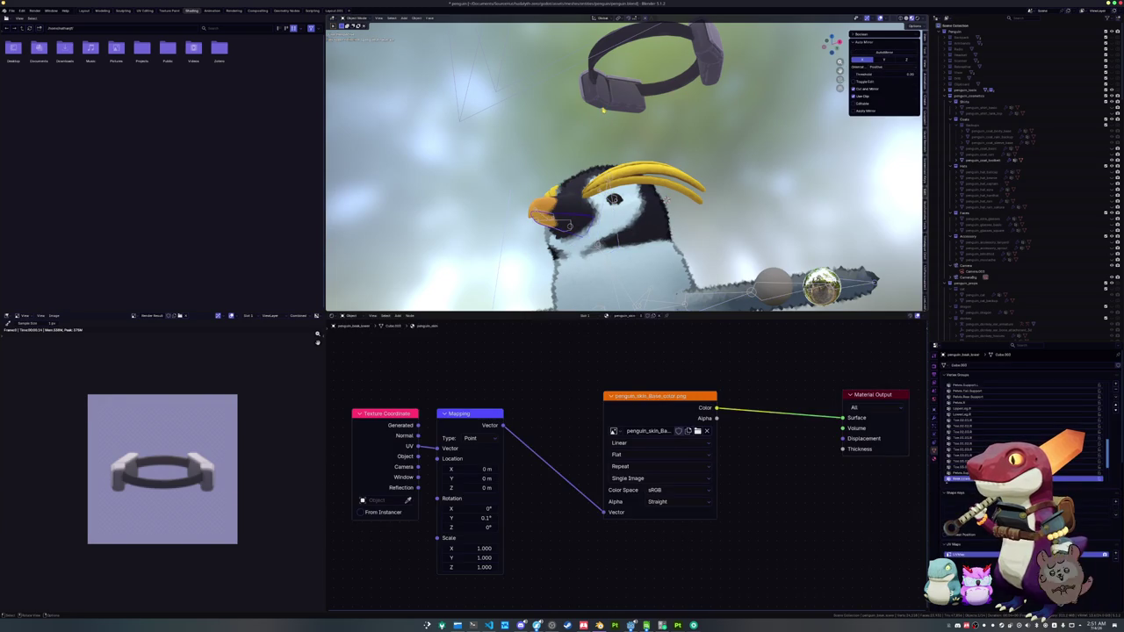
click(614, 83)
key(KP_Decimal)
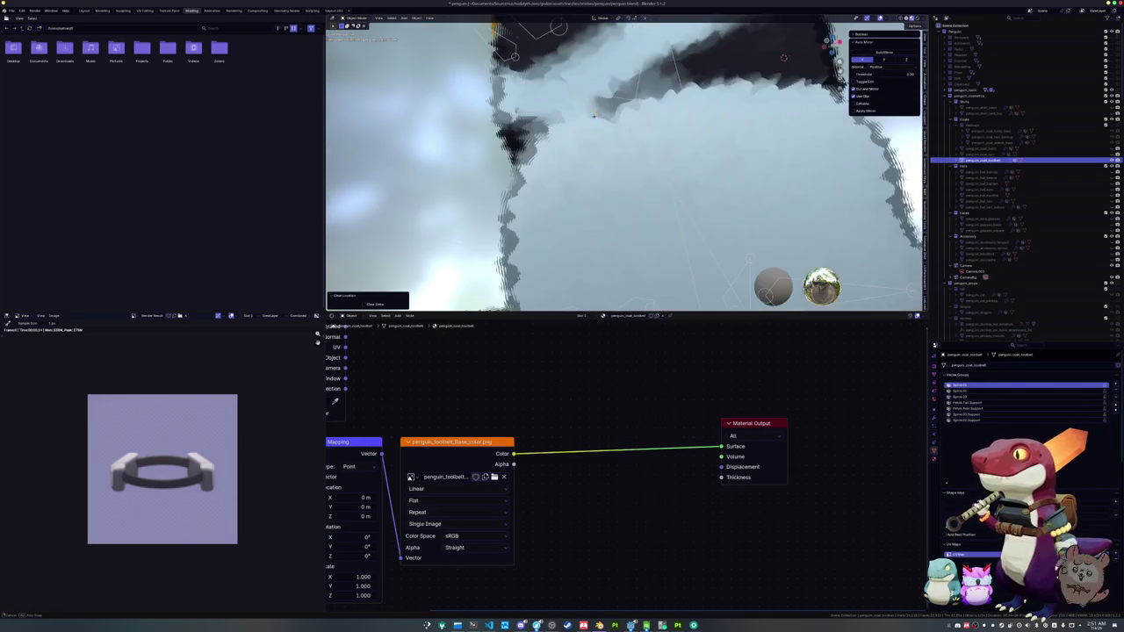
scroll(597, 117, down, 5)
click(577, 205)
click(567, 205)
- Move the lower beak faces along Z in Edit Mode, then reselect the armature
key(Tab)
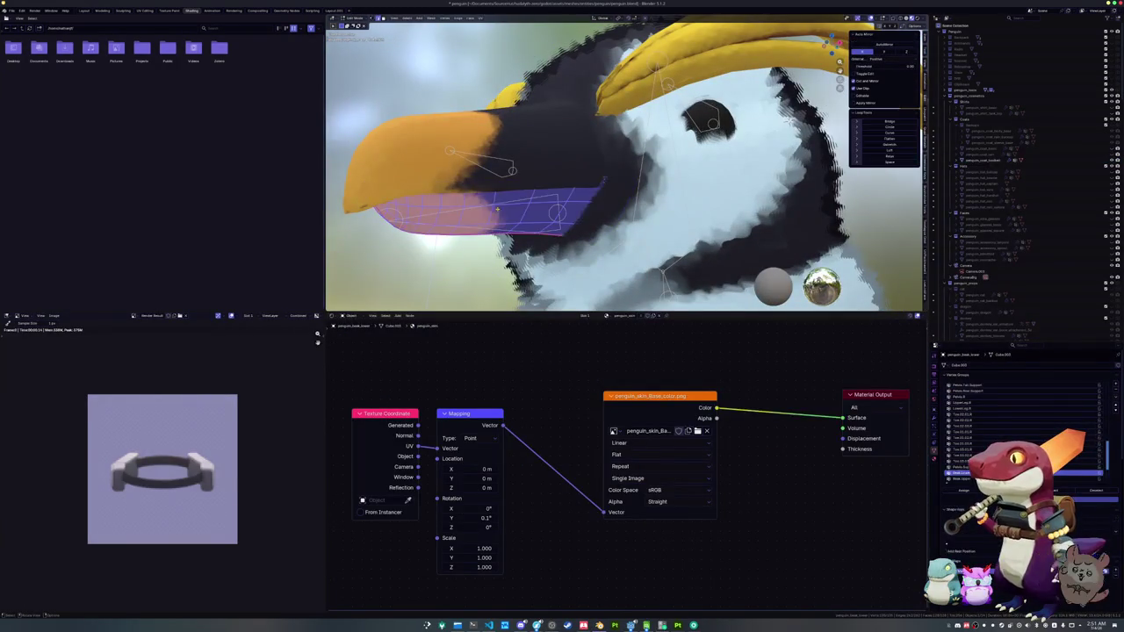
mouse_move(494, 208)
mouse_down()
mouse_move(805, 137)
mouse_move(813, 146)
mouse_up()
key(alt+a)
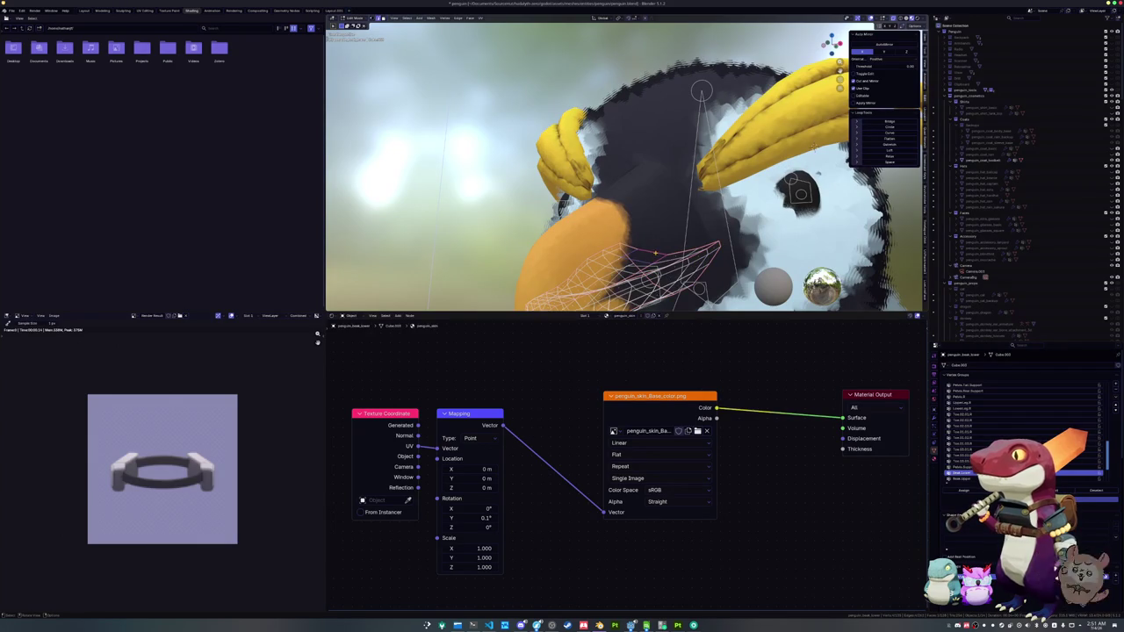
drag(814, 144, 794, 145)
key(g)
key(z)
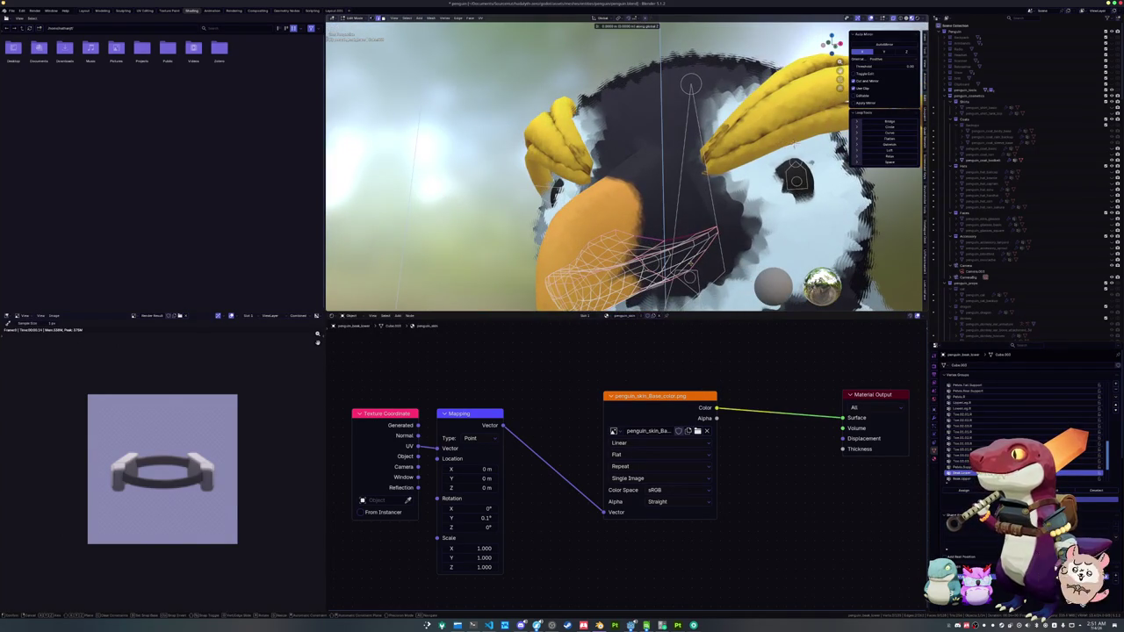
key(Escape)
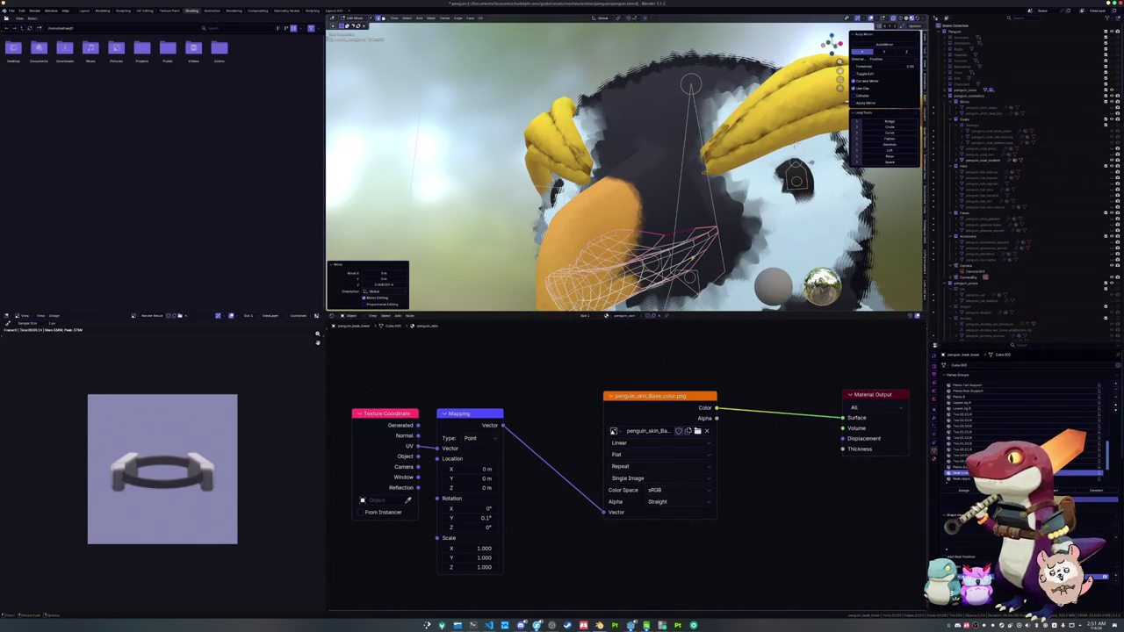
key(KP_1)
click(619, 210)
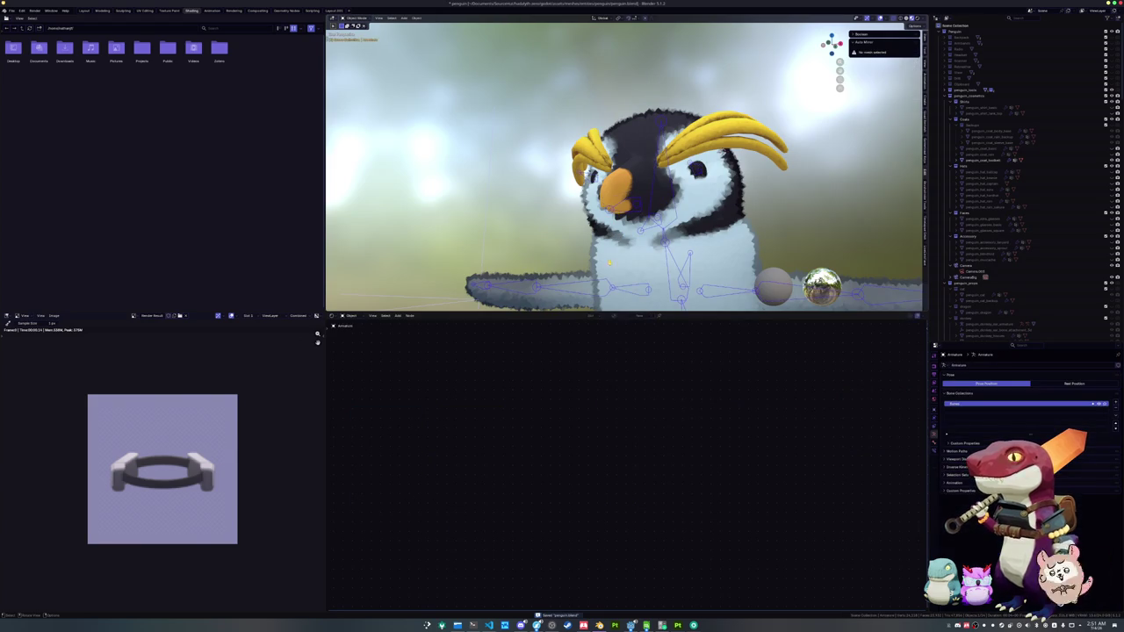
click(85, 11)
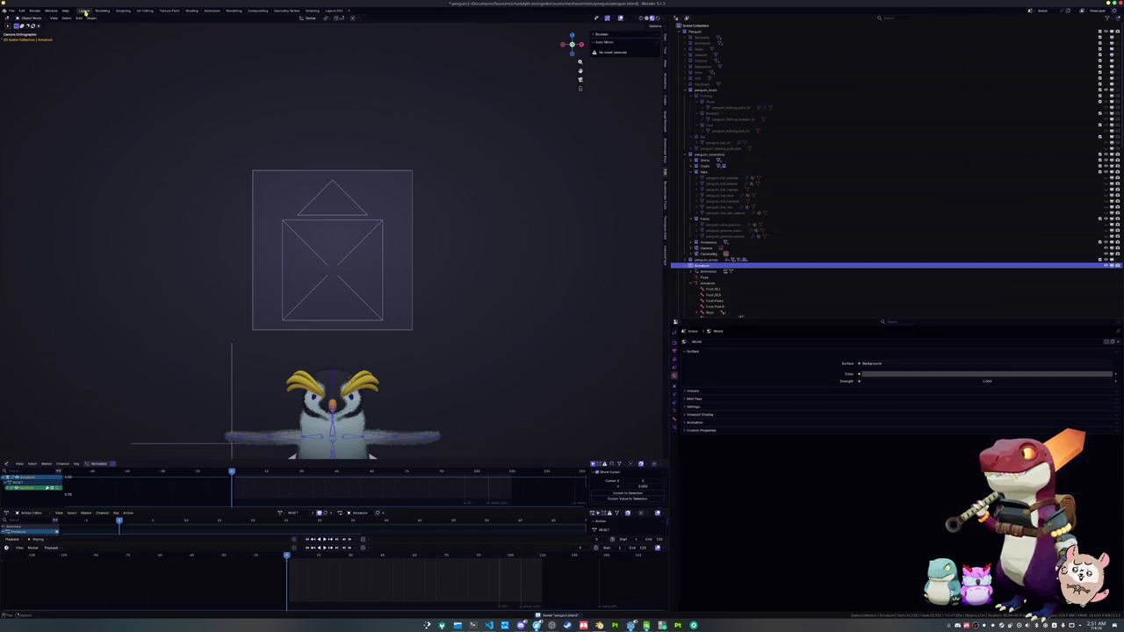
- Assign the mouth_open action to the penguin armature
scroll(413, 351, up, 2)
scroll(399, 325, up, 2)
mouse_move(399, 326)
mouse_down()
mouse_move(354, 329)
mouse_move(365, 203)
mouse_move(325, 259)
mouse_up()
click(281, 515)
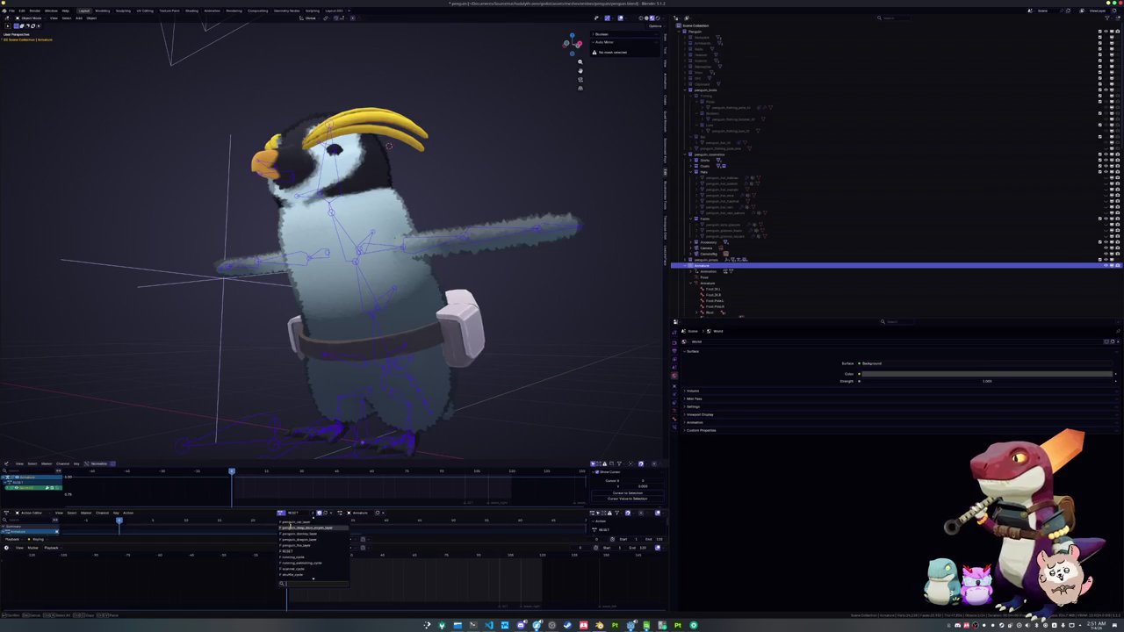
text(mount)
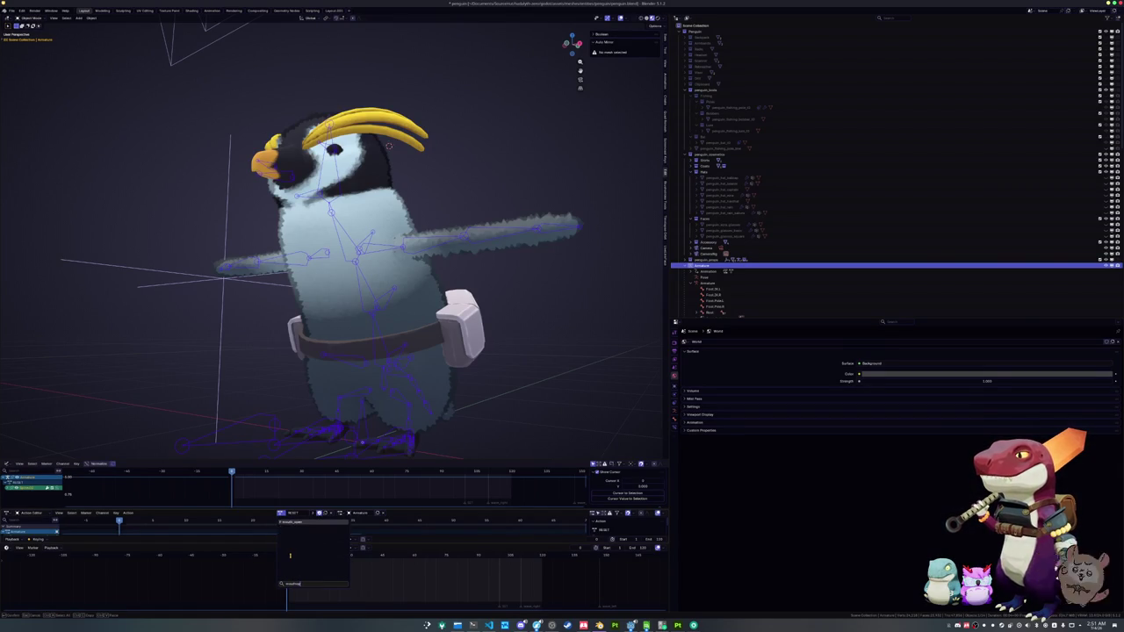
click(290, 557)
- Zoom in and put the lower beak mesh into Edit Mode
scroll(258, 439, up, 4)
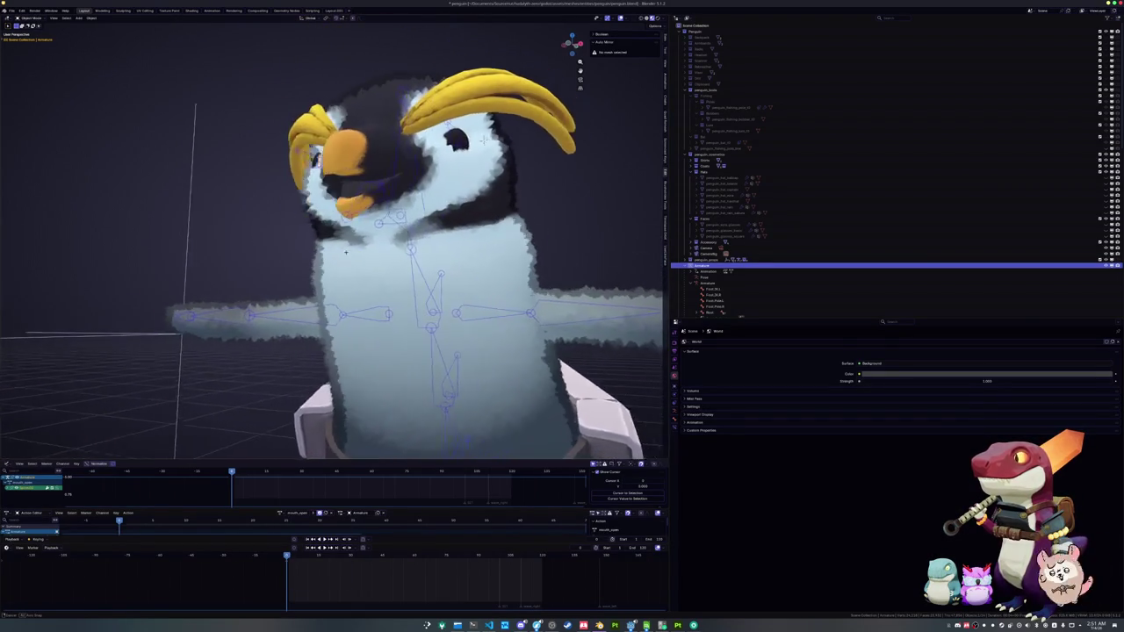
scroll(341, 254, up, 8)
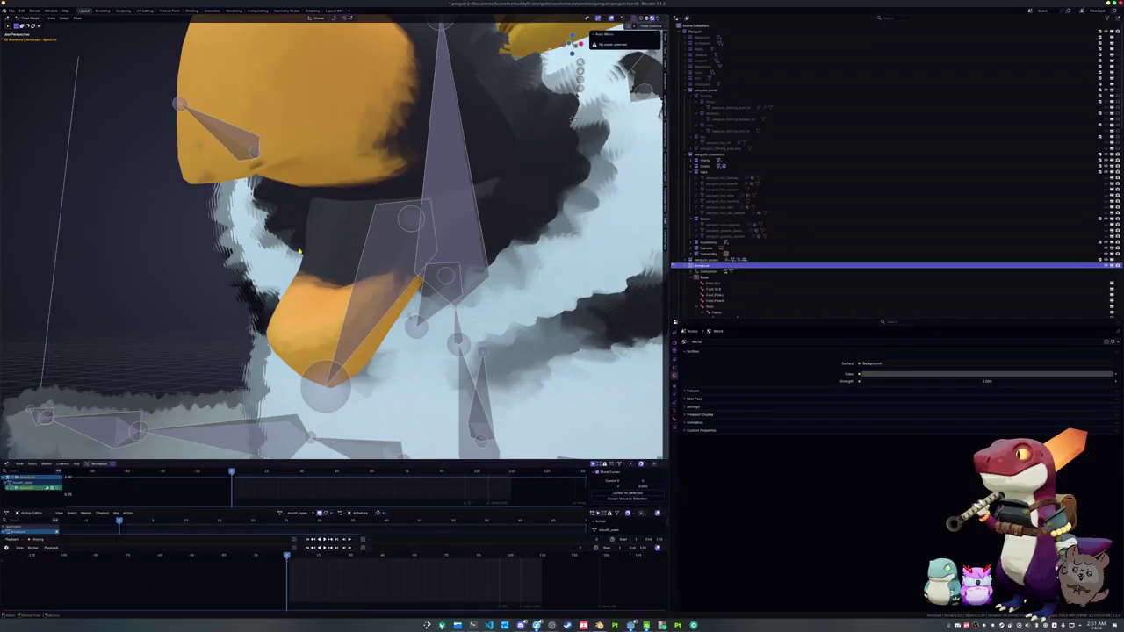
click(325, 249)
key(Tab)
- Edge-slide the lower beak's top edge loop to reshape it
drag(353, 265, 406, 242)
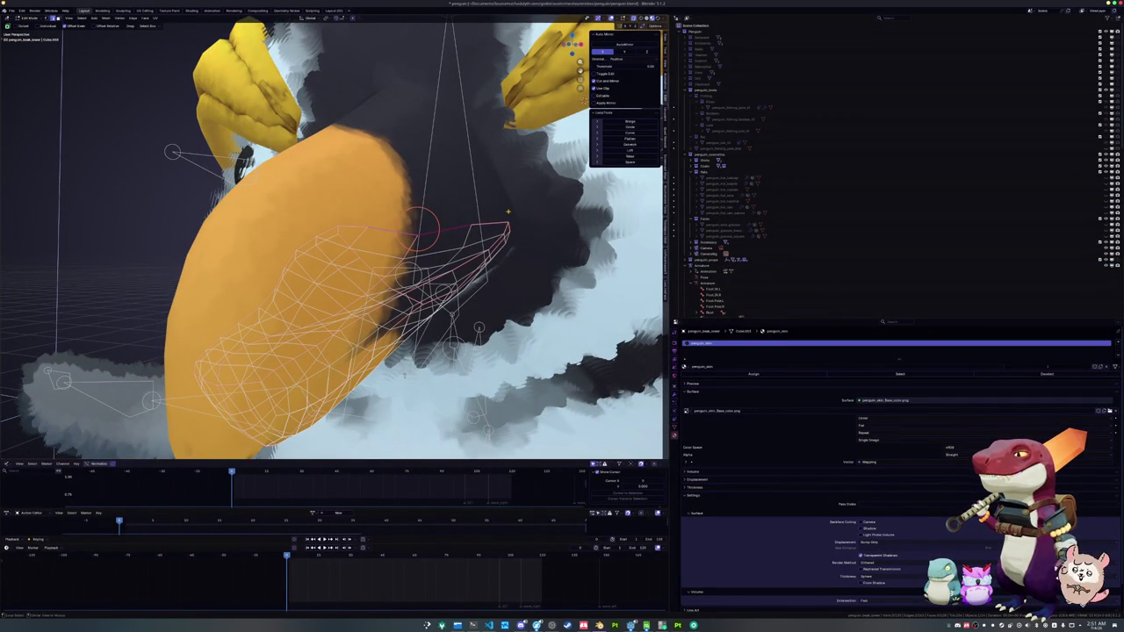
key(ctrl+shift+r)
key(Return)
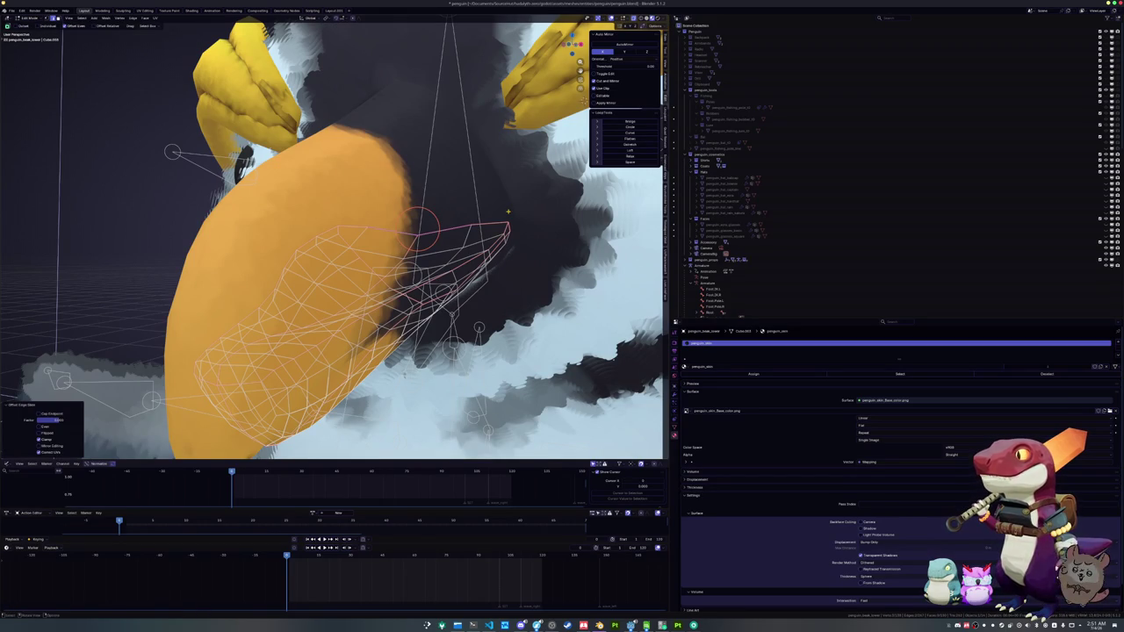
key(ctrl+z)
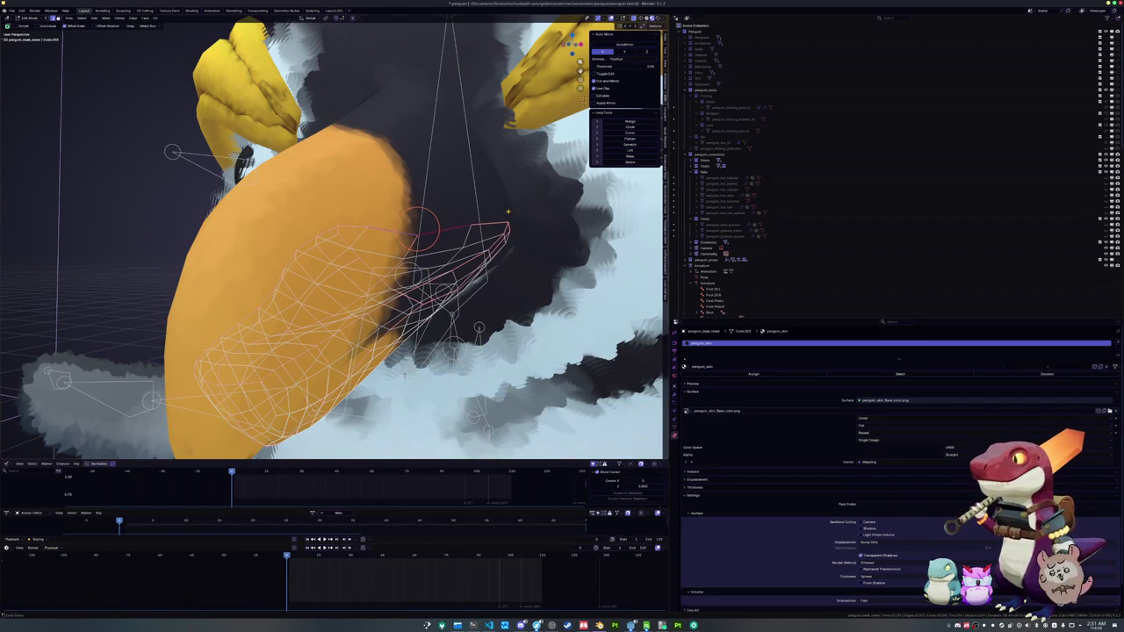
key(g)
key(g)
key(Return)
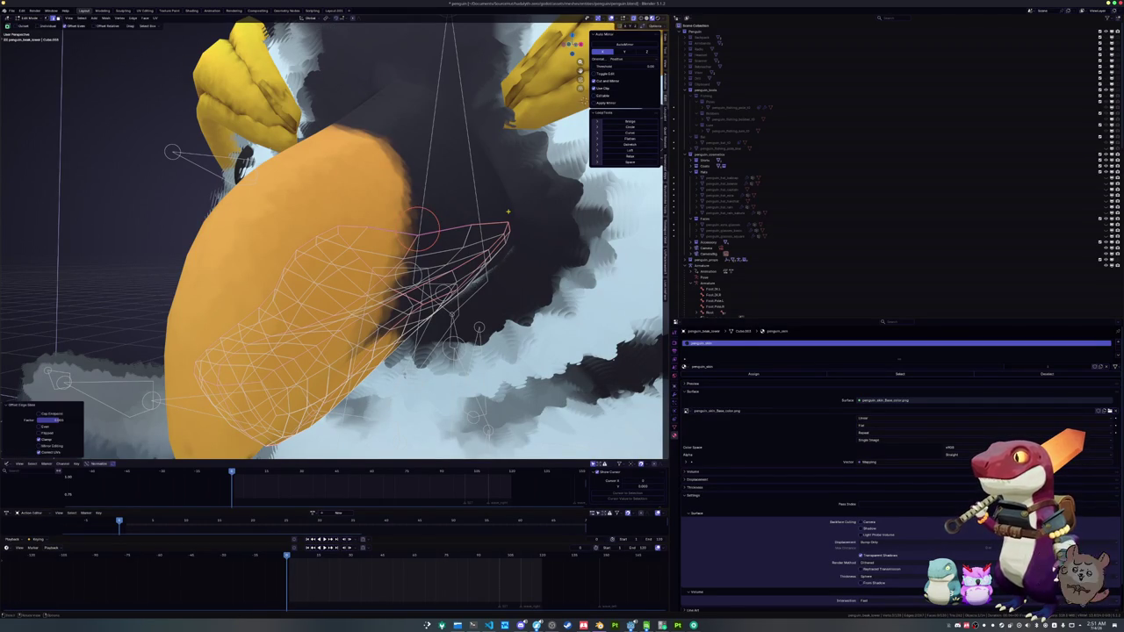
key(w)
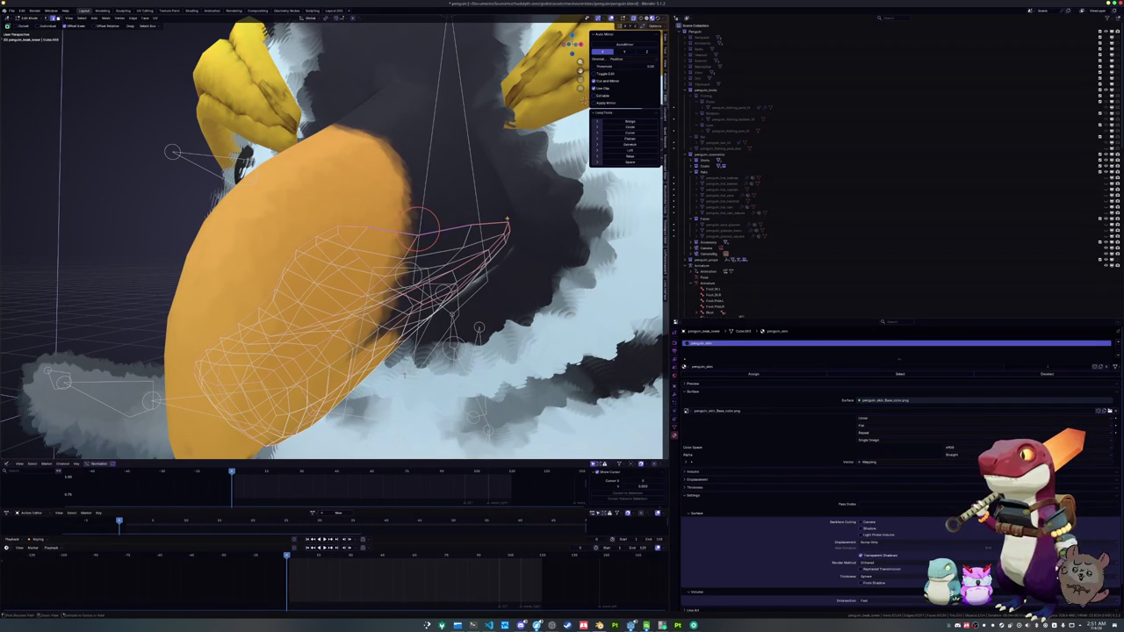
key(ctrl)
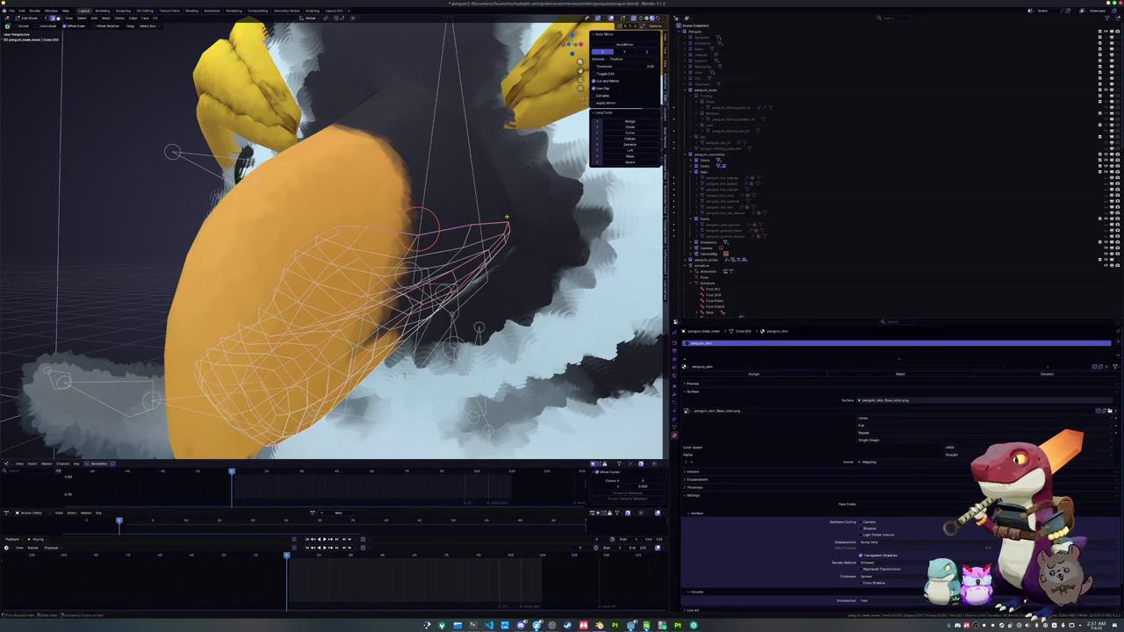
key(g)
key(g)
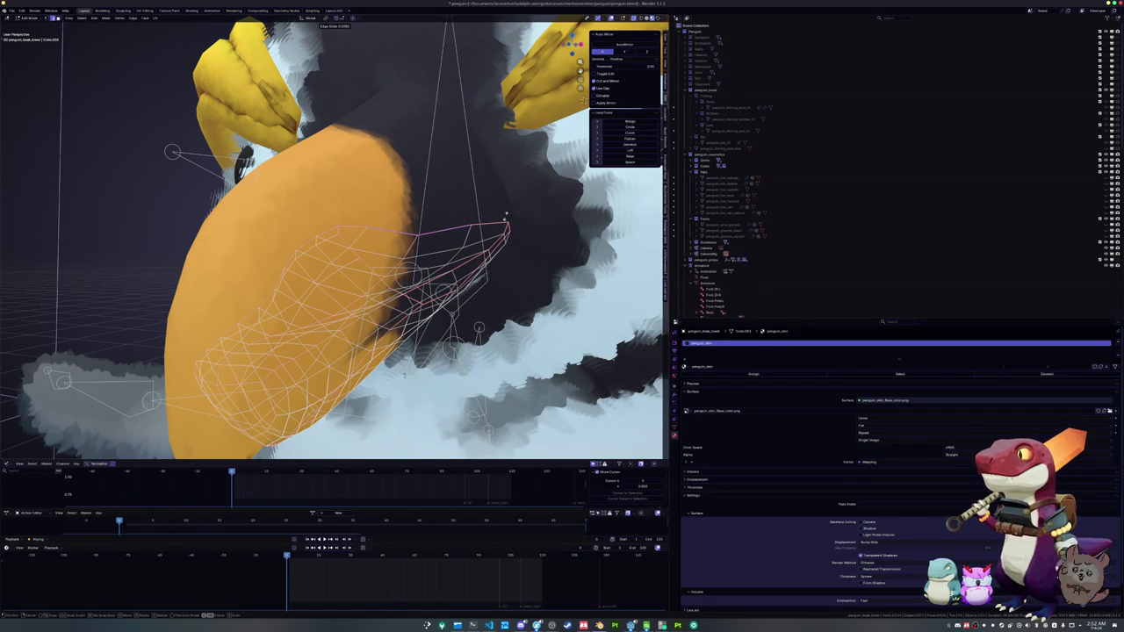
click(421, 226)
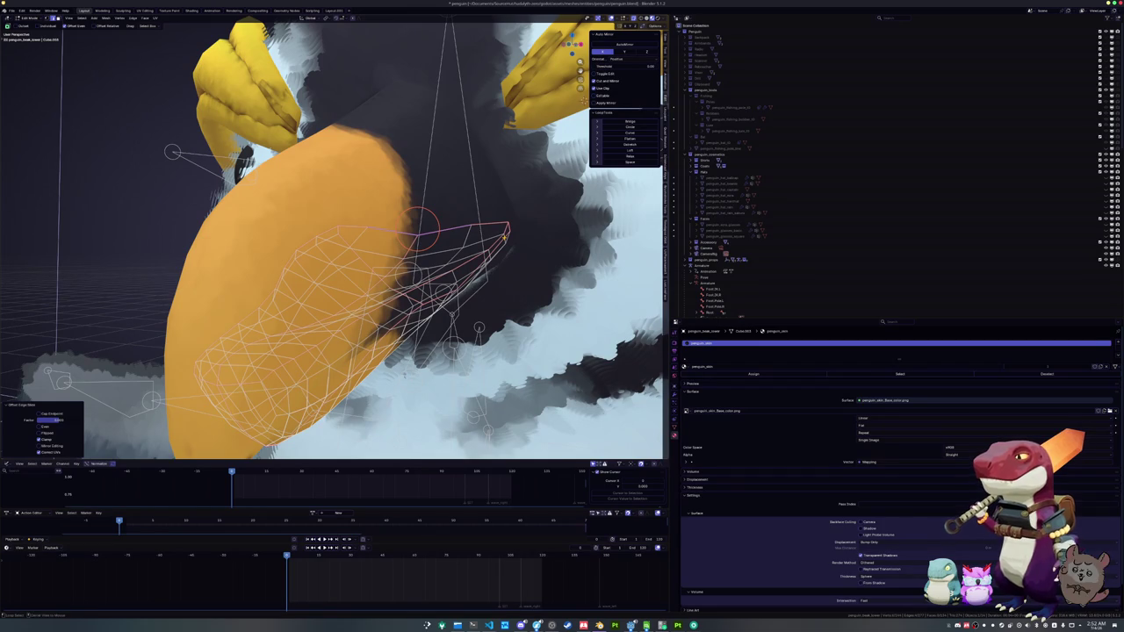
- Relax the selected loop, then reopen the lower beak in Edit Mode and frame it
key(alt+r)
scroll(421, 268, up, 3)
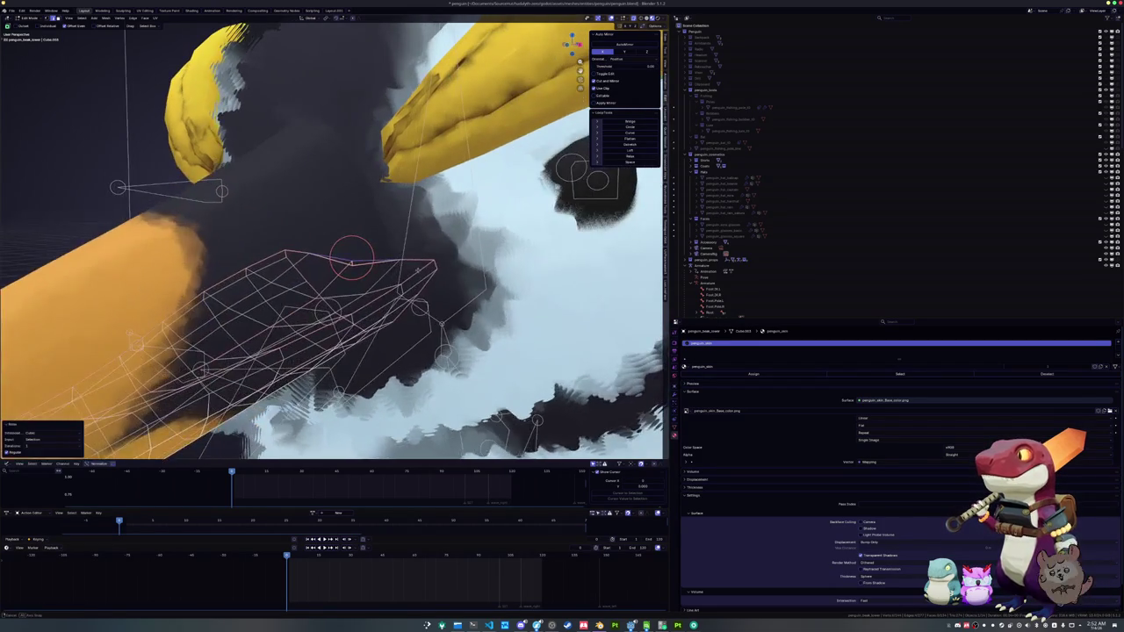
key(shift+z)
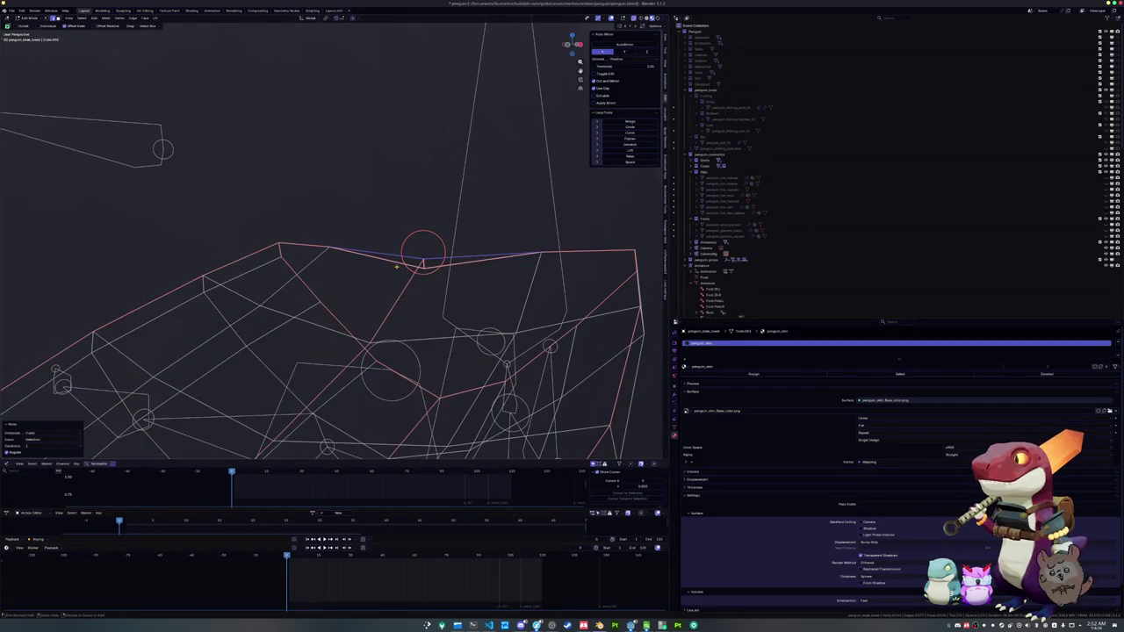
key(Tab)
click(393, 266)
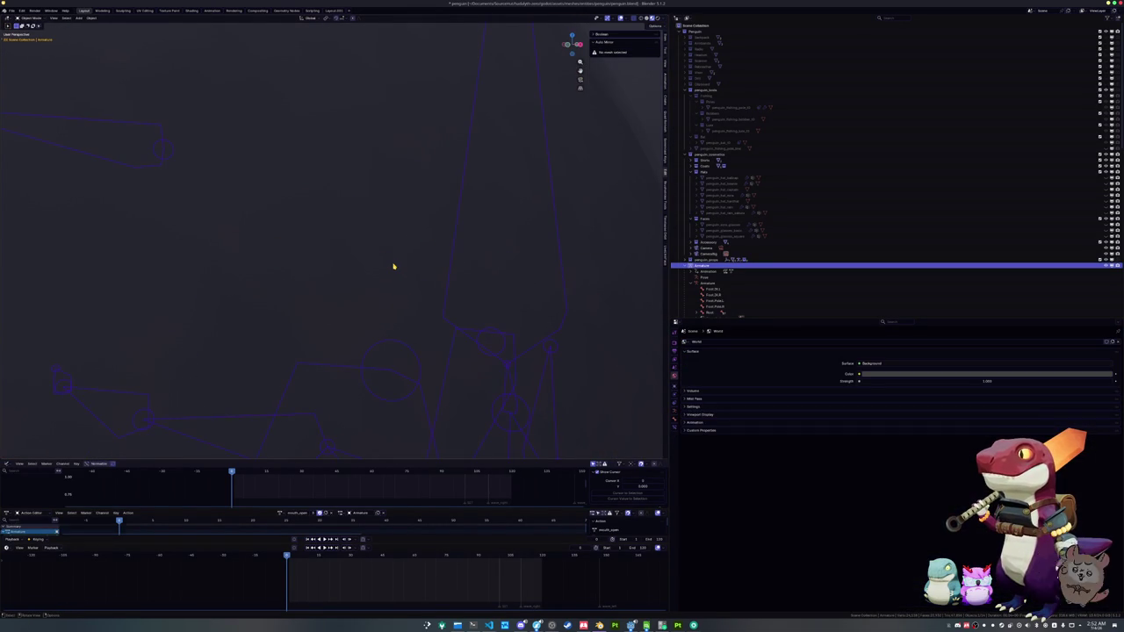
key(shift+z)
key(Tab)
click(391, 268)
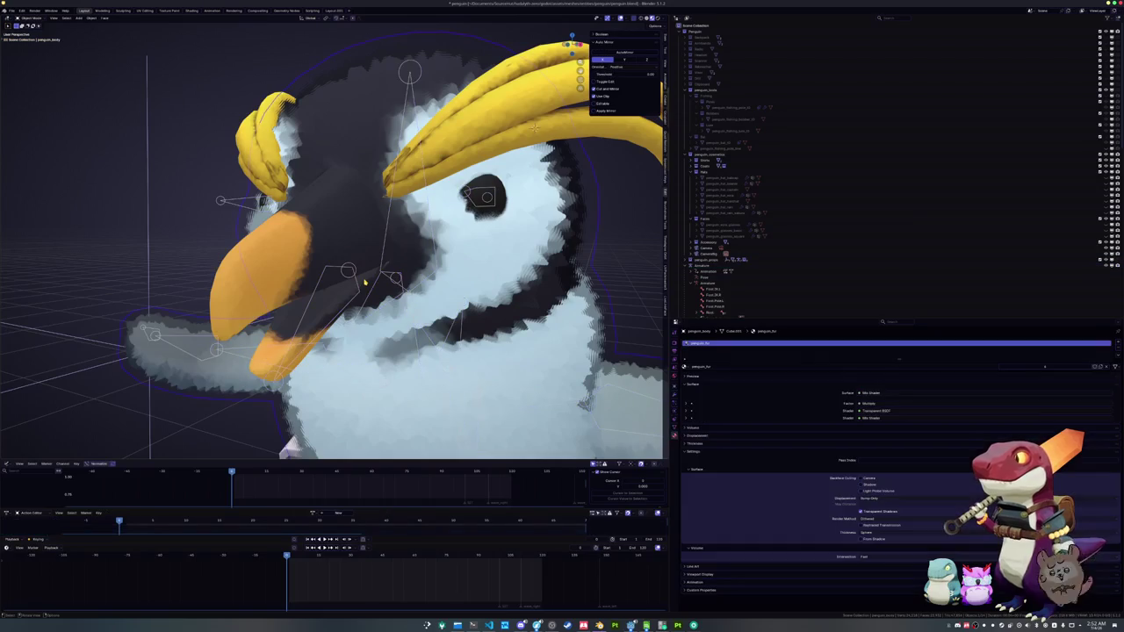
key(Tab)
key(KP_Decimal)
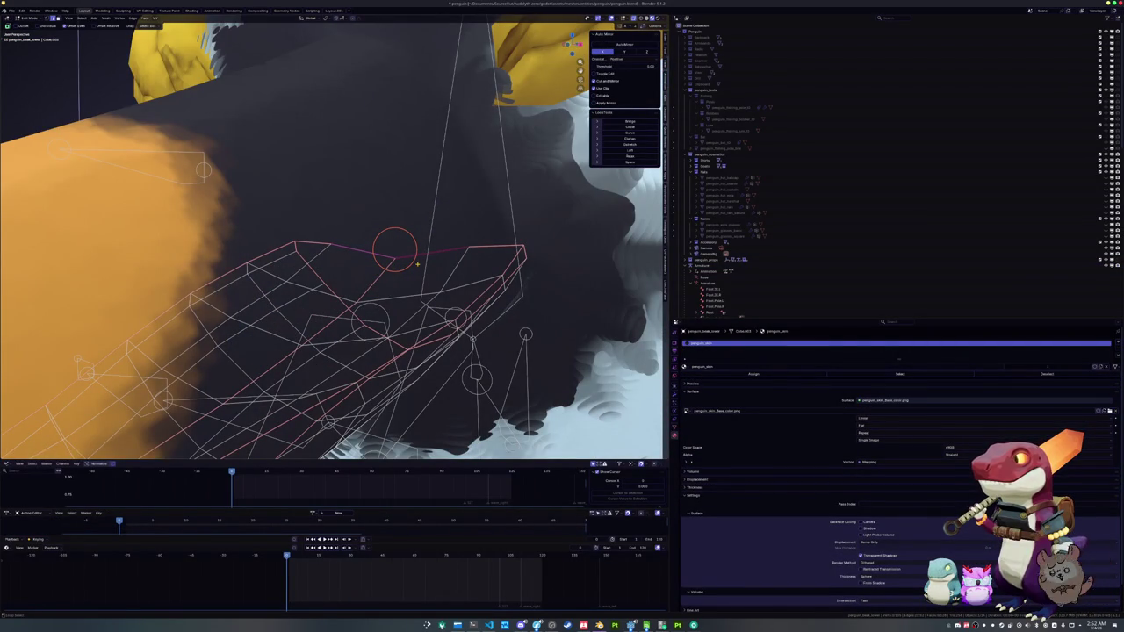
- Nudge the selected edges along Z and relax a shortest edge path with LoopTools
key(shift+r)
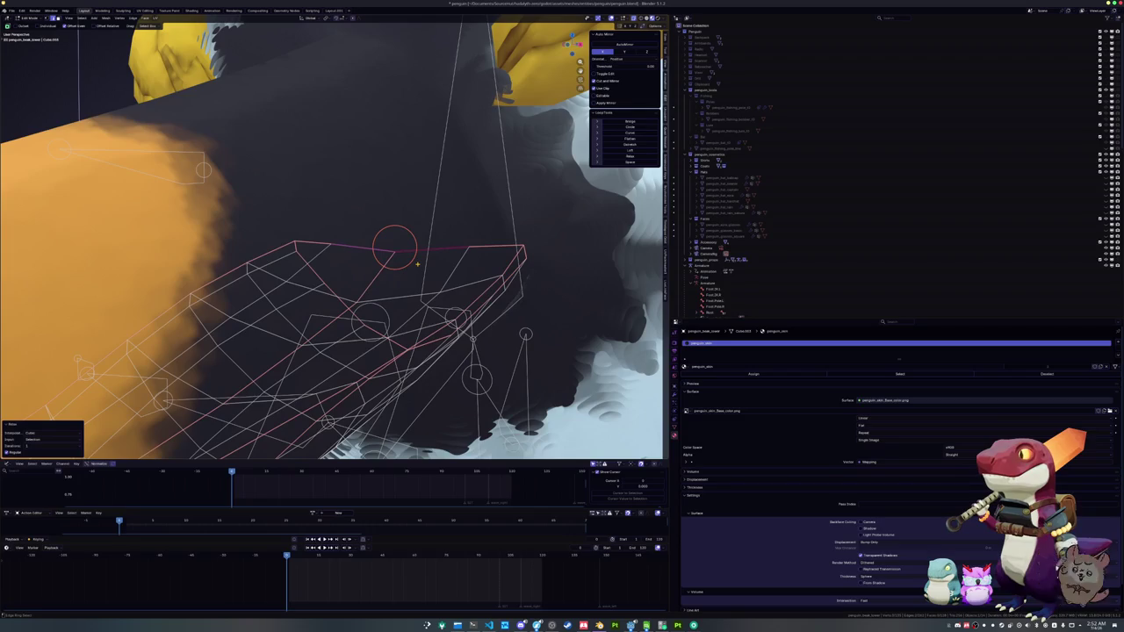
key(g)
key(z)
click(365, 290)
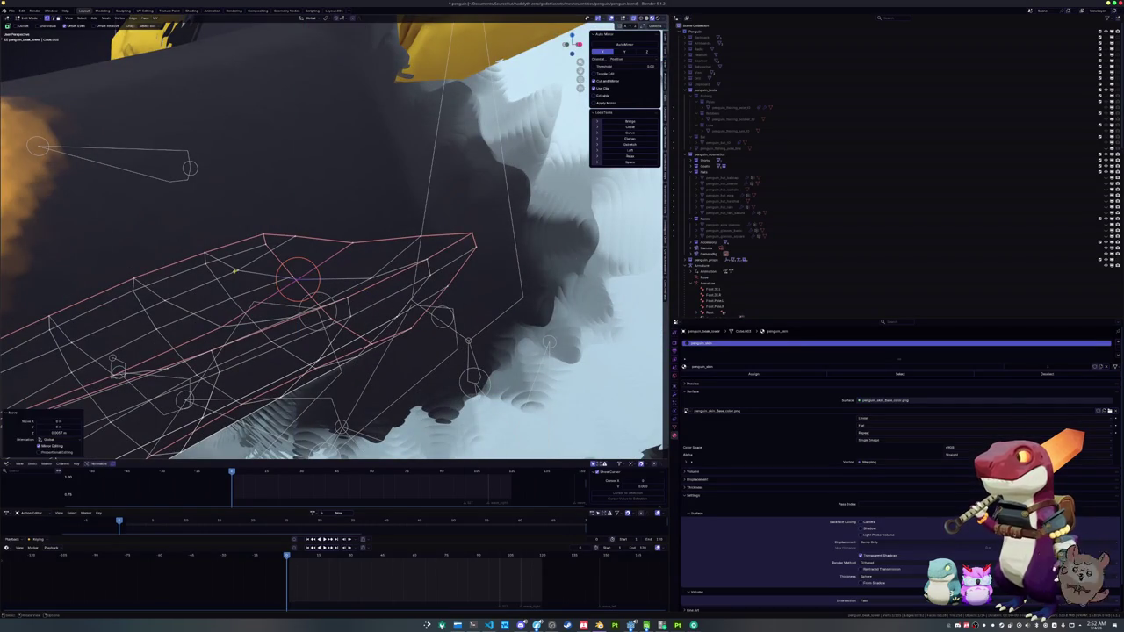
click(238, 271)
ctrl+click(299, 272)
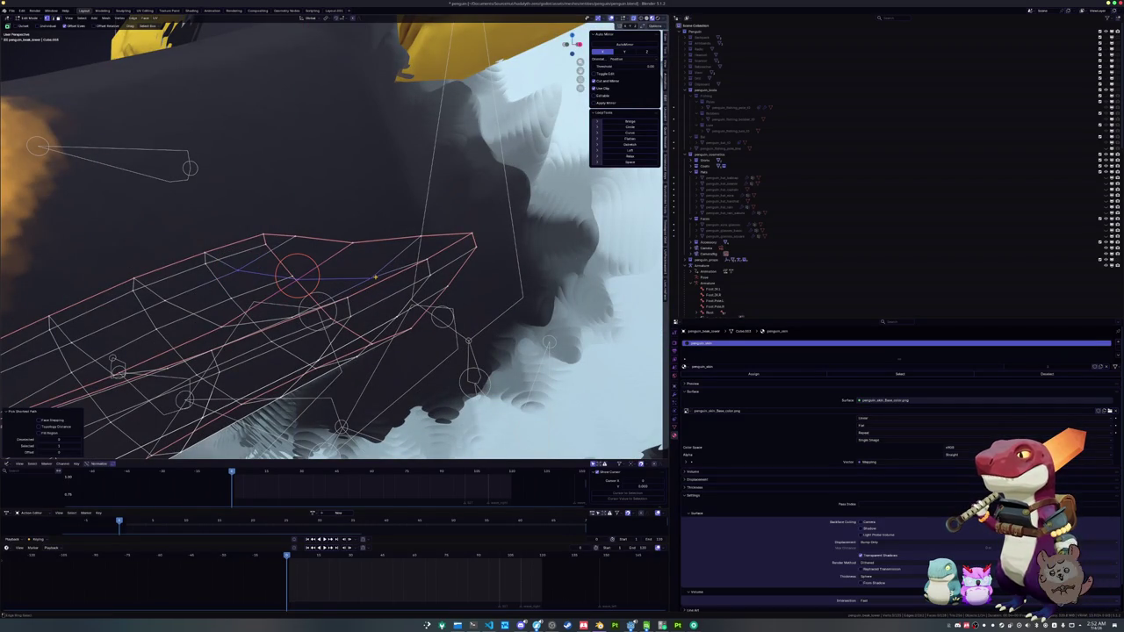
click(630, 156)
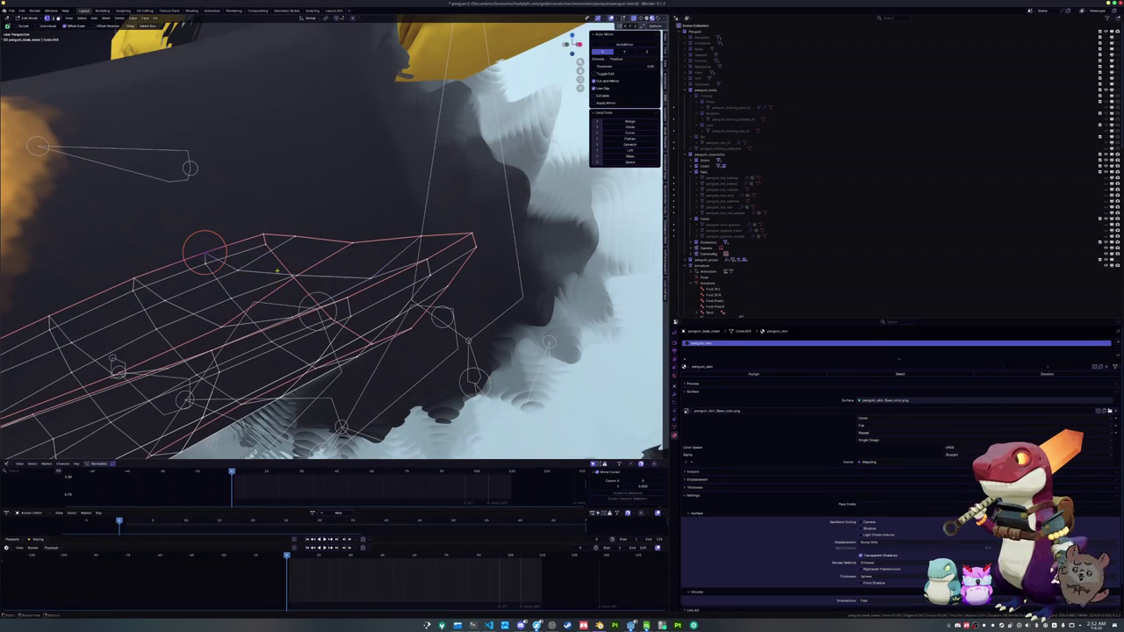
- Extend, smooth and reselect the edge path along the beak top, then leave Edit Mode
ctrl+click(426, 260)
key(shift+r)
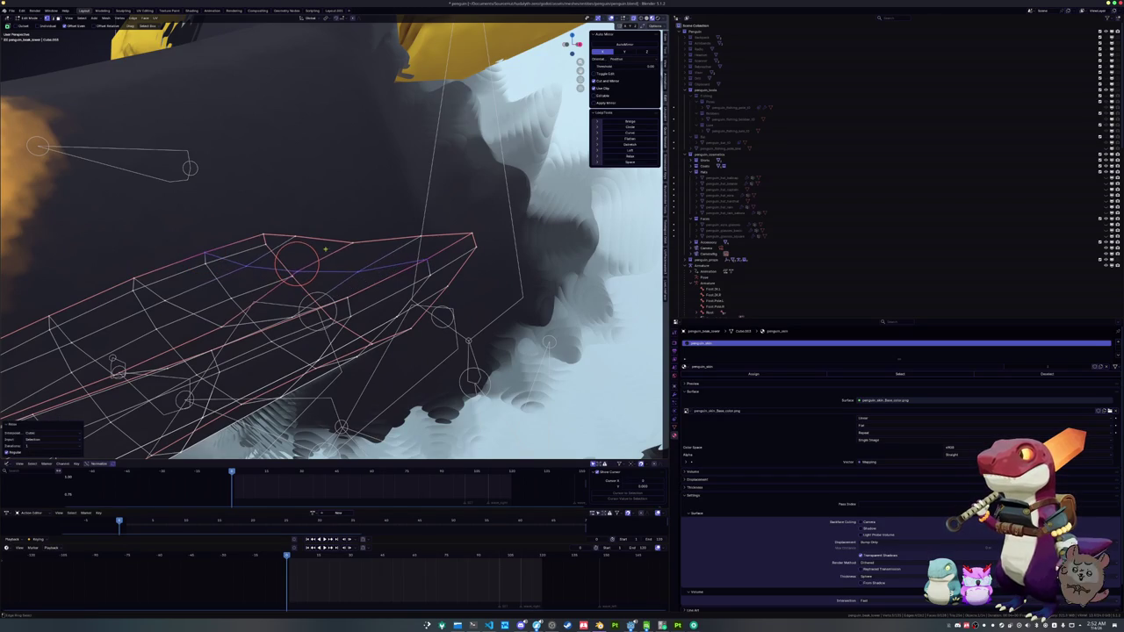
click(264, 235)
ctrl+click(470, 233)
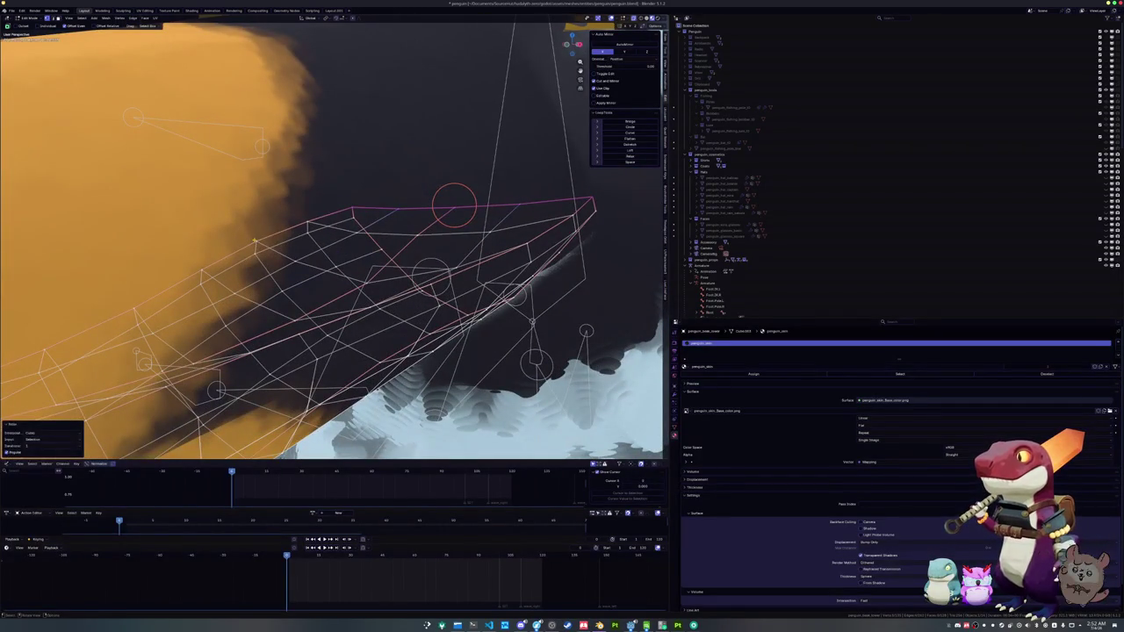
click(254, 239)
ctrl+click(526, 246)
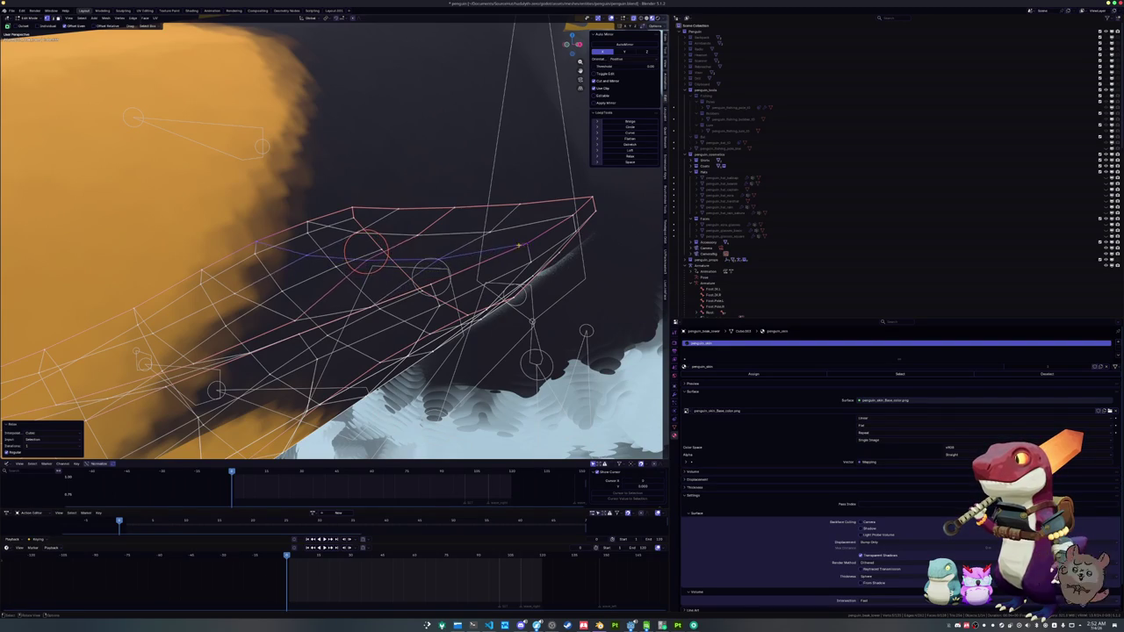
key(Tab)
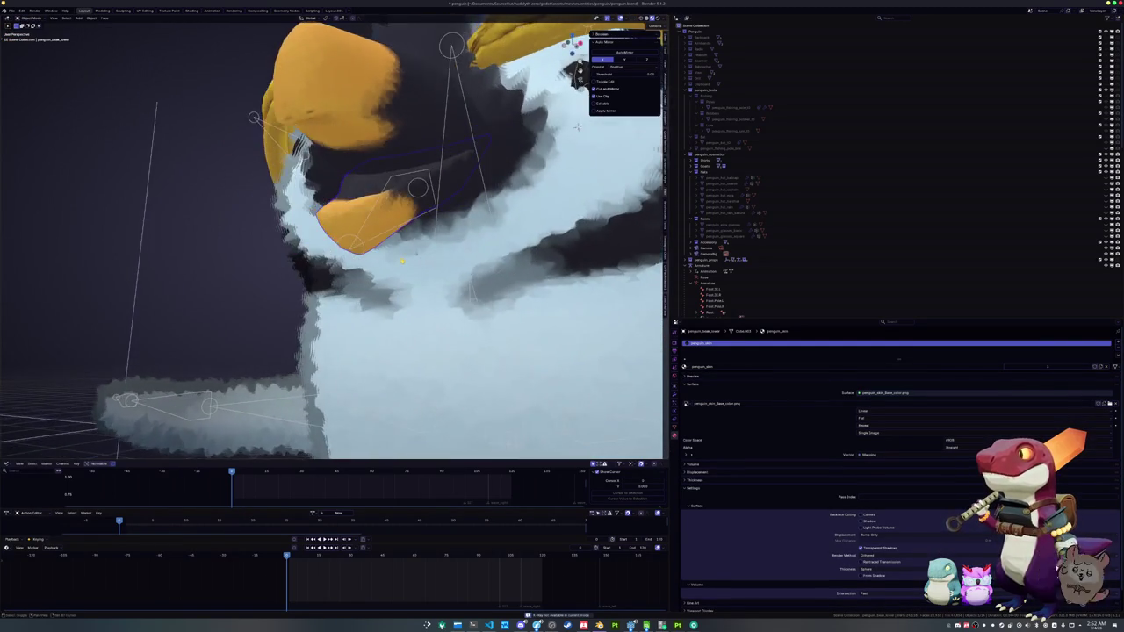
- Assign the neutral action to the penguin armature to close the beak
scroll(333, 299, up, 10)
scroll(333, 300, down, 10)
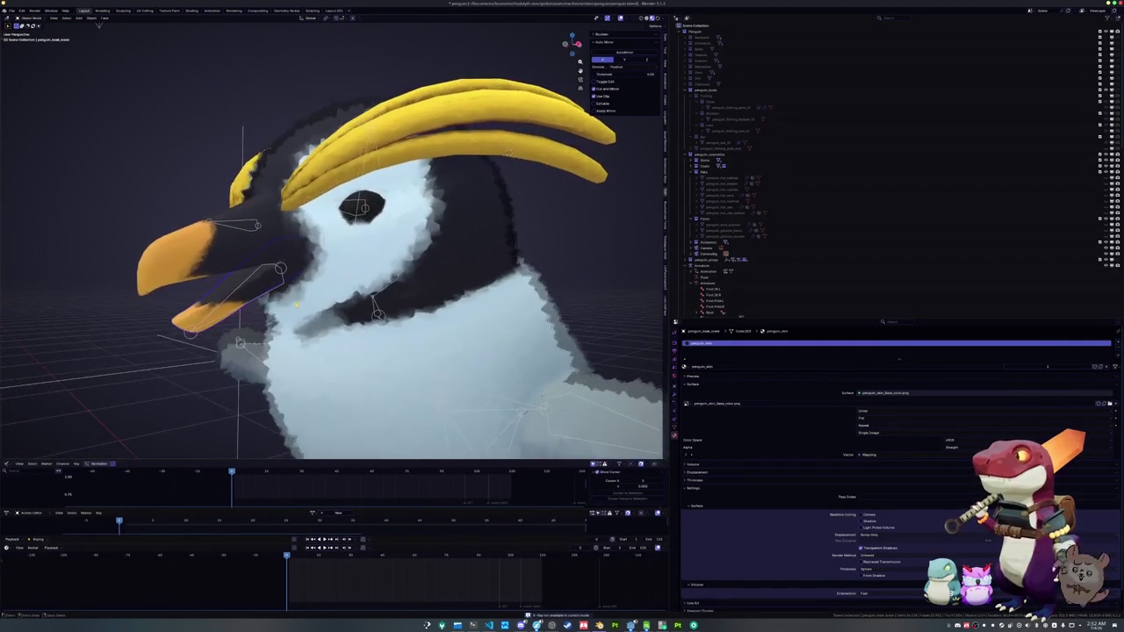
scroll(333, 299, down, 8)
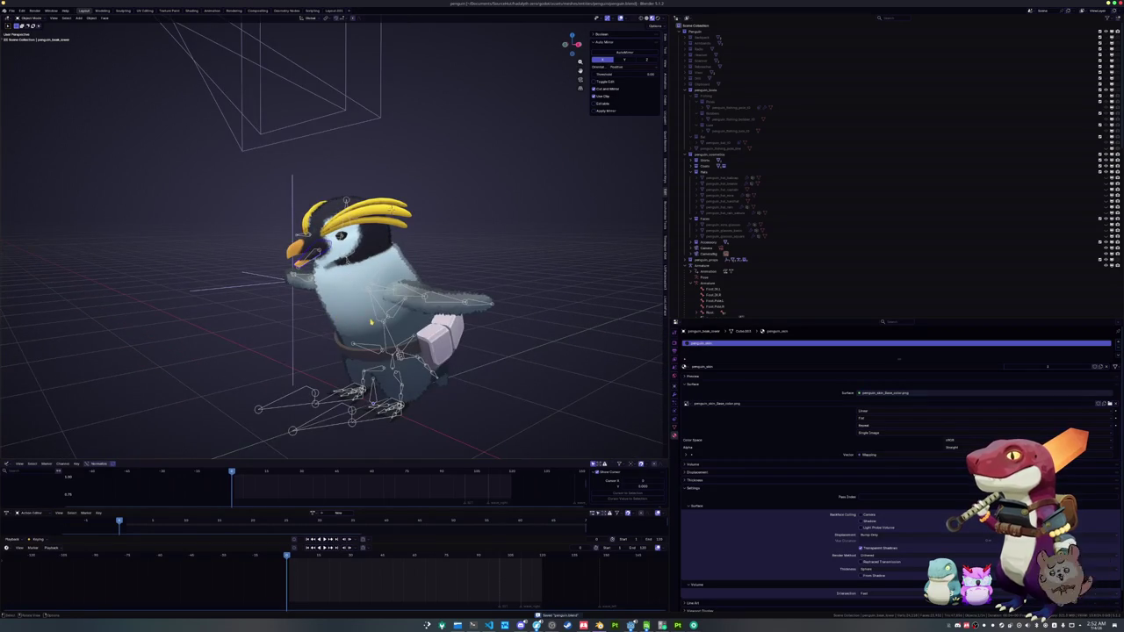
scroll(371, 321, up, 5)
click(297, 279)
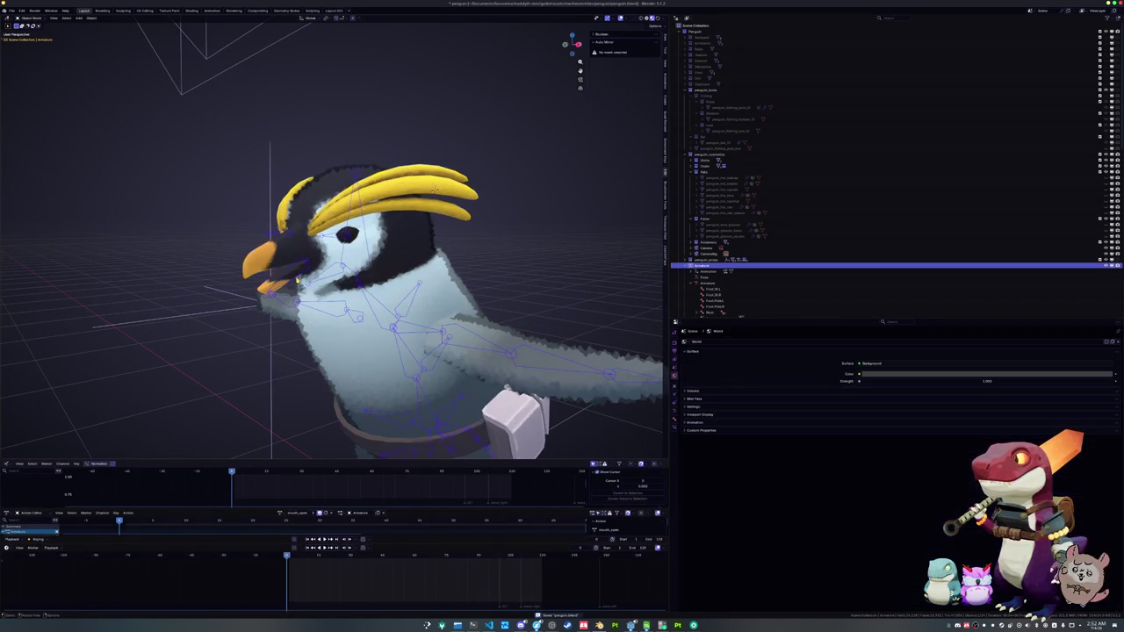
key(ctrl+Tab)
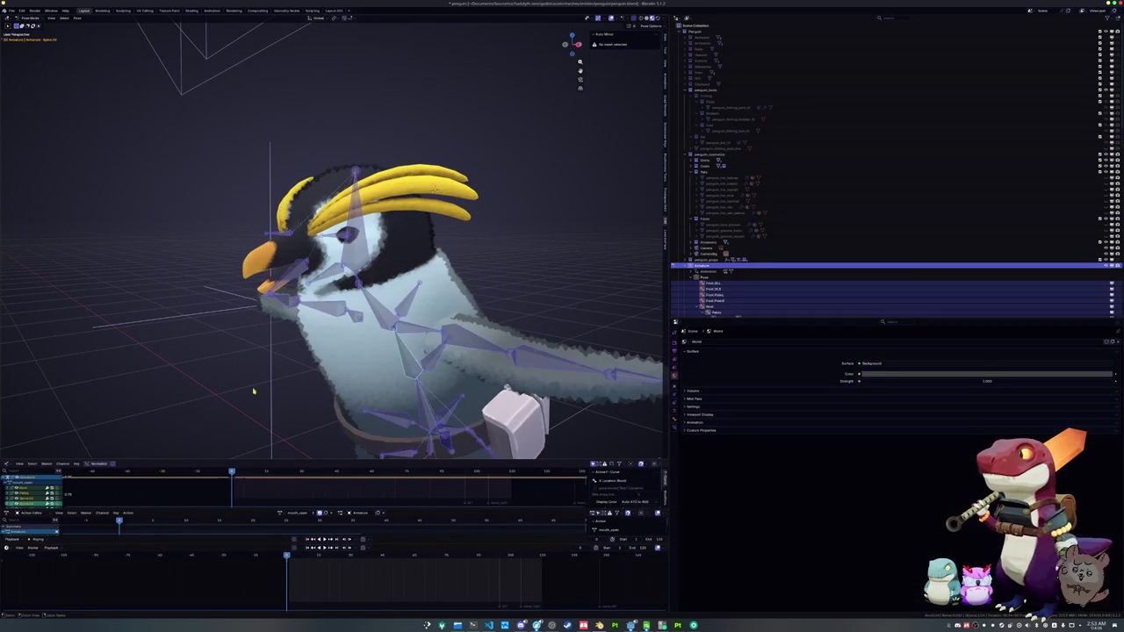
key(ctrl+Tab)
click(281, 512)
text(neut)
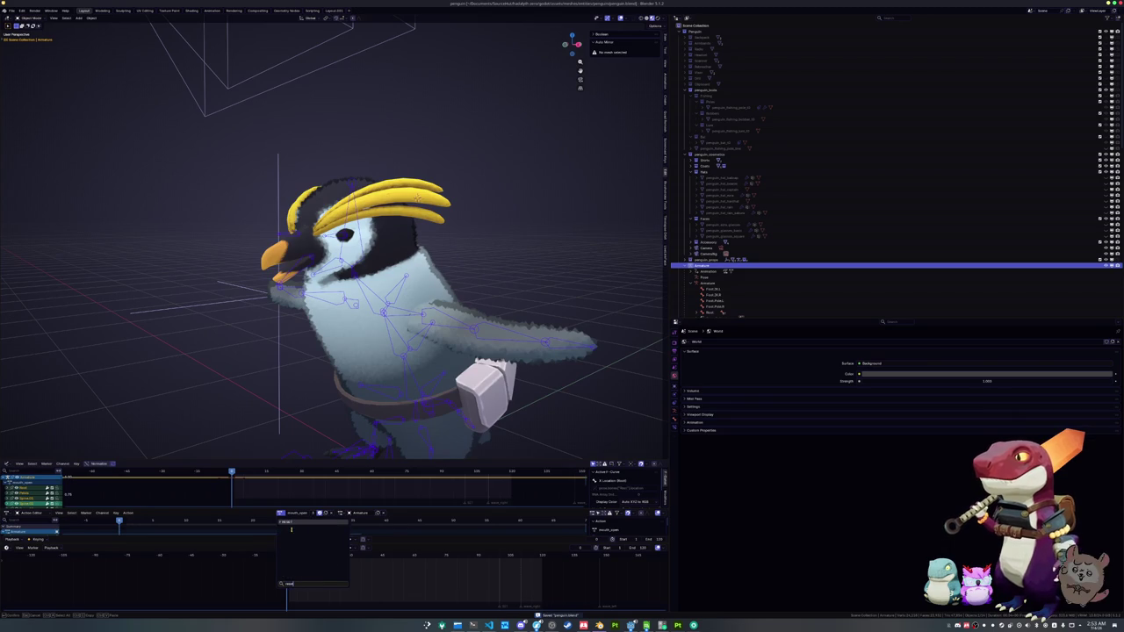
key(Return)
click(294, 352)
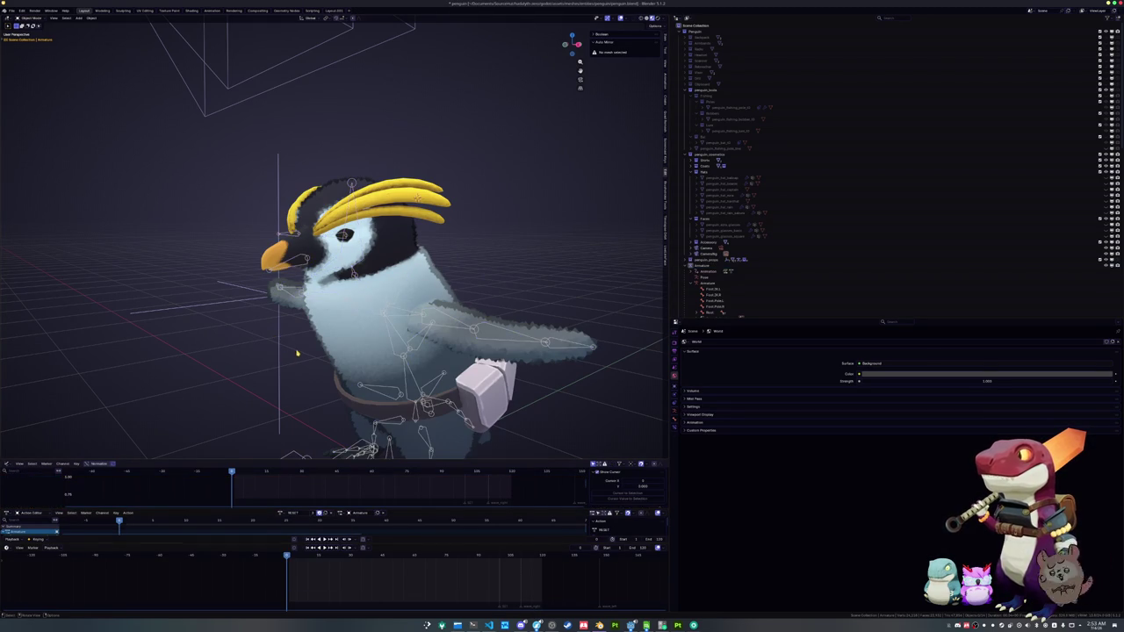
- Inspect the body's fur material and the lower beak's penguin_skin material
key(ctrl+Tab)
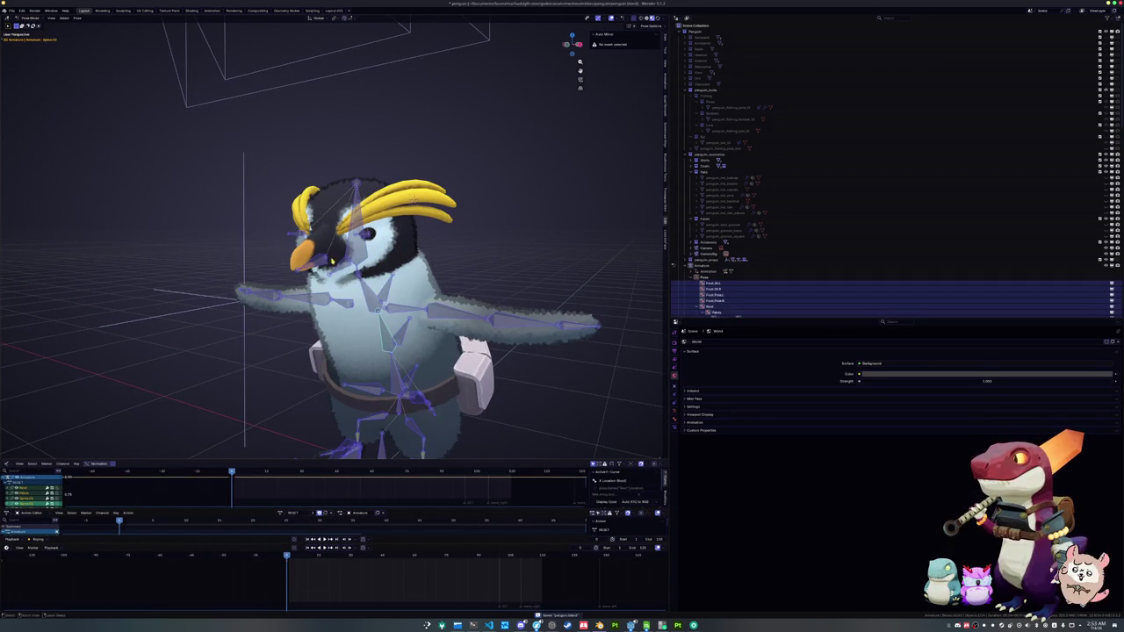
click(332, 258)
scroll(330, 267, up, 3)
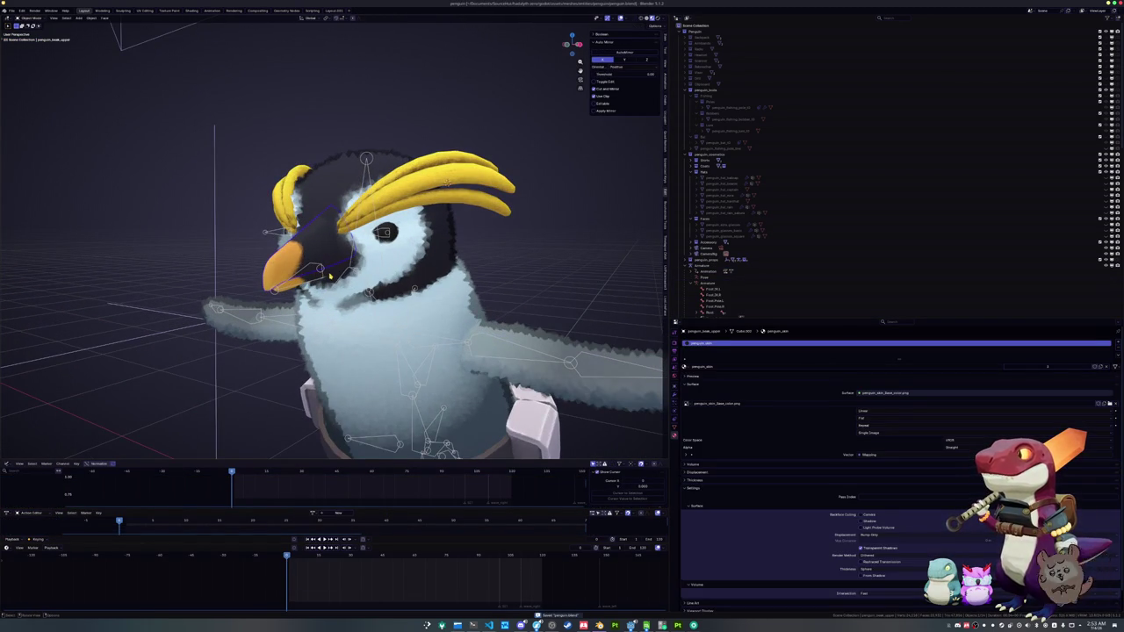
click(331, 278)
click(279, 286)
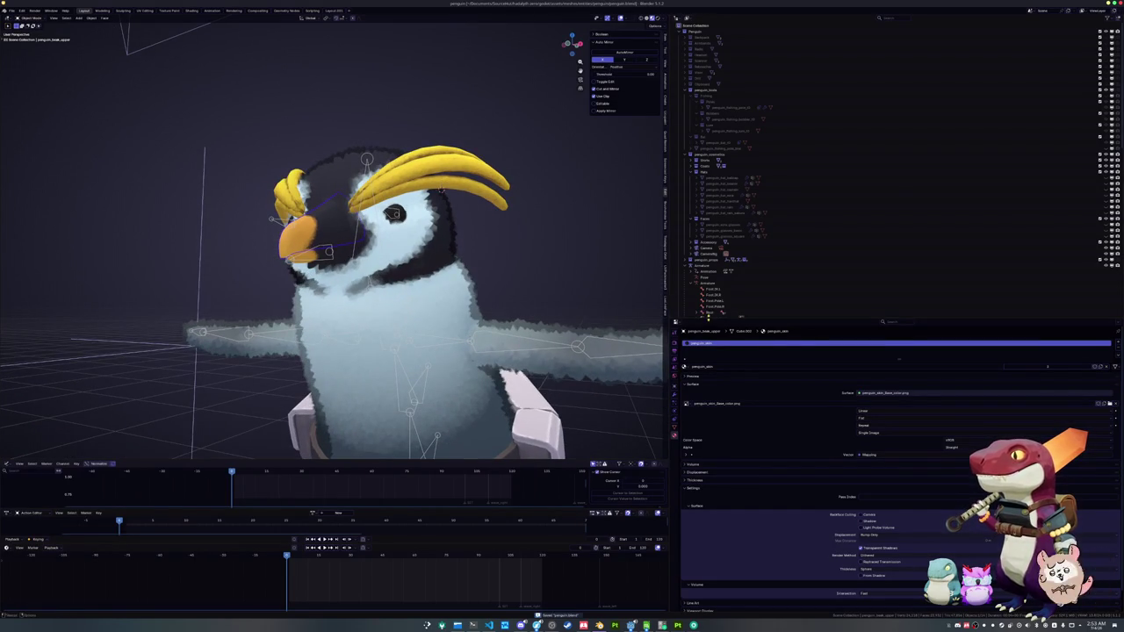
- Check the materials of the backup body and the upper beak
drag(710, 321, 709, 357)
scroll(772, 316, down, 3)
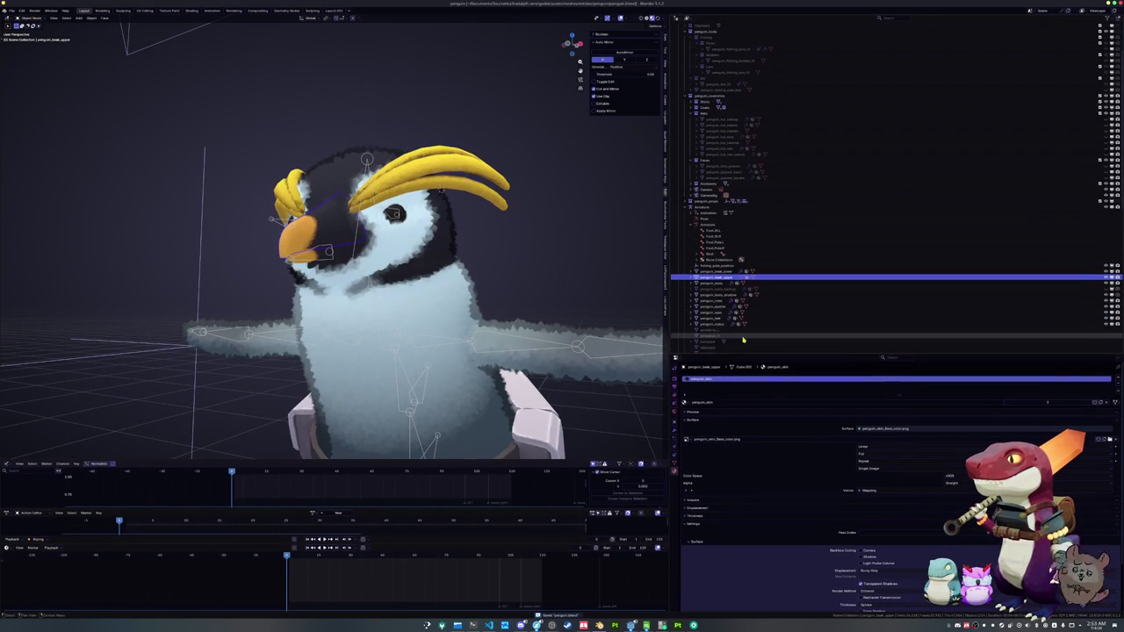
click(793, 290)
click(795, 278)
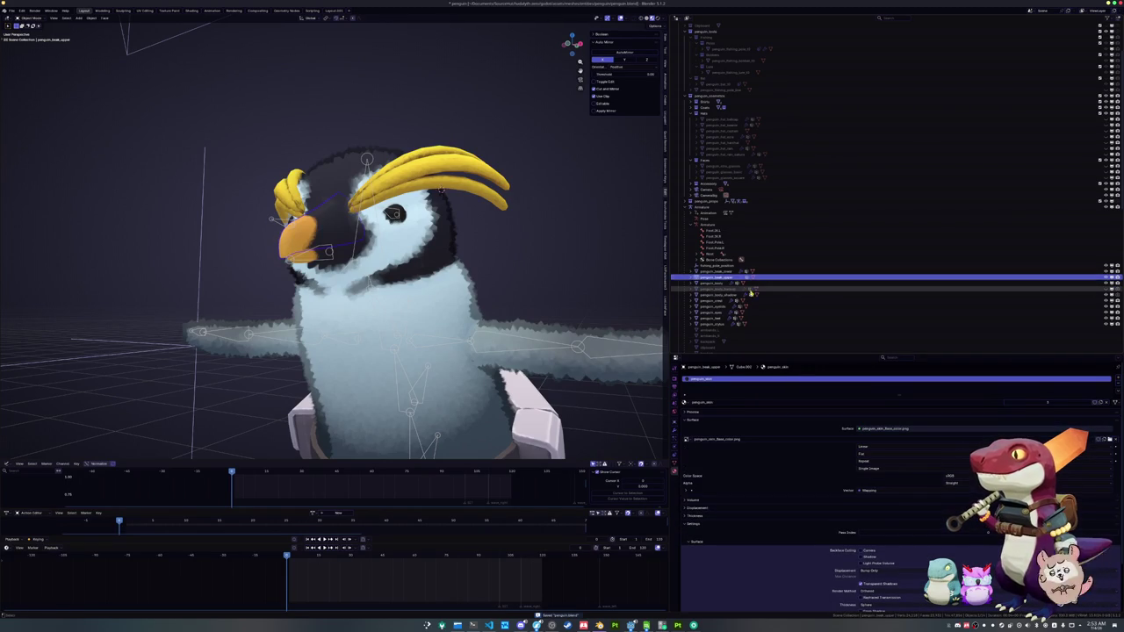
- Zoom out the viewport and switch to the running game window
scroll(578, 288, down, 3)
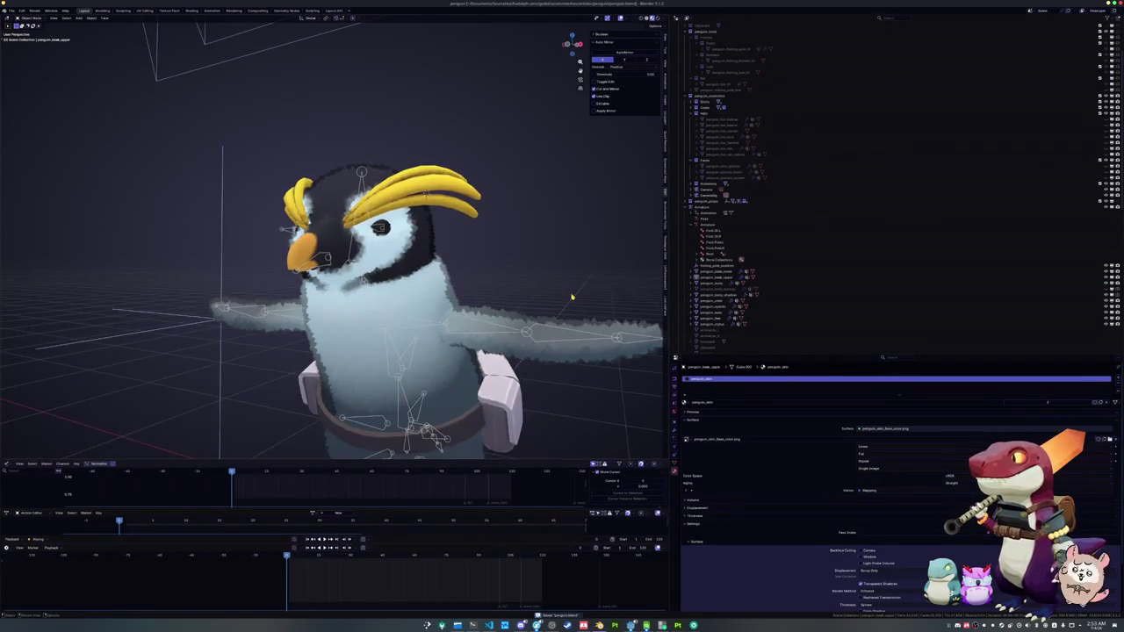
scroll(571, 297, down, 2)
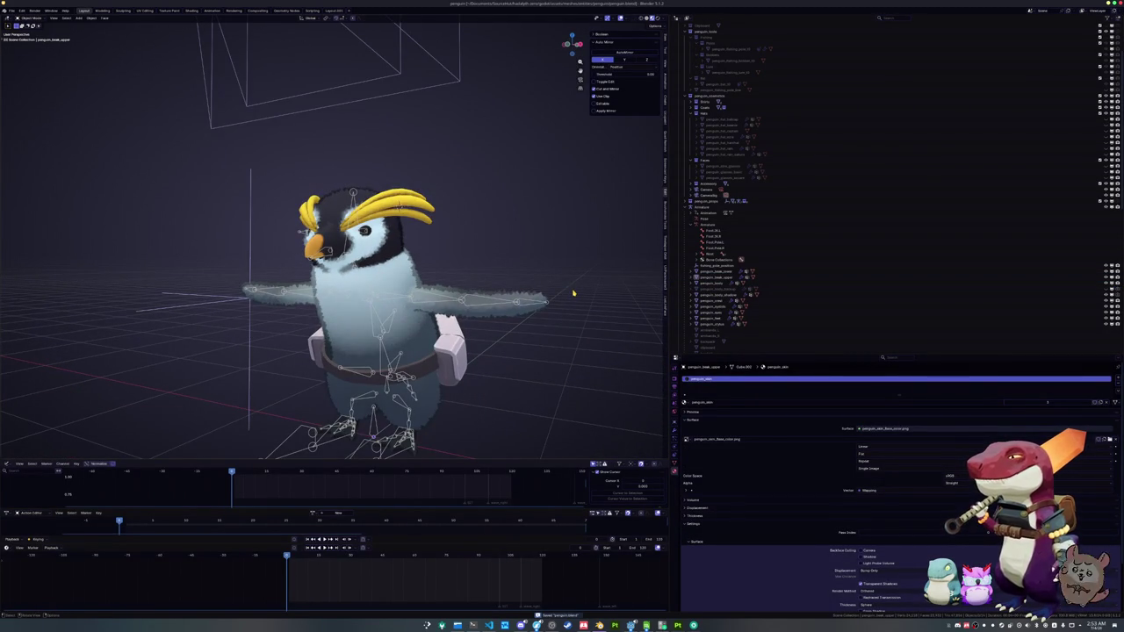
scroll(573, 292, down, 1)
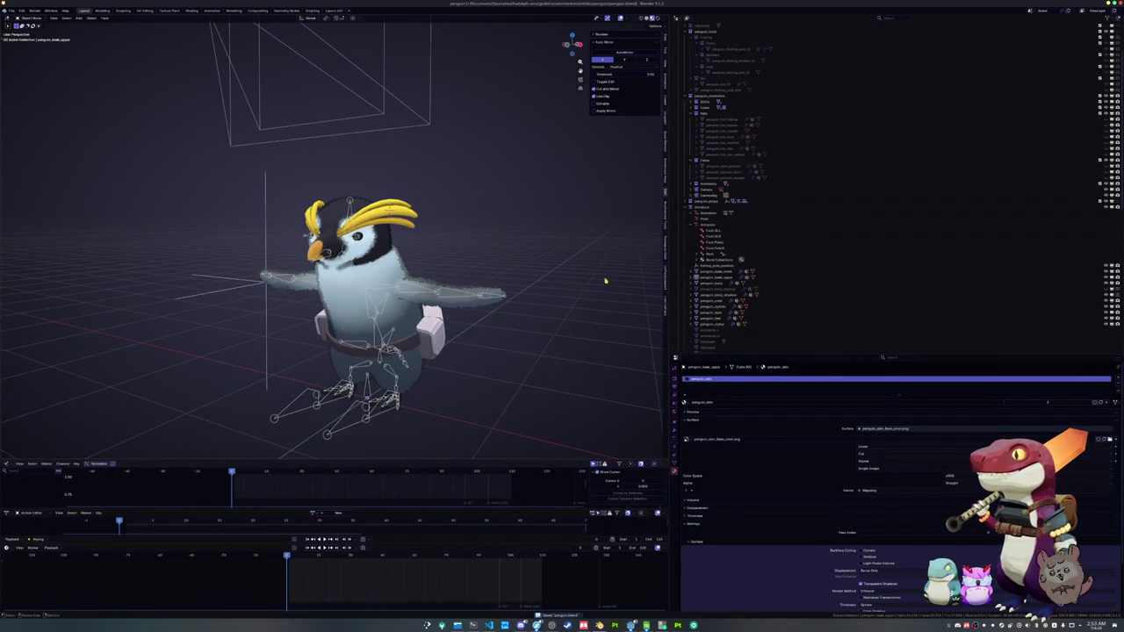
scroll(690, 215, up, 4)
scroll(684, 273, down, 3)
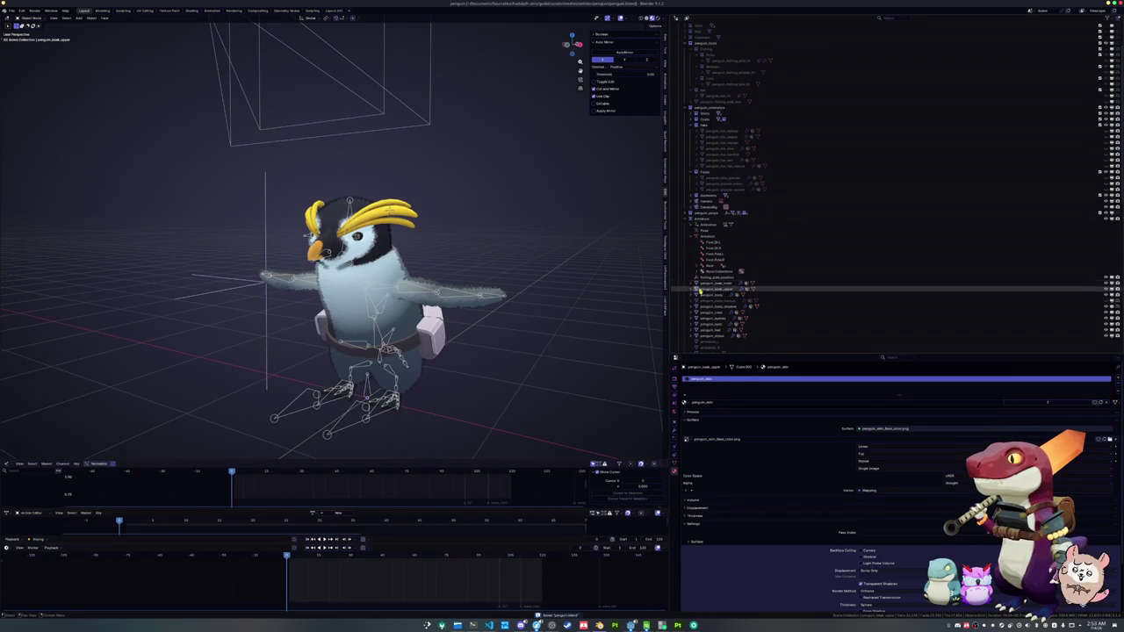
key(alt+Tab)
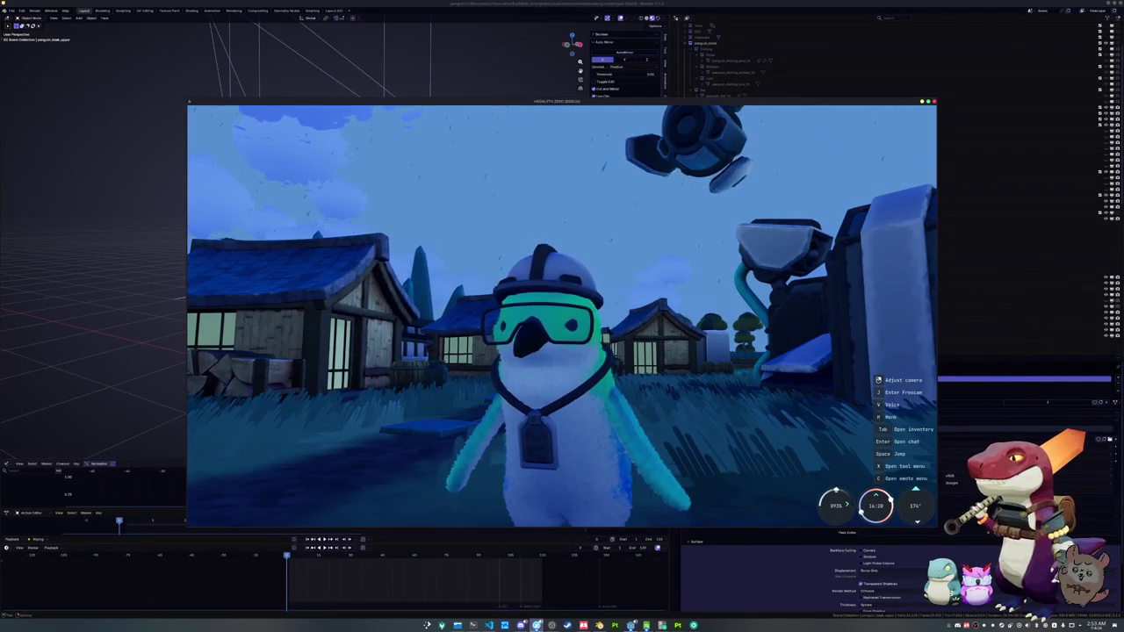
- Return to Godot and clear the Output log
key(alt+Tab)
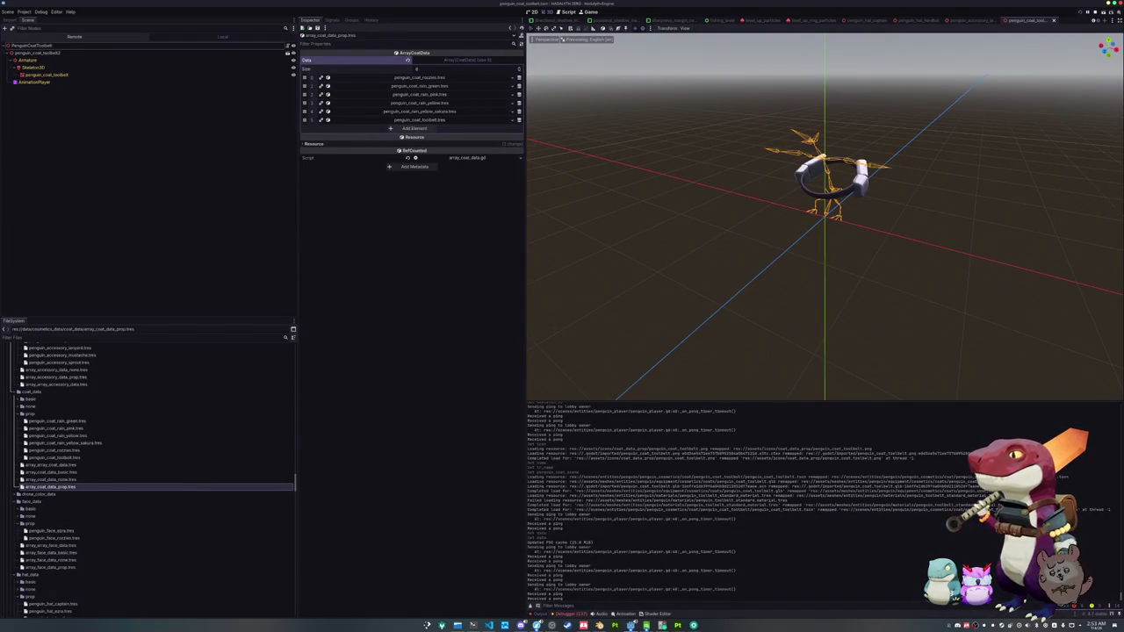
click(1118, 409)
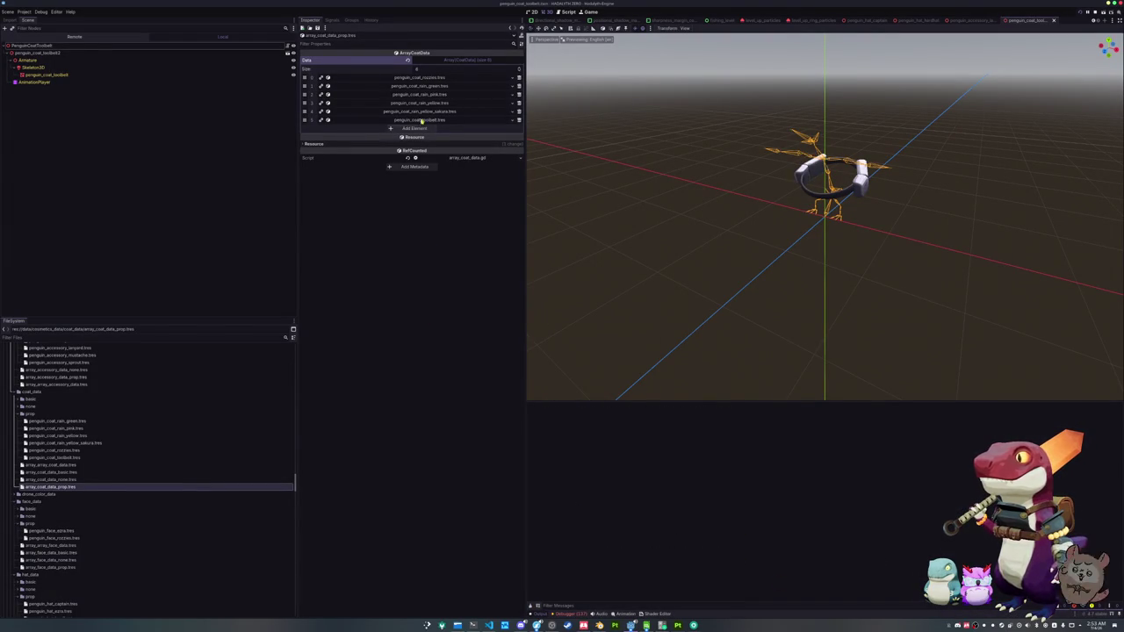
scroll(87, 456, down, 2)
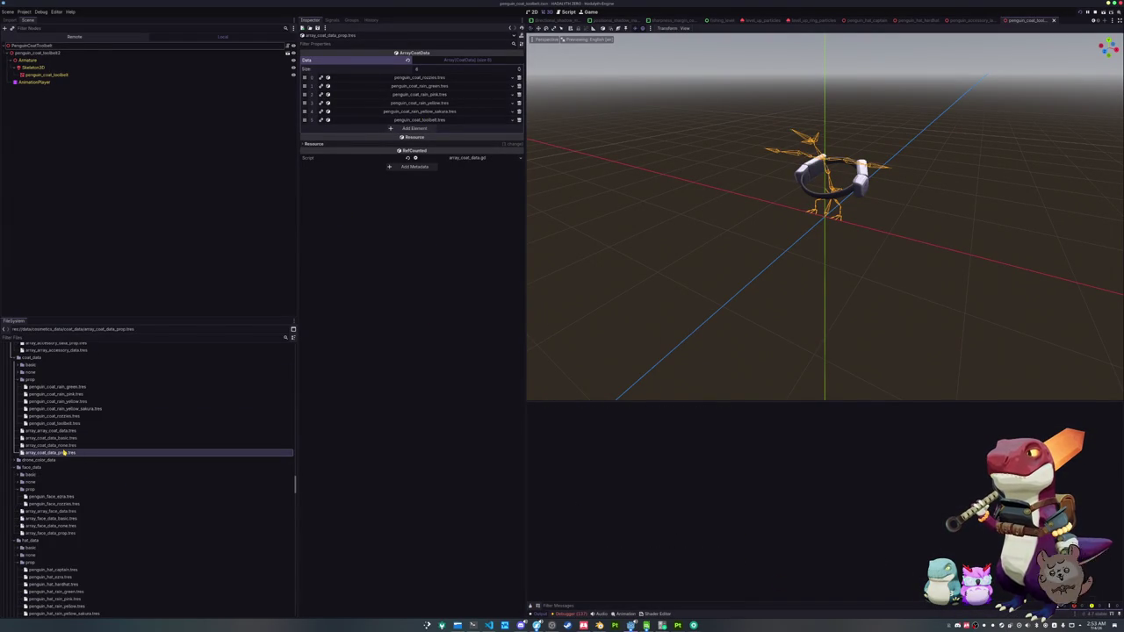
scroll(75, 452, down, 3)
scroll(66, 450, up, 2)
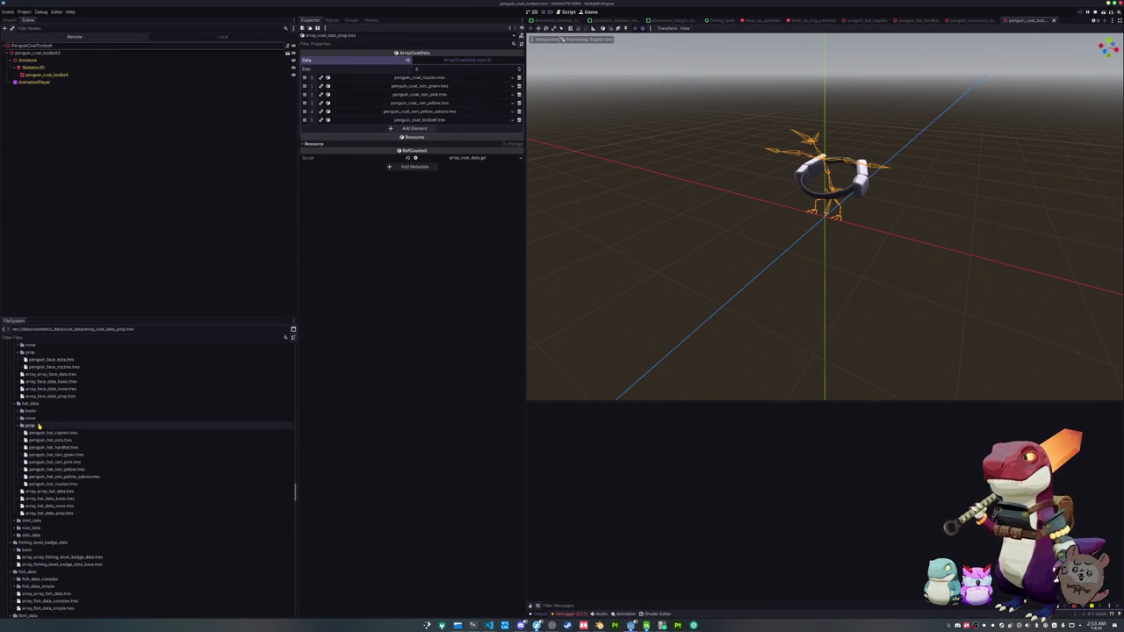
scroll(41, 436, up, 1)
scroll(42, 437, down, 8)
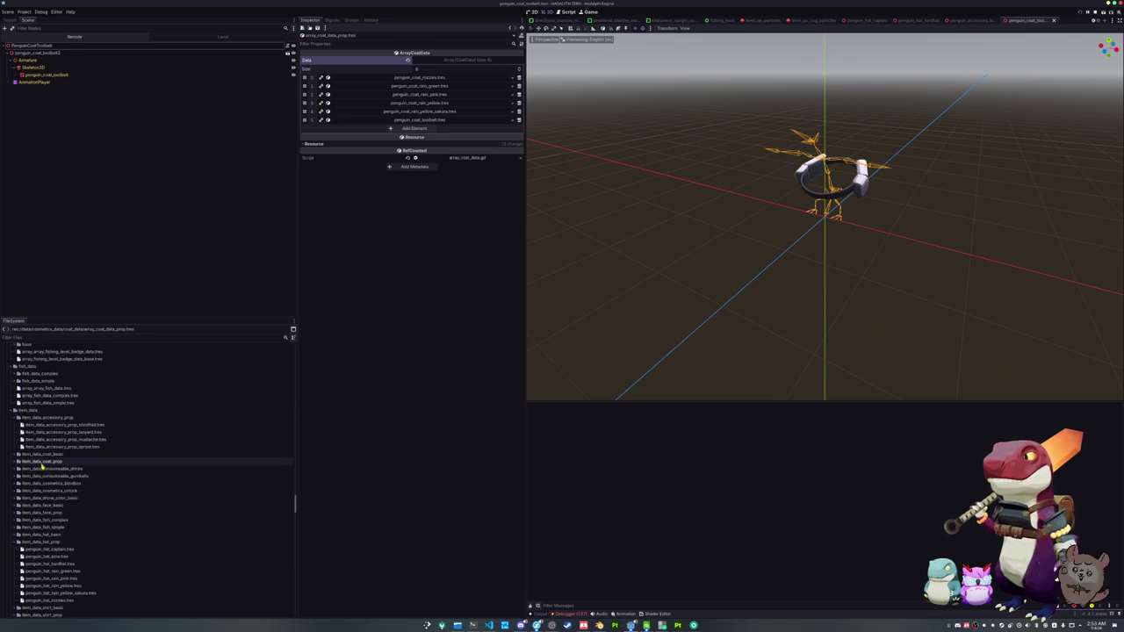
scroll(46, 509, down, 2)
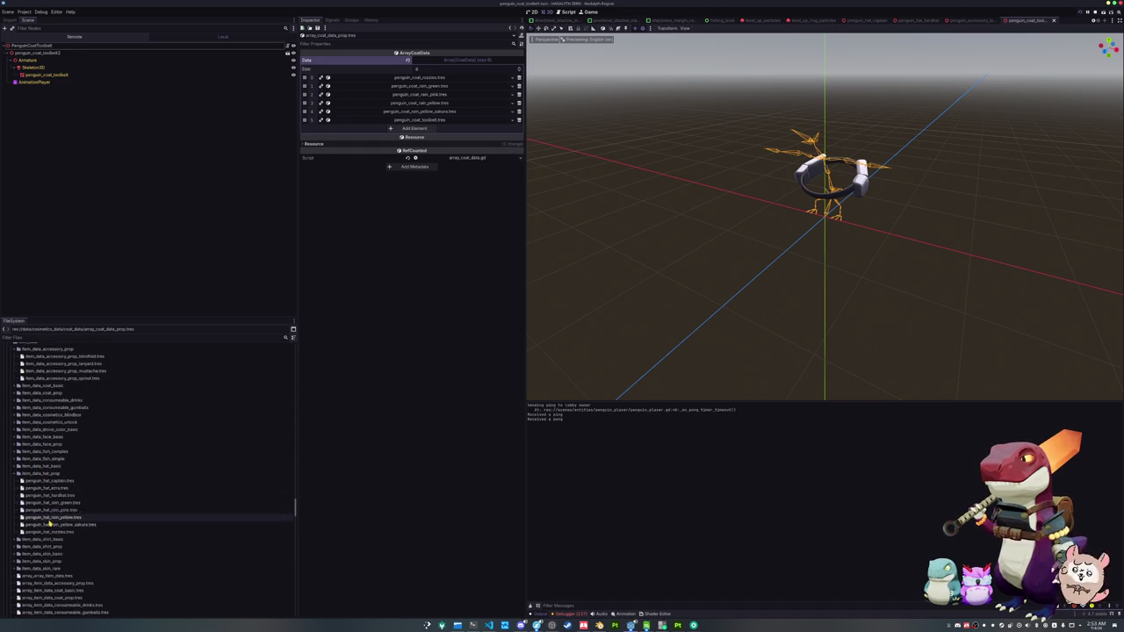
- Duplicate penguin_coat_rozzies.tres as penguin_coat_toolbelt.tres in item_data_coat_prop and open it
double_click(48, 426)
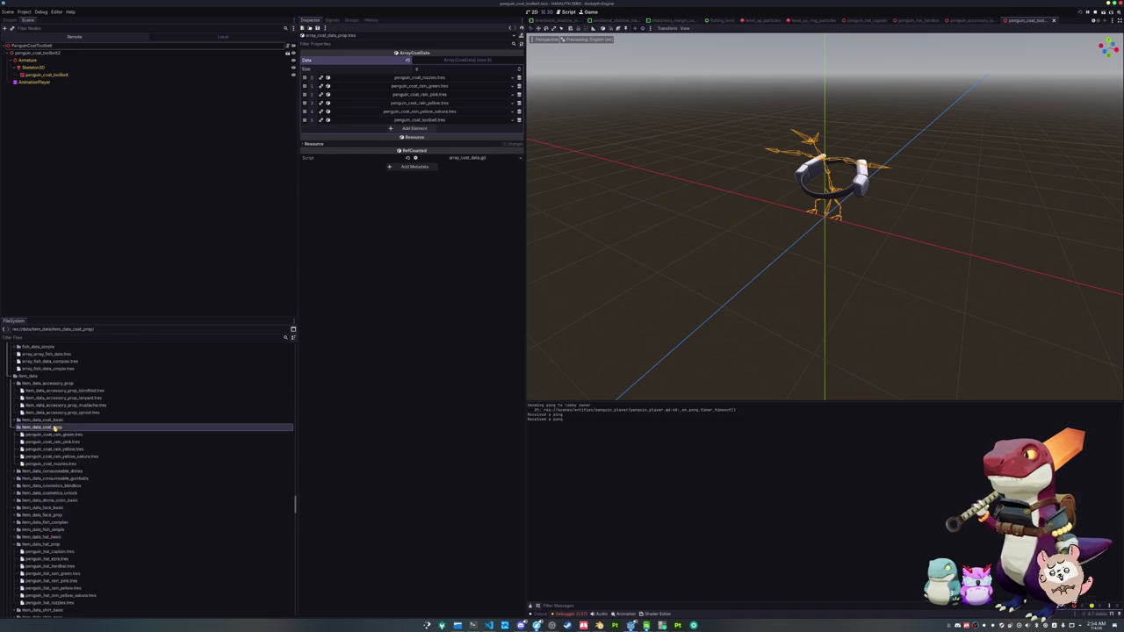
click(58, 463)
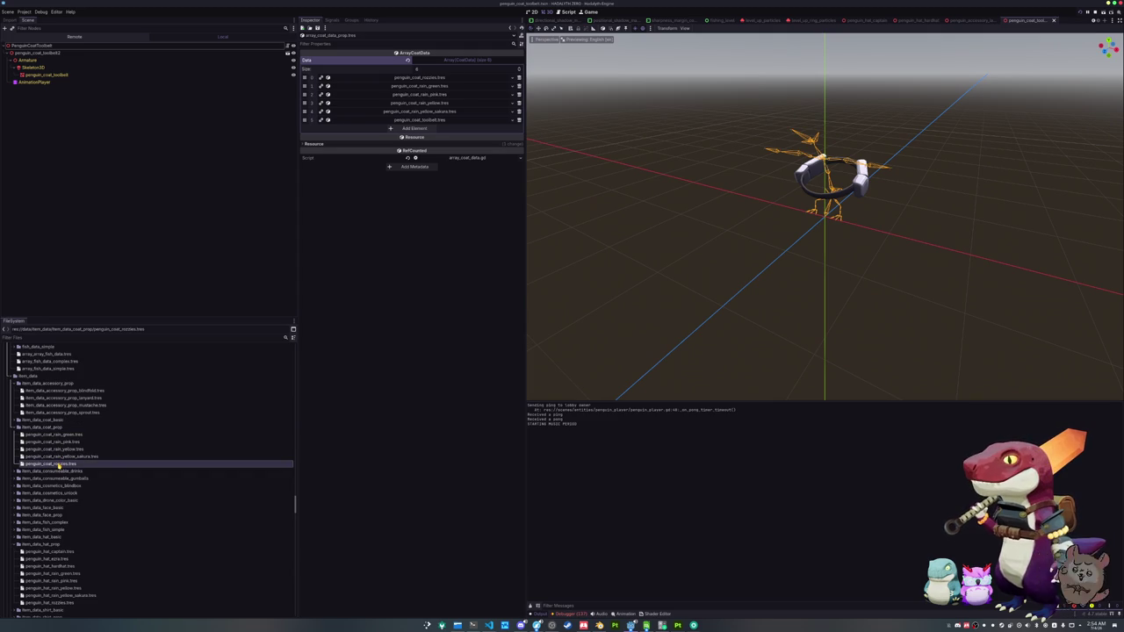
key(ctrl+d)
key(Right)
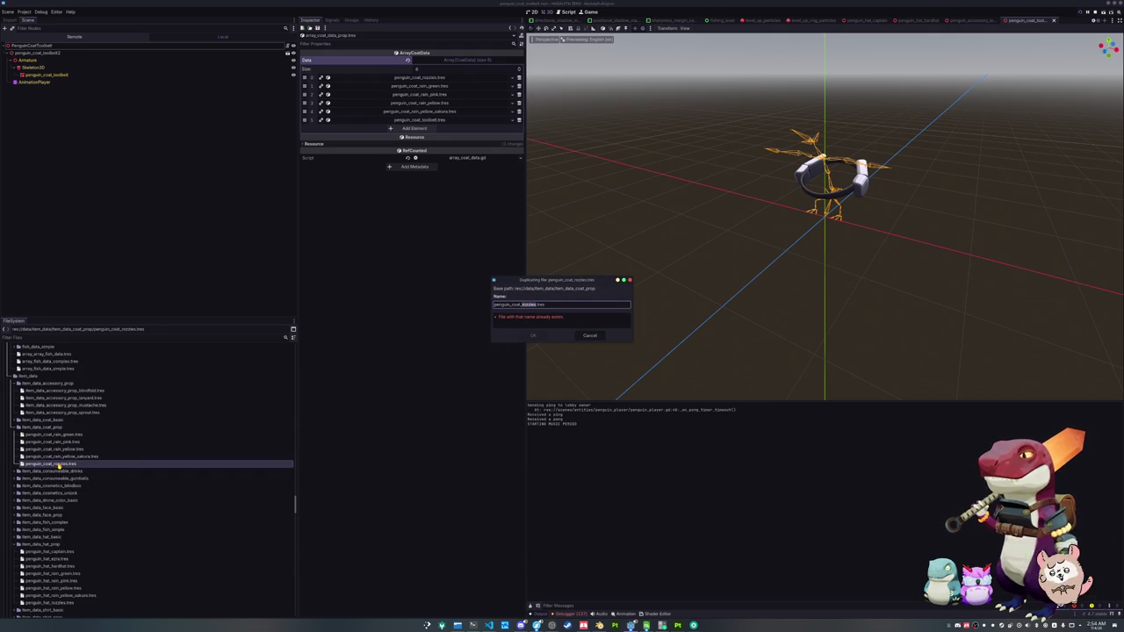
text(toolbelt)
key(Return)
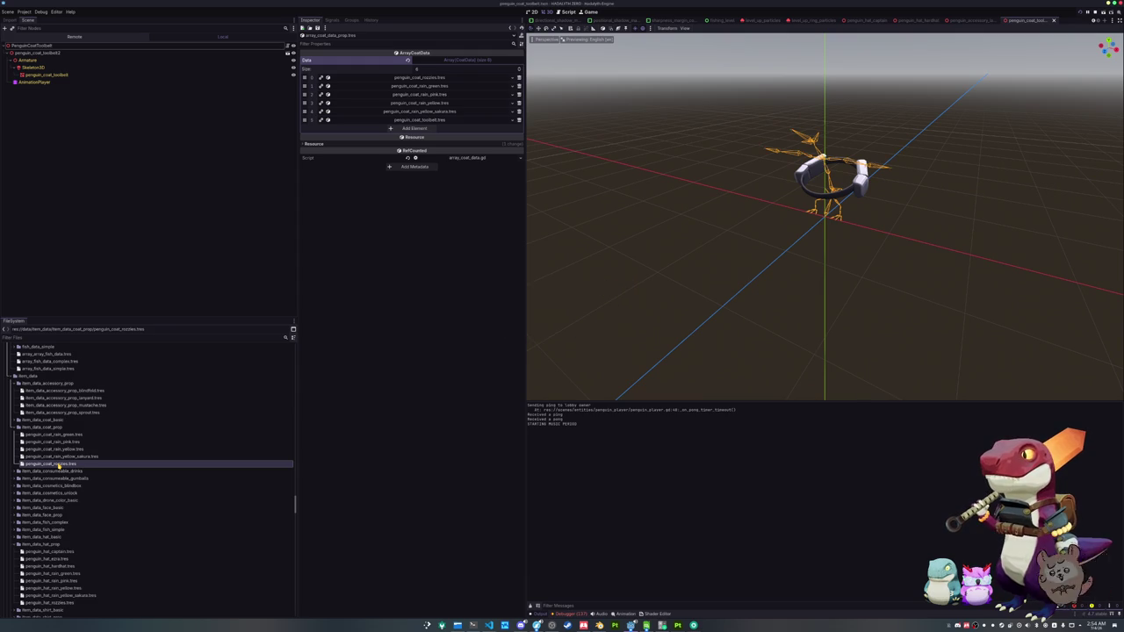
click(73, 471)
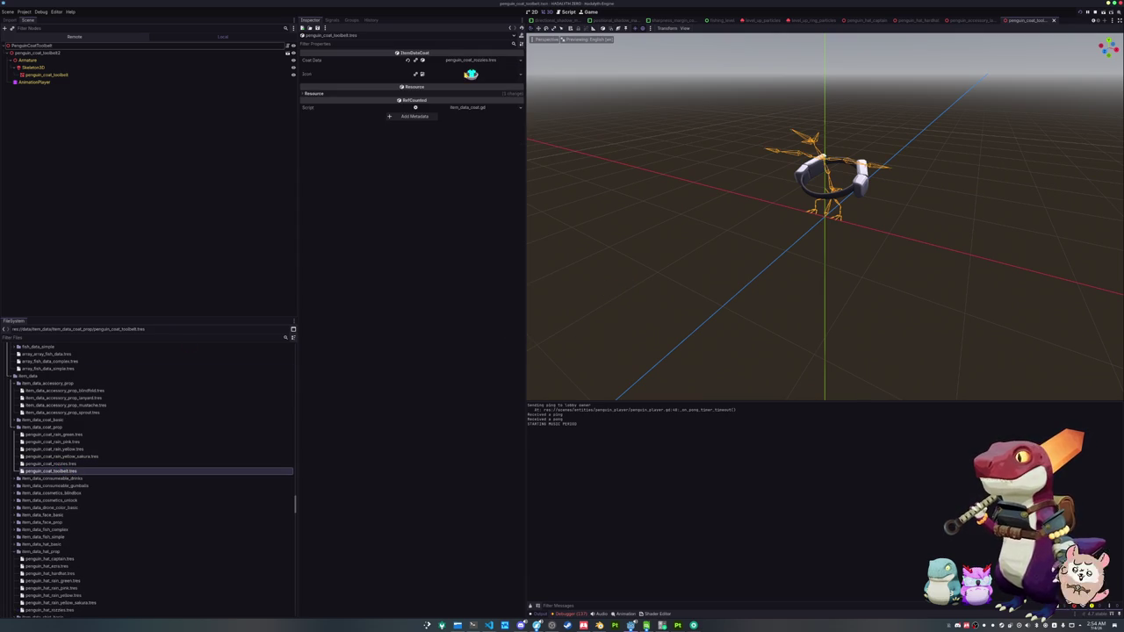
- Quick-load penguin_coat_toolbelt.tres into the toolbelt item's Coat Data slot and save the scene
click(520, 62)
click(492, 96)
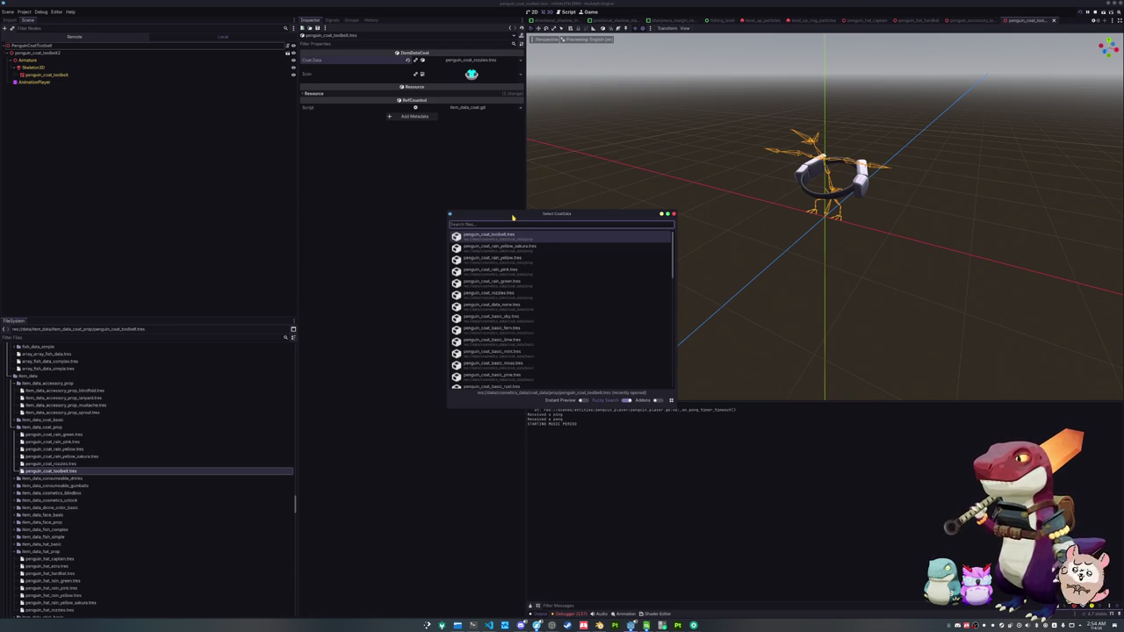
text(toolbelt)
key(Return)
key(ctrl+s)
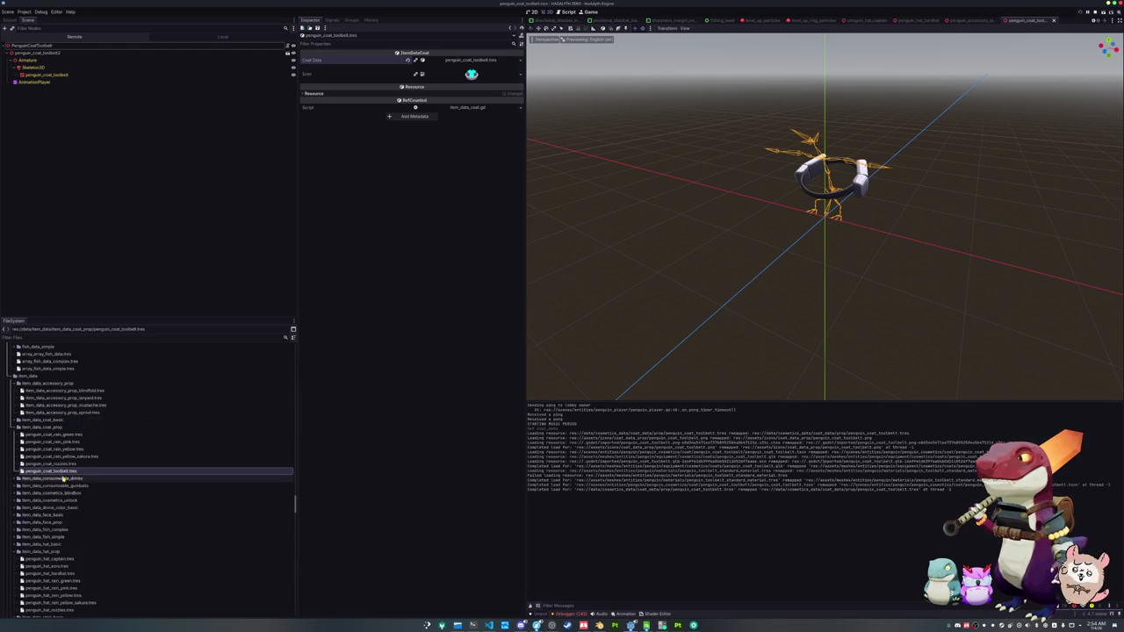
scroll(62, 478, down, 3)
scroll(61, 483, down, 4)
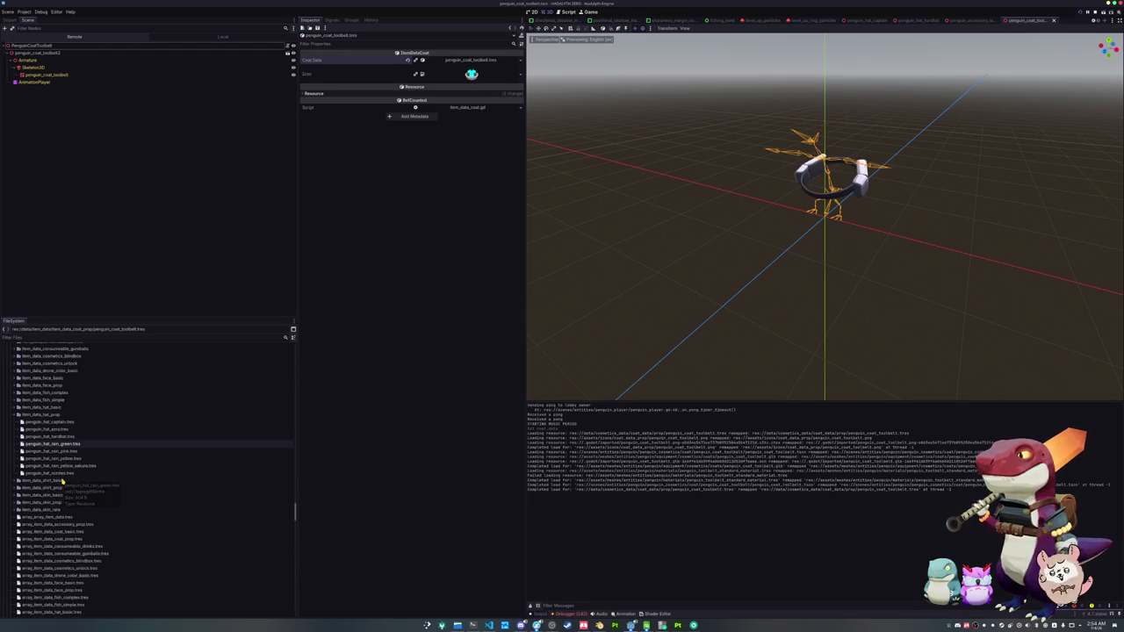
scroll(62, 481, down, 1)
scroll(62, 481, down, 1)
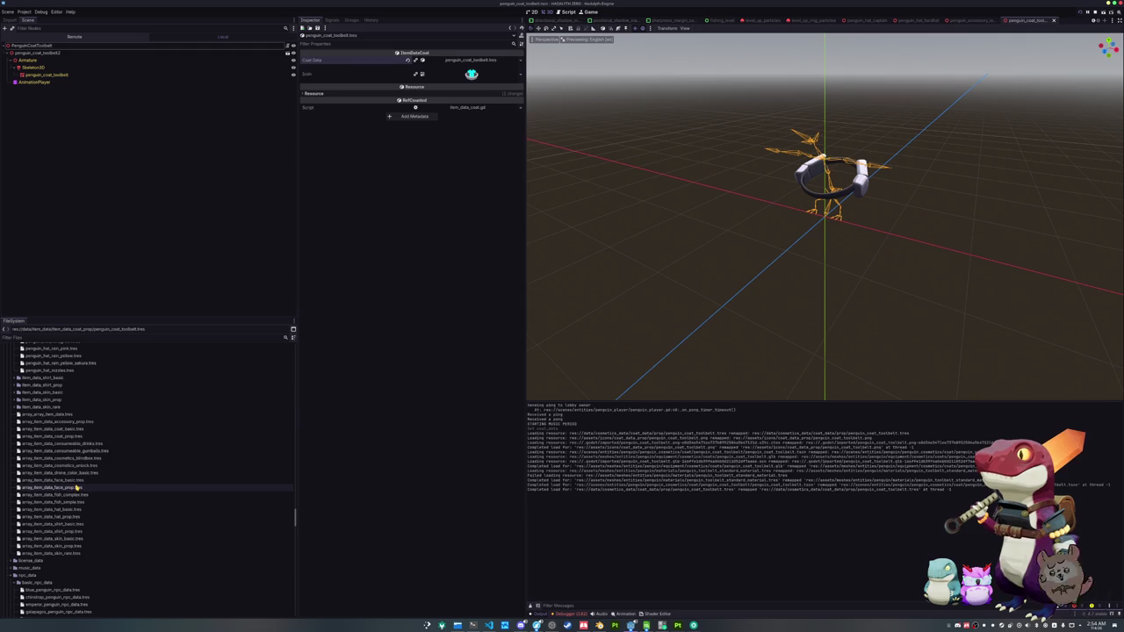
- Open array_item_data_coat_prop.tres and fill a new sixth slot with penguin_coat_toolbelt.tres
click(77, 488)
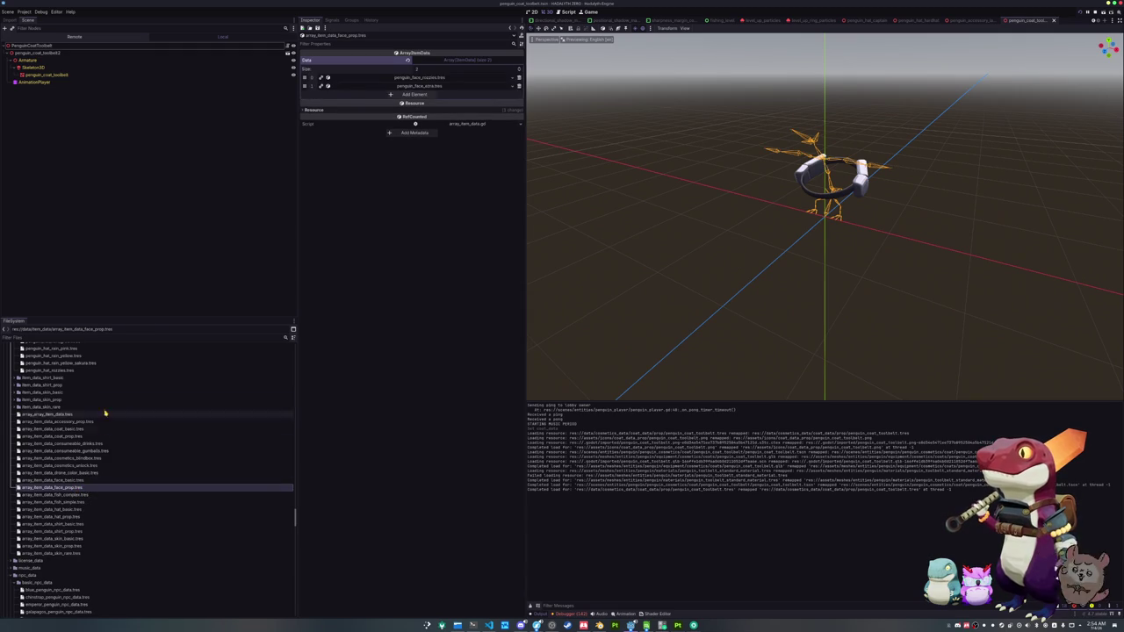
click(77, 481)
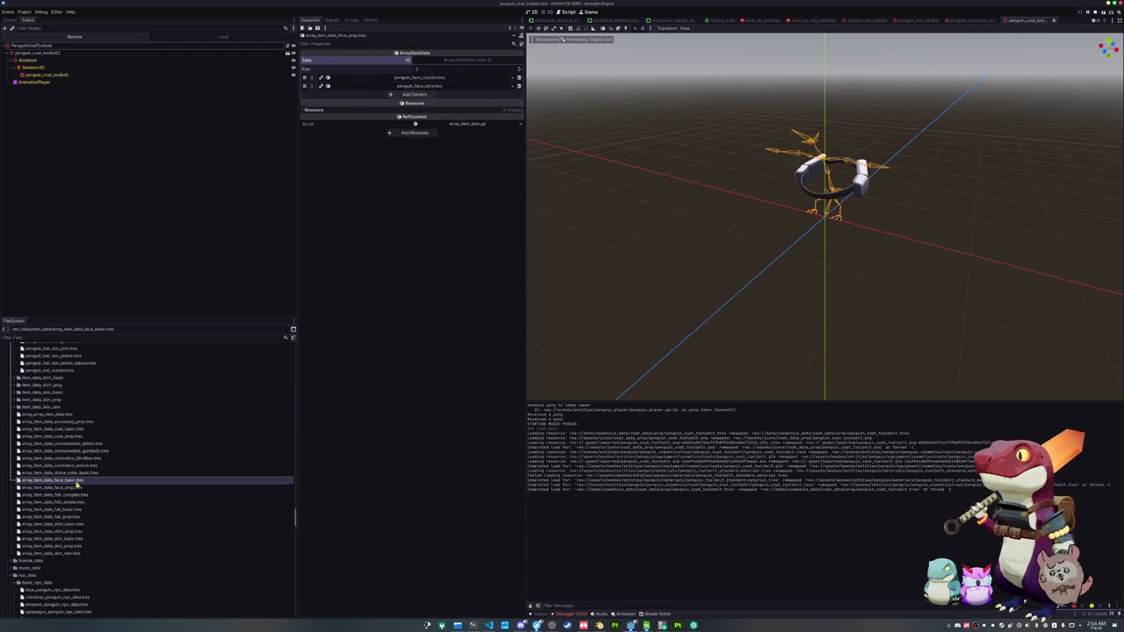
click(77, 436)
click(406, 120)
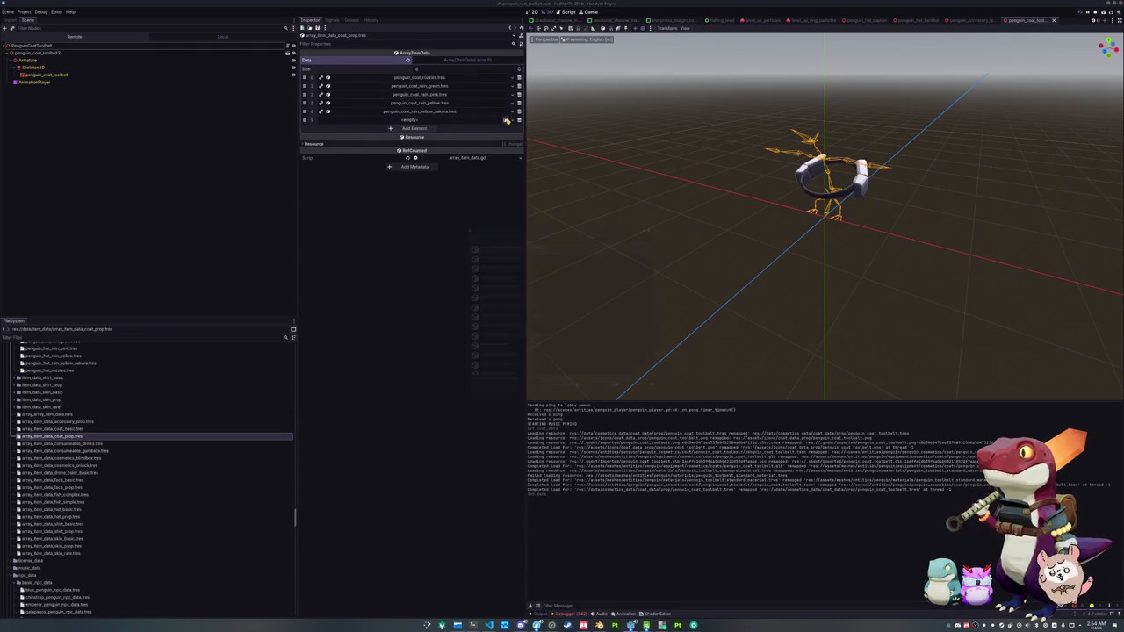
click(506, 121)
text(penguin_)
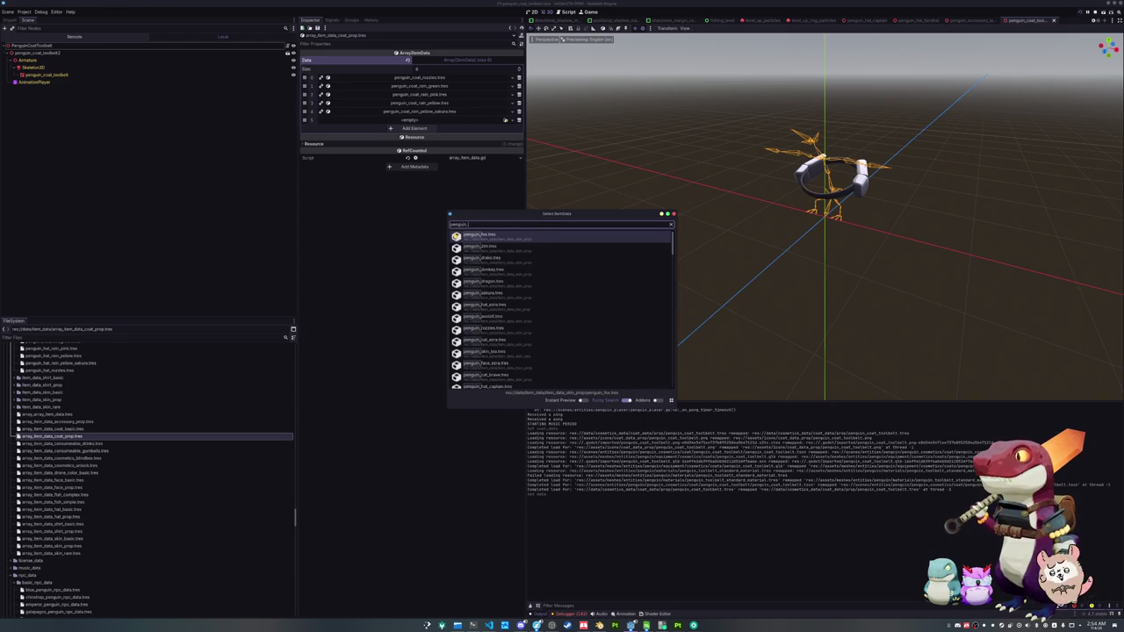
text(coat_toolbelt)
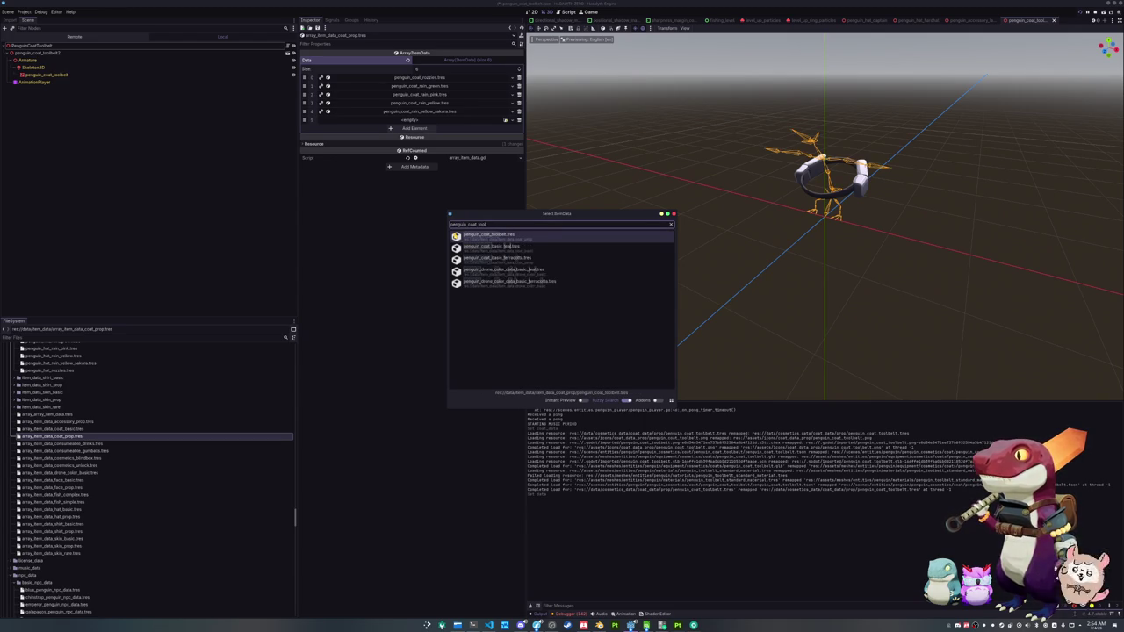
double_click(456, 235)
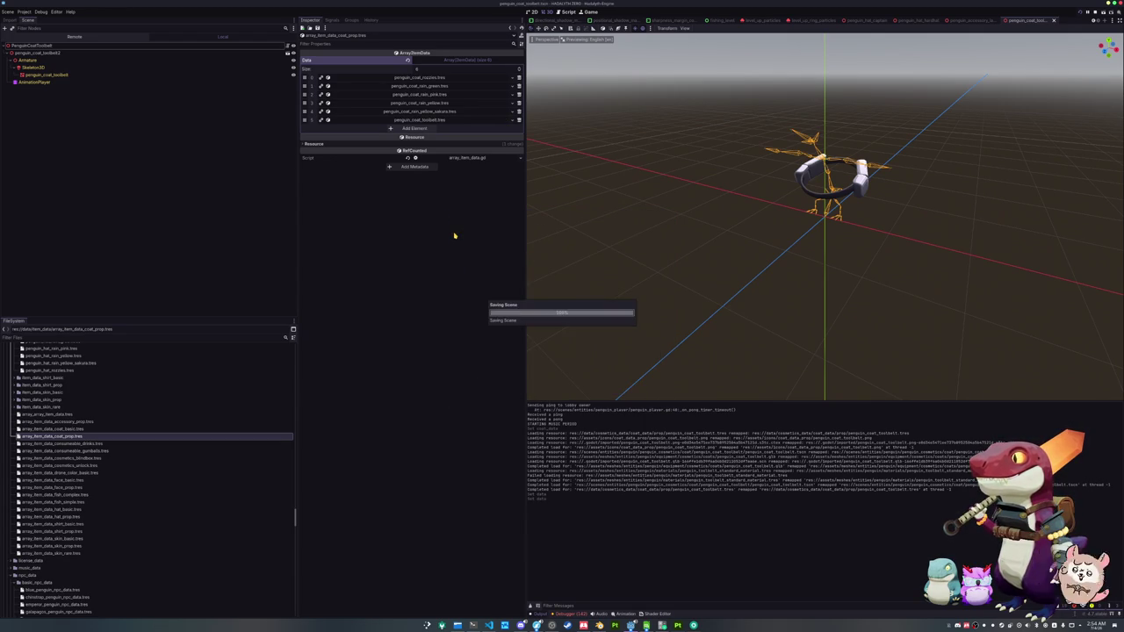
scroll(629, 270, down, 2)
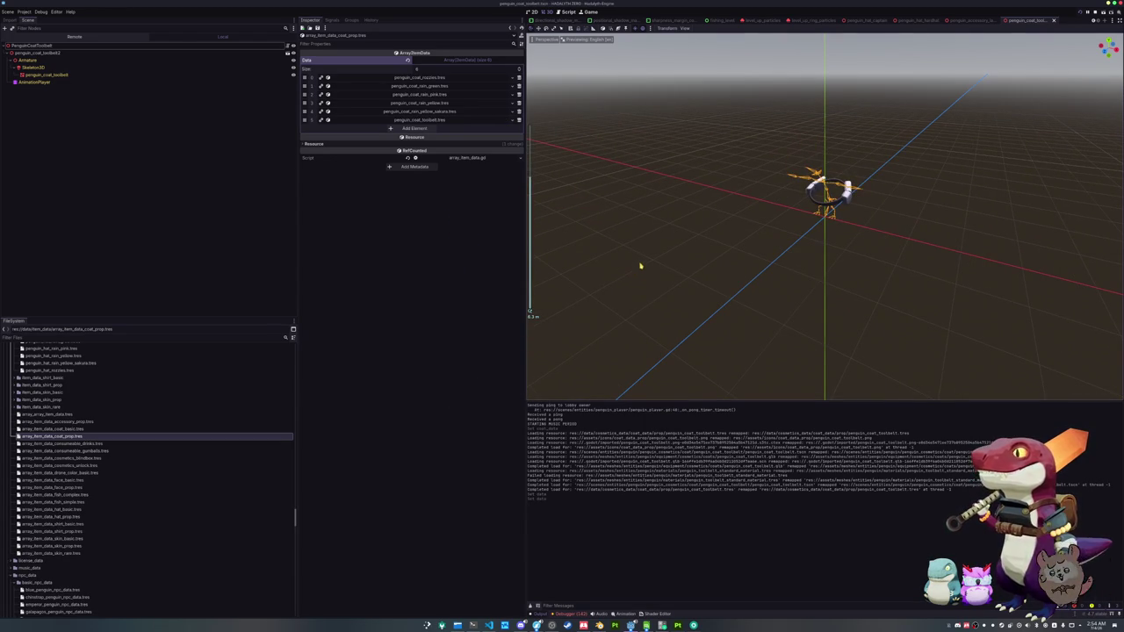
- Look through the chinstrap, gentoo, emperor, Galapagos and Rockhopper NPC data files, ending on Galapagos
scroll(52, 447, down, 5)
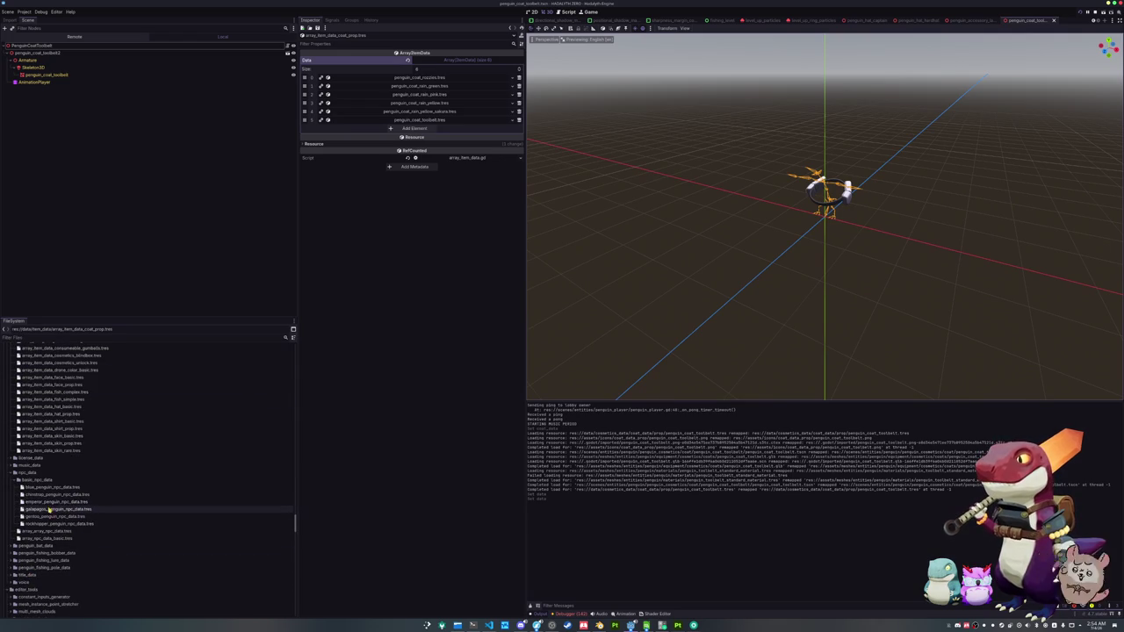
click(33, 494)
click(38, 503)
click(41, 517)
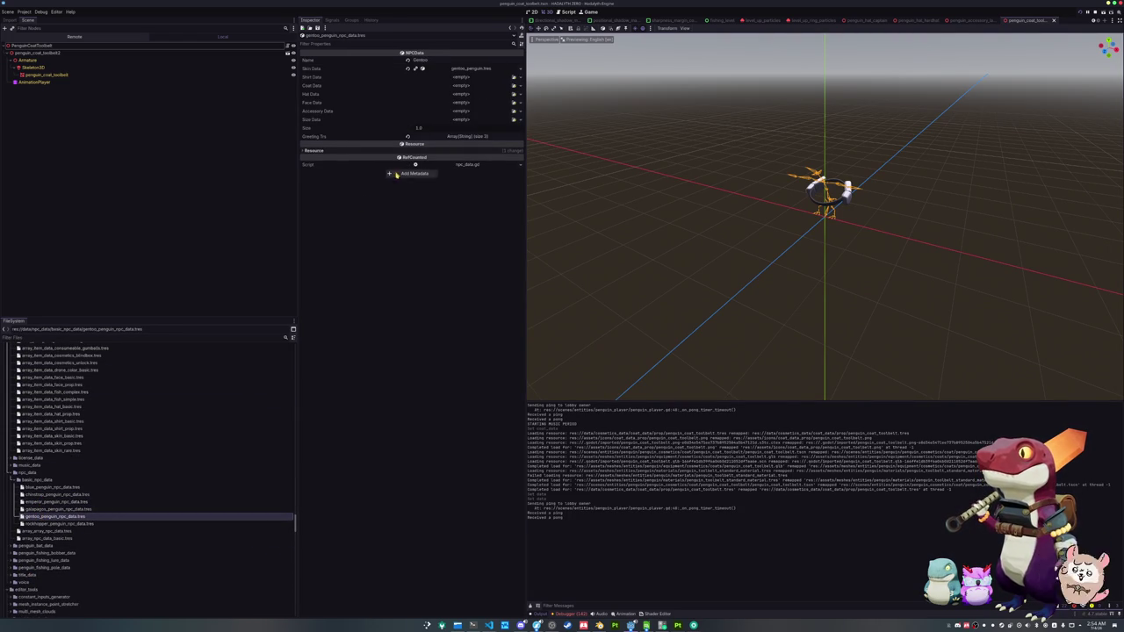
click(514, 89)
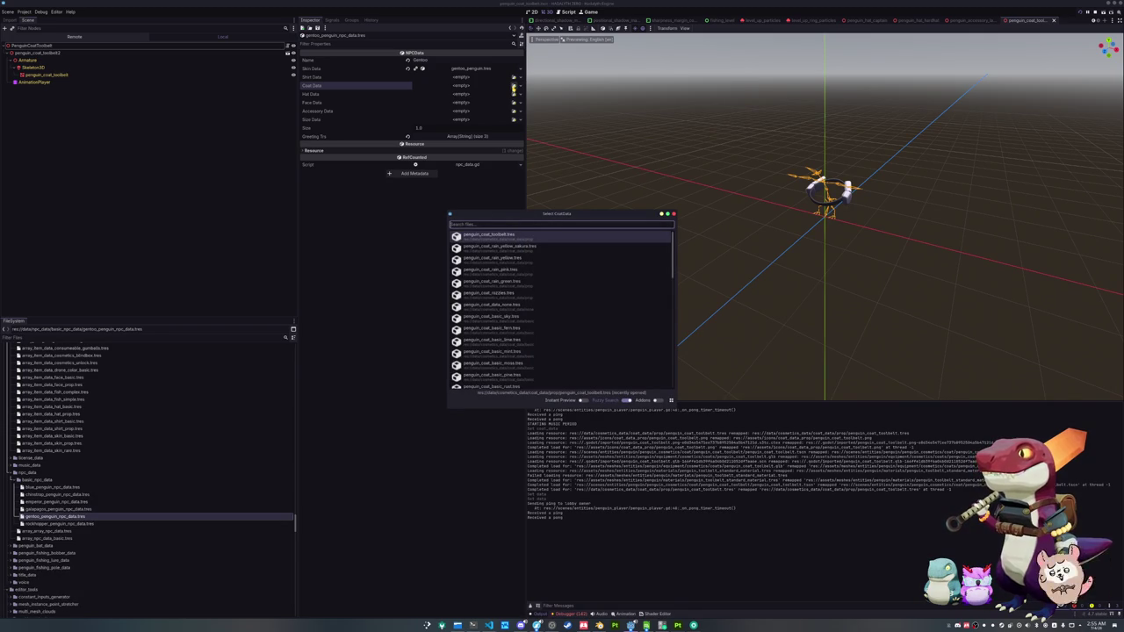
key(Escape)
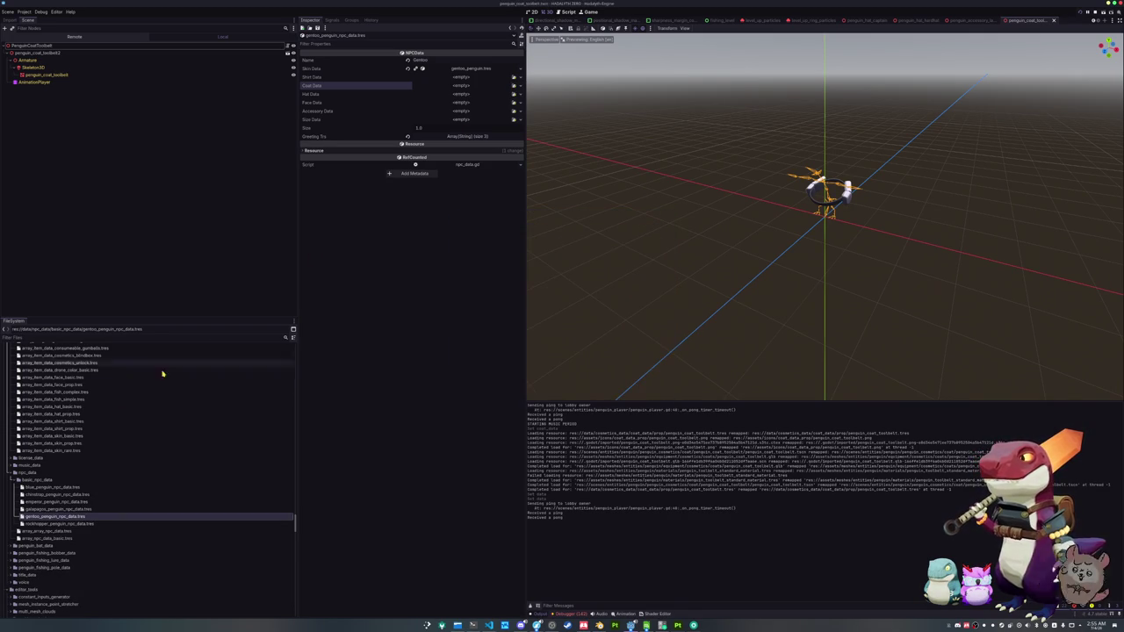
click(54, 502)
click(62, 494)
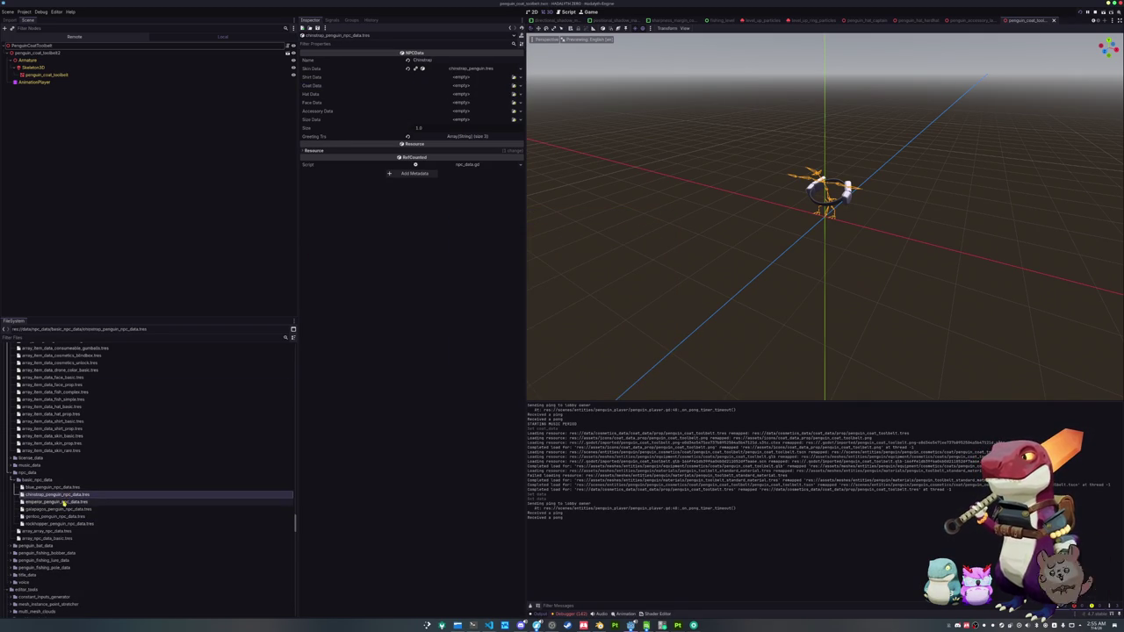
click(62, 501)
click(62, 508)
click(57, 523)
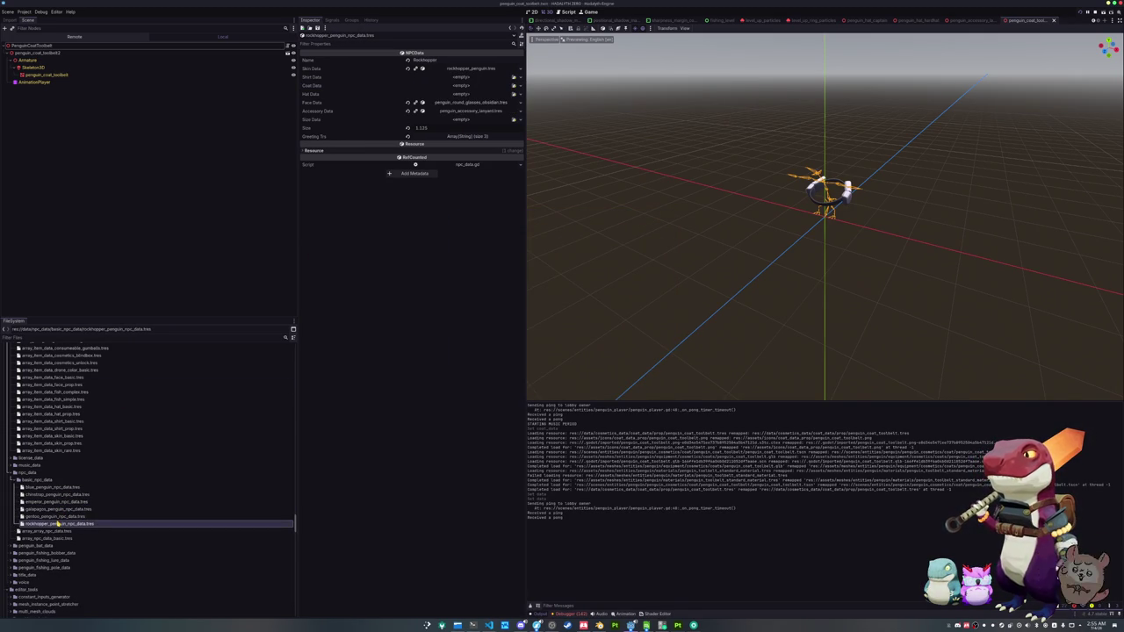
click(58, 516)
click(58, 509)
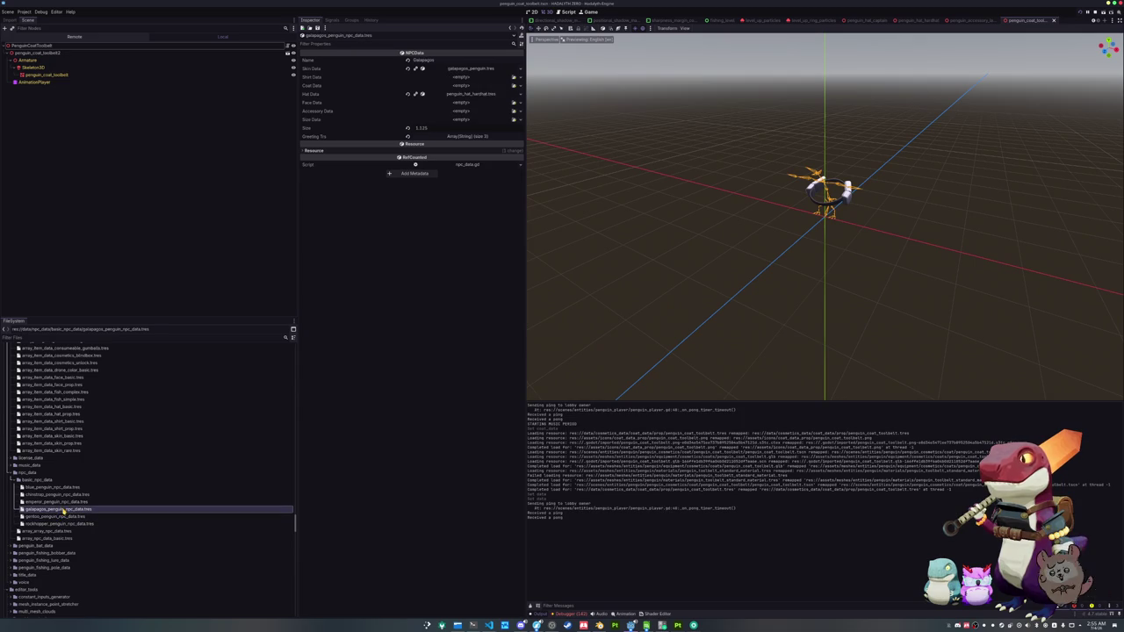
- Set galapagos_penguin_npc_data.tres's Coat Data to penguin_coat_toolbelt.tres and clear the output log
click(514, 86)
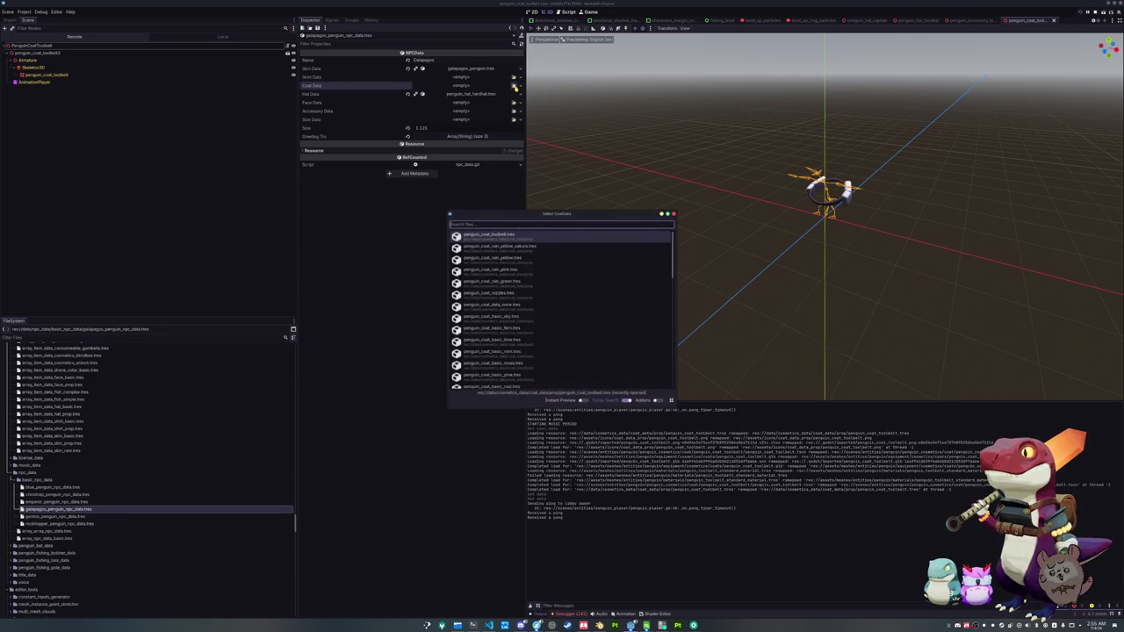
text(penguin_coat_tool)
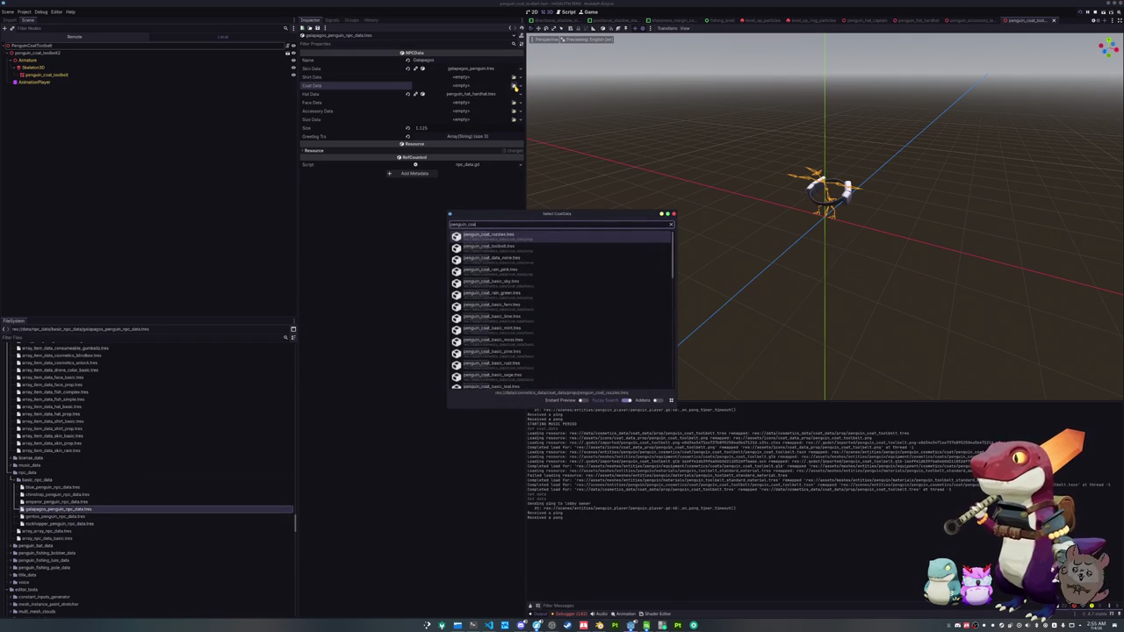
key(Return)
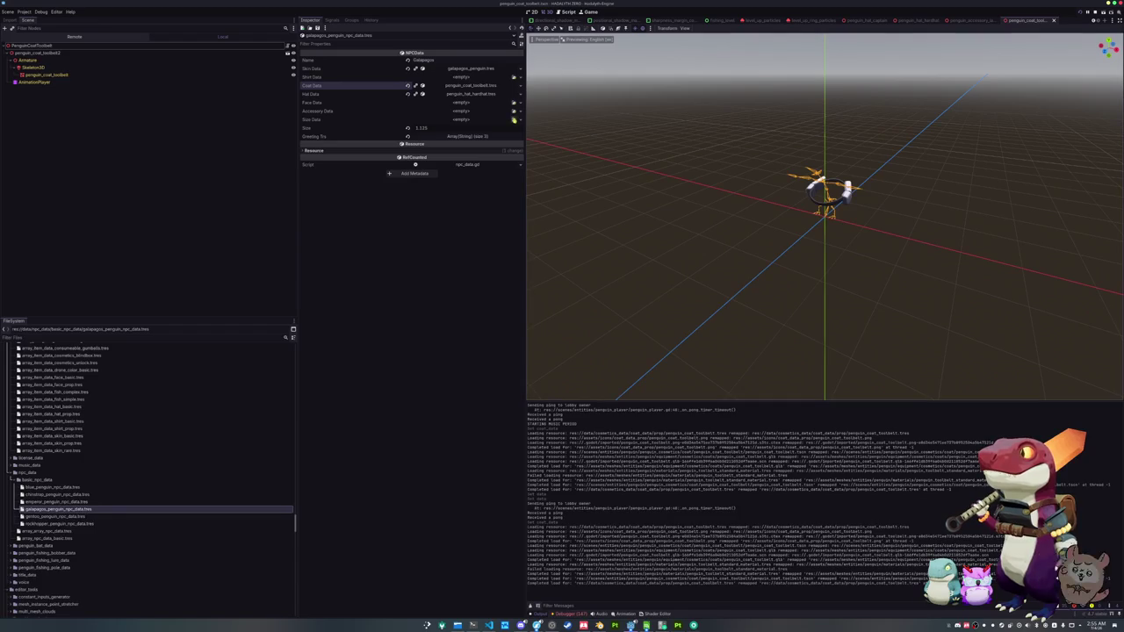
key(ctrl+shift+k)
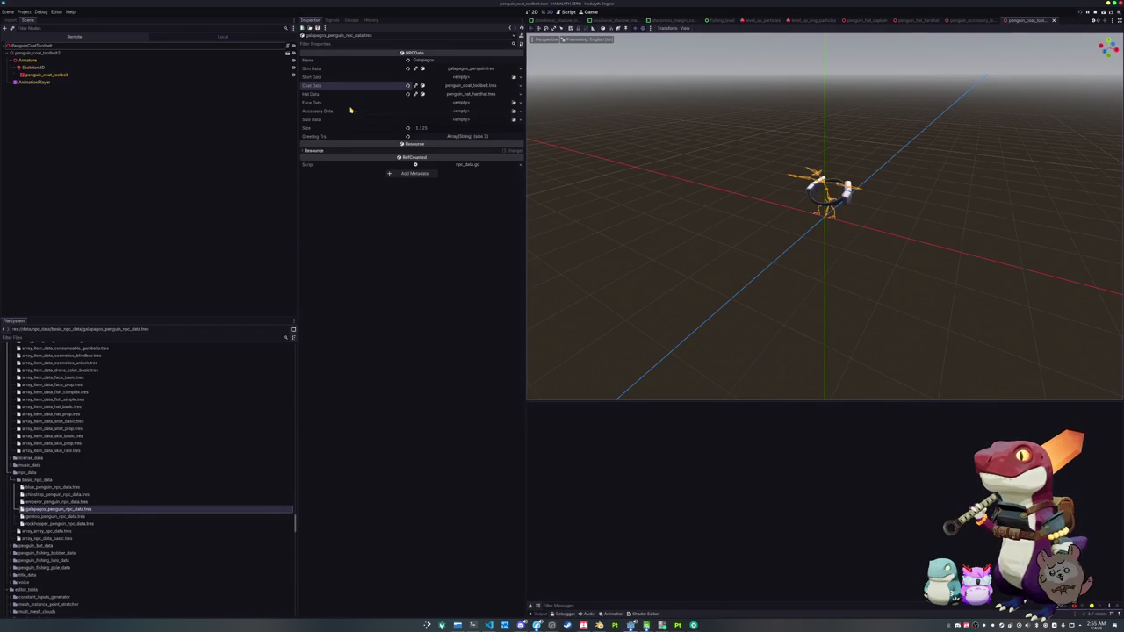
- Run the project with F5, start from the title screen and walk the penguin toward the bridge
key(F5)
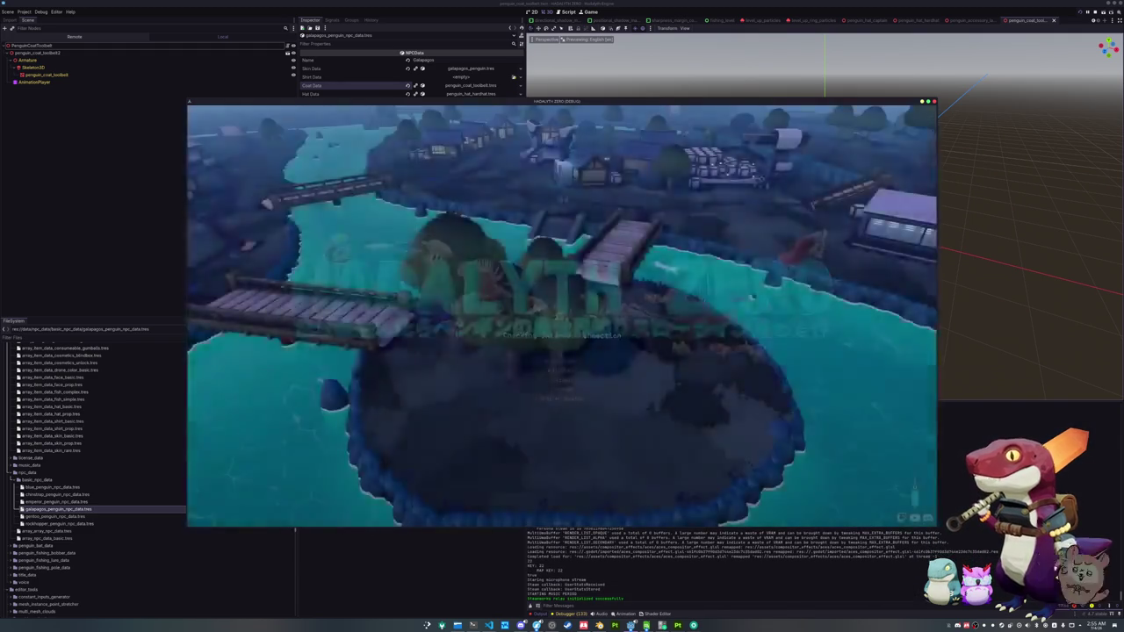
key(Return)
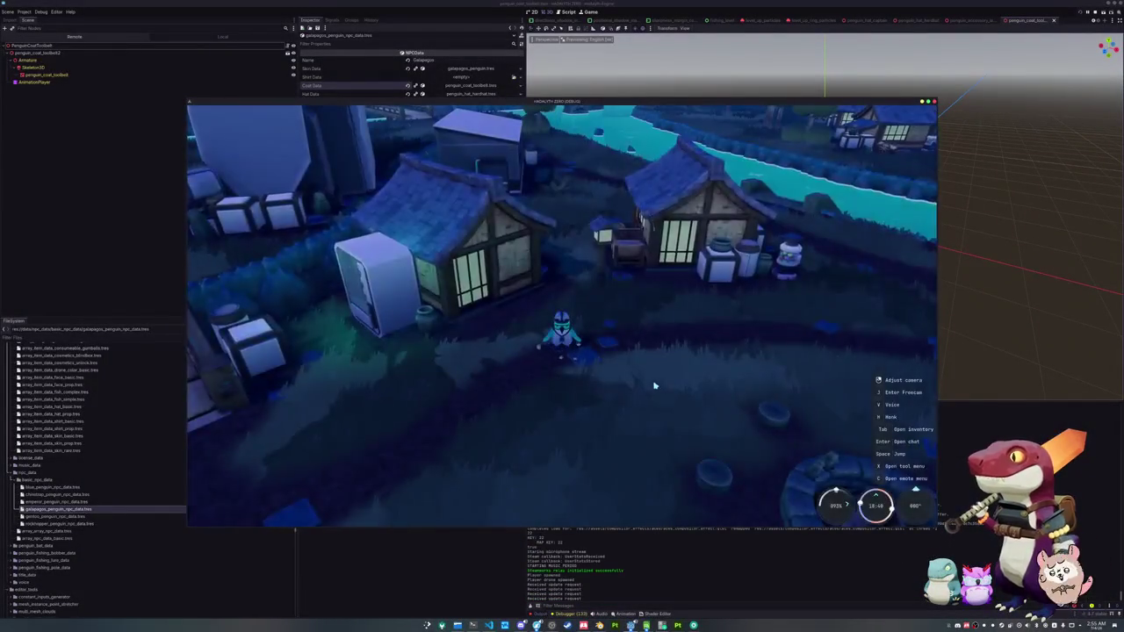
key(w)
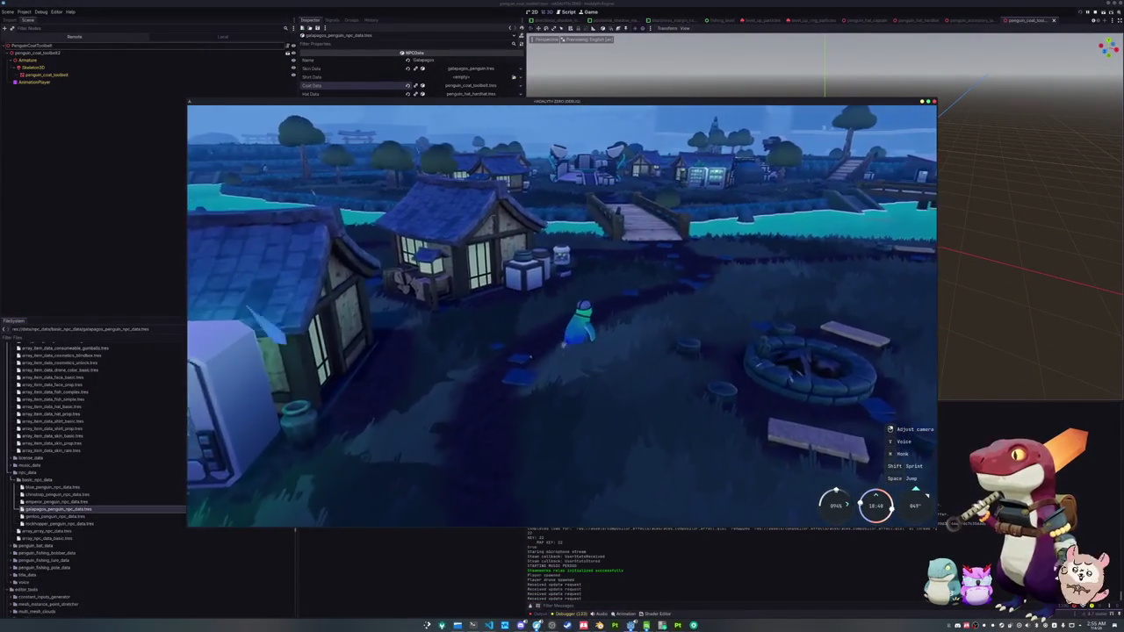
key(w)
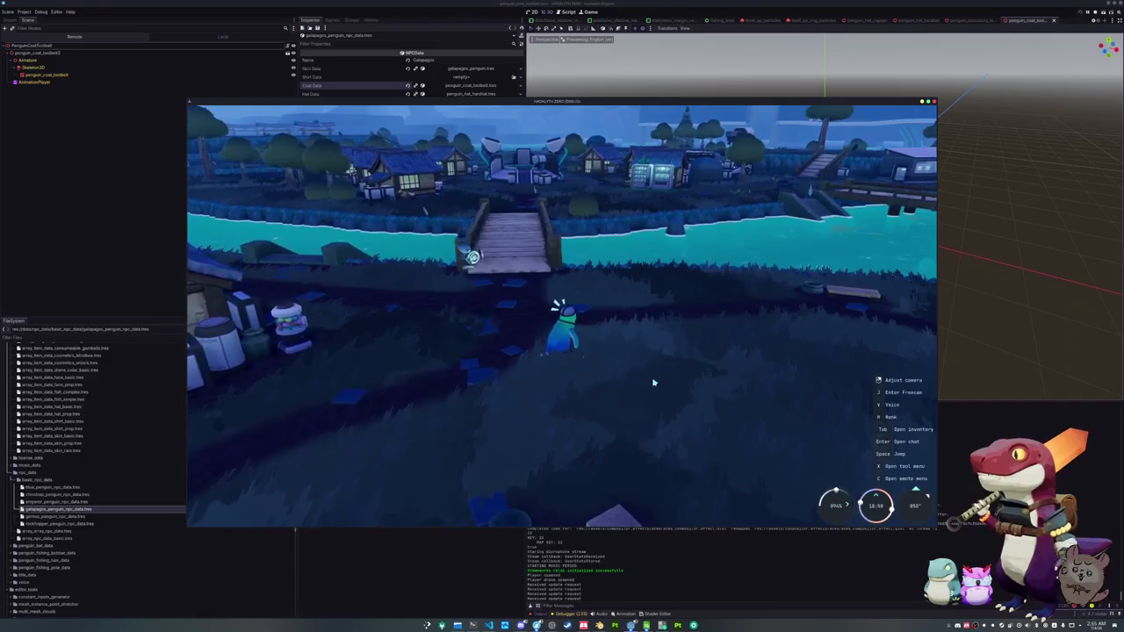
key(w)
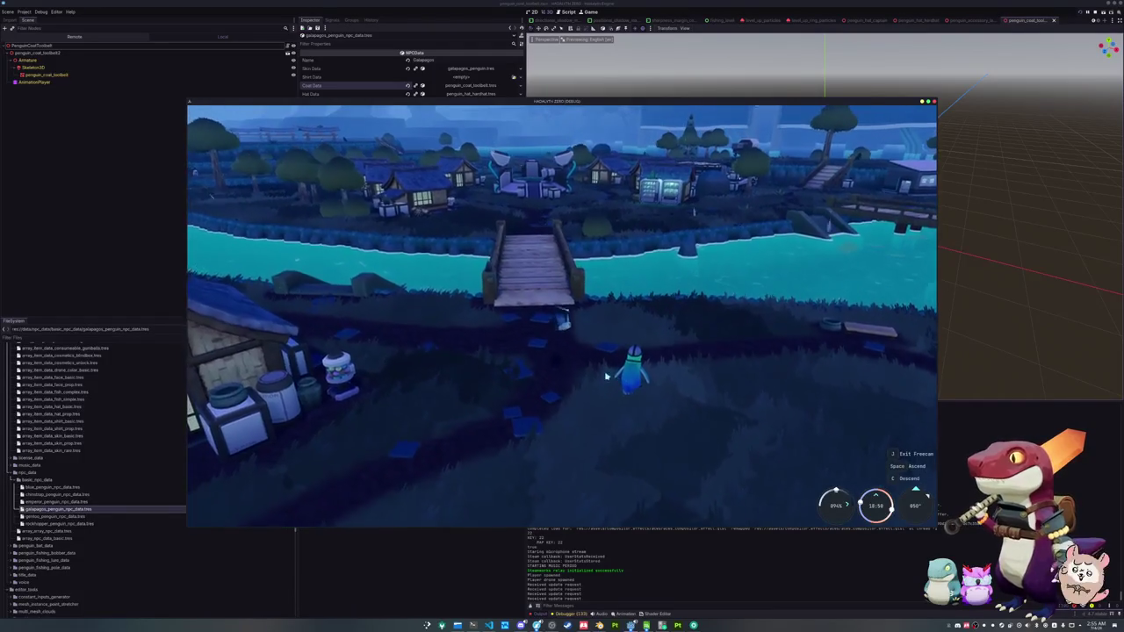
- Switch to free camera and fly over the village toward the river
key(s)
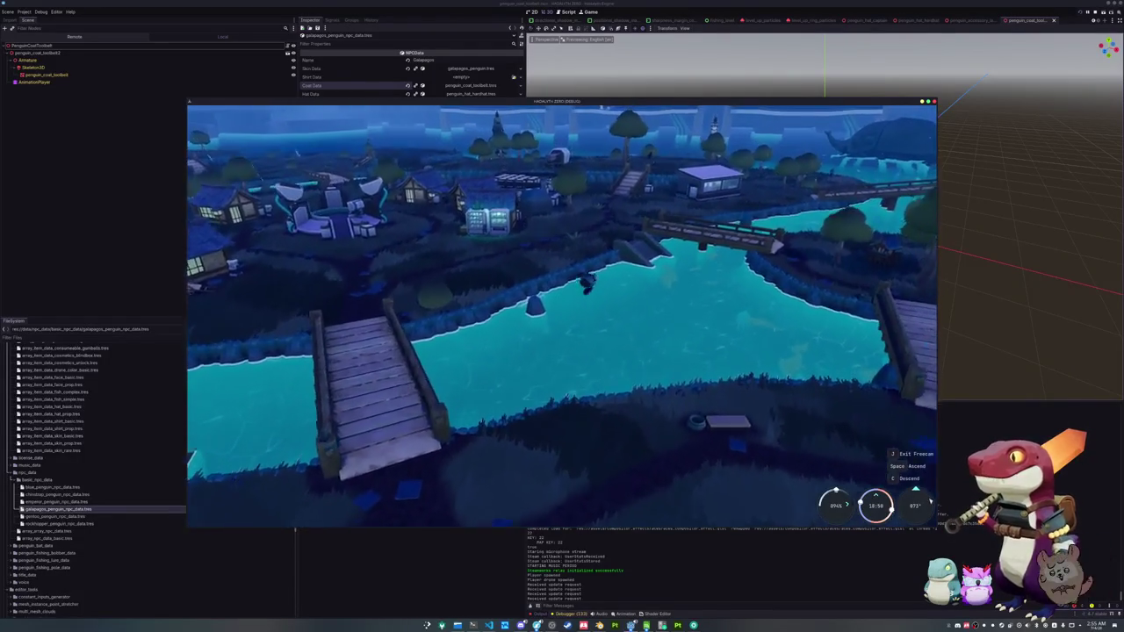
mouse_move(562, 316)
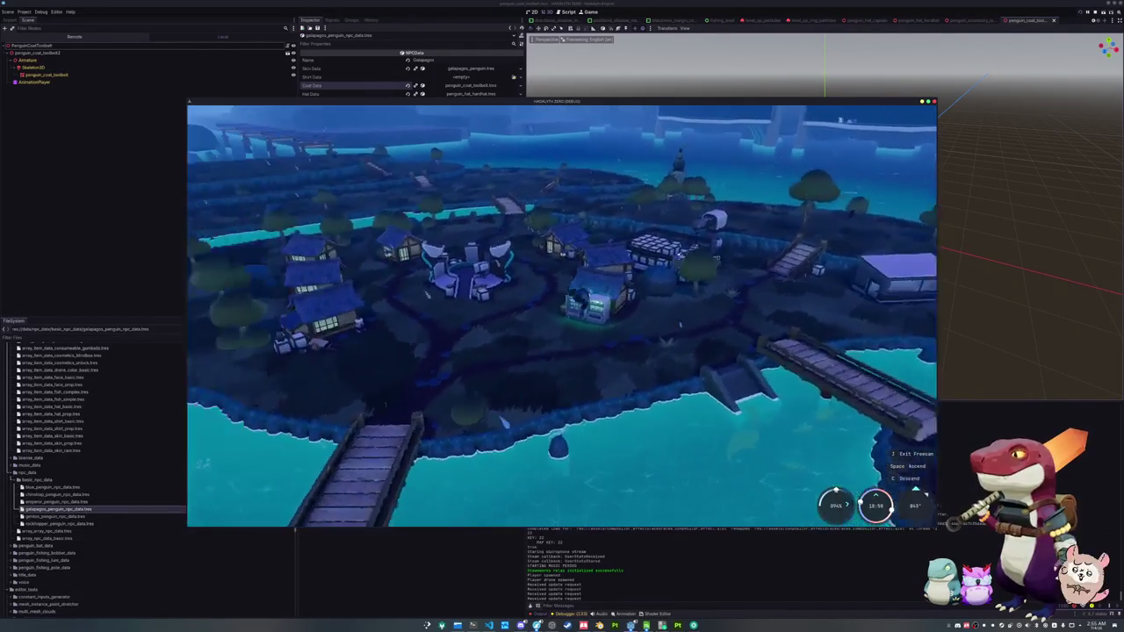
key(w)
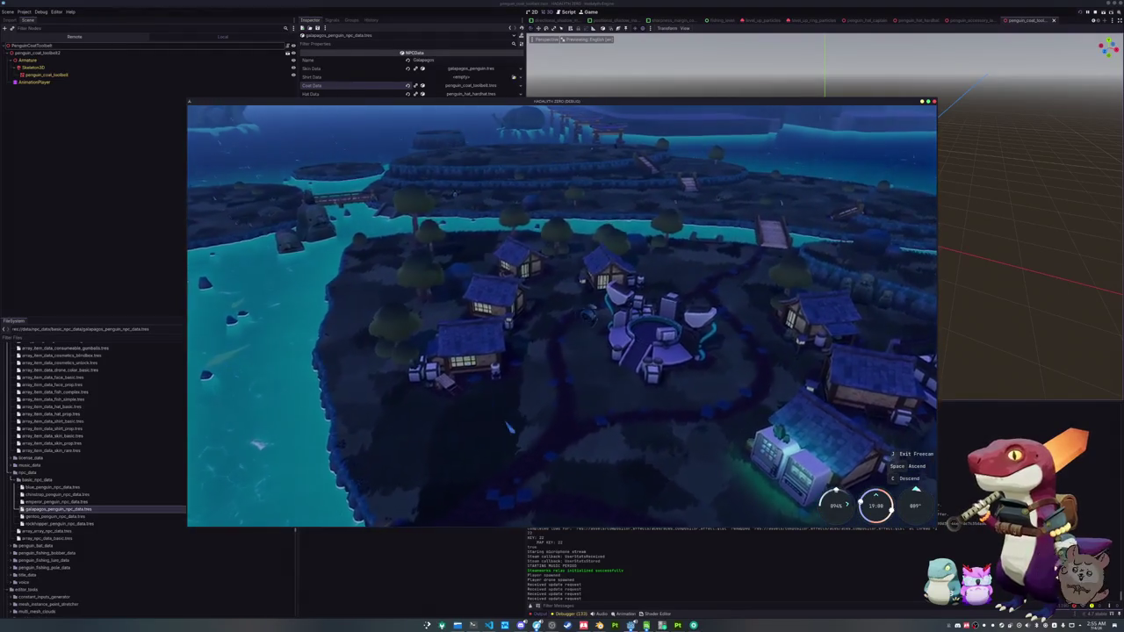
mouse_move(623, 375)
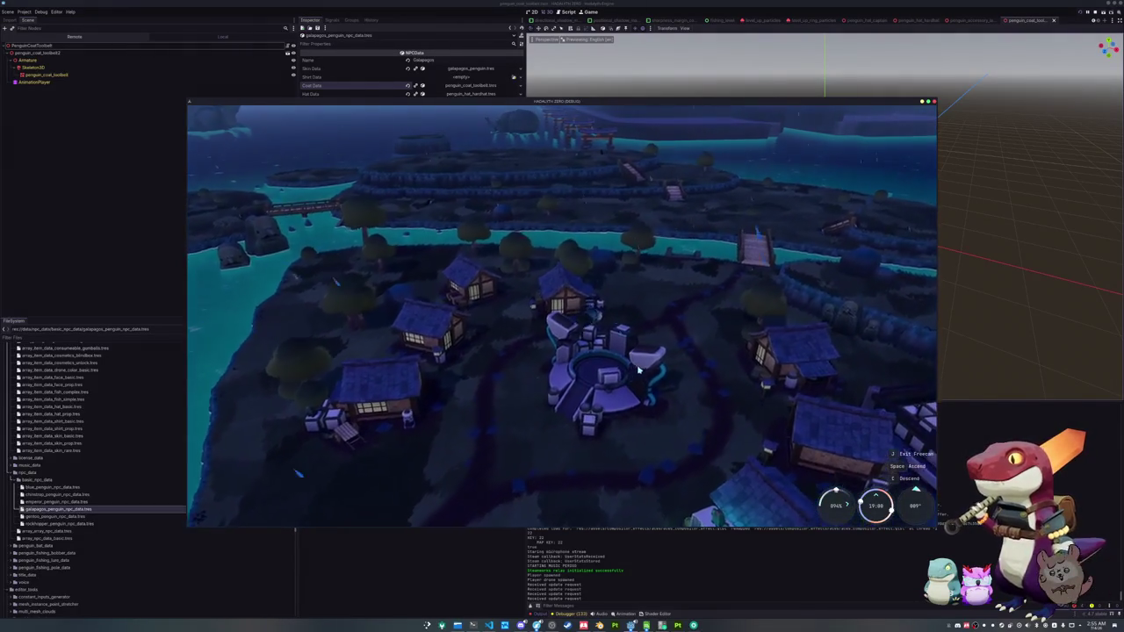
key(d)
key(a)
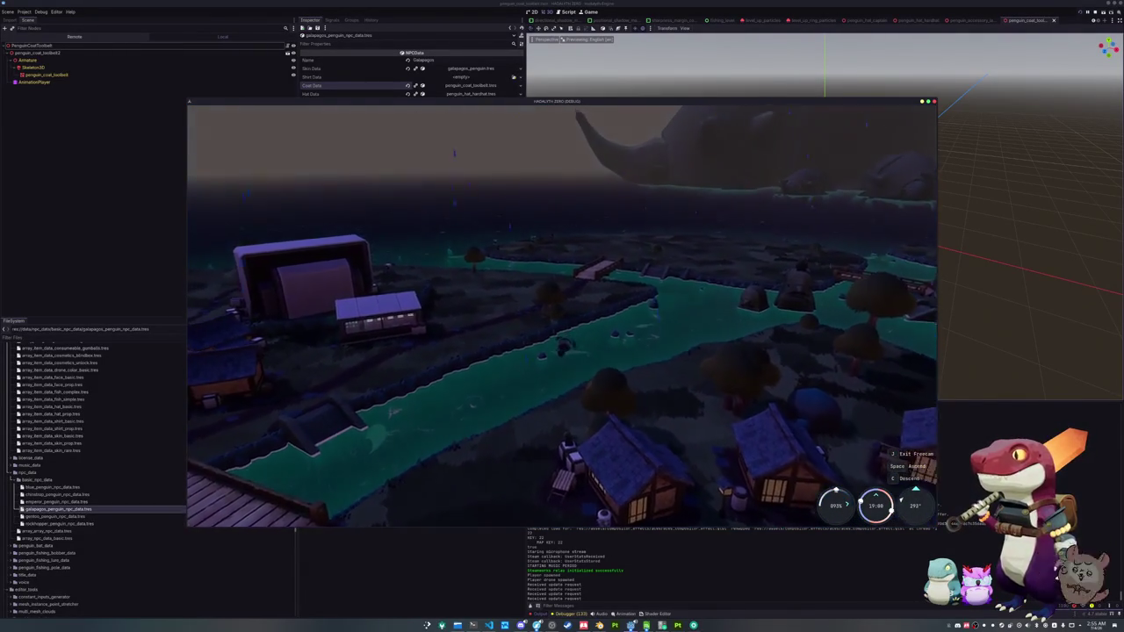
- Lower the free camera and fly it forward up to the bridge, then turn left past it
key(c)
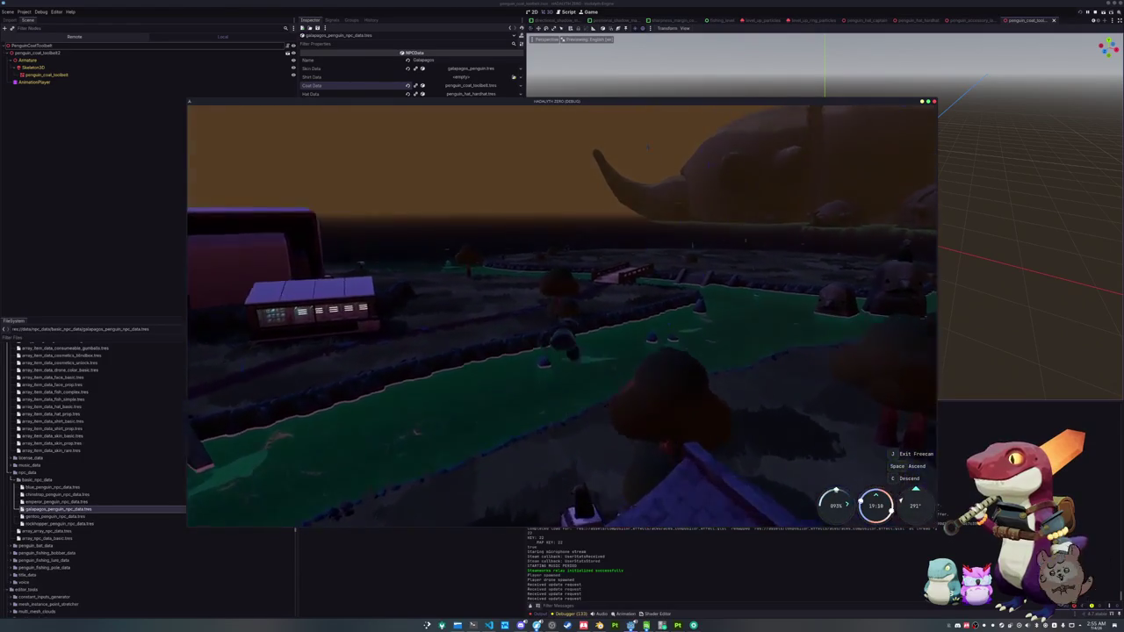
key(w)
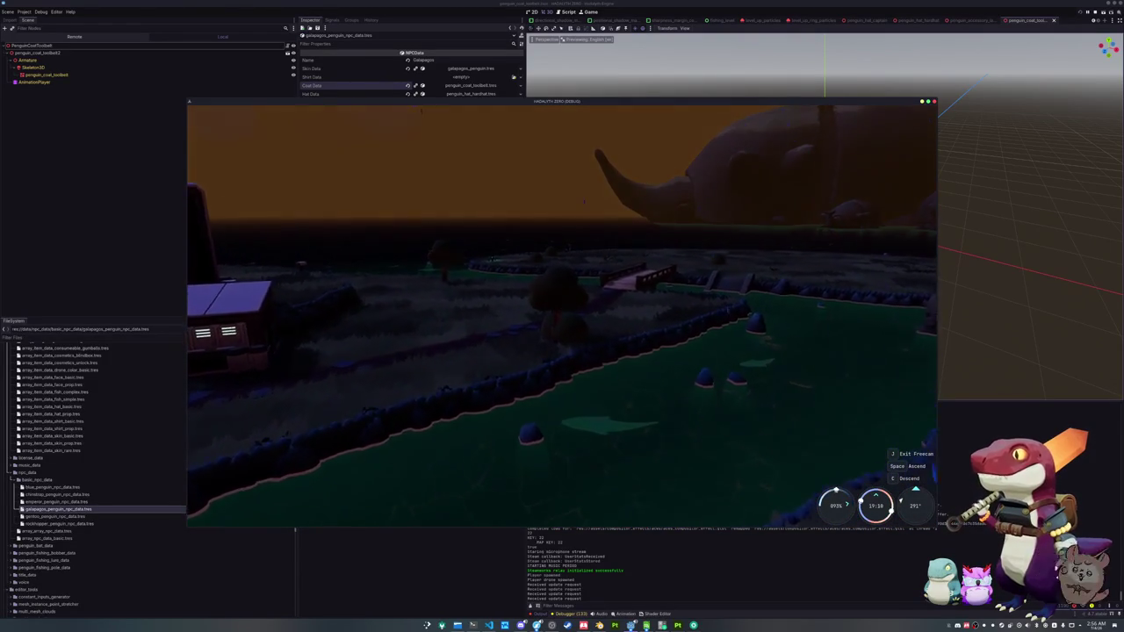
key(w)
key(w)
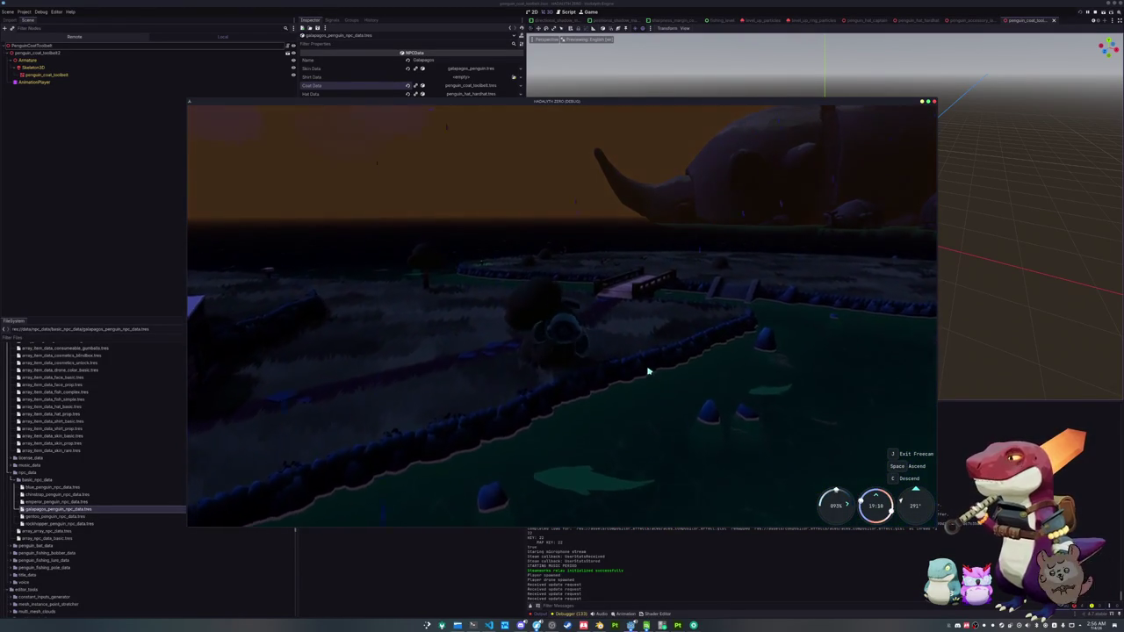
key(w)
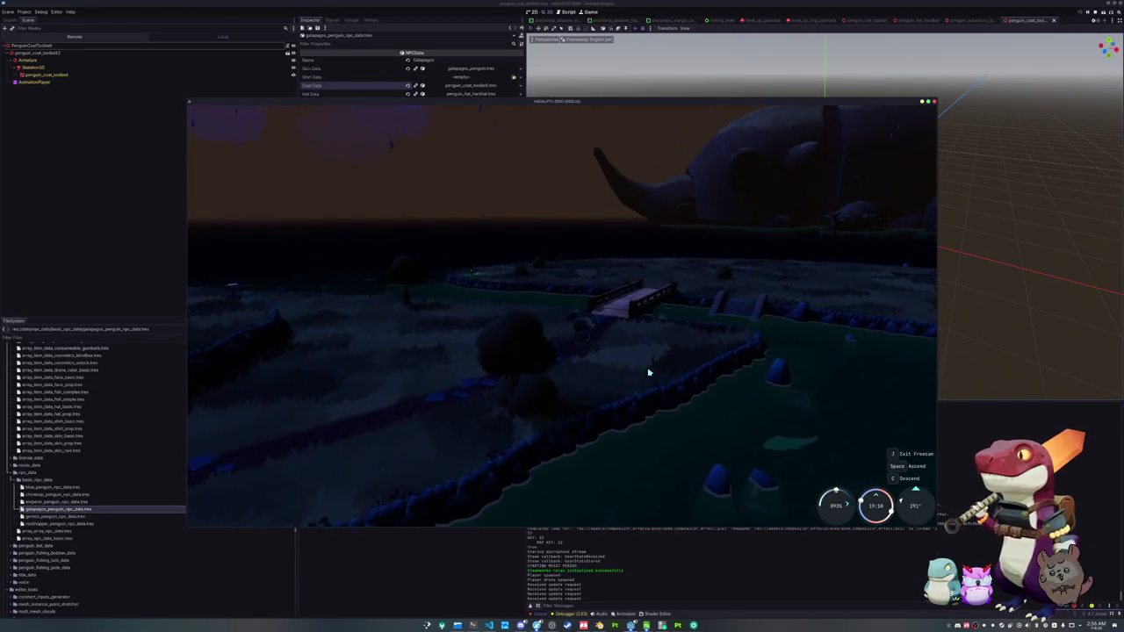
key(w)
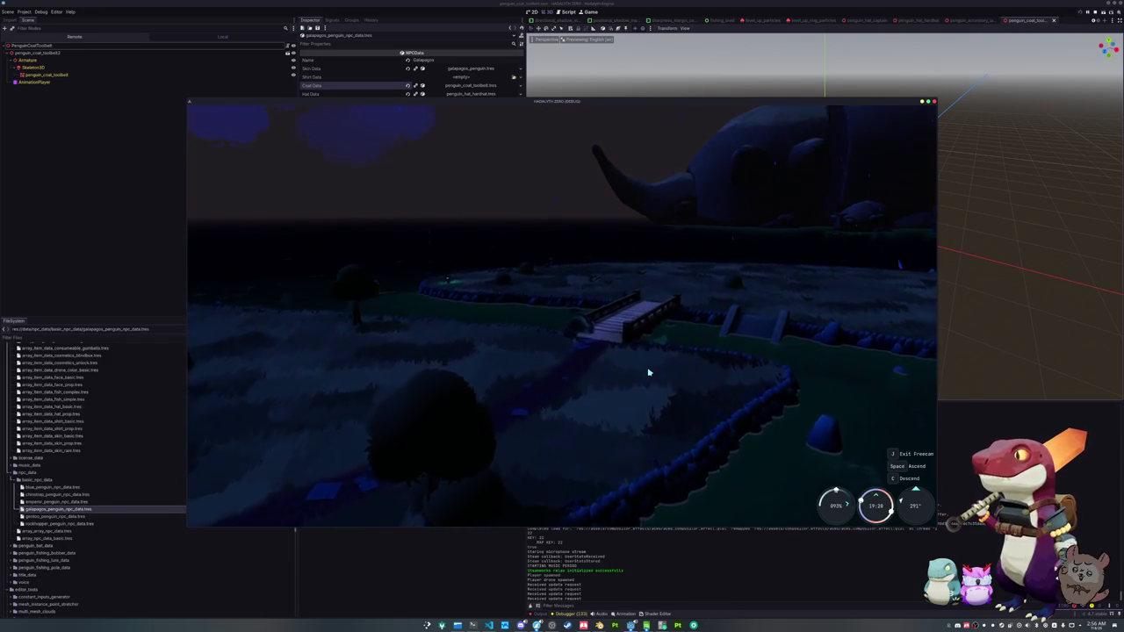
key(w)
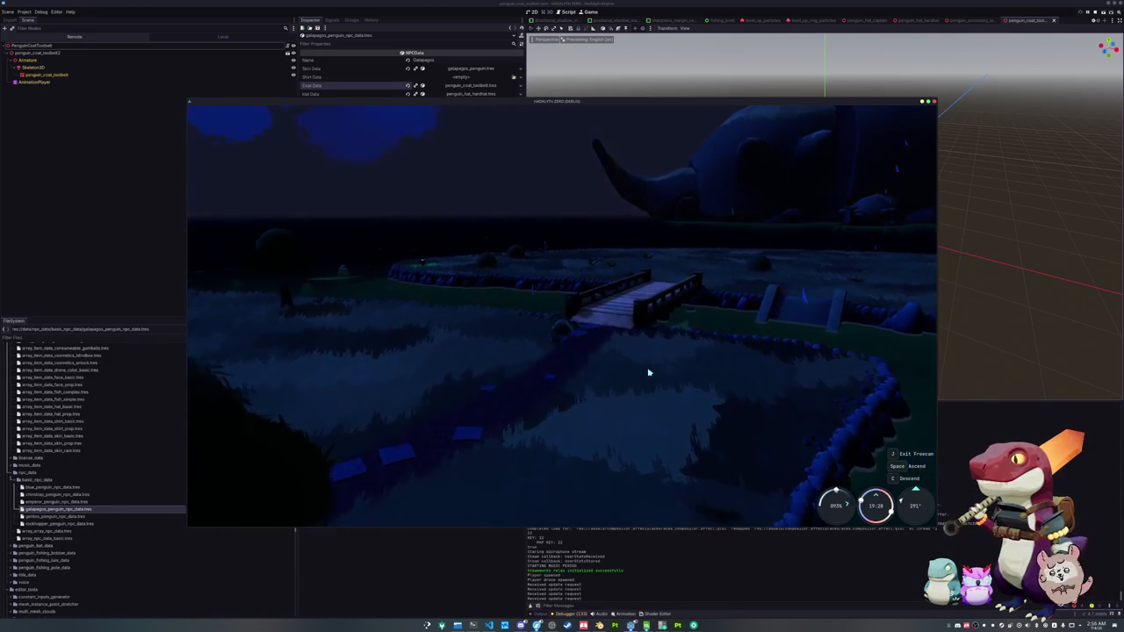
key(w)
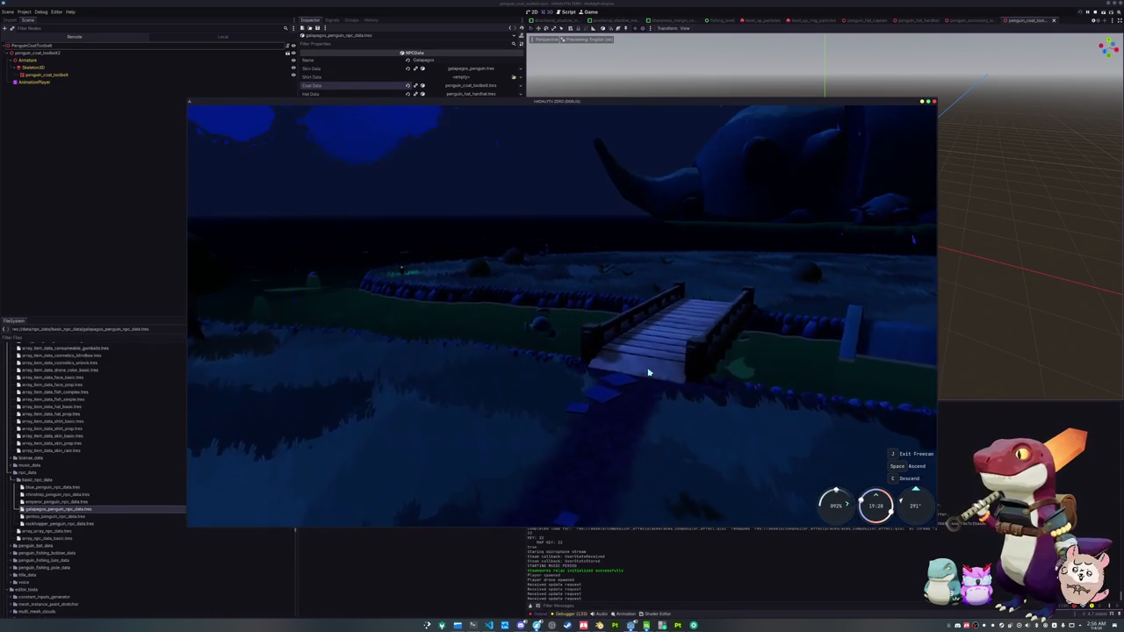
key(w)
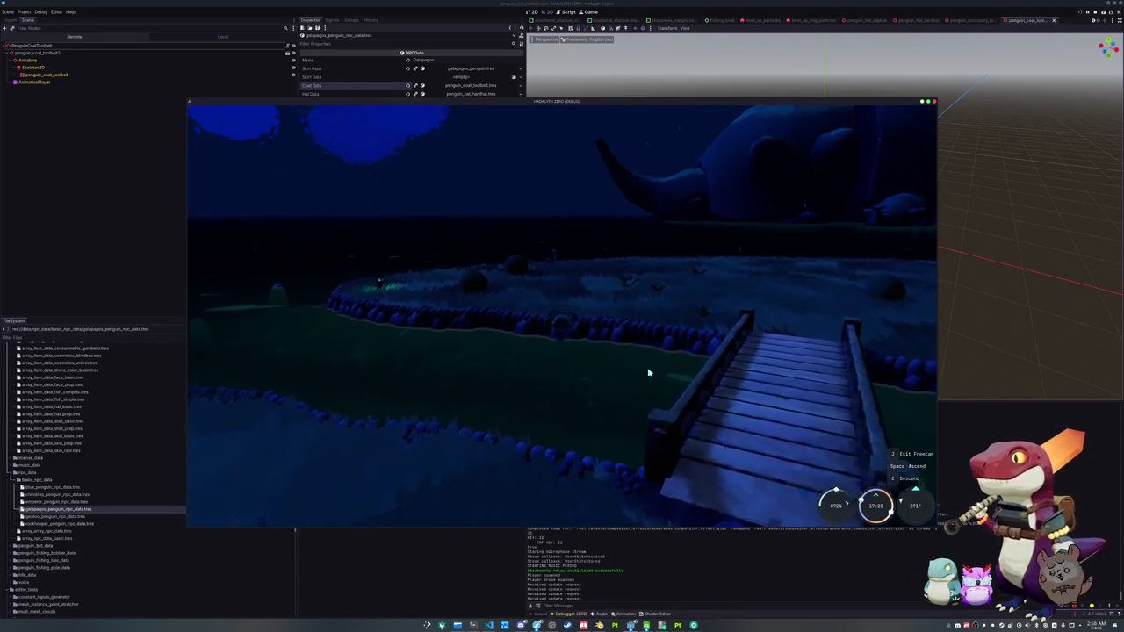
key(a)
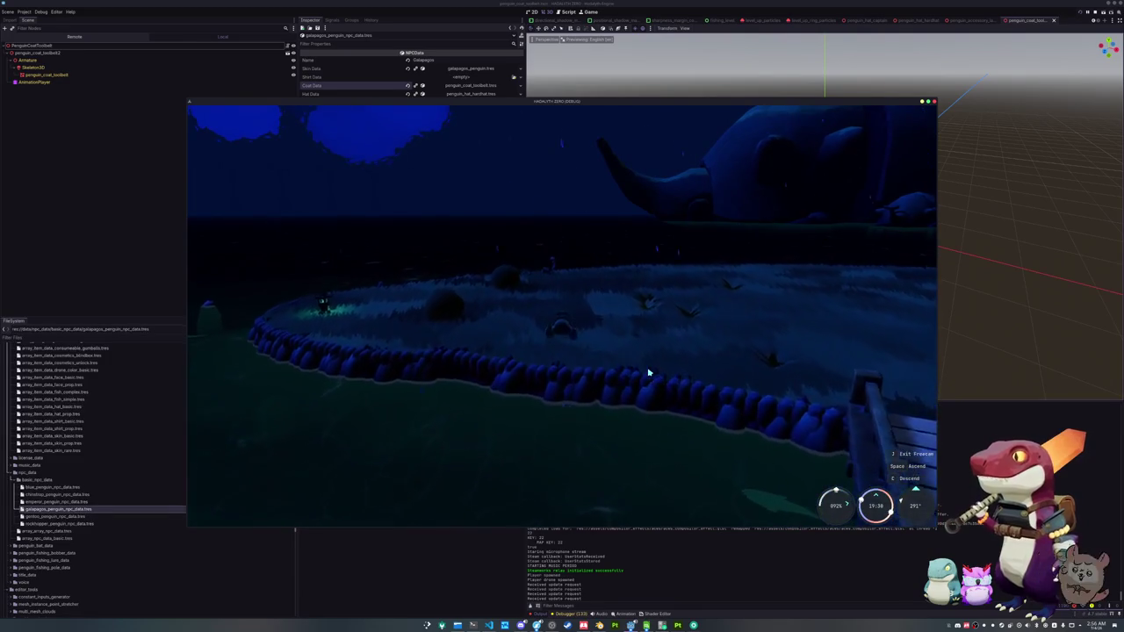
- Fly on to the island's penguins, exit freecam with J, and open the developer console
key(w)
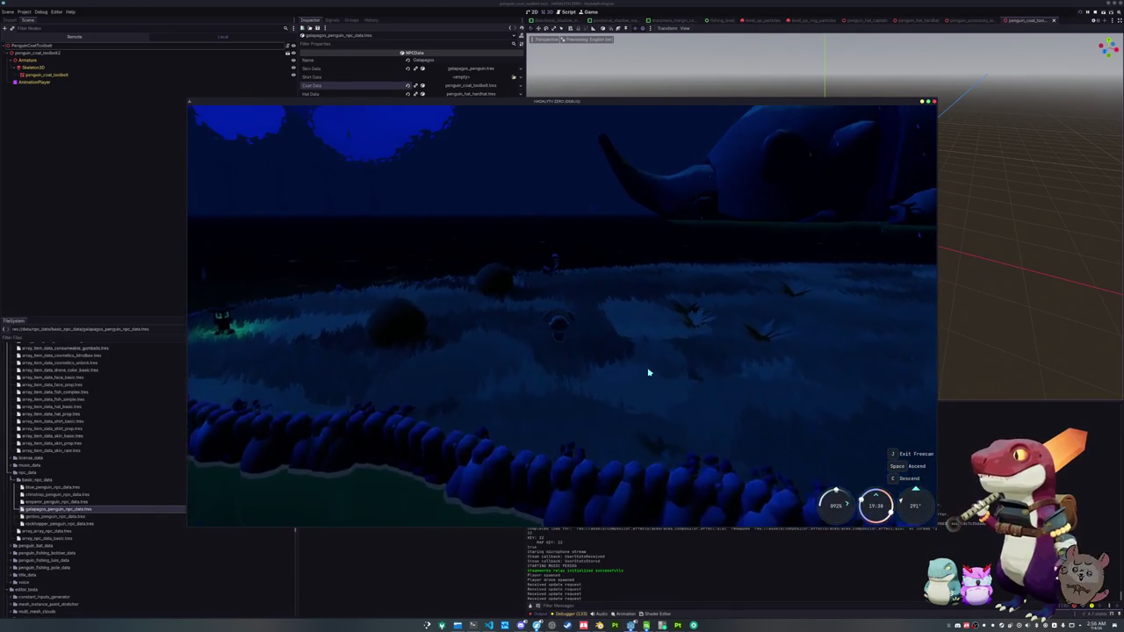
key(w)
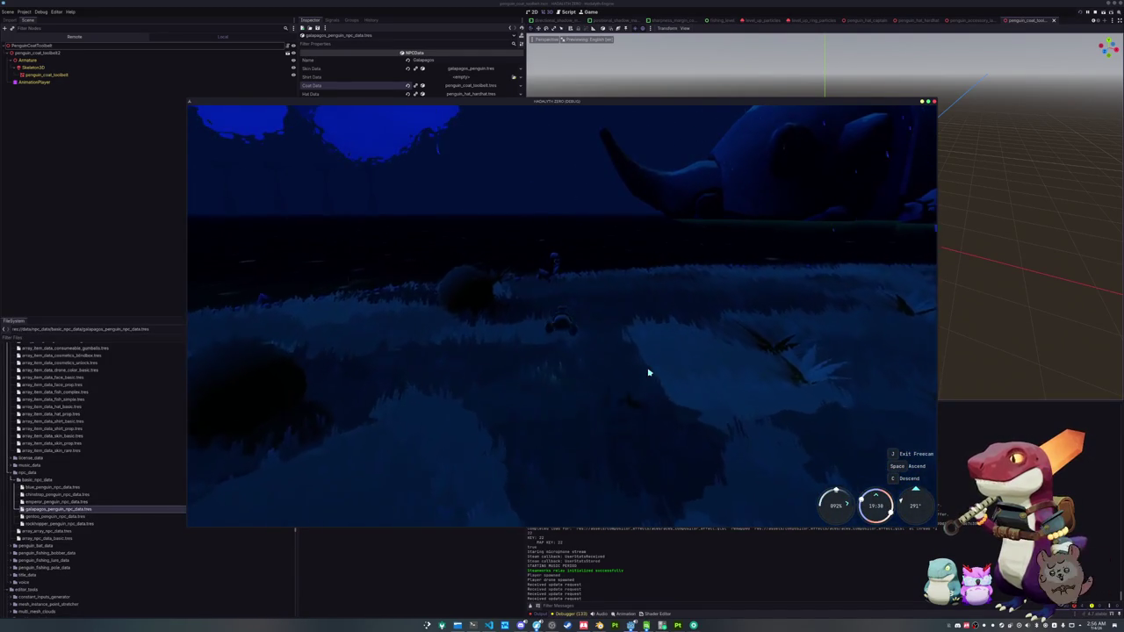
key(w)
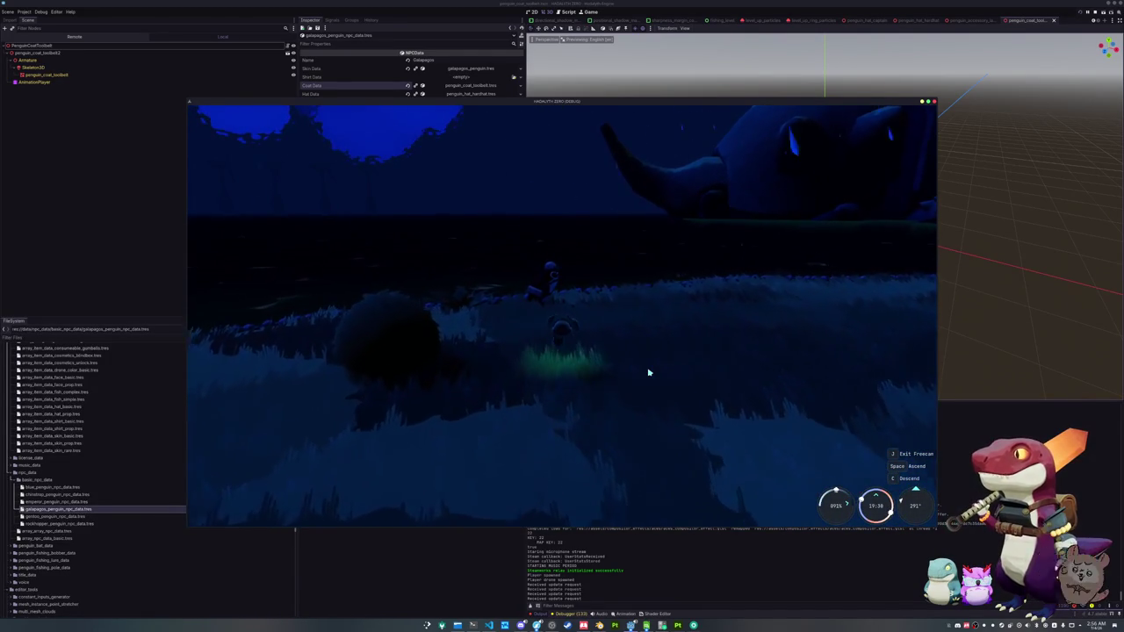
key(w)
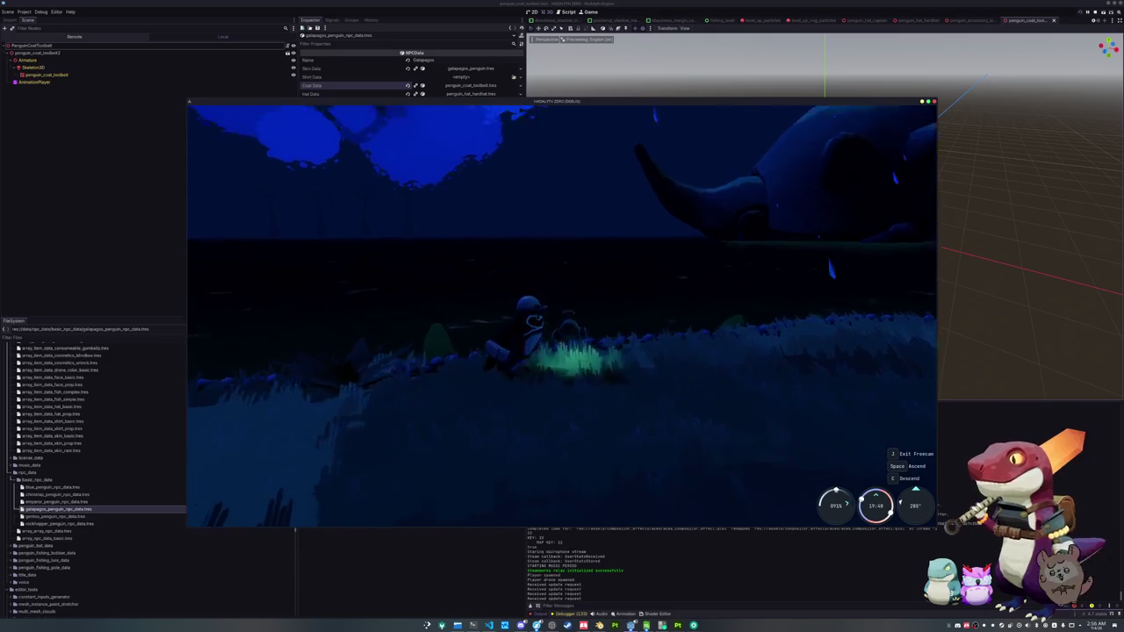
key(w)
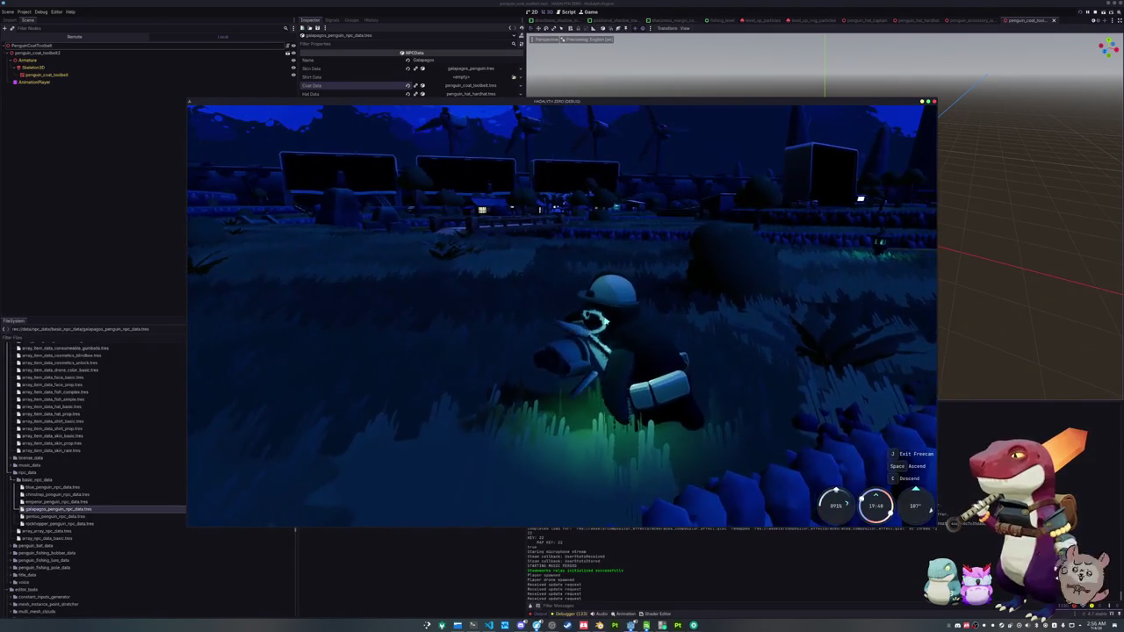
key(j)
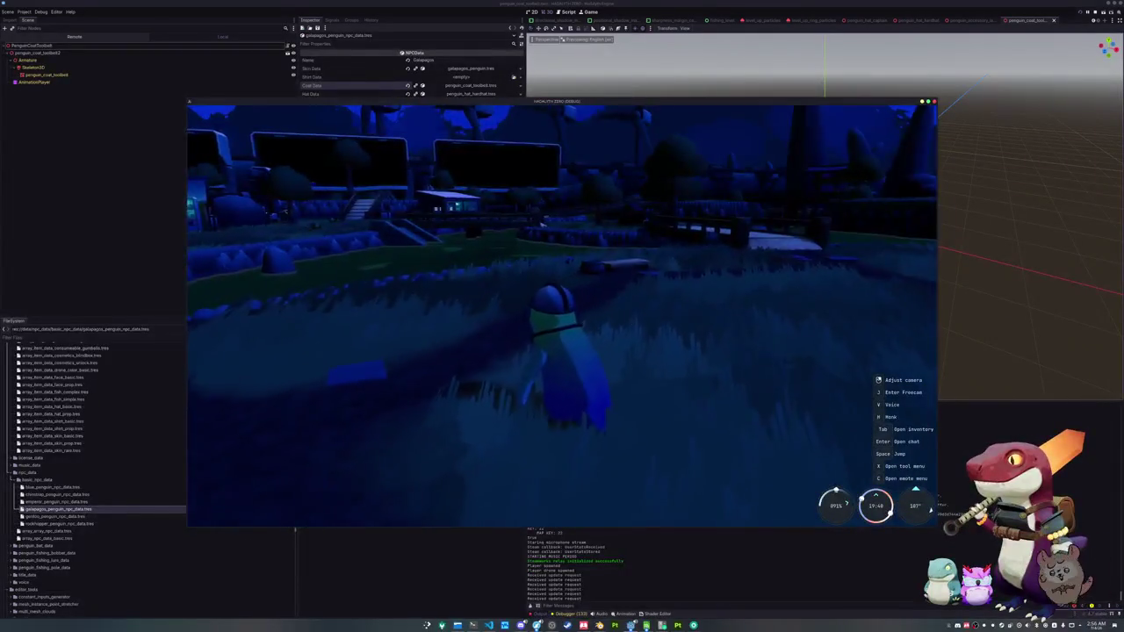
key(grave)
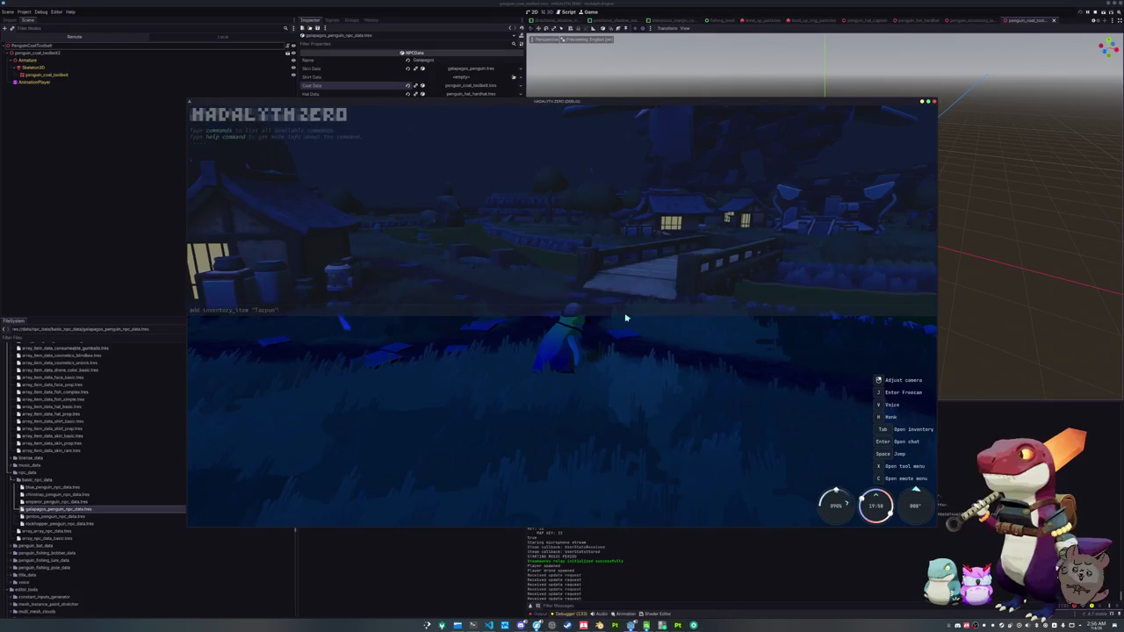
- Rerun the earlier add_inventory_item command in the developer console and close it
key(Up)
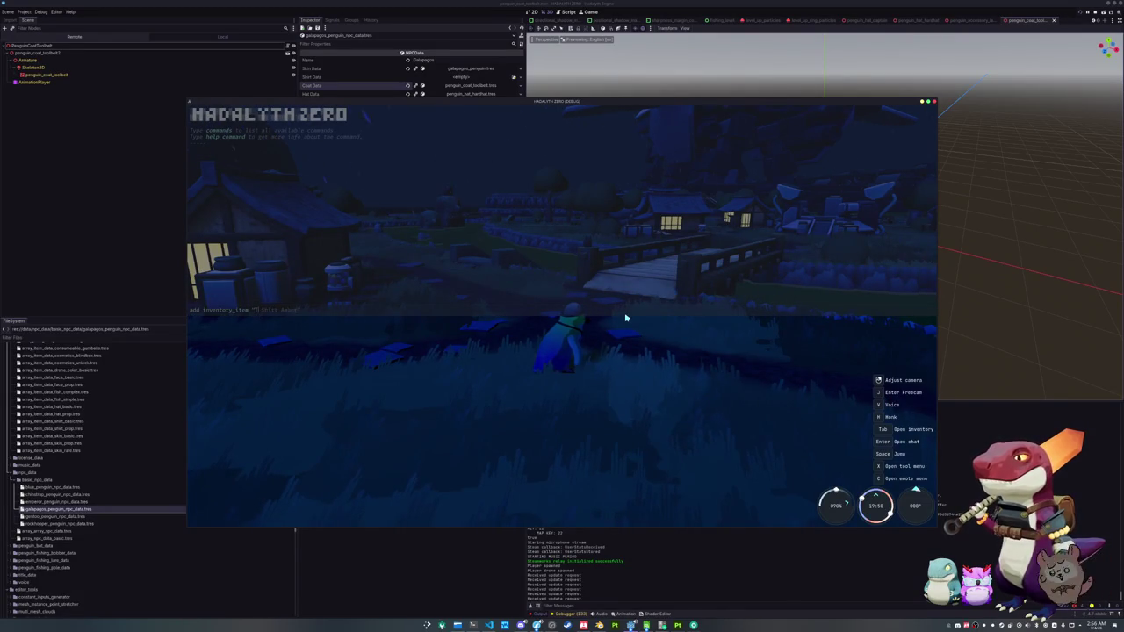
key(Return)
key(grave)
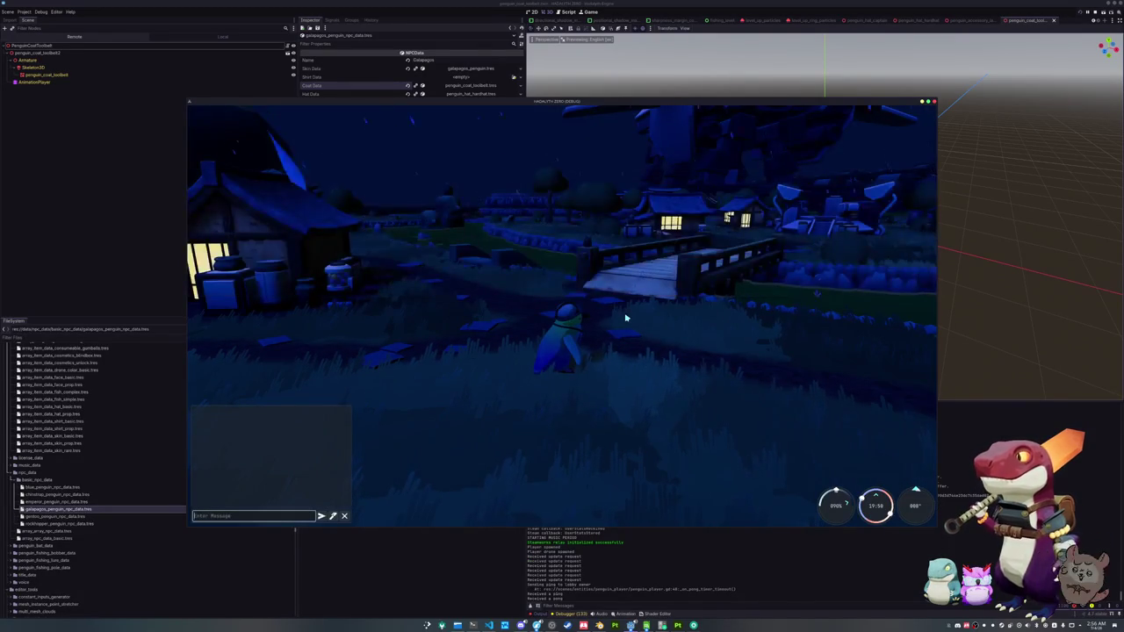
- Browse the penguin's cosmetics in the inventory, then resume play
key(Tab)
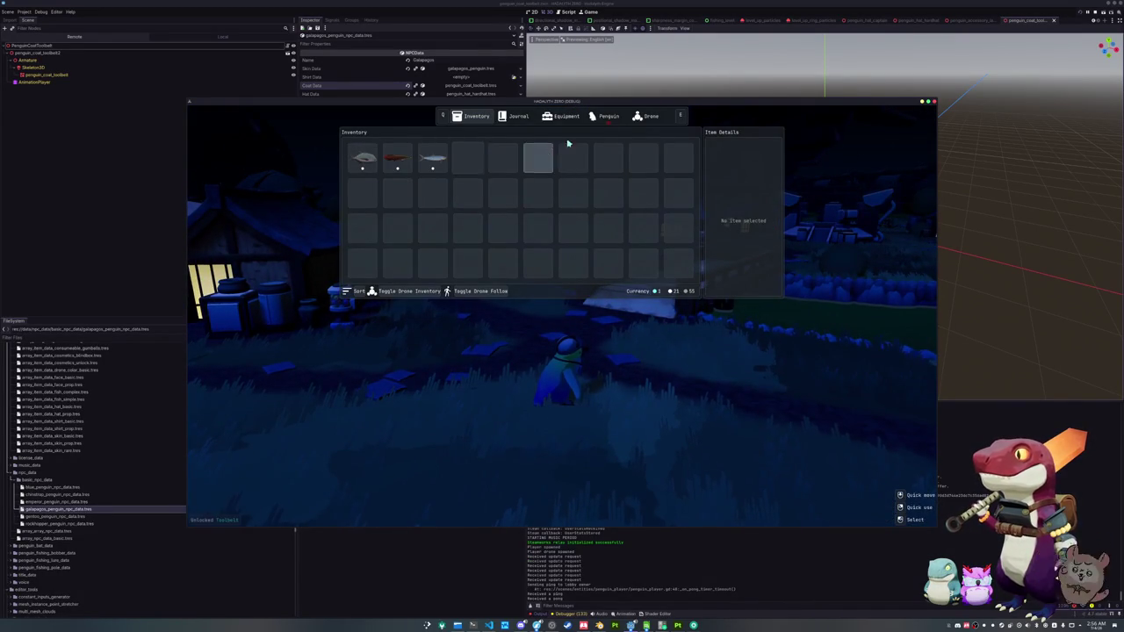
key(e)
key(e)
key(e)
scroll(581, 154, down, 10)
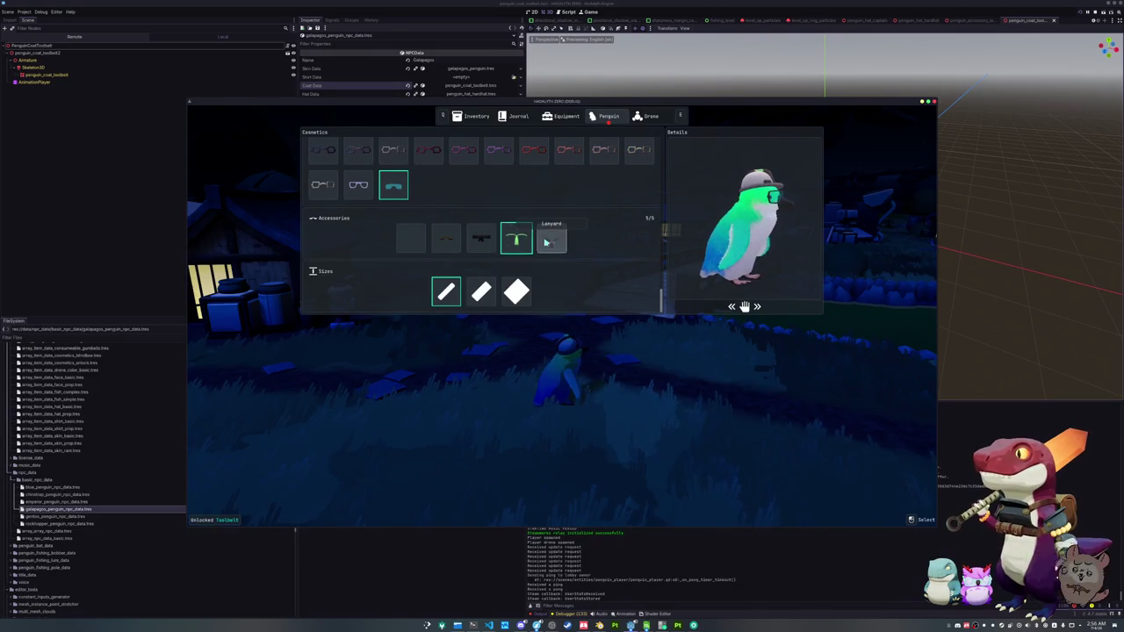
scroll(552, 246, up, 5)
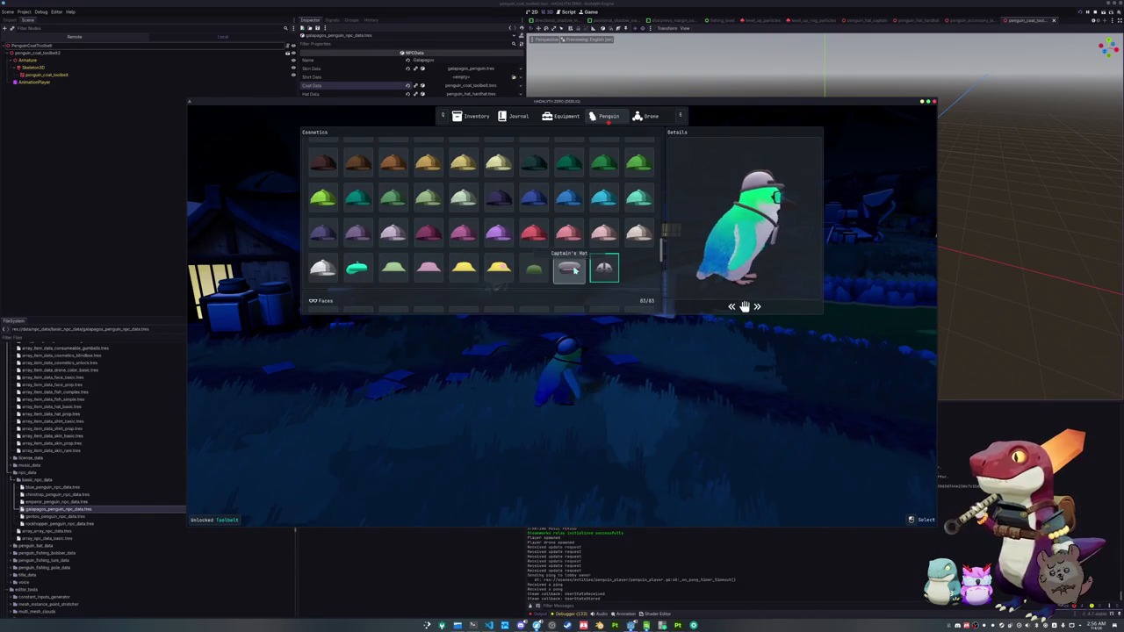
scroll(575, 271, up, 5)
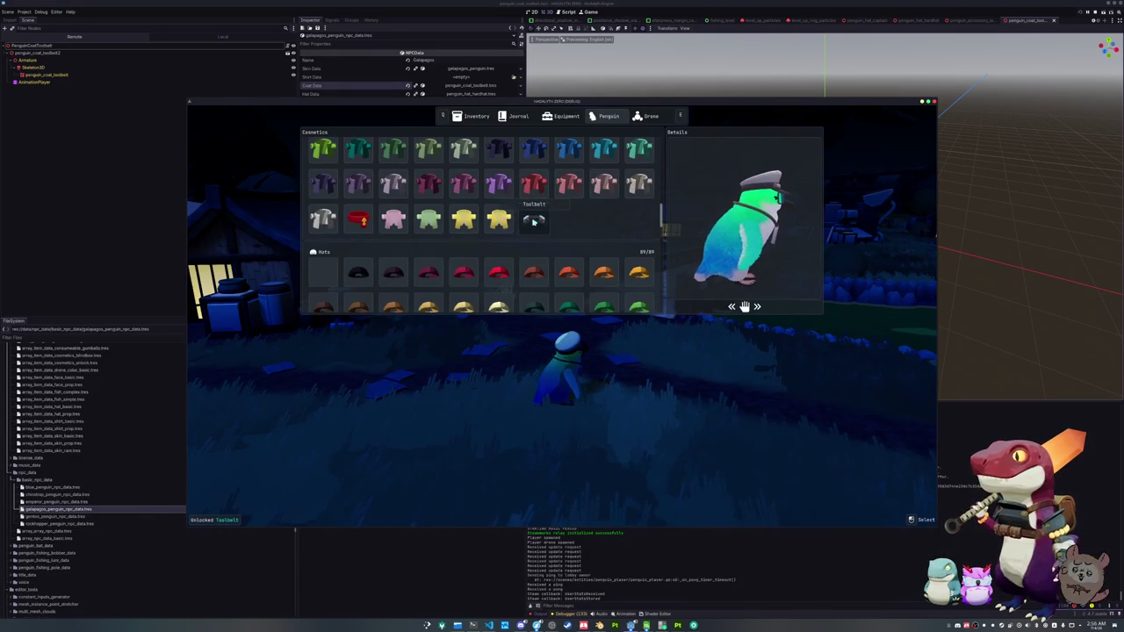
scroll(467, 281, up, 5)
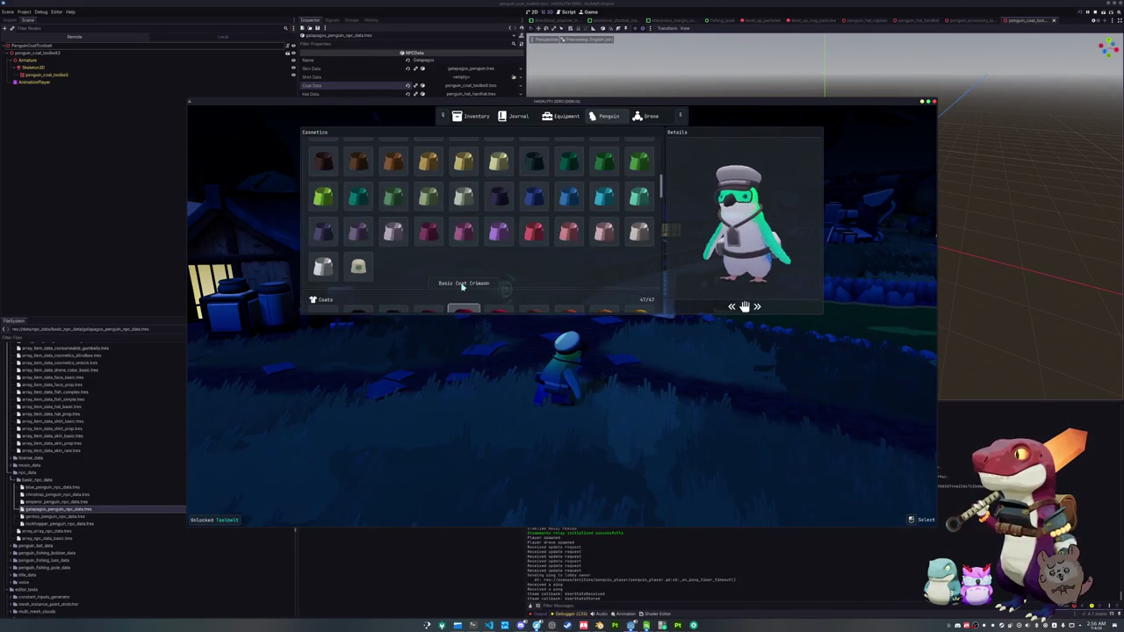
key(Tab)
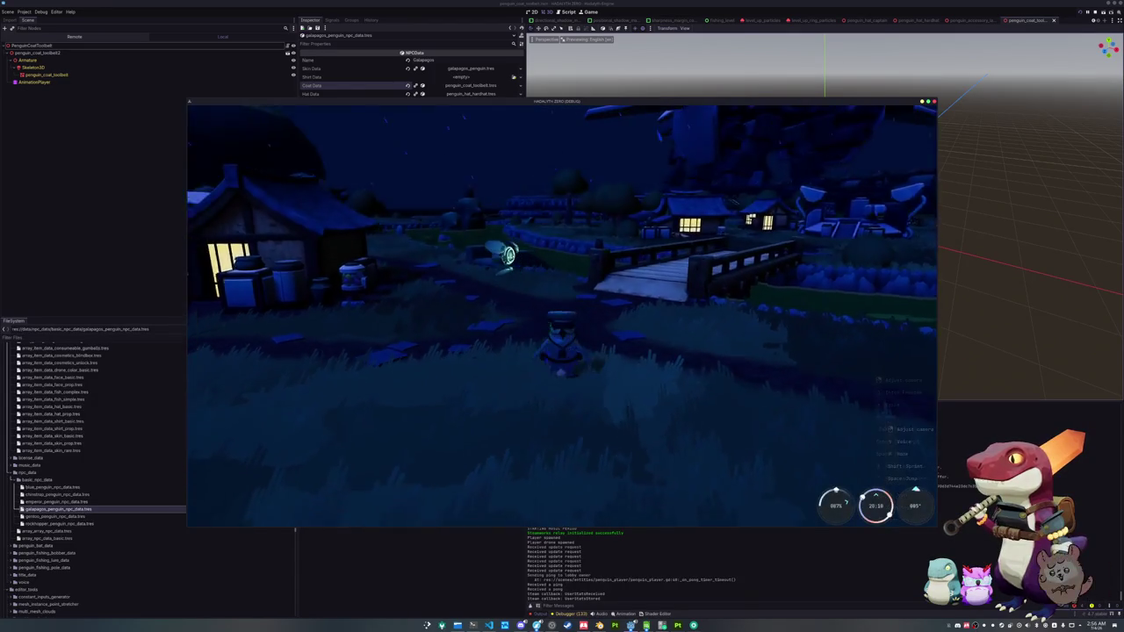
- Walk the penguin across to the bridge's far side
key(w)
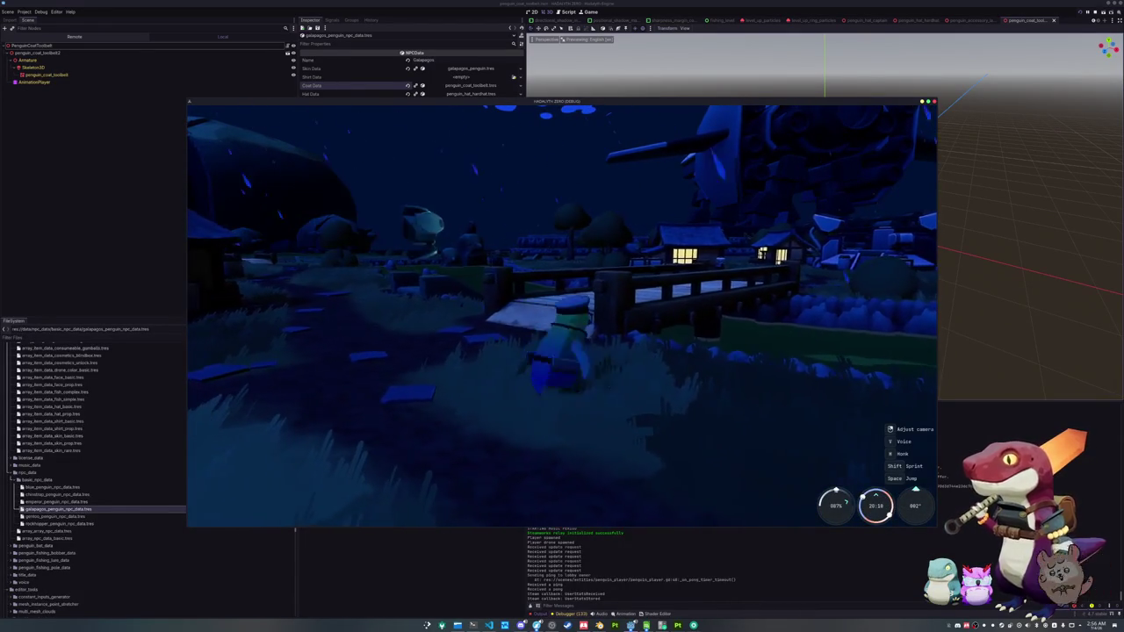
key(w)
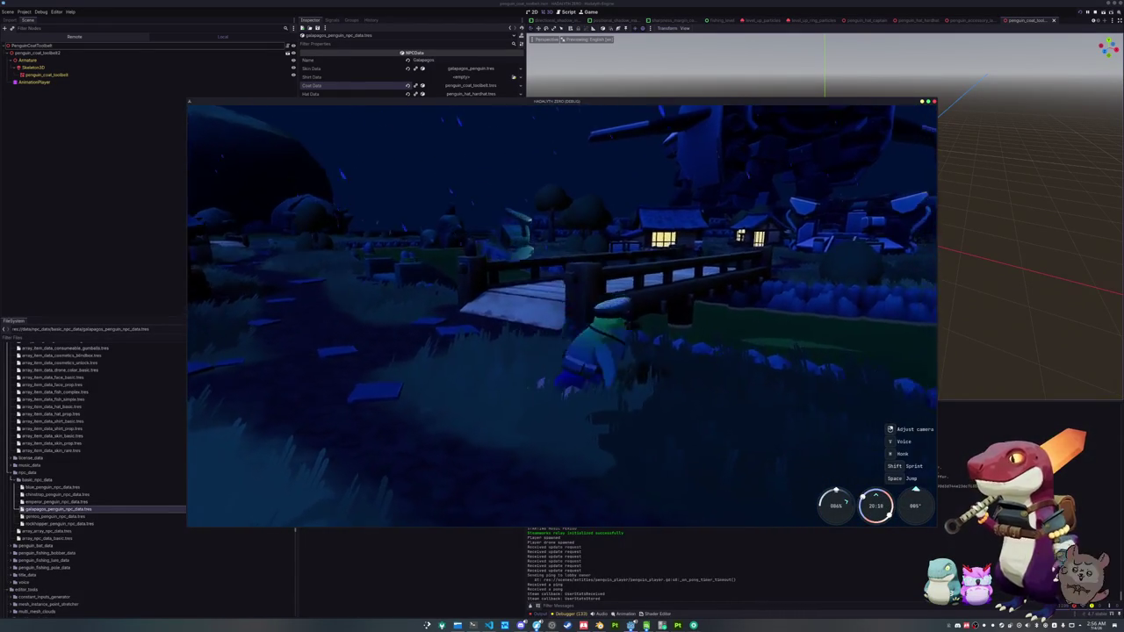
key(w)
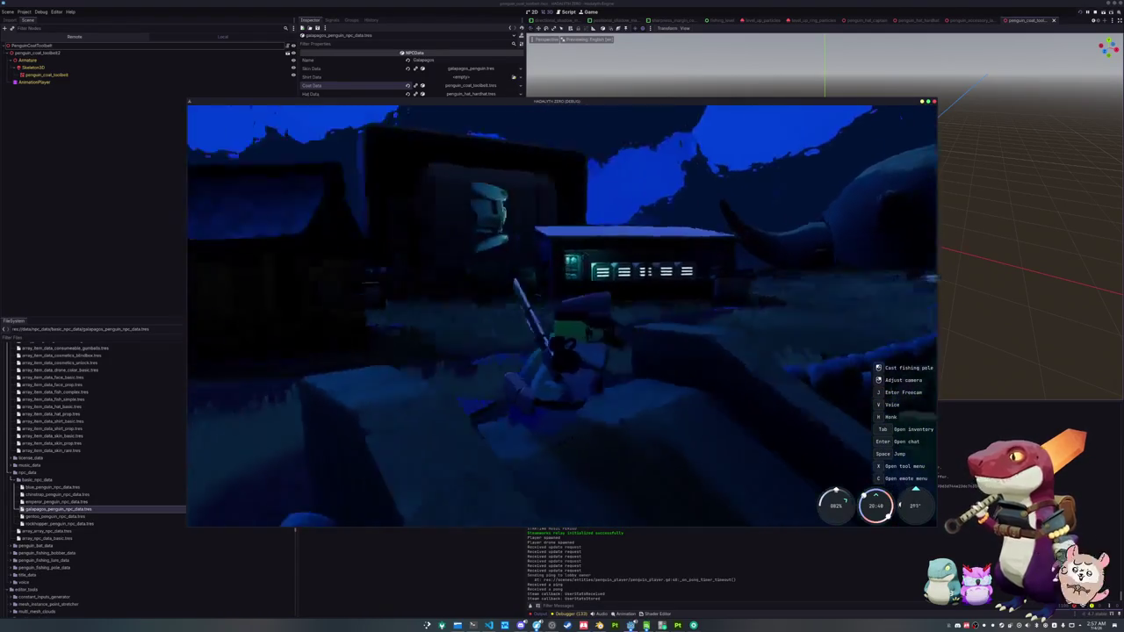
- Dress the penguin in the black Obsidian shirt, no coat, and the Toolbelt
key(Tab)
click(587, 119)
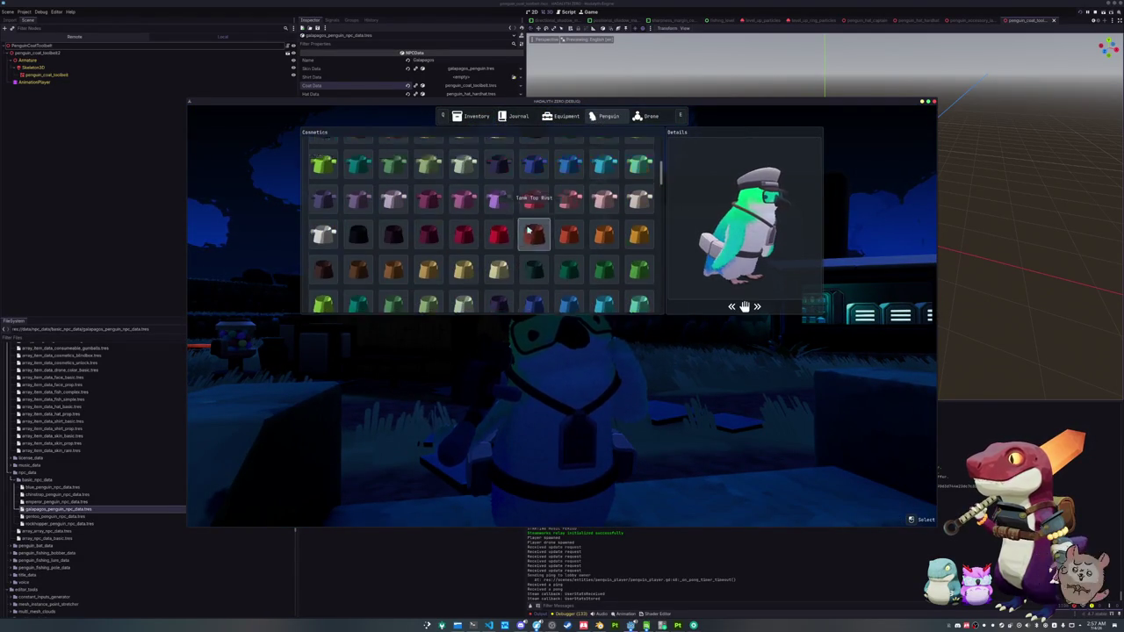
click(360, 223)
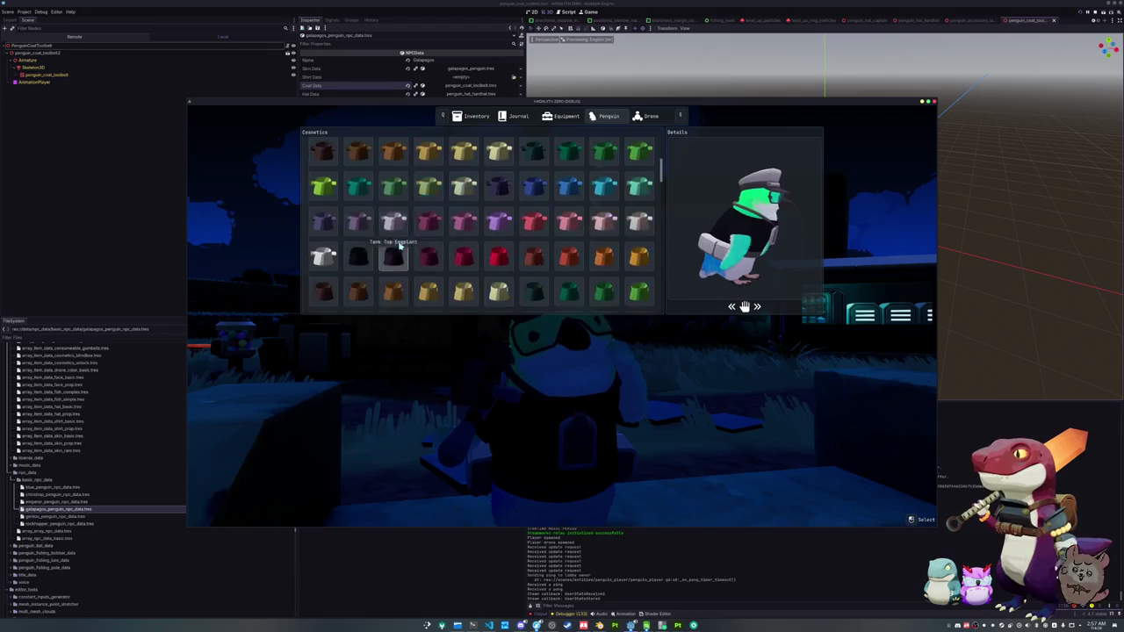
click(367, 171)
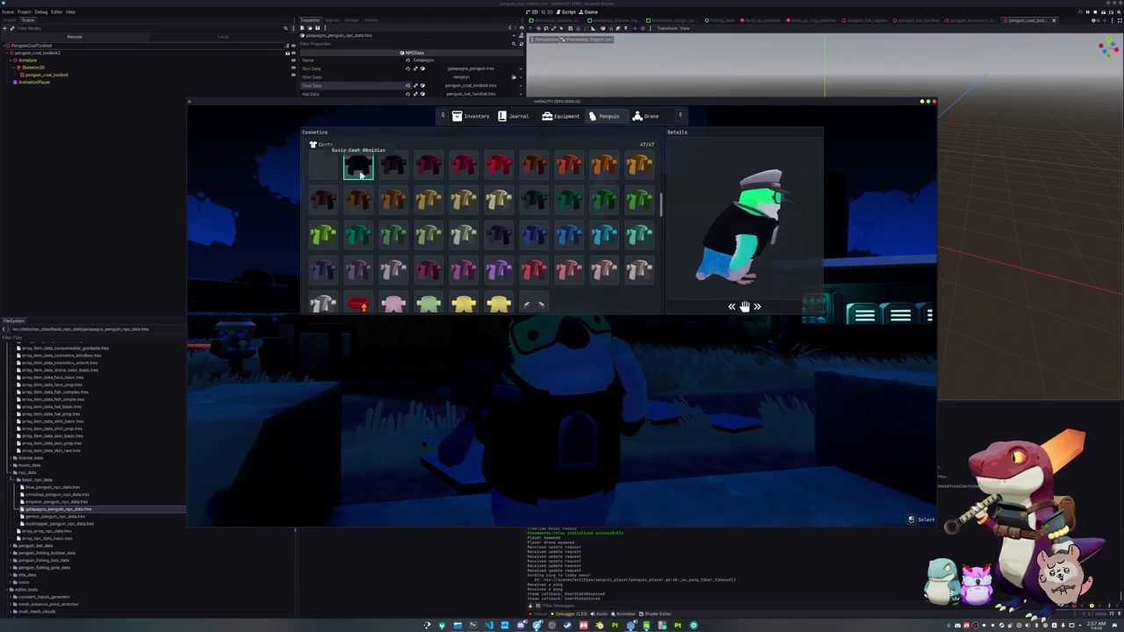
click(328, 171)
click(534, 298)
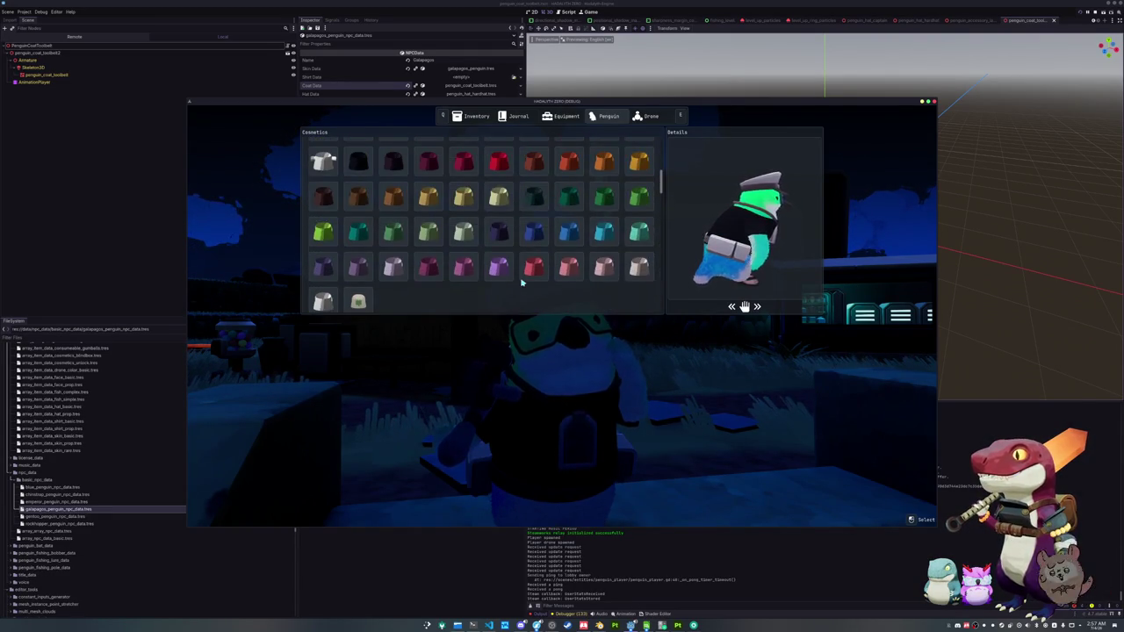
key(Tab)
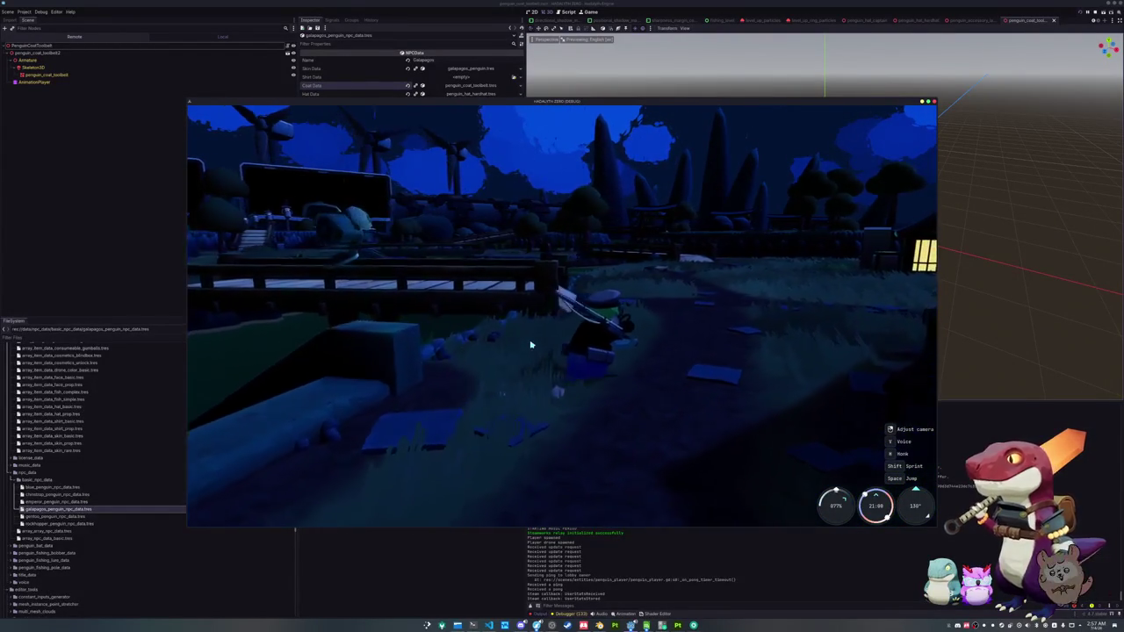
- Check the black shirt and toolbelt outfit in the cosmetics menu, then walk on toward the house
key(w)
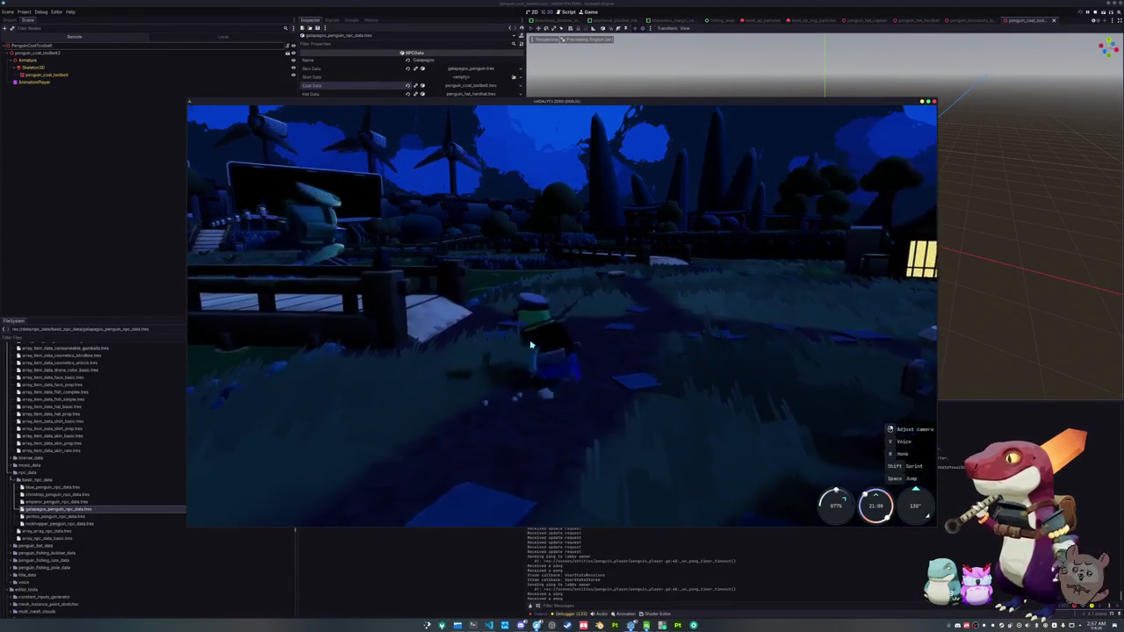
key(Tab)
click(606, 117)
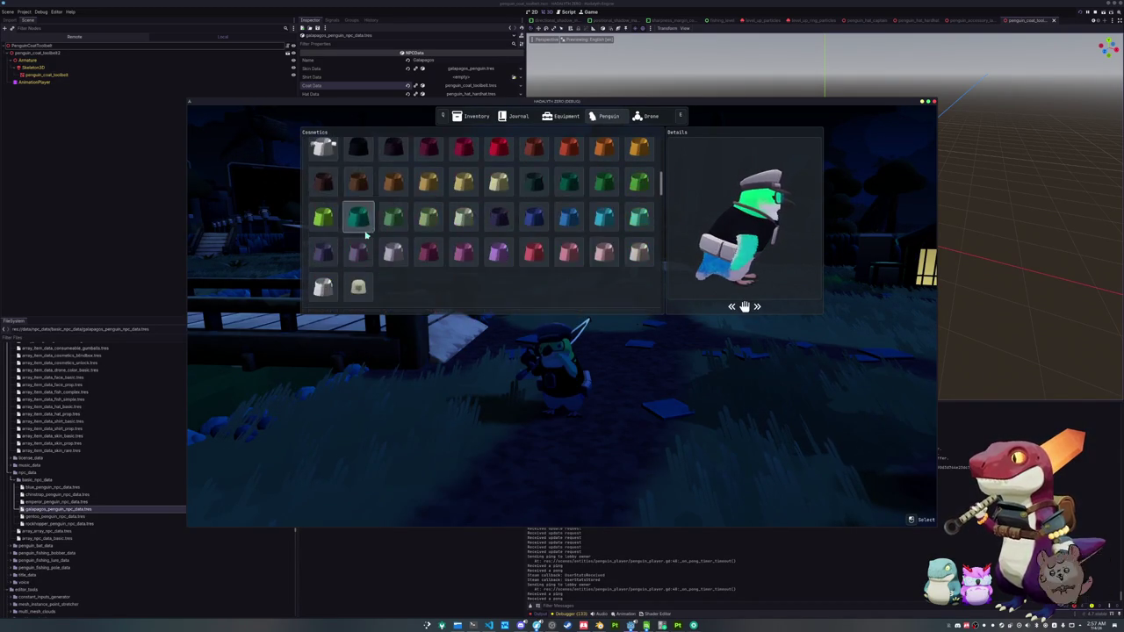
scroll(371, 227, down, 3)
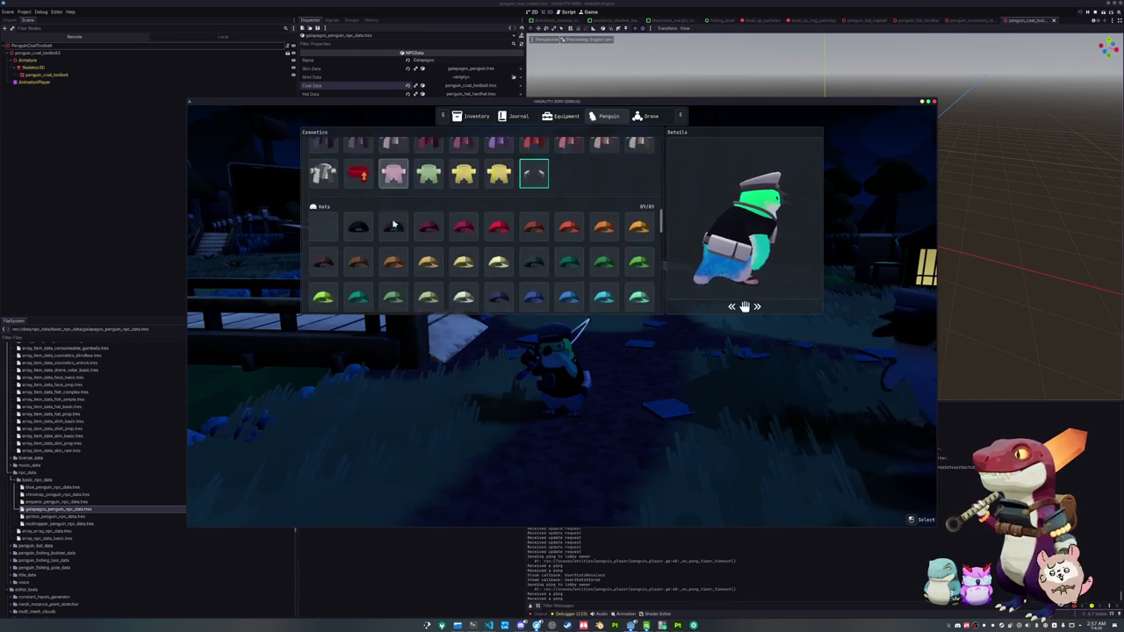
scroll(393, 222, down, 5)
key(Escape)
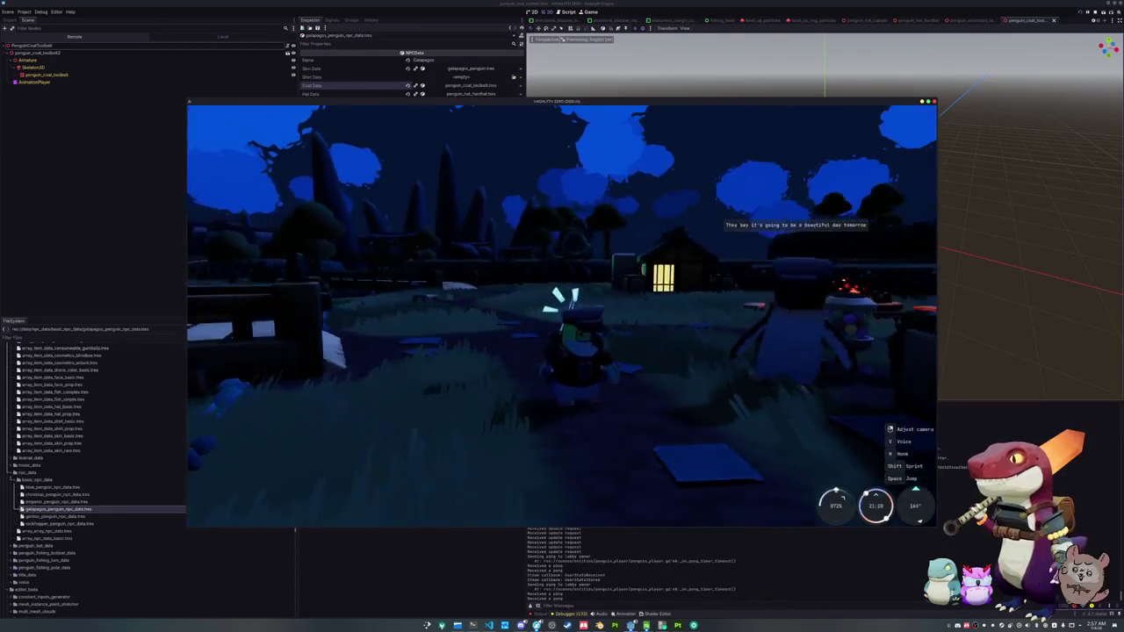
key(w)
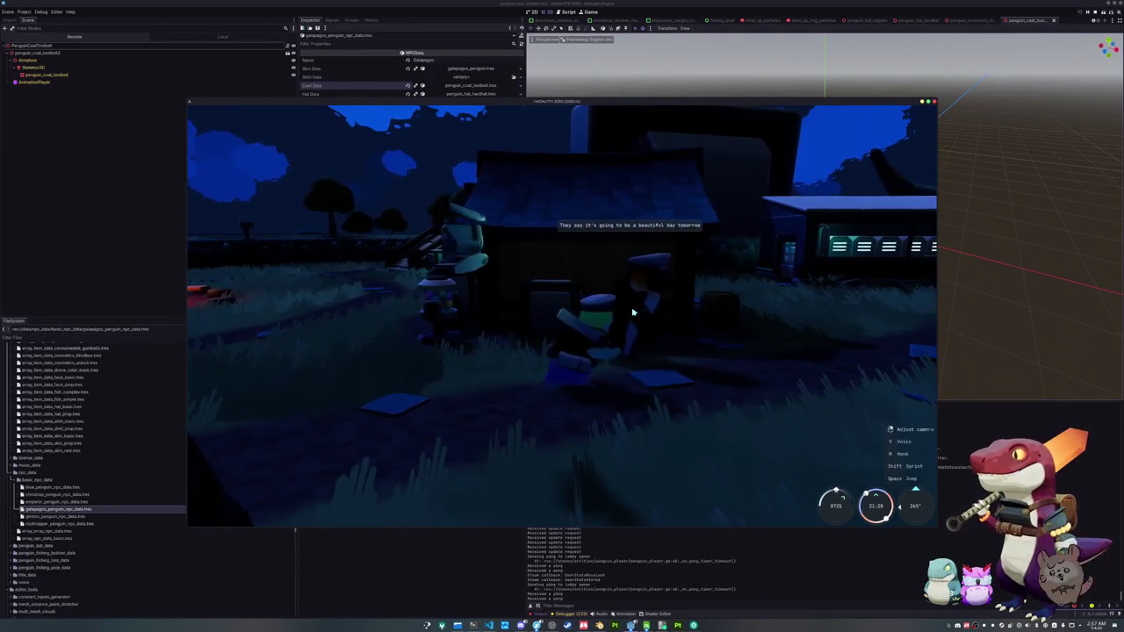
key(w)
key(w)
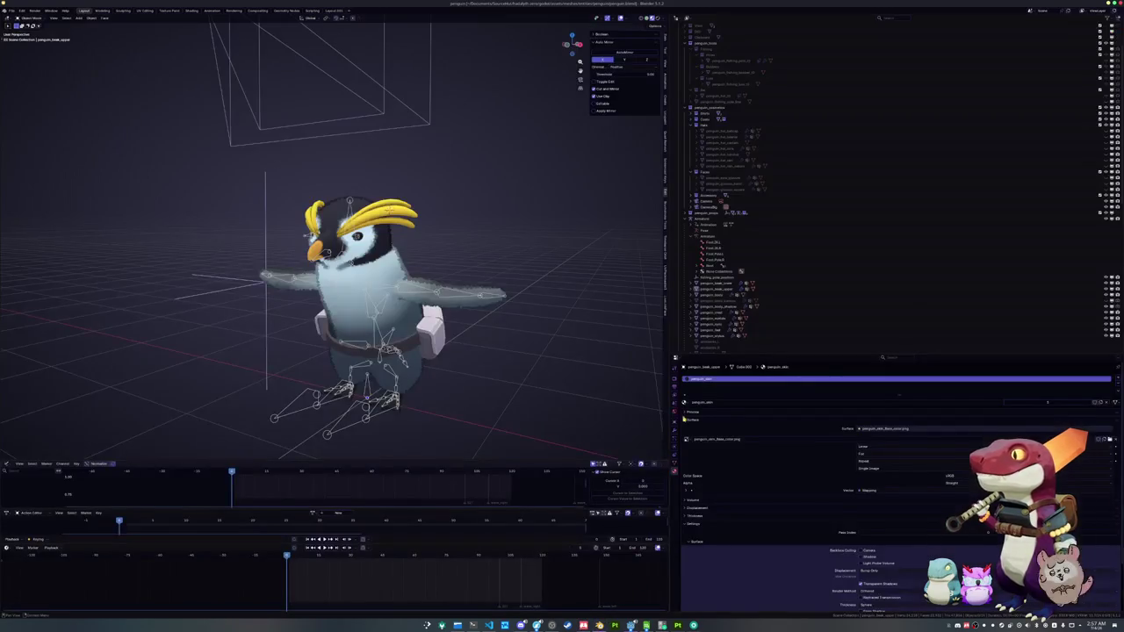
- Step through the Outliner items from a penguin_hat object up to the top of the scene
click(720, 161)
scroll(720, 160, up, 3)
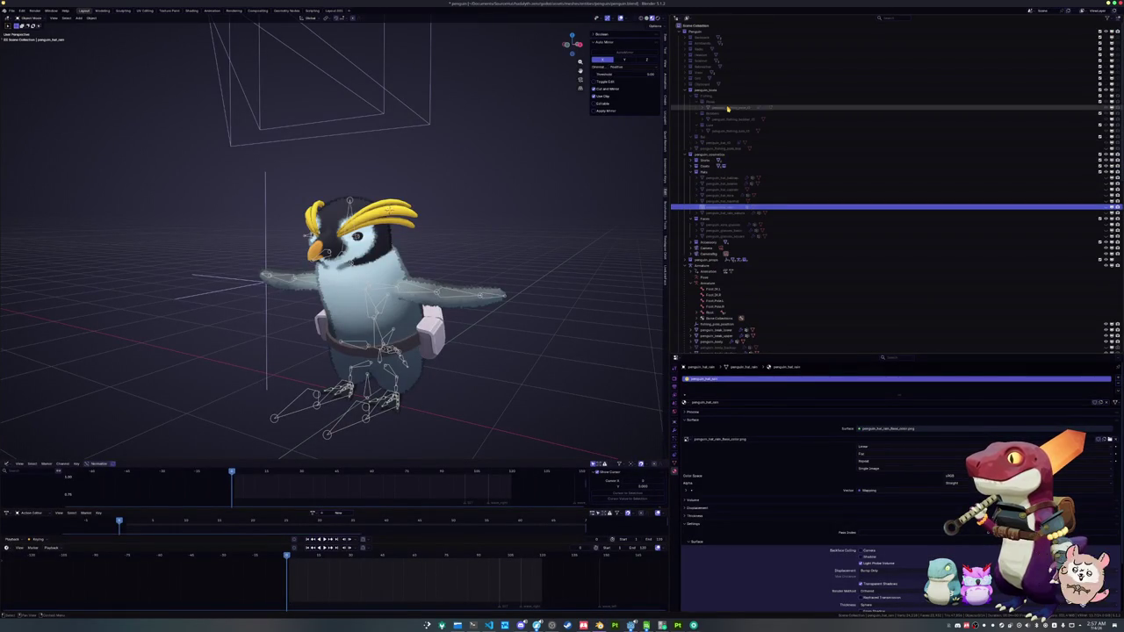
click(702, 79)
click(700, 72)
click(700, 66)
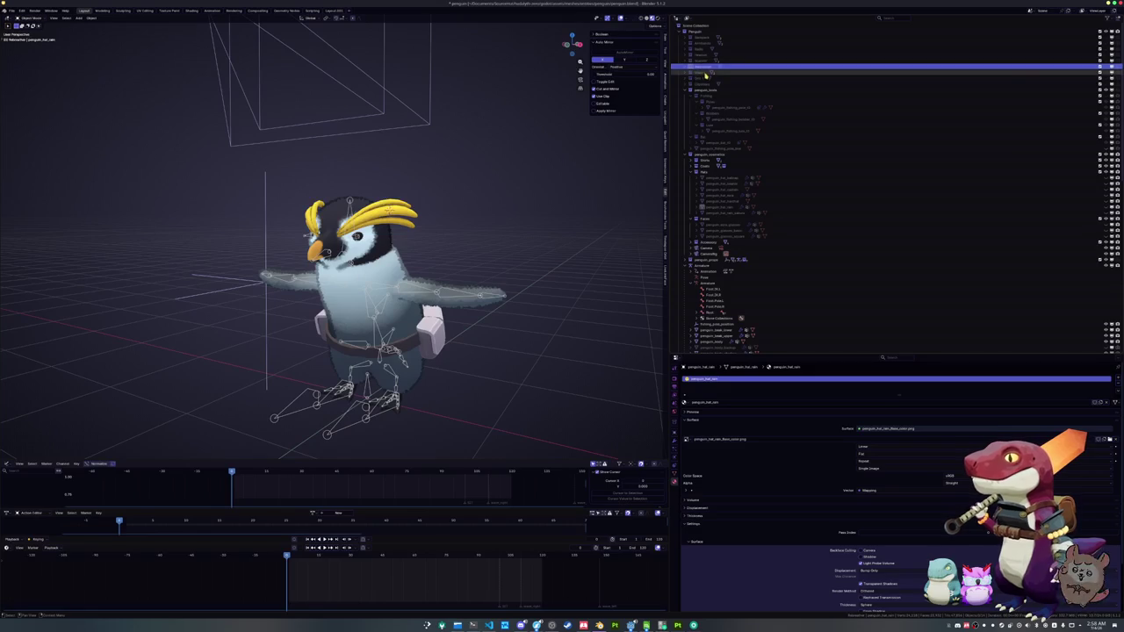
click(703, 61)
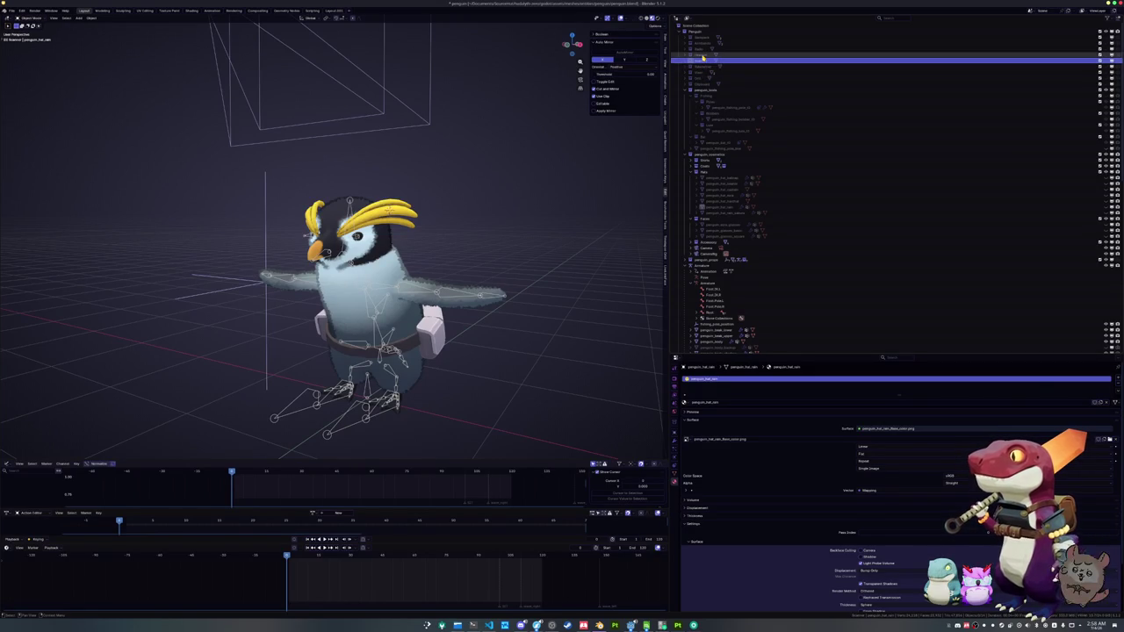
click(703, 54)
click(702, 48)
click(700, 43)
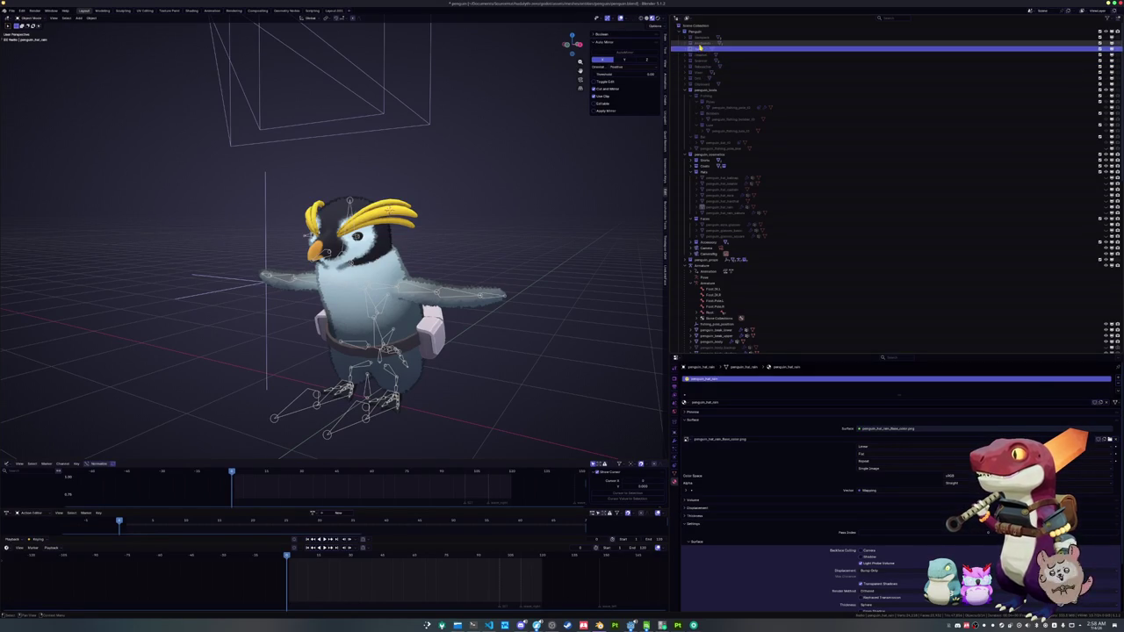
click(700, 36)
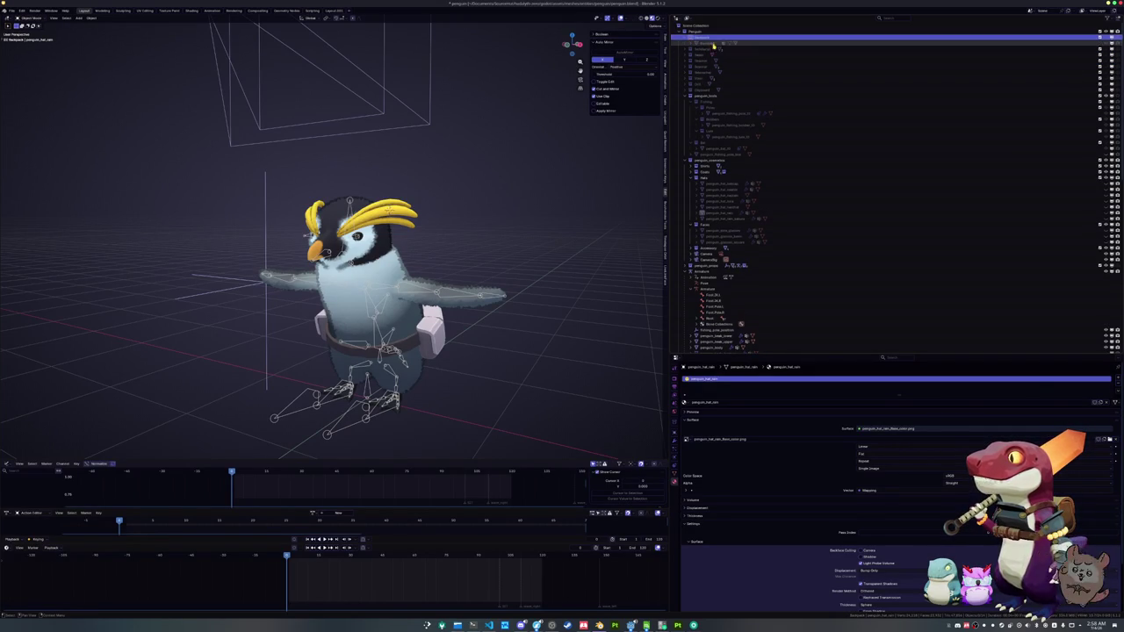
- Select penguin_coat_lowbelt from behind the penguin and hide it with H
drag(572, 44, 469, 58)
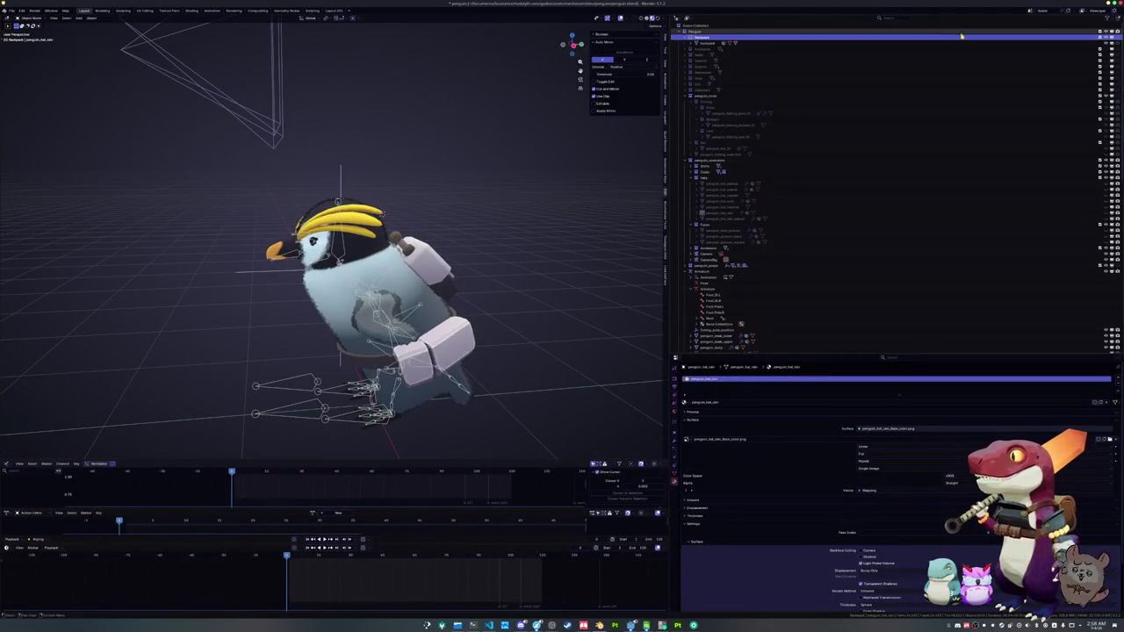
scroll(741, 94, down, 5)
click(468, 357)
key(h)
drag(524, 326, 491, 323)
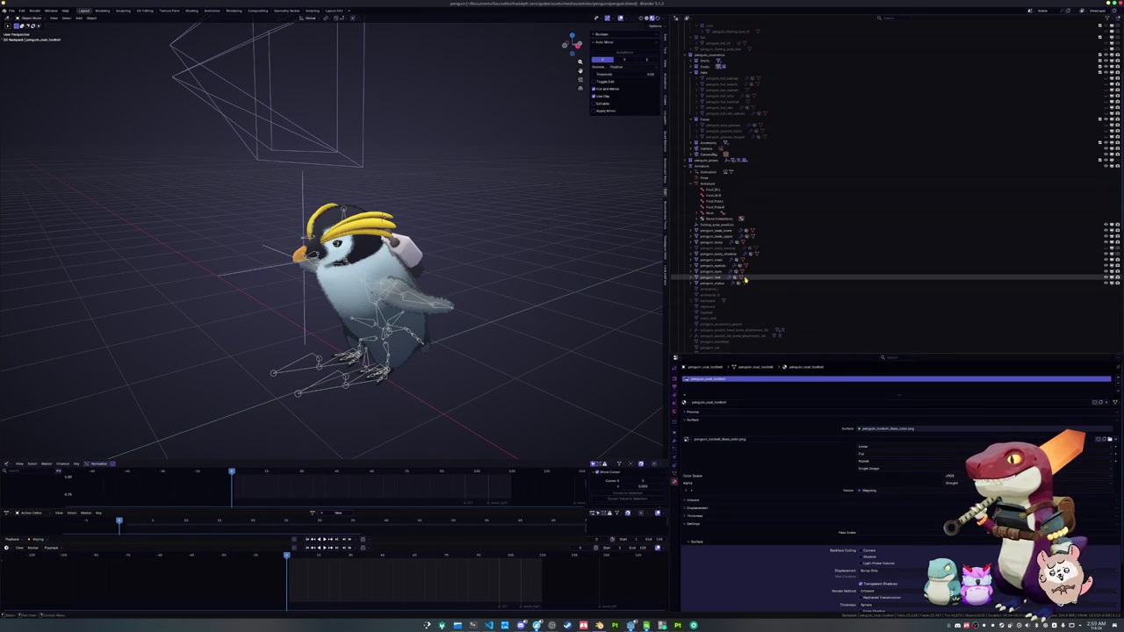
- Collapse the armature's bones and expand a couple of collections to check their contents
scroll(765, 263, up, 5)
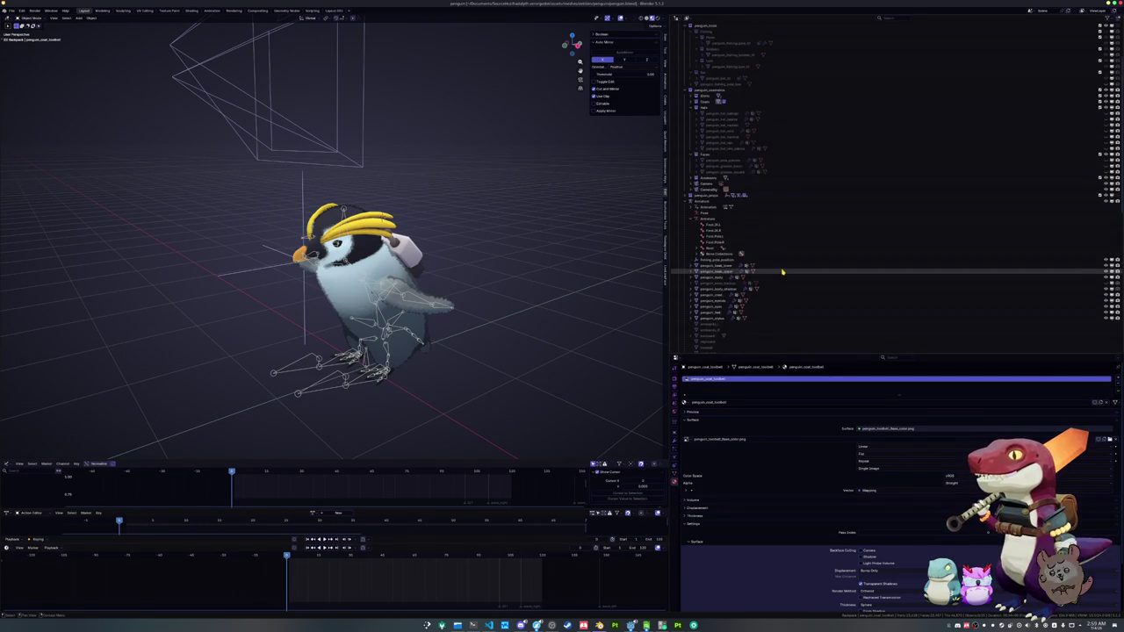
click(692, 290)
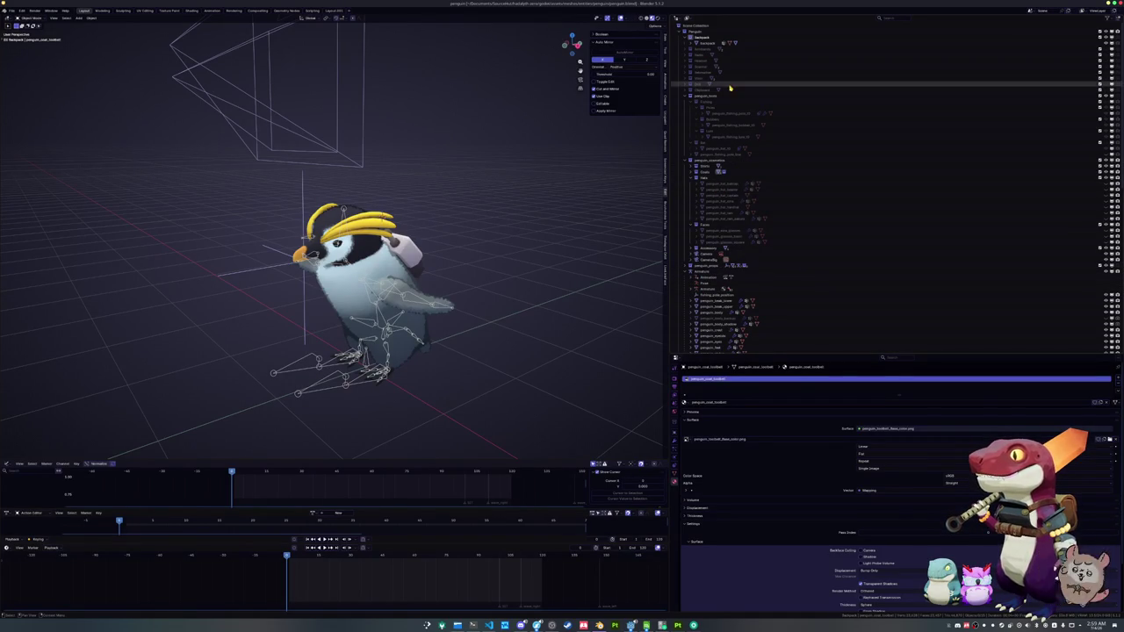
click(684, 90)
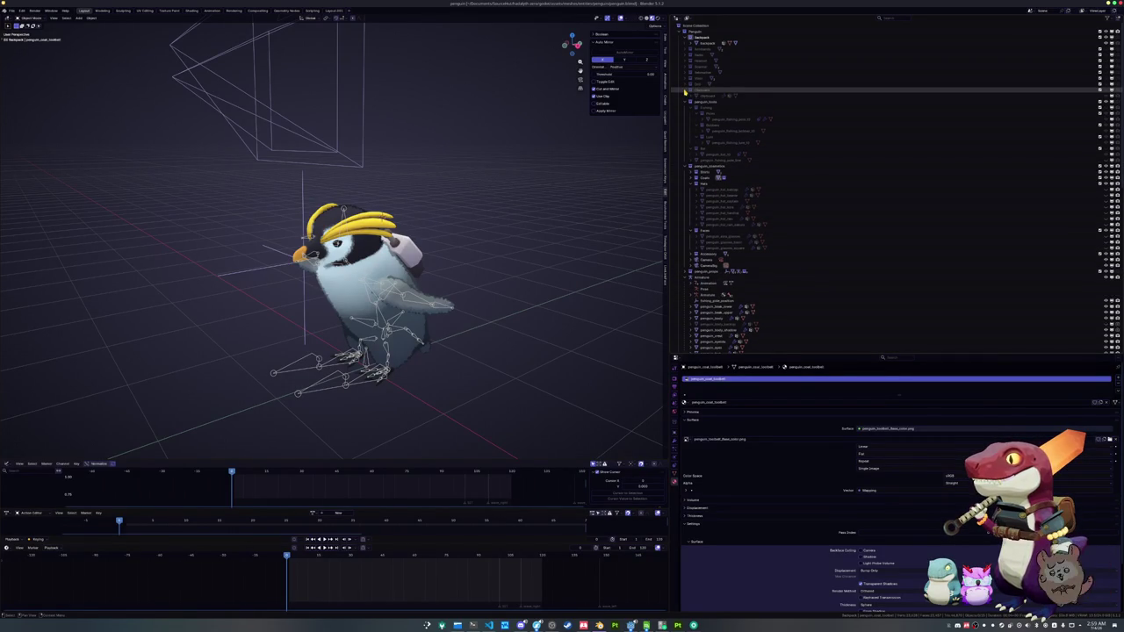
click(685, 91)
click(685, 90)
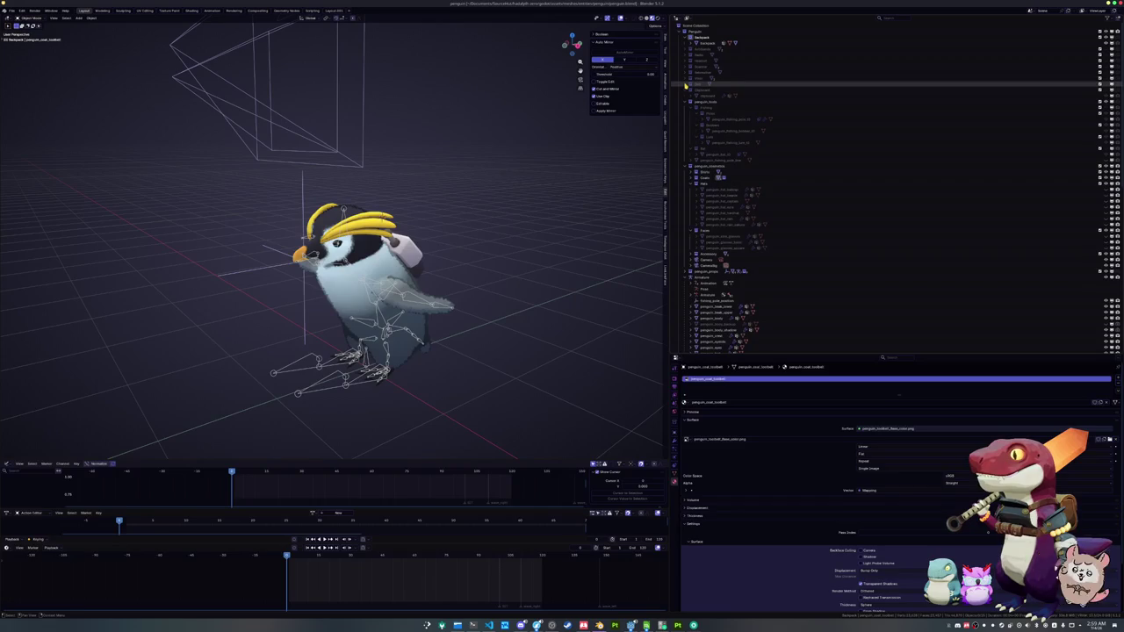
click(685, 79)
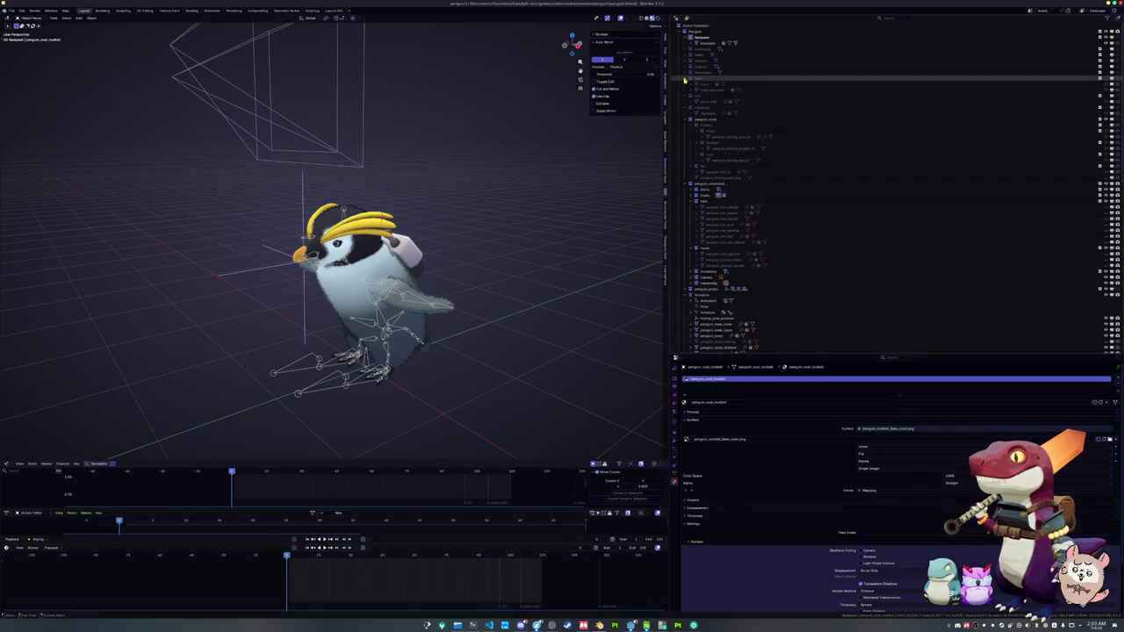
click(684, 79)
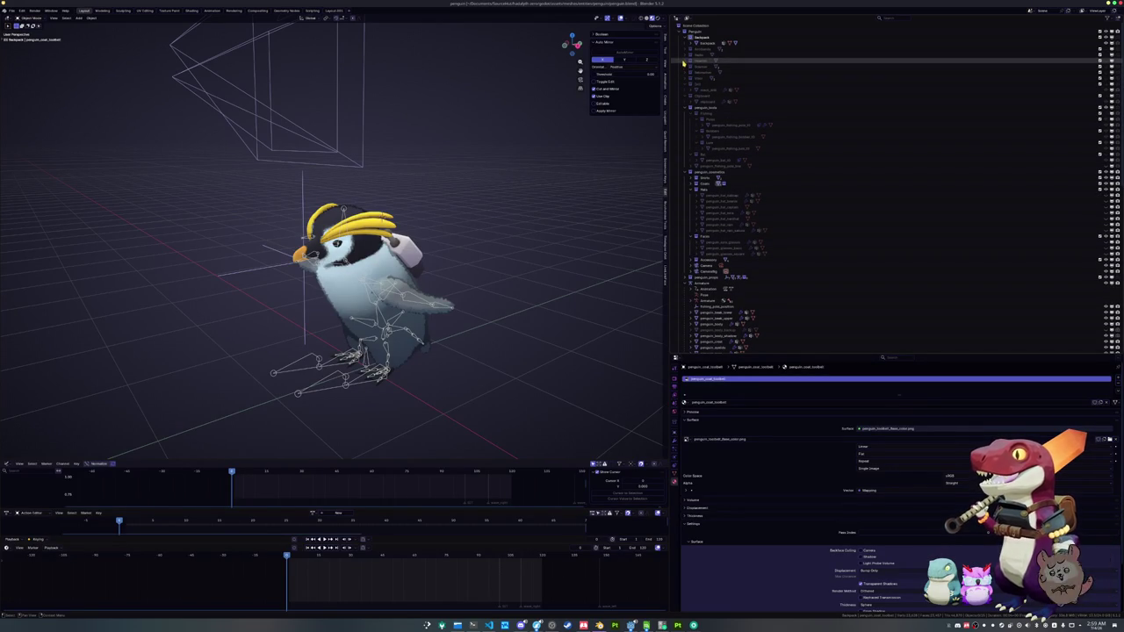
- Expand the Radio collection, tick its include checkbox, and view the penguin from the front
click(686, 55)
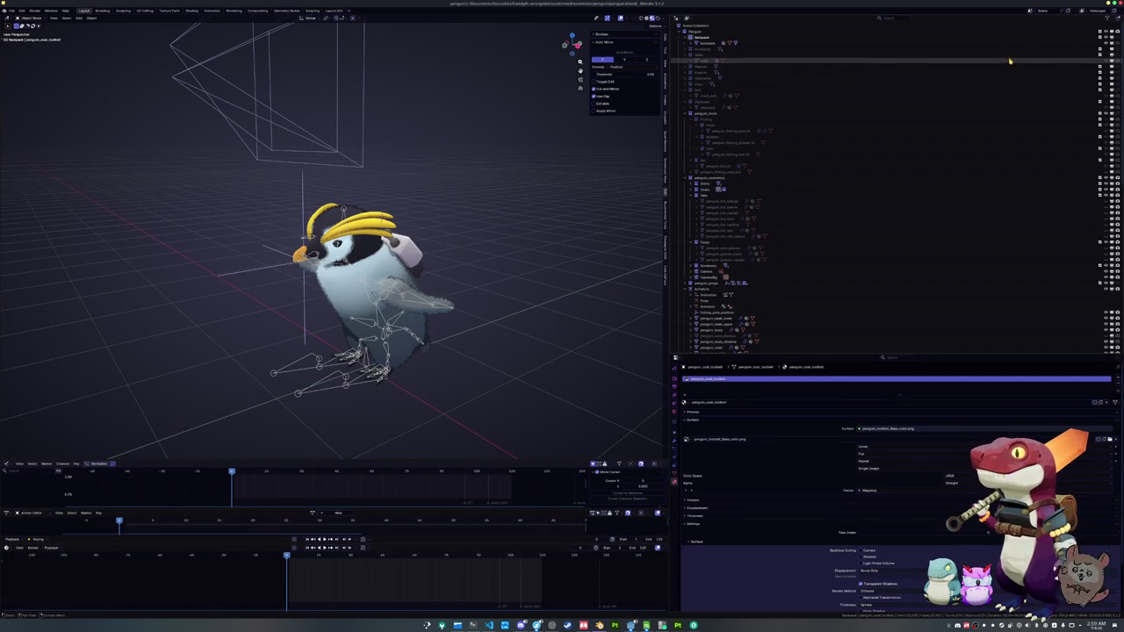
click(1100, 57)
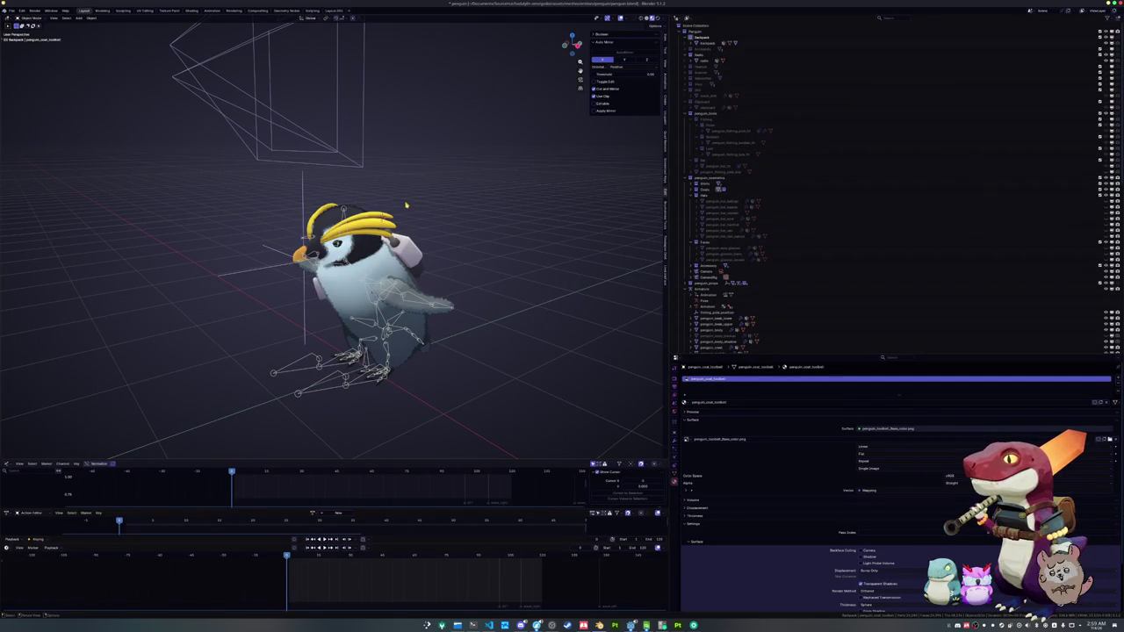
key(KP_1)
scroll(368, 290, up, 4)
- Select the radio model and orbit to a three-quarter view of the penguin
click(312, 347)
scroll(360, 290, down, 3)
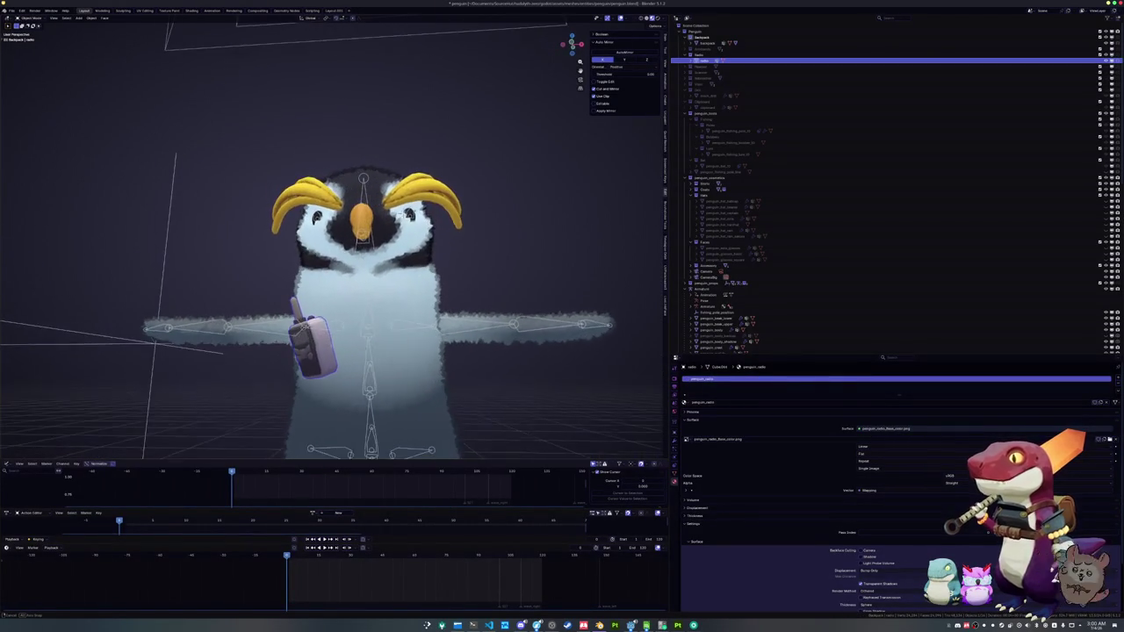
key(KP_8)
key(KP_4)
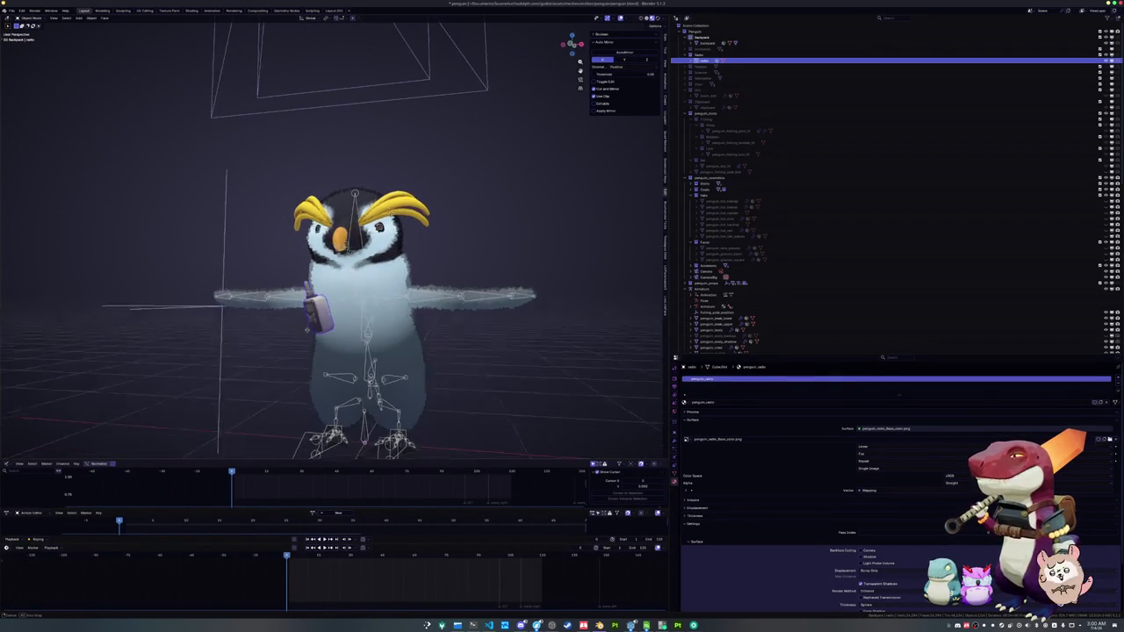
key(KP_6)
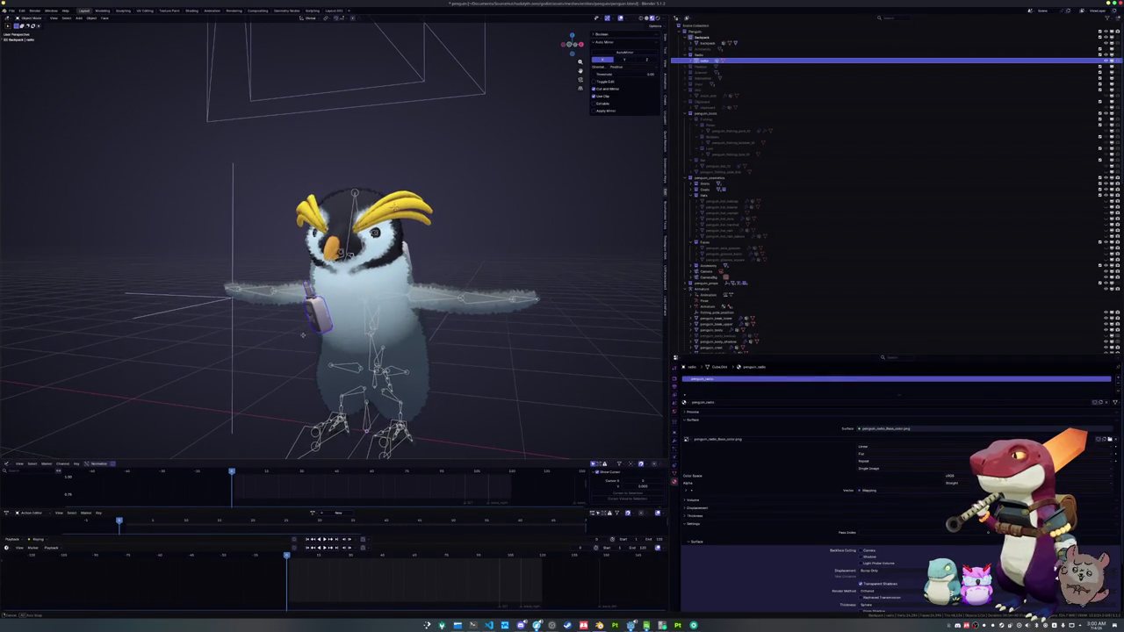
key(KP_4)
key(KP_4)
key(KP_6)
key(KP_6)
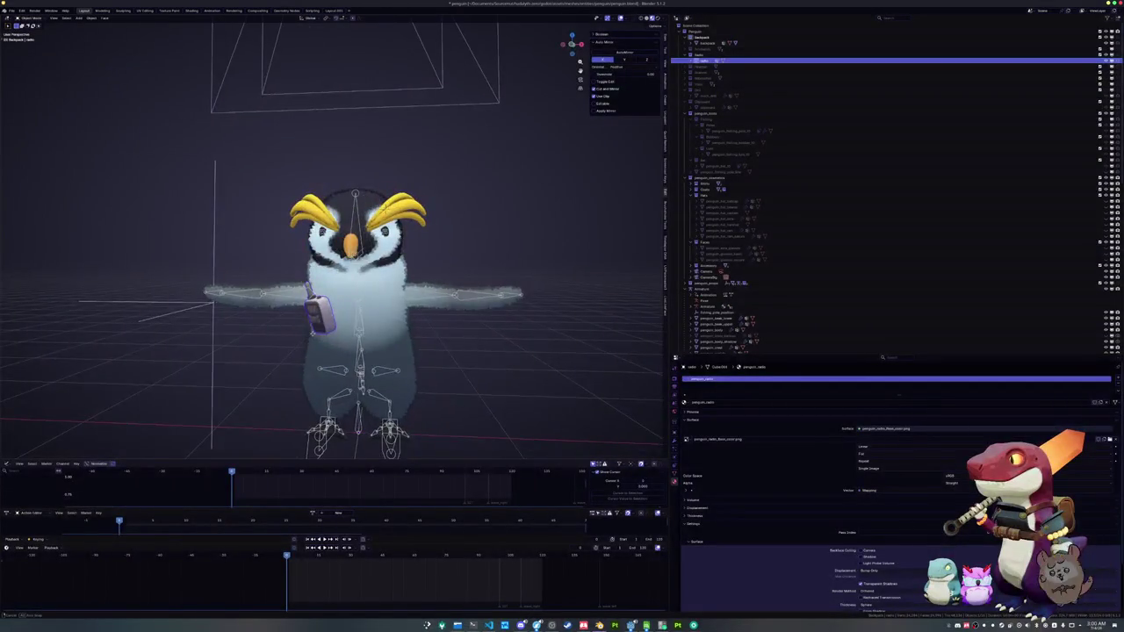
key(KP_4)
key(KP_4)
- Hide the backpack with its eye icon, then select the radio and frame the view on it
click(445, 259)
key(KP_6)
key(KP_4)
key(KP_4)
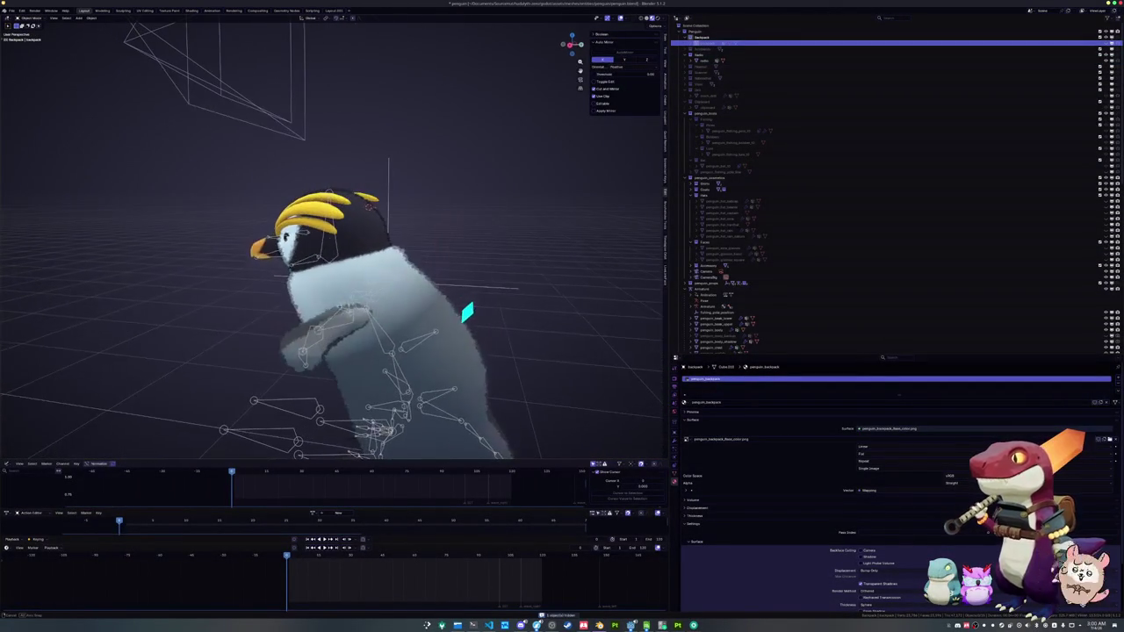
click(691, 43)
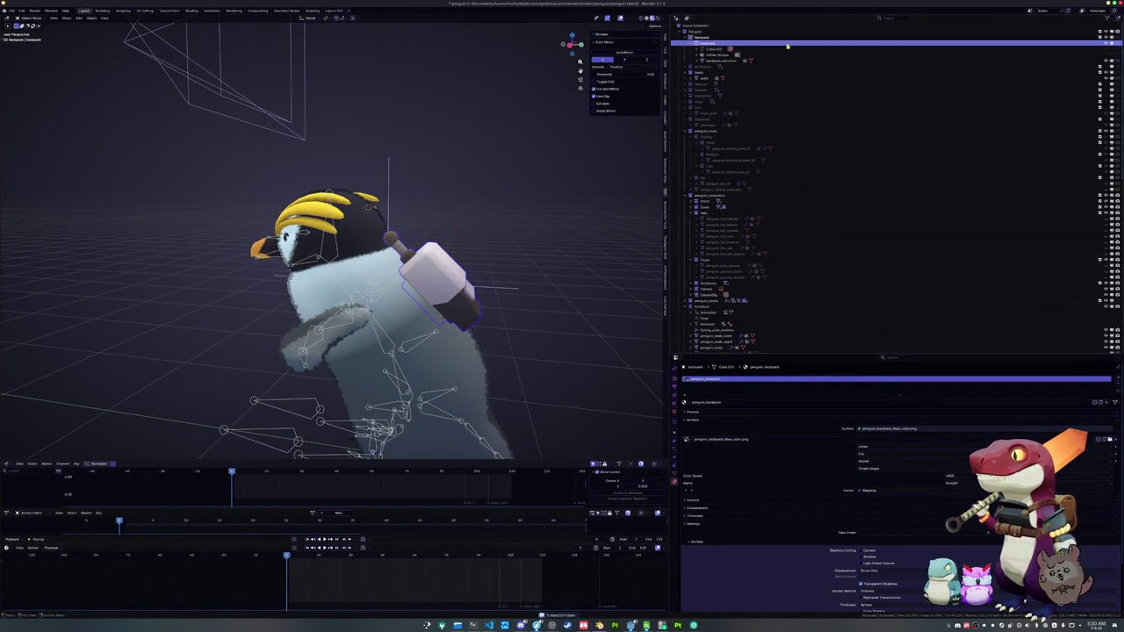
click(1105, 37)
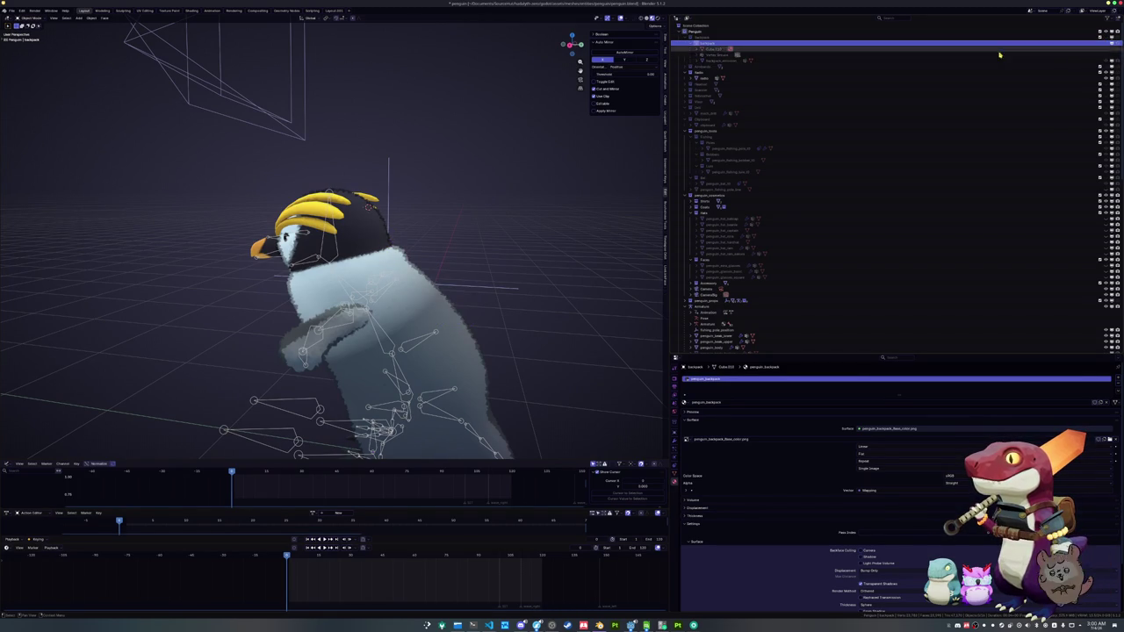
click(748, 77)
key(KP_Decimal)
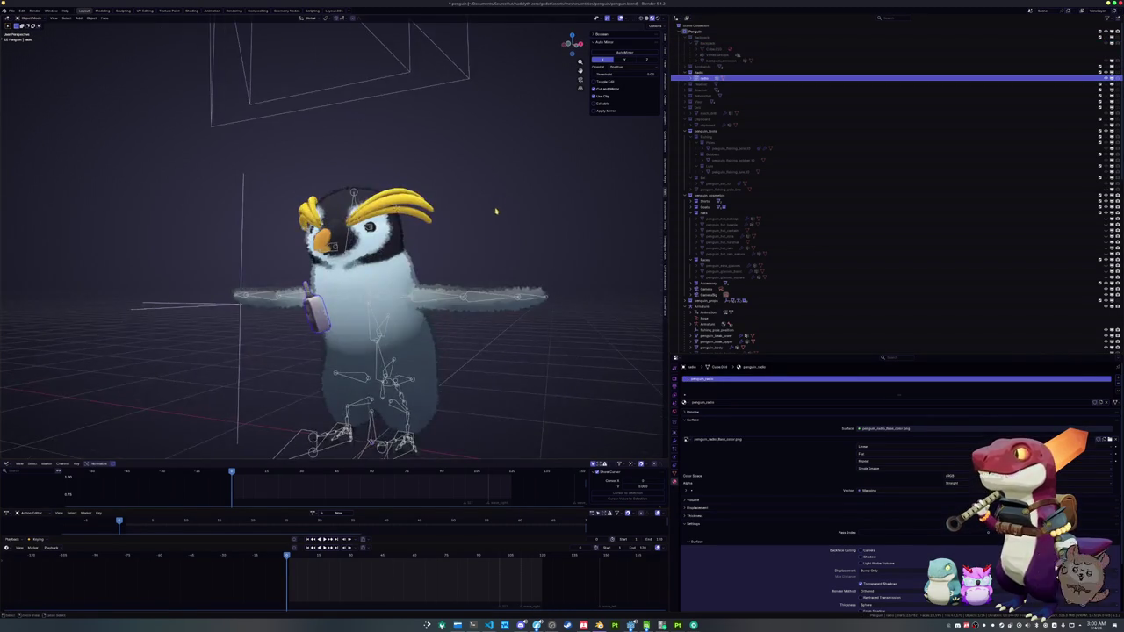
mouse_move(496, 259)
mouse_down()
mouse_move(489, 195)
mouse_move(499, 214)
mouse_up()
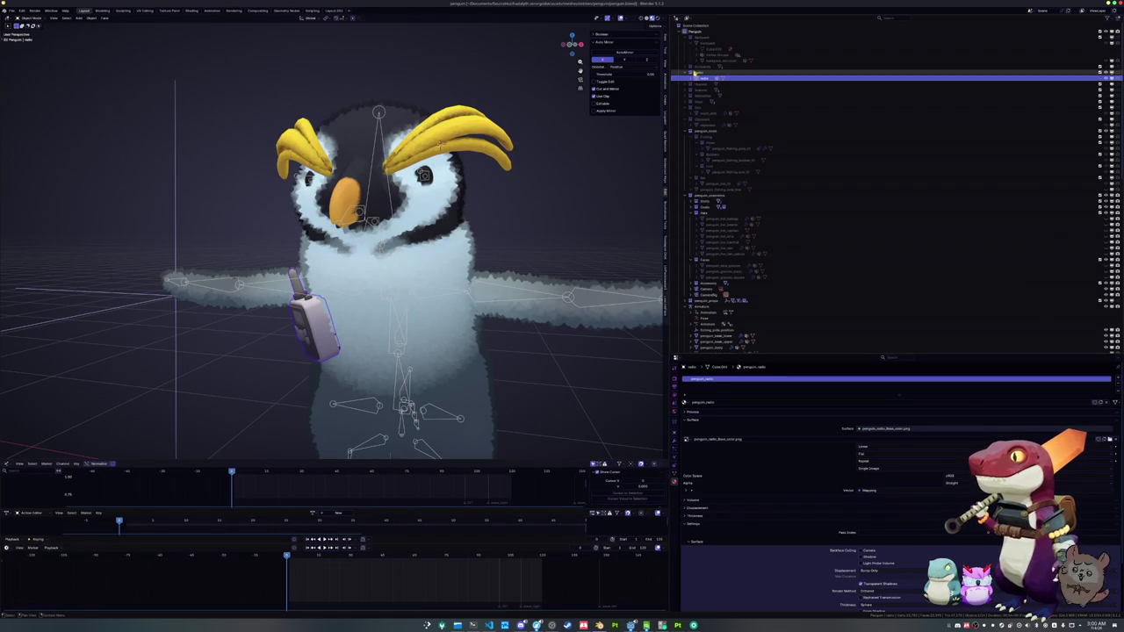
- Rename the radio object to penguin_accessory_radio, correcting the earlier 'accessories' typo
double_click(702, 78)
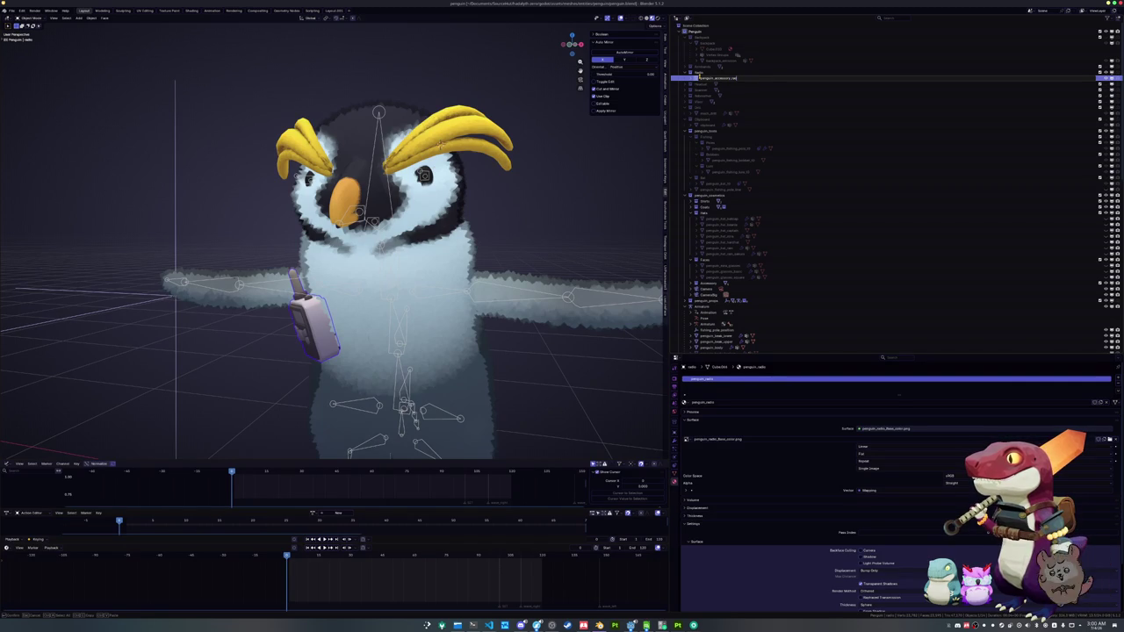
key(Return)
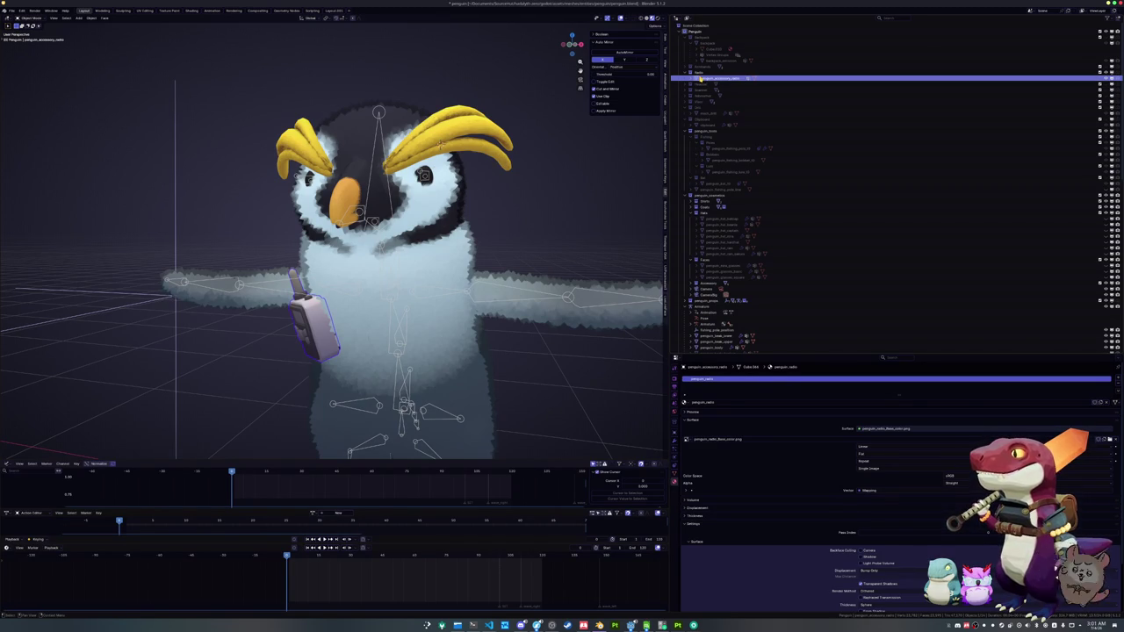
double_click(703, 79)
key(ctrl+c)
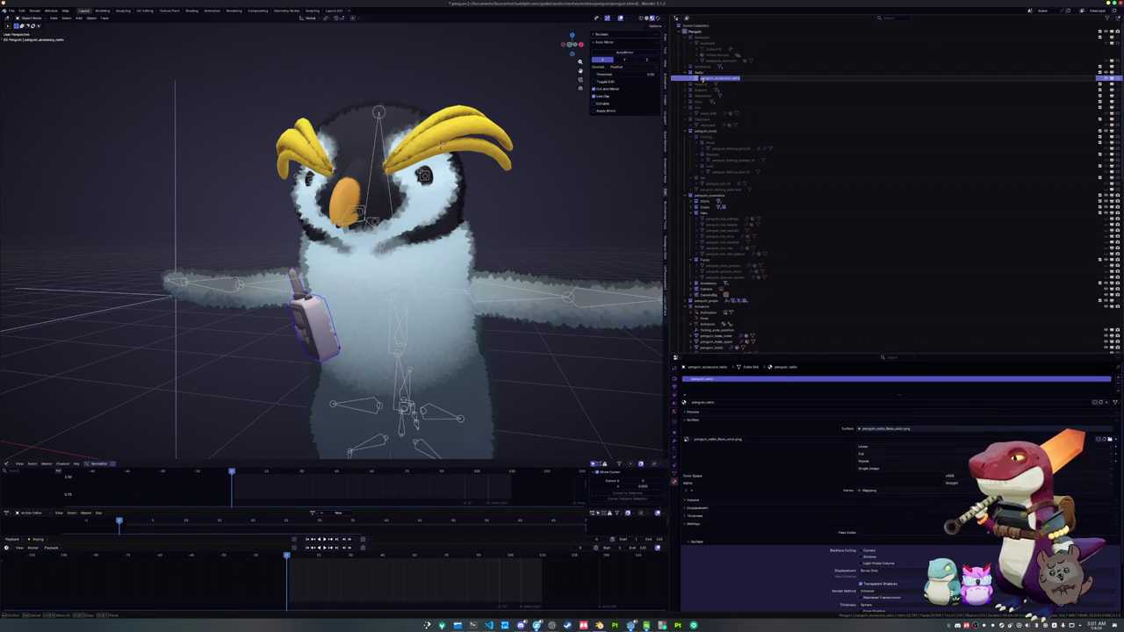
key(Return)
- Paste the same name onto the radio's mesh data, then cast the fishing line in-game and open the inventory
double_click(732, 402)
key(ctrl+v)
key(Return)
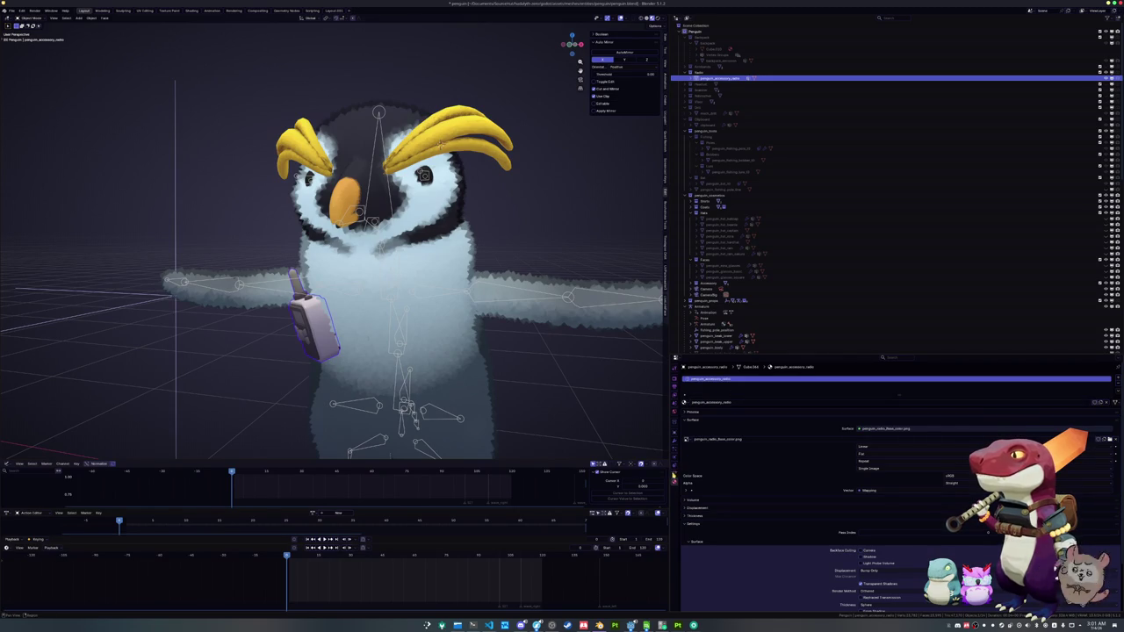
click(674, 472)
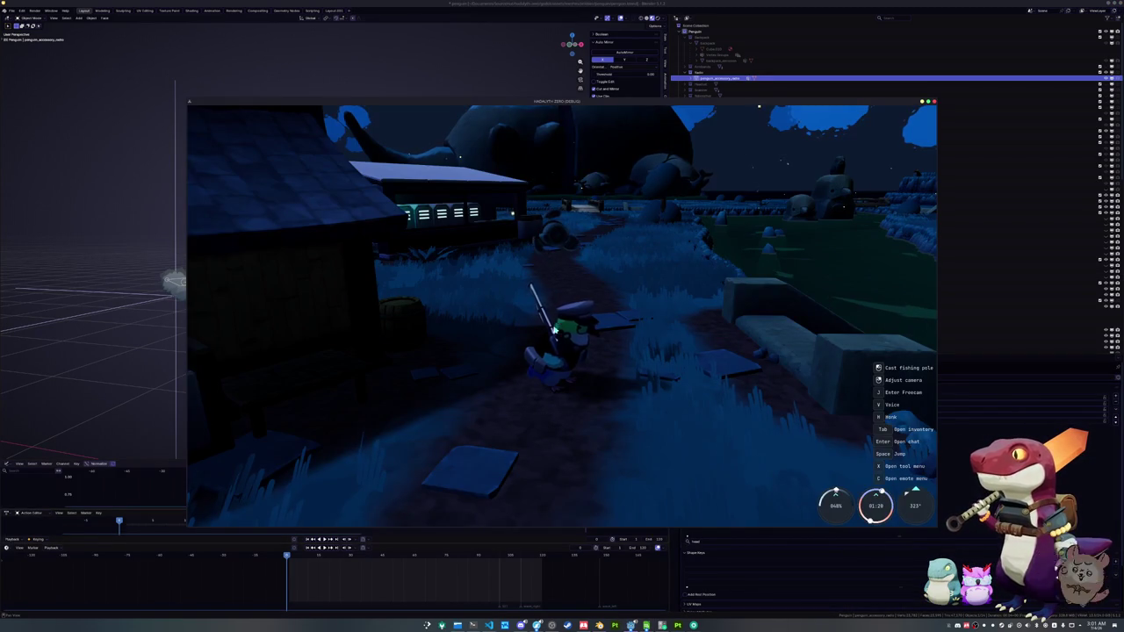
click(567, 187)
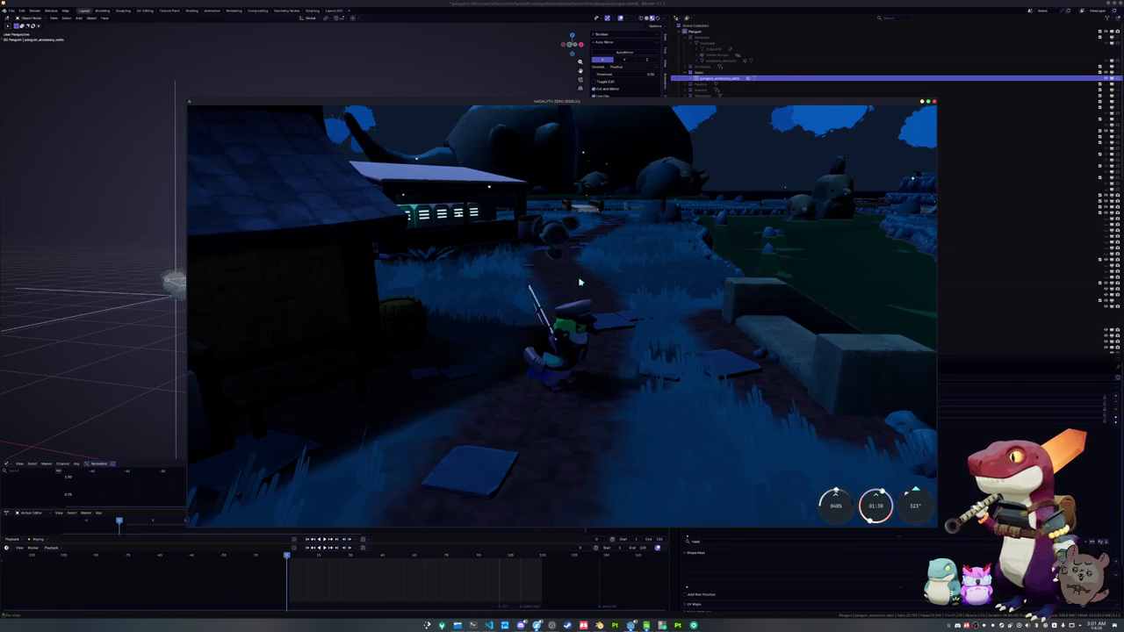
key(Tab)
- On the cosmetics page, preview another accessory, return to the Lanyard and pick Regular size
click(606, 116)
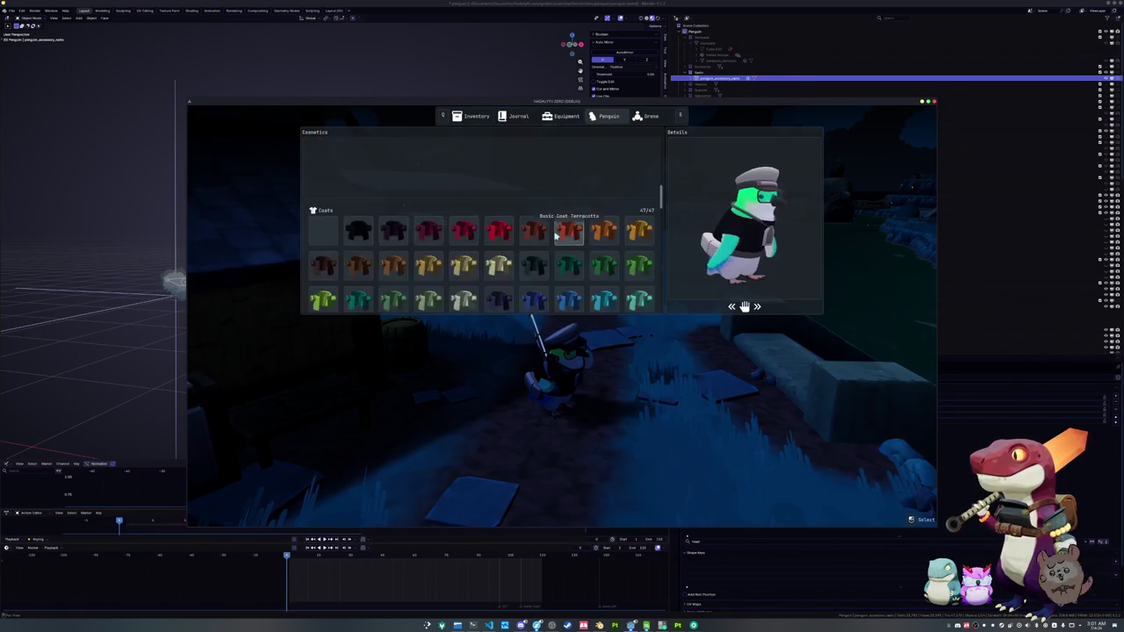
scroll(527, 229, down, 10)
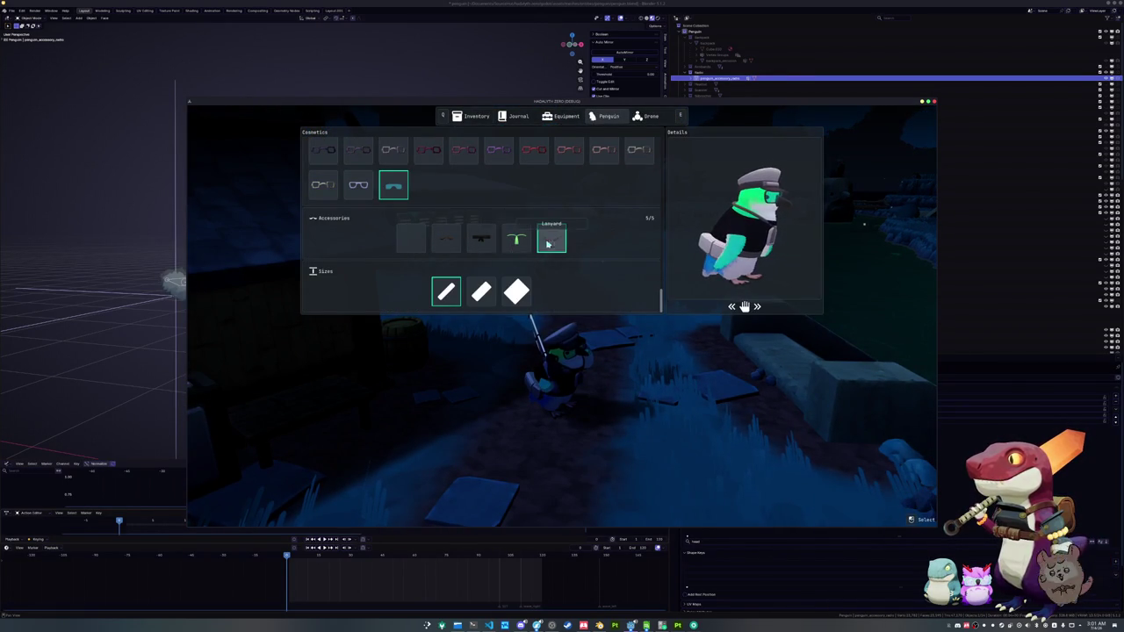
click(446, 239)
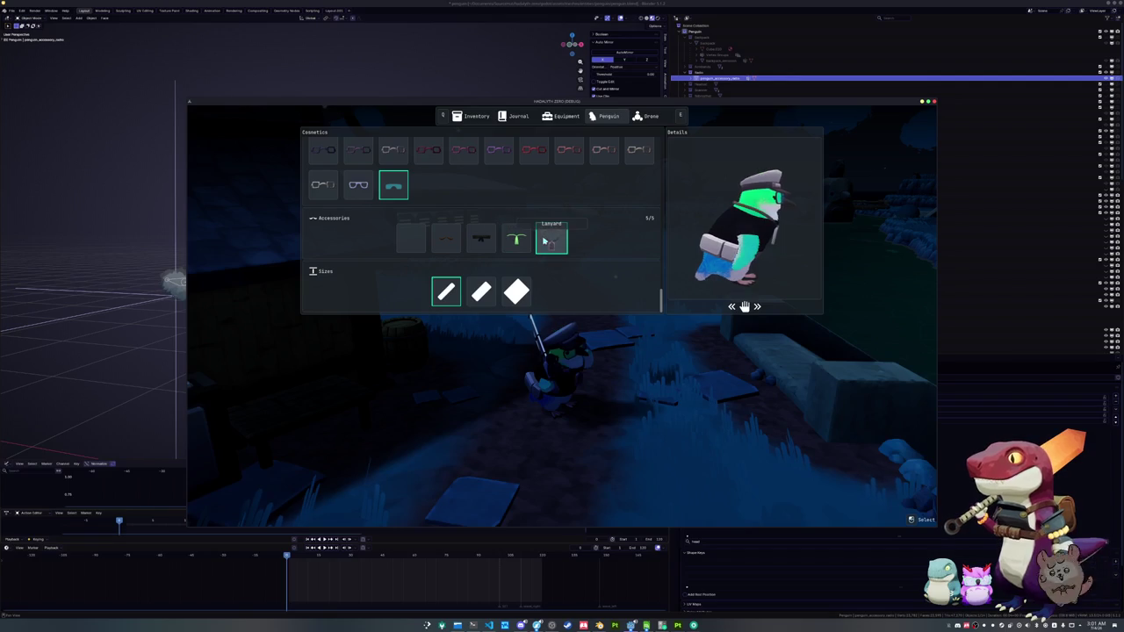
click(551, 239)
click(517, 291)
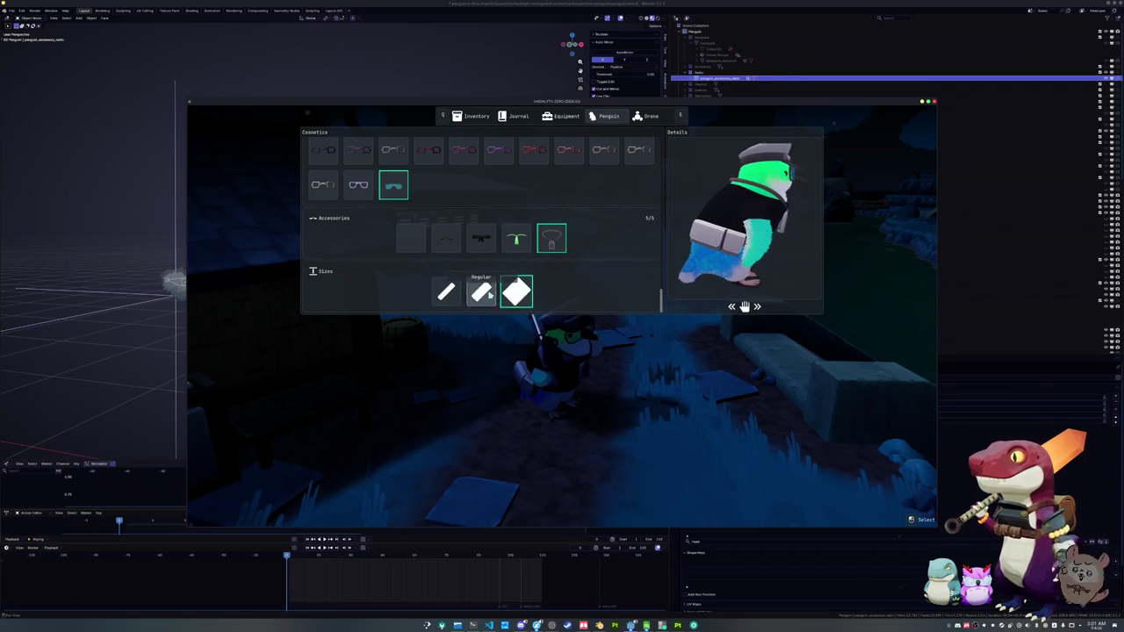
click(481, 292)
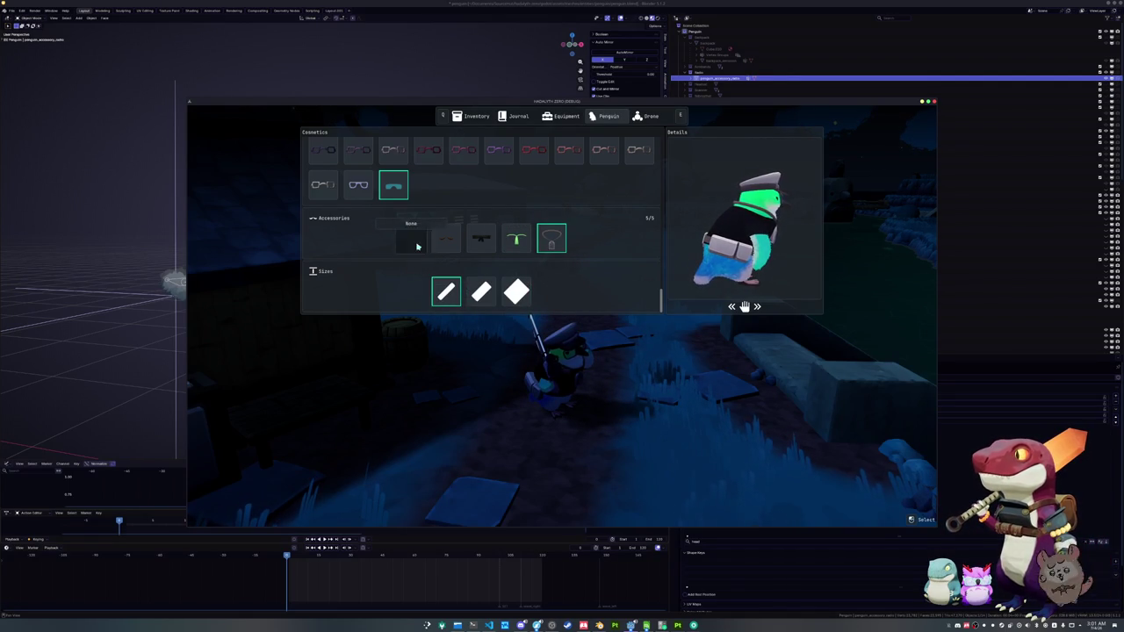
- Equip a different pair of glasses, close the inventory and leave the game
scroll(544, 287, up, 3)
scroll(544, 285, down, 3)
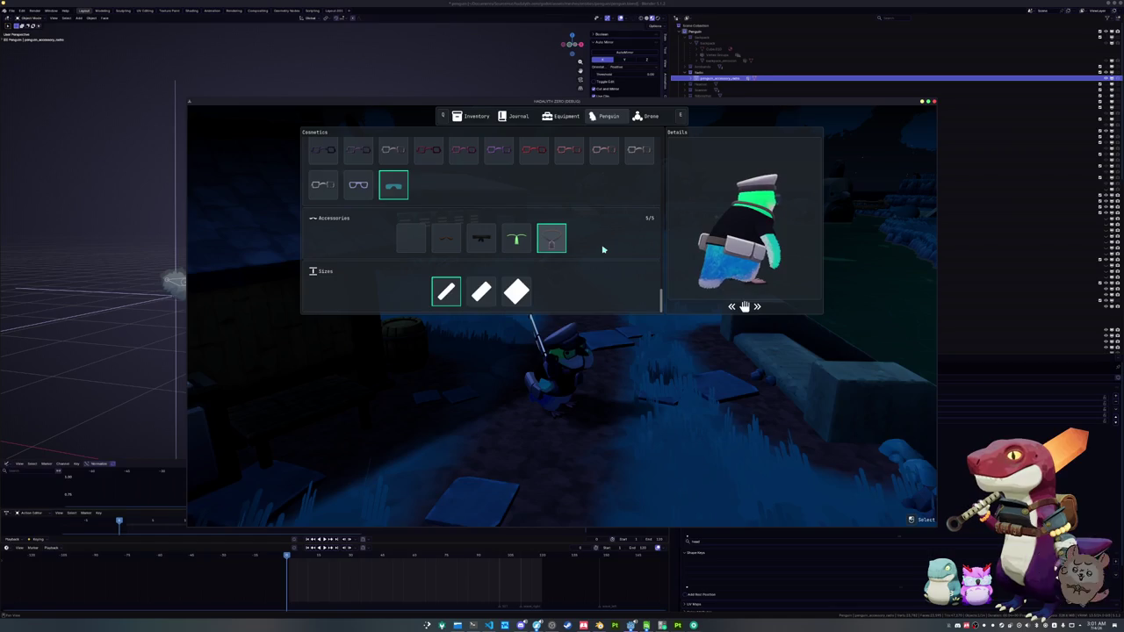
scroll(604, 249, up, 1)
scroll(526, 254, up, 4)
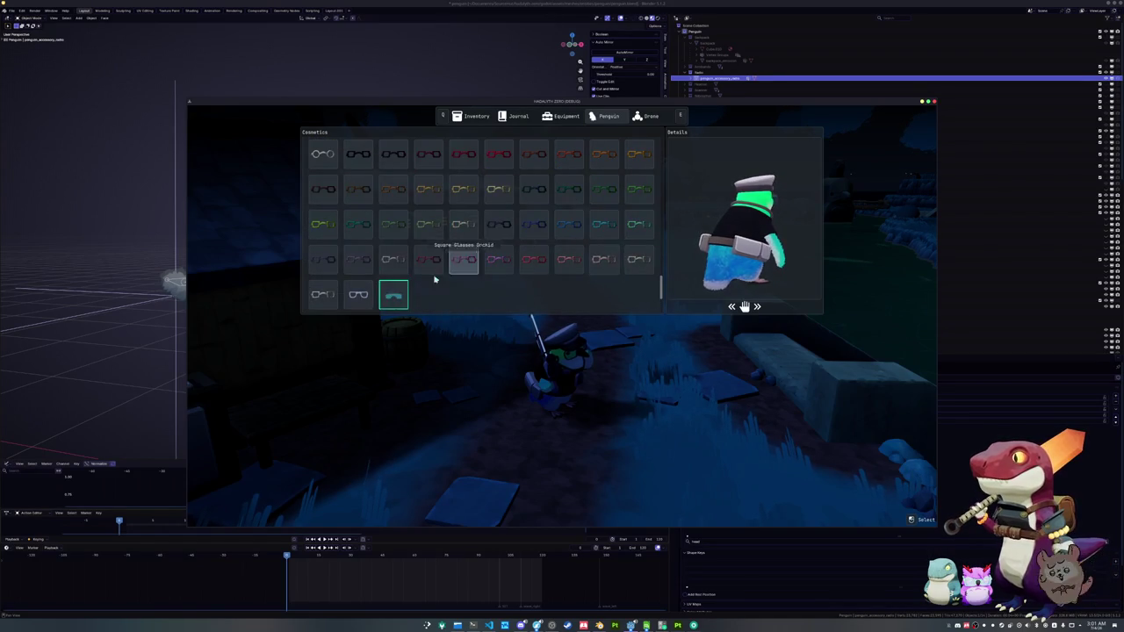
click(358, 294)
click(389, 299)
scroll(515, 281, down, 1)
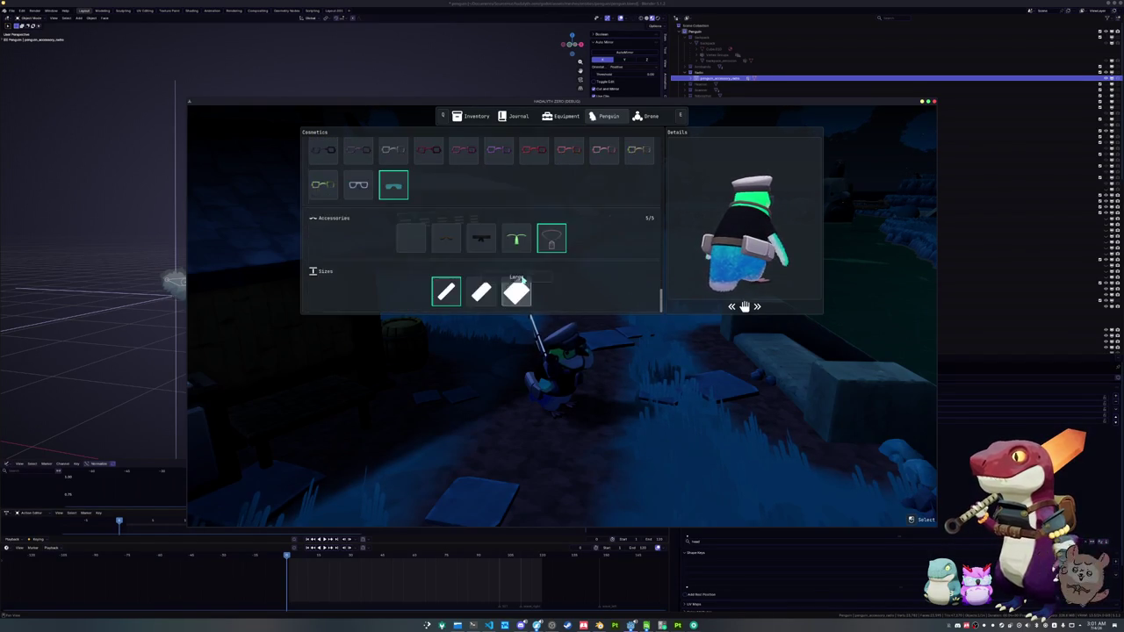
key(Tab)
key(alt+Tab)
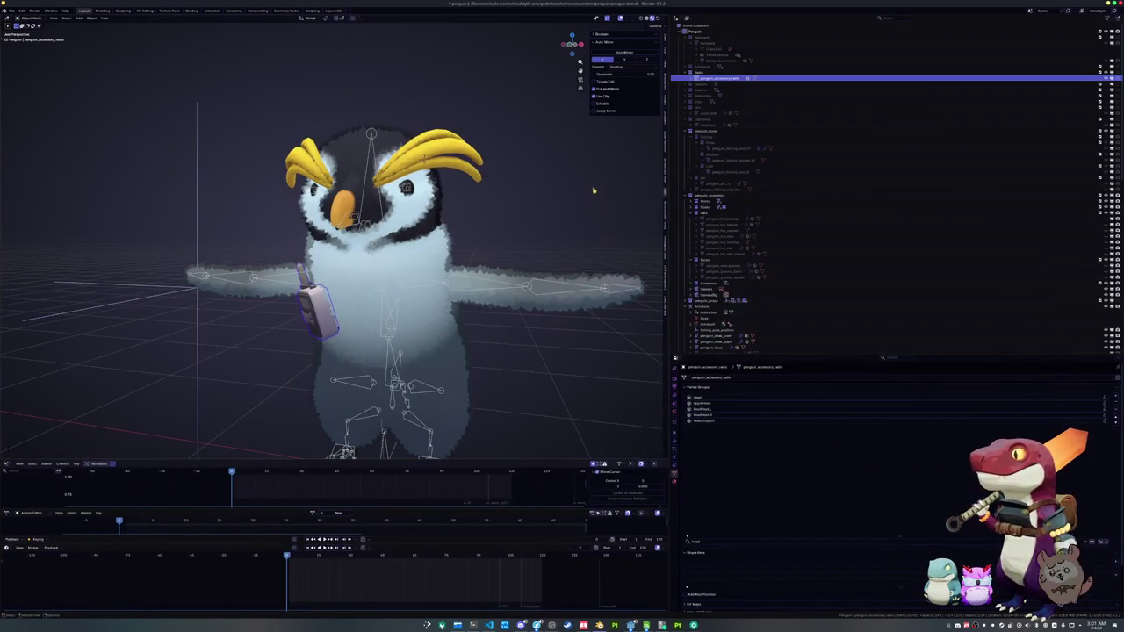
- Move penguin_accessory_radio into the Accessory collection in the Outliner
mouse_move(721, 78)
mouse_down()
mouse_move(707, 143)
mouse_move(757, 189)
mouse_move(755, 211)
mouse_move(729, 193)
mouse_move(701, 234)
mouse_up()
scroll(754, 202, down, 2)
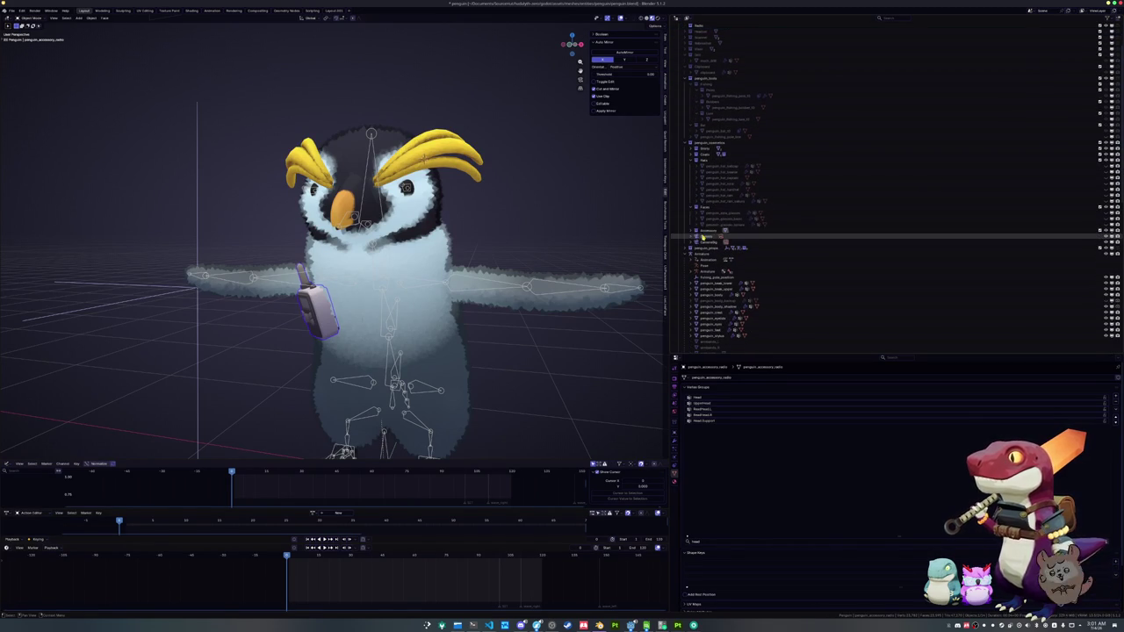
click(692, 232)
scroll(692, 232, down, 2)
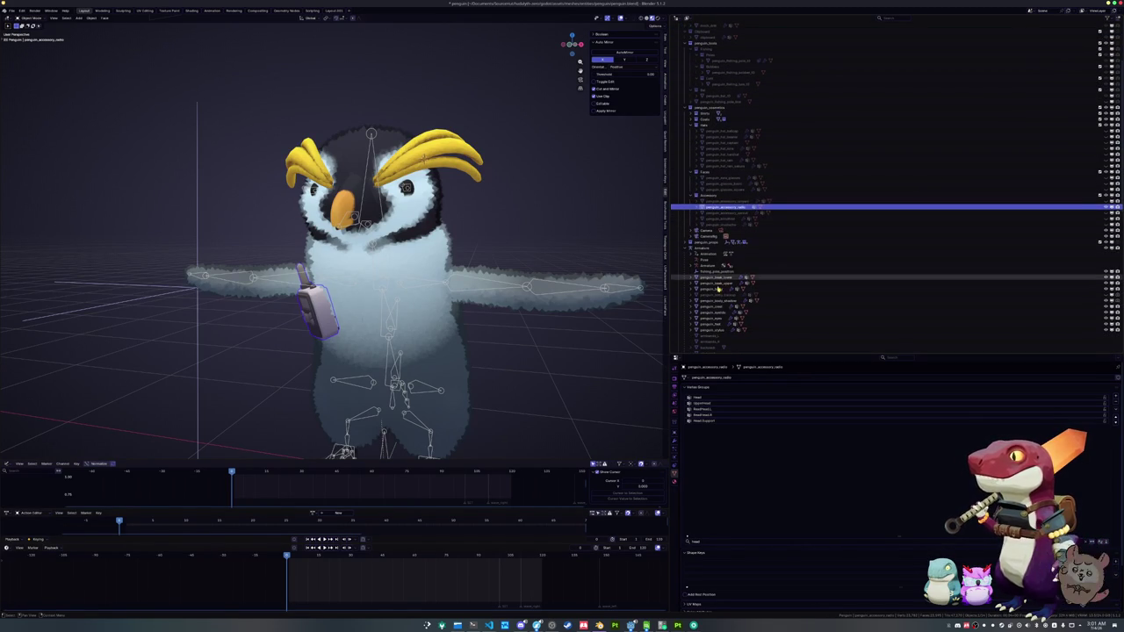
click(675, 482)
- Select the lanyard, the radio and the penguin armature in turn to check them
click(729, 201)
click(729, 209)
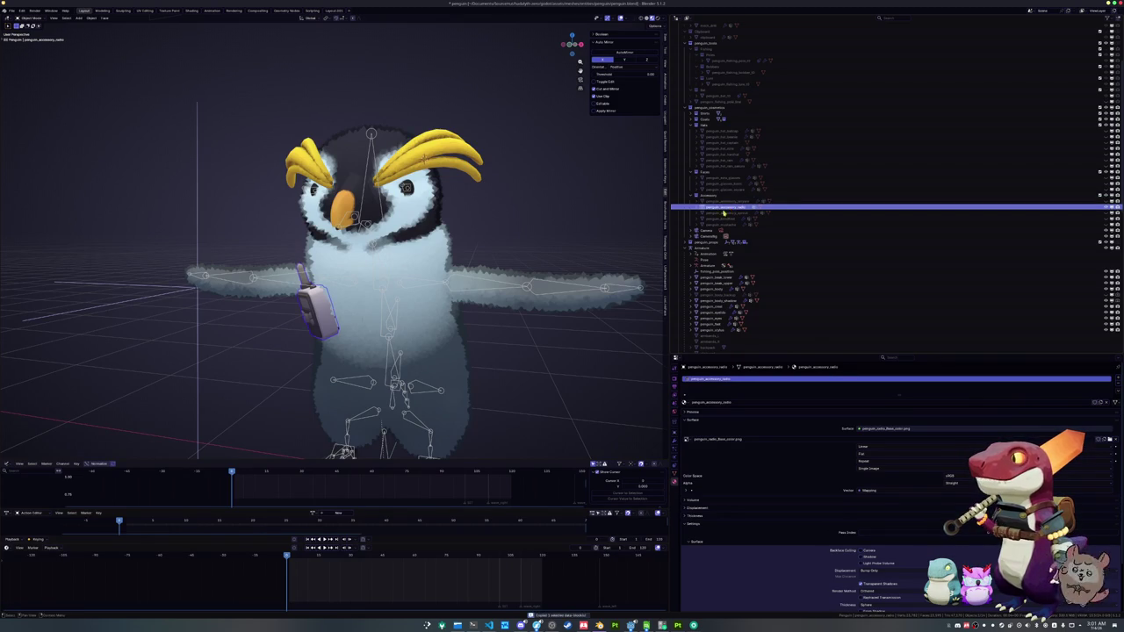
scroll(355, 382, down, 2)
click(367, 403)
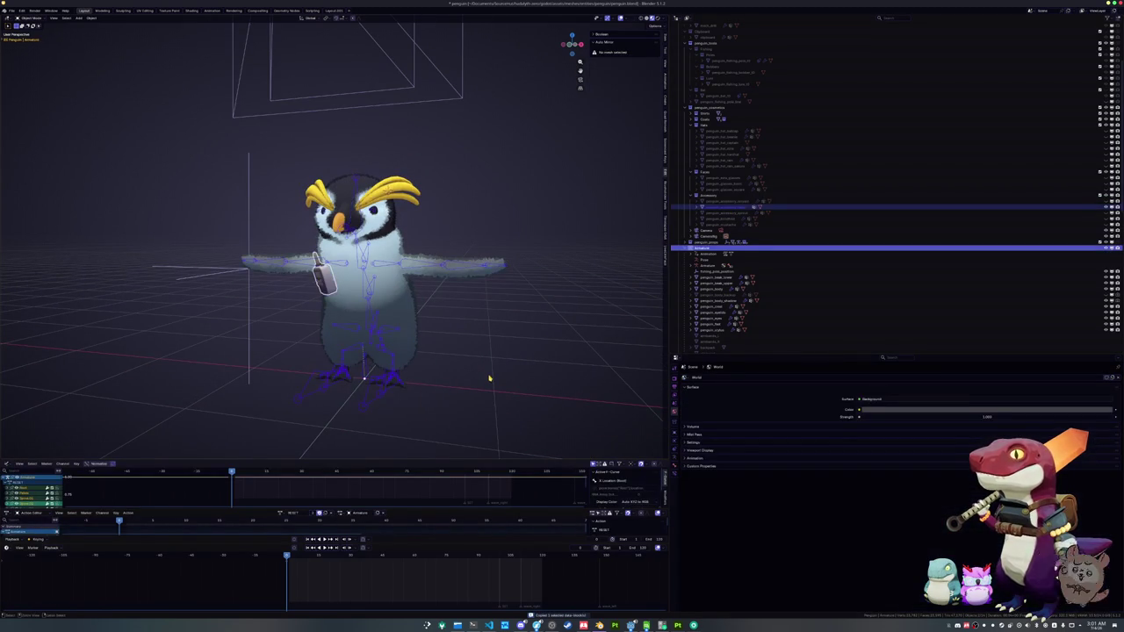
scroll(696, 74, up, 5)
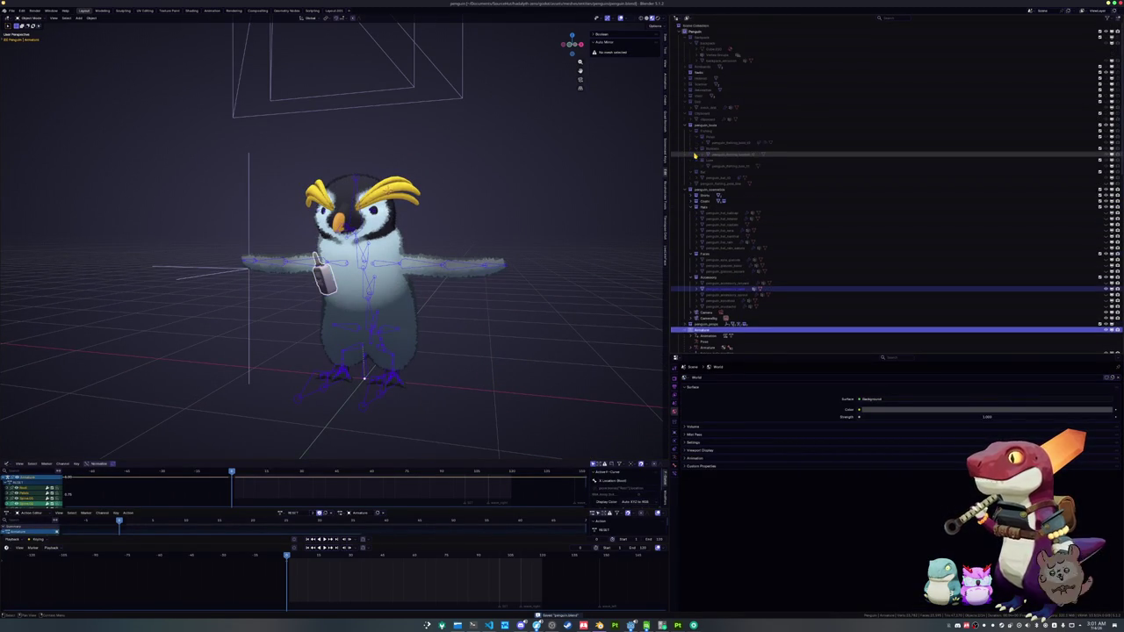
click(695, 73)
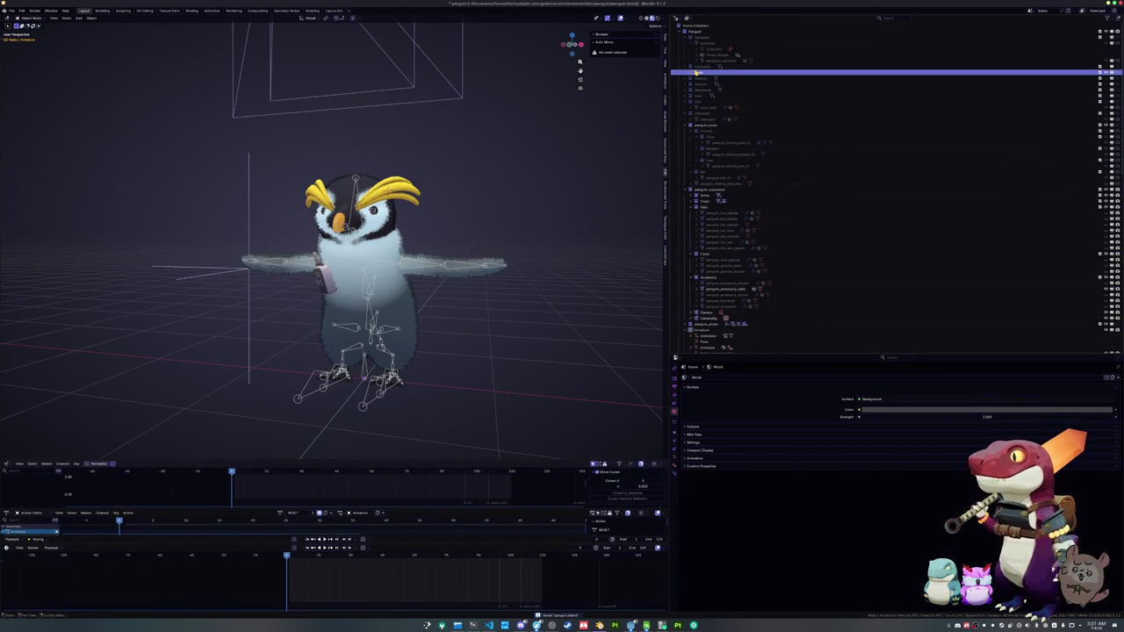
scroll(723, 179, down, 5)
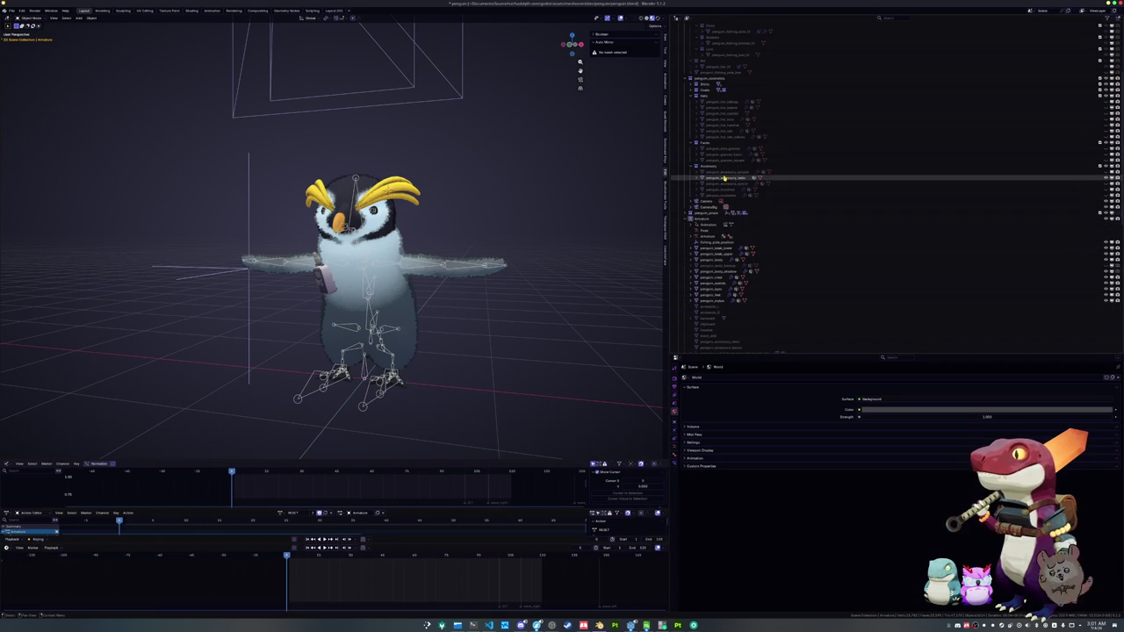
- Apply All Transforms to the radio so its location, rotation and scale are baked
click(724, 178)
click(430, 402)
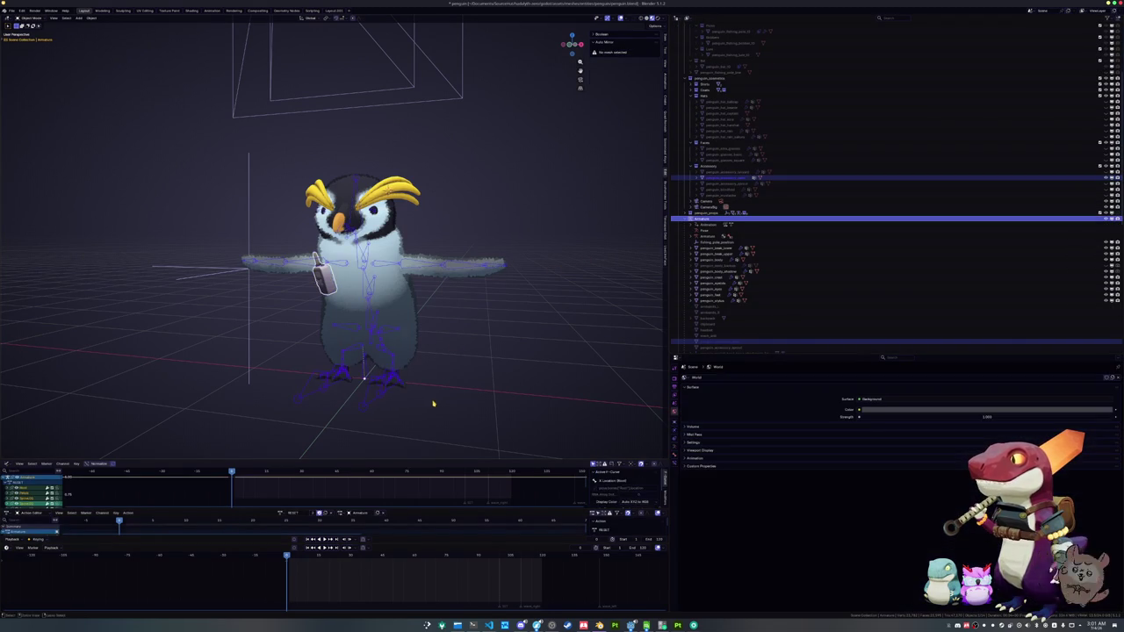
click(328, 286)
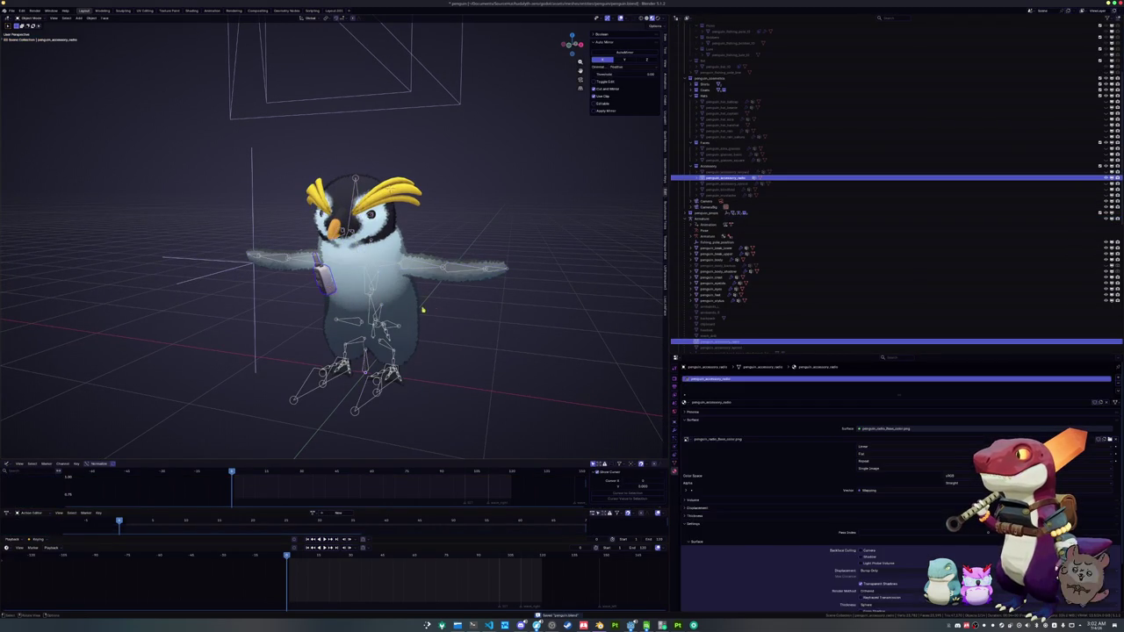
key(ctrl+a)
click(451, 311)
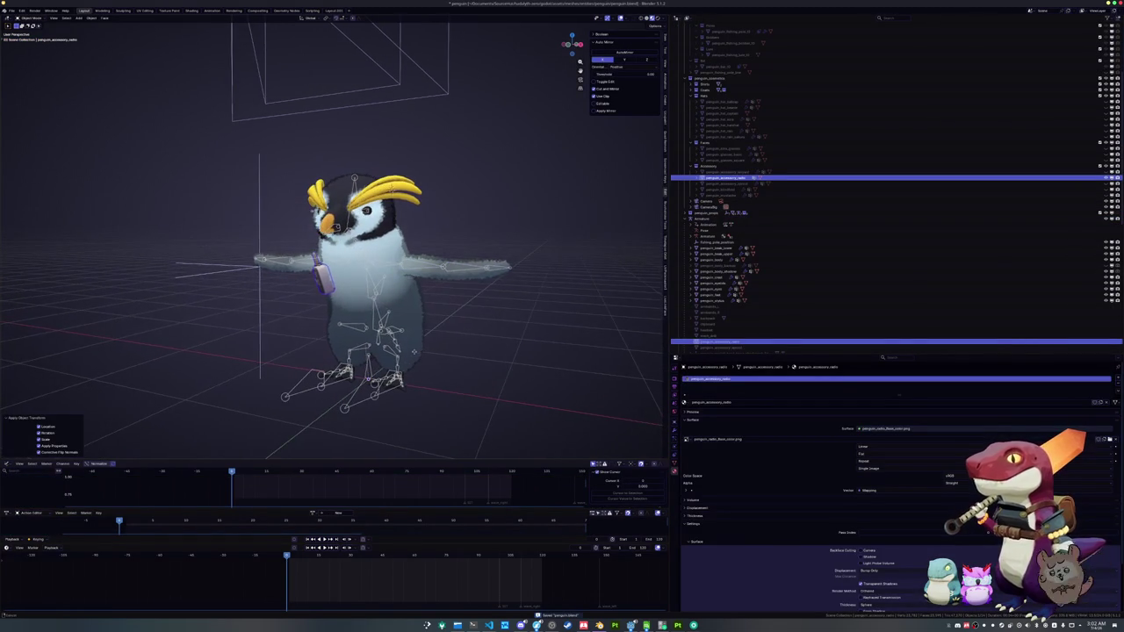
click(350, 410)
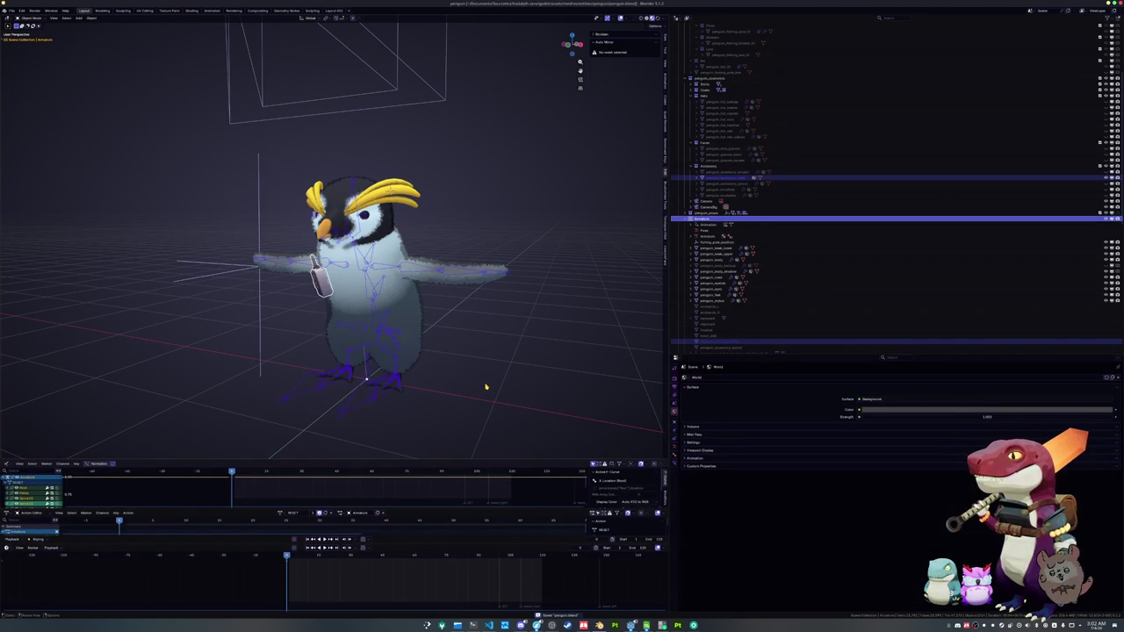
scroll(486, 386, down, 2)
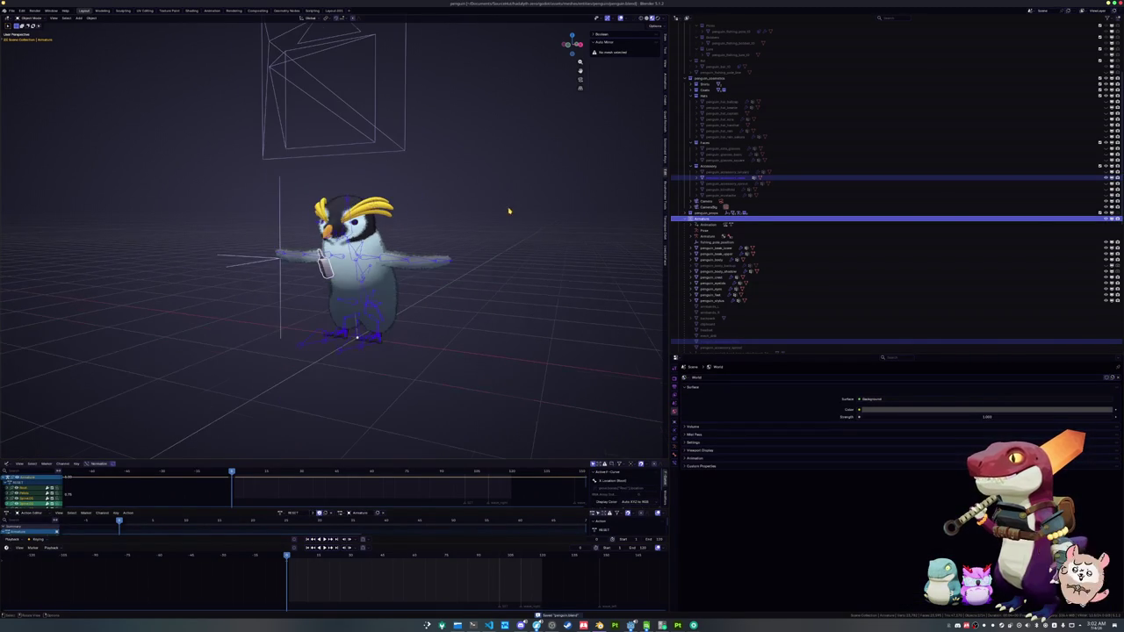
click(12, 11)
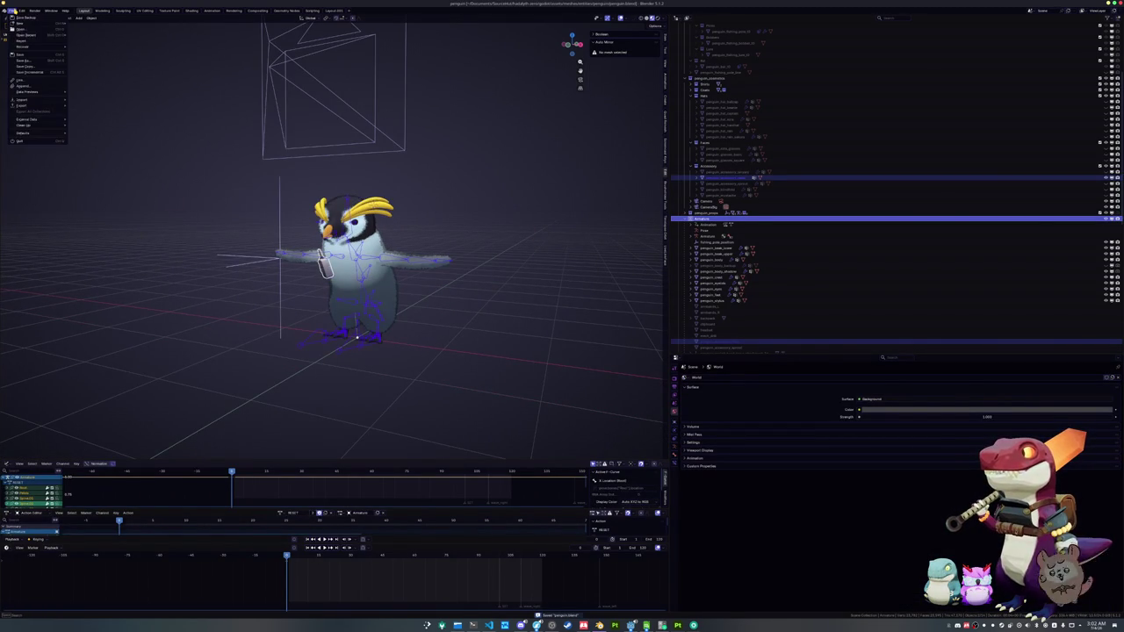
- Bring up the glTF 2.0 export file browser from File > Export
mouse_move(35, 105)
click(93, 157)
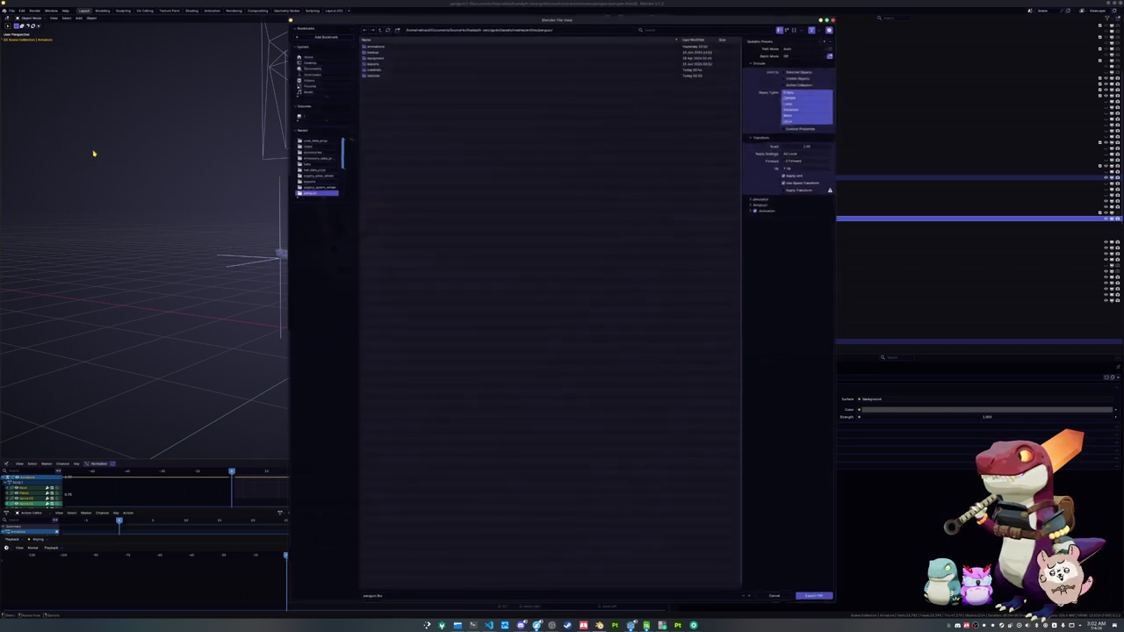
key(Escape)
click(13, 10)
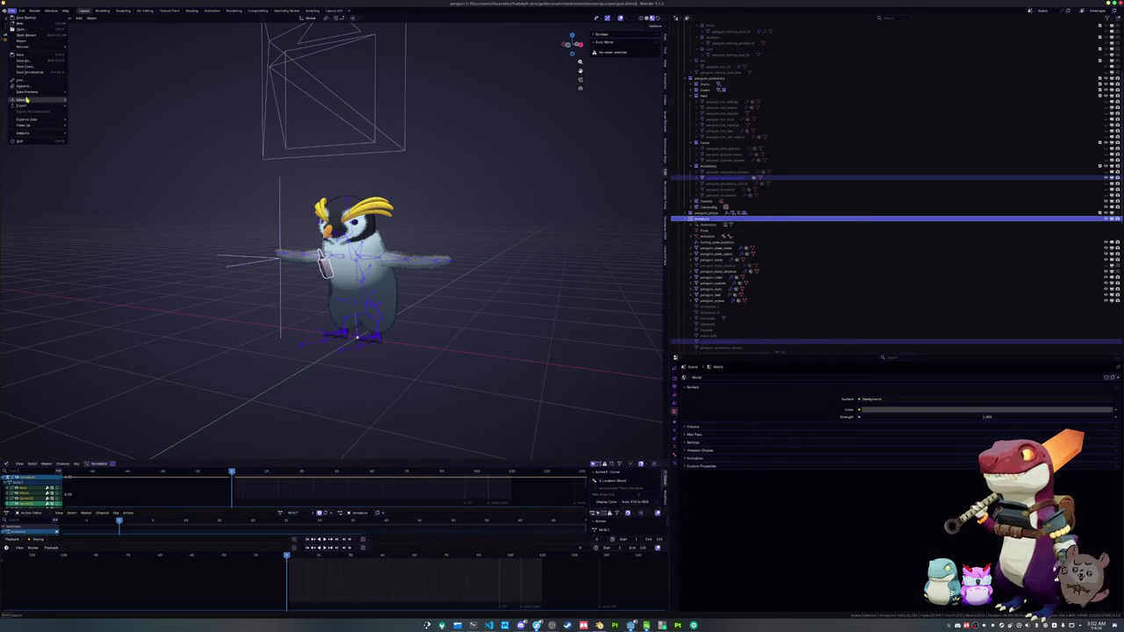
mouse_move(35, 105)
click(93, 158)
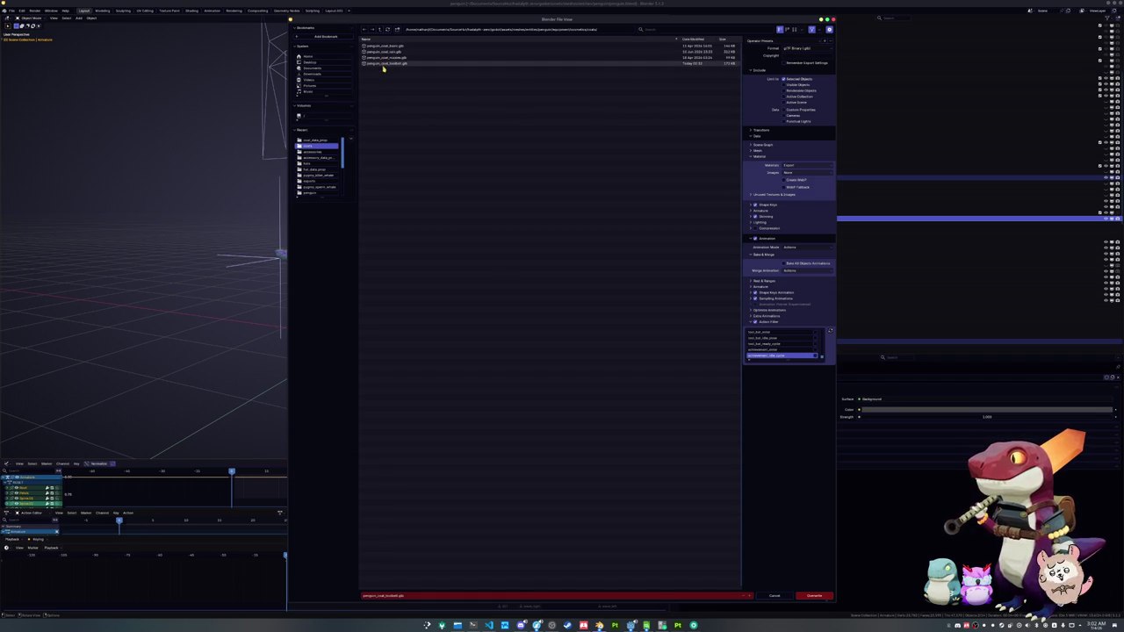
- In the accessories folder, give the file the penguin accessory radio name and export it
click(402, 597)
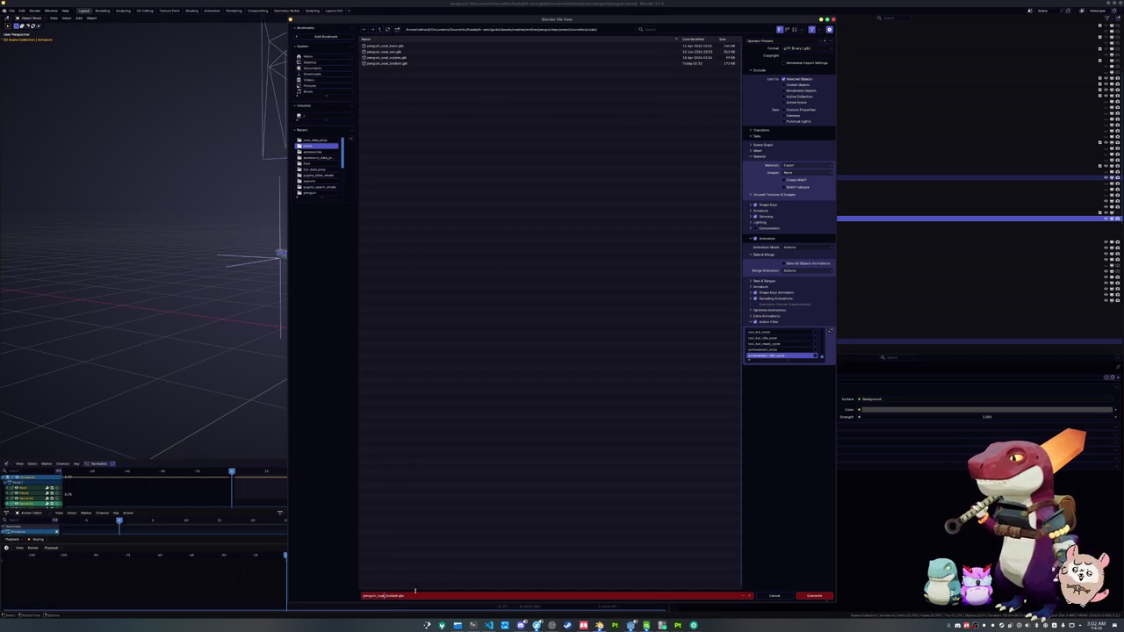
key(ctrl+shift+Right)
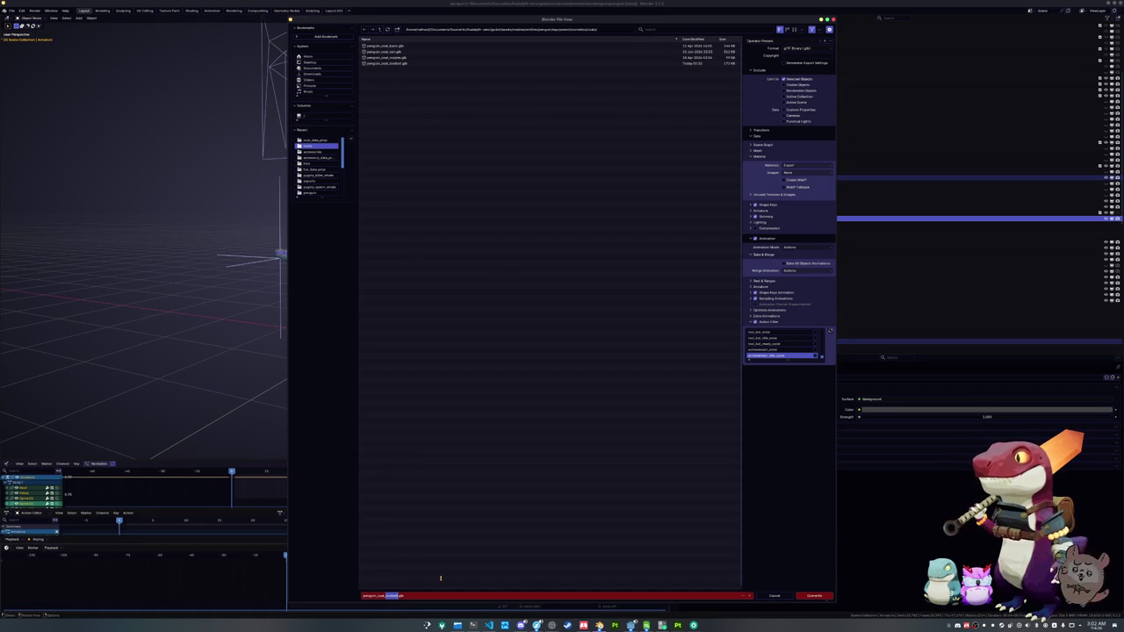
key(BackSpace)
text(toolbelt)
click(379, 29)
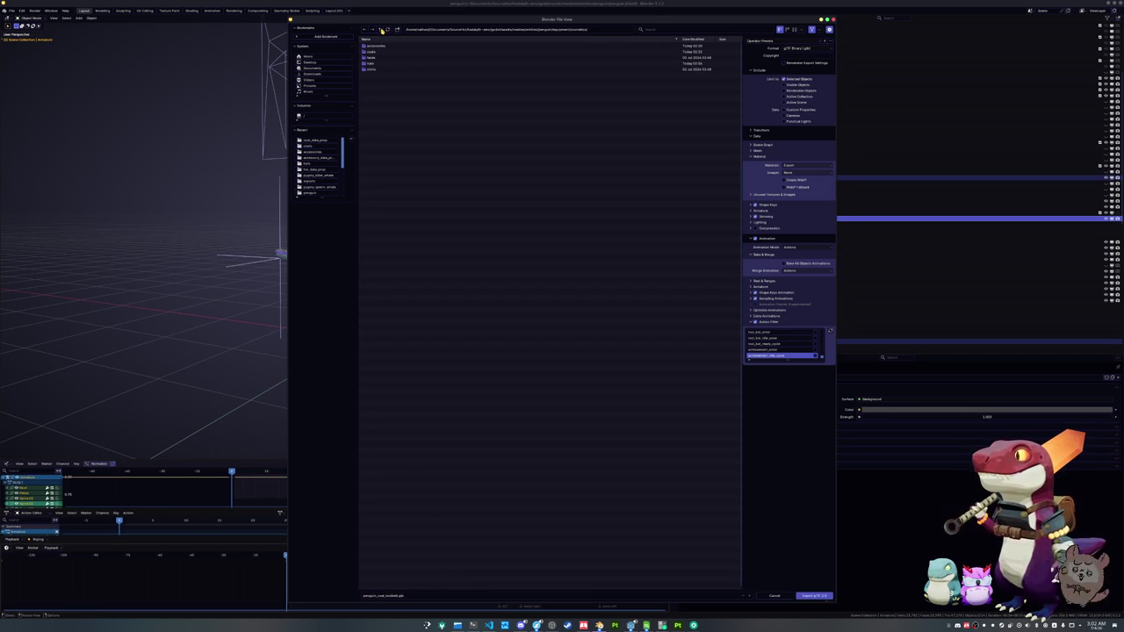
click(380, 46)
click(382, 596)
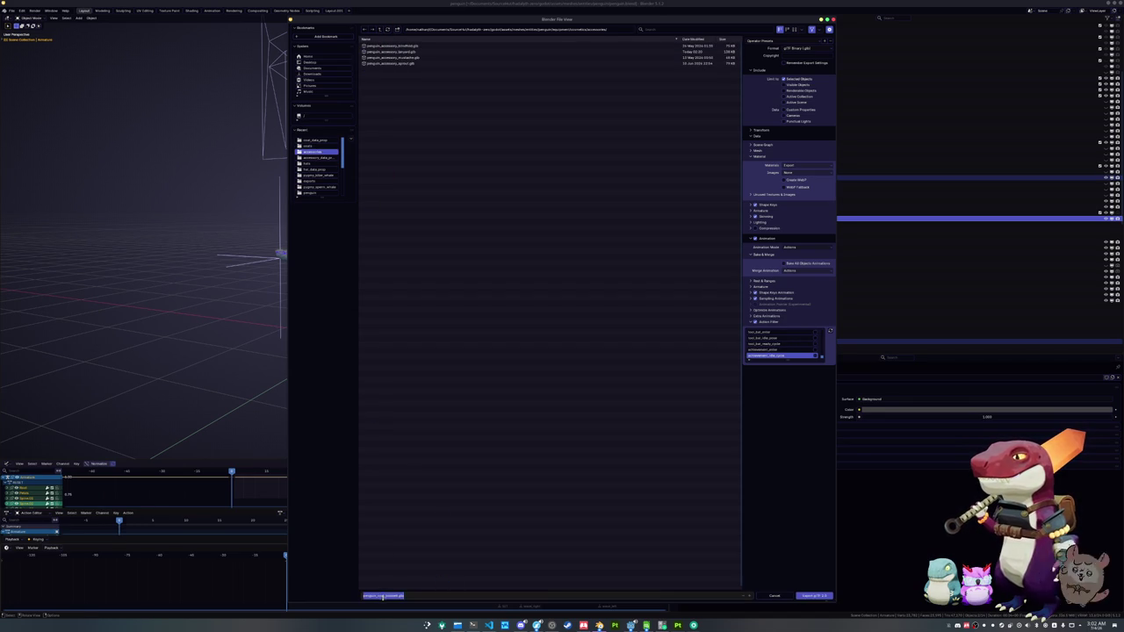
text(penguin_accessory)
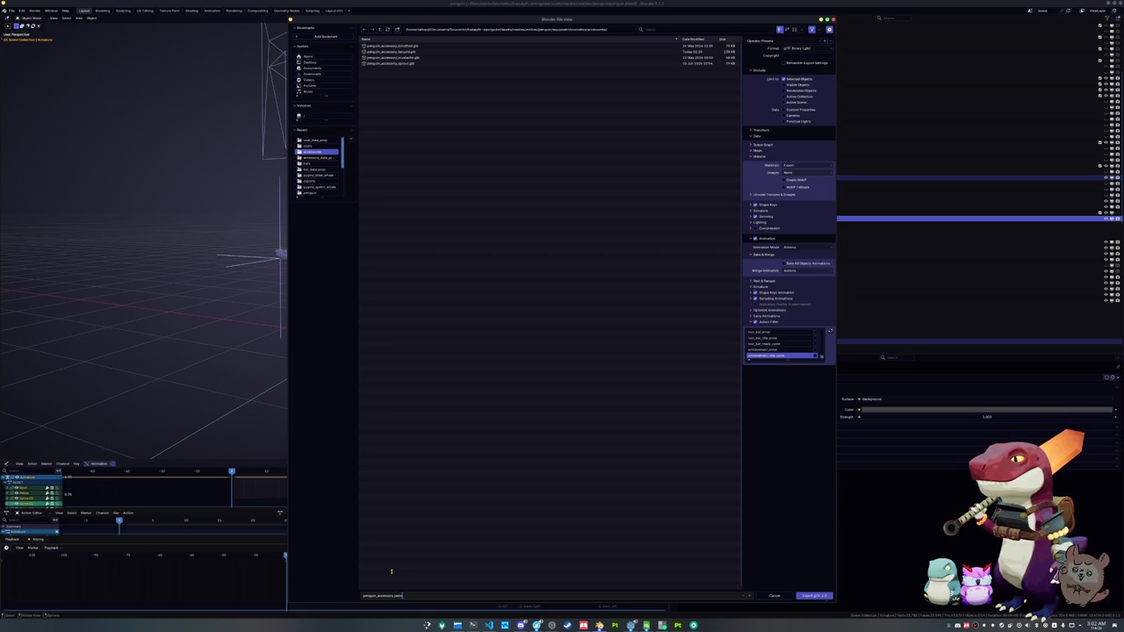
key(Return)
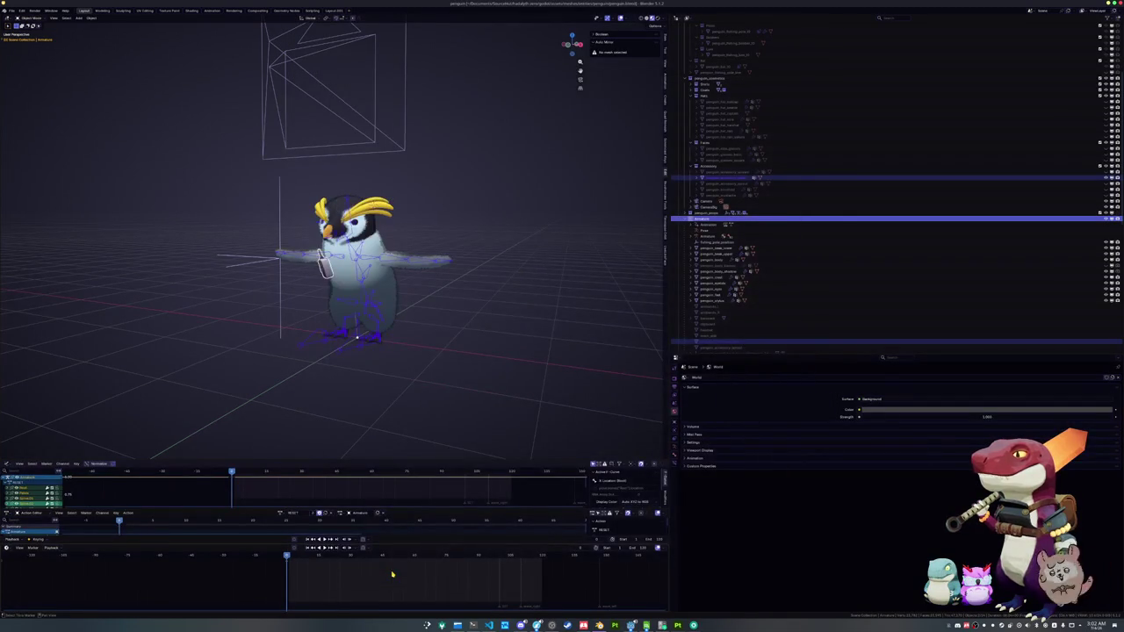
scroll(439, 308, down, 3)
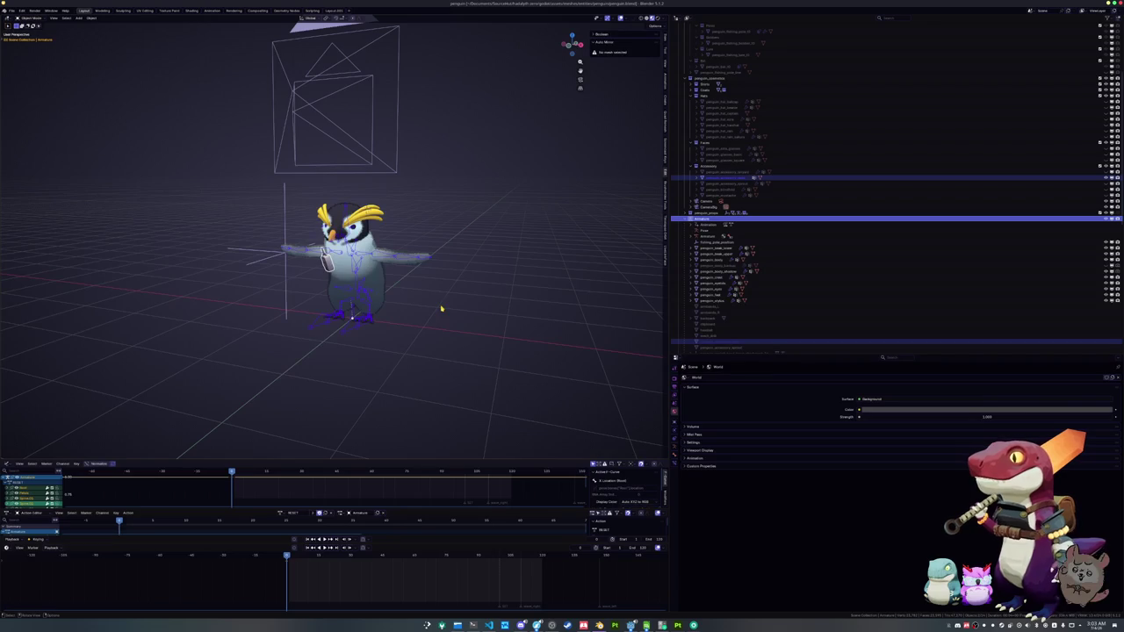
click(630, 625)
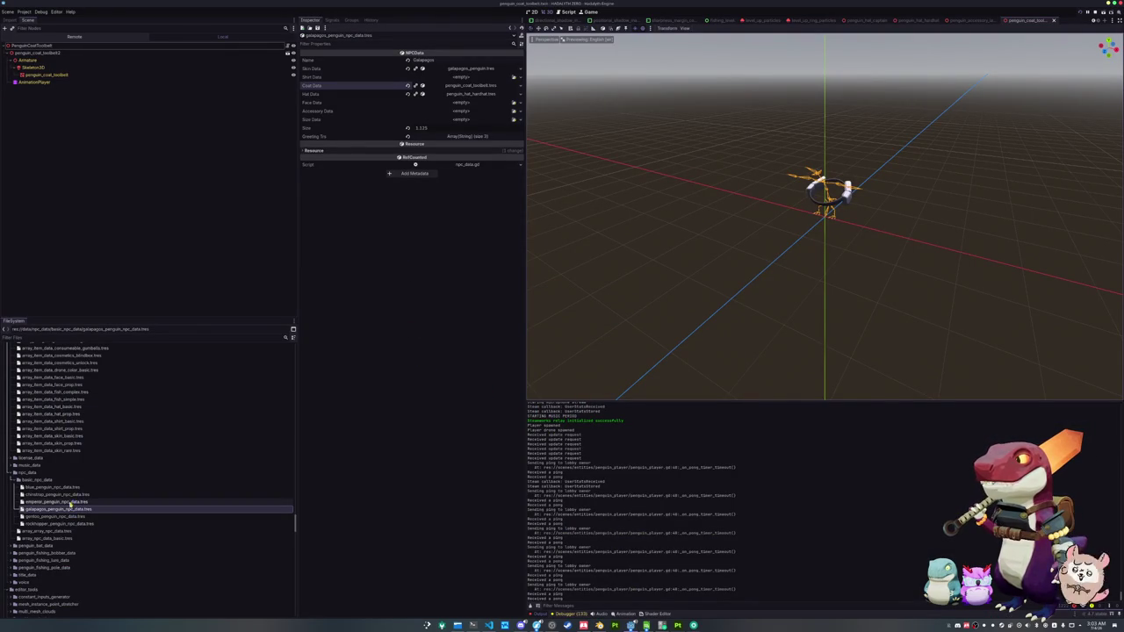
scroll(76, 512, down, 5)
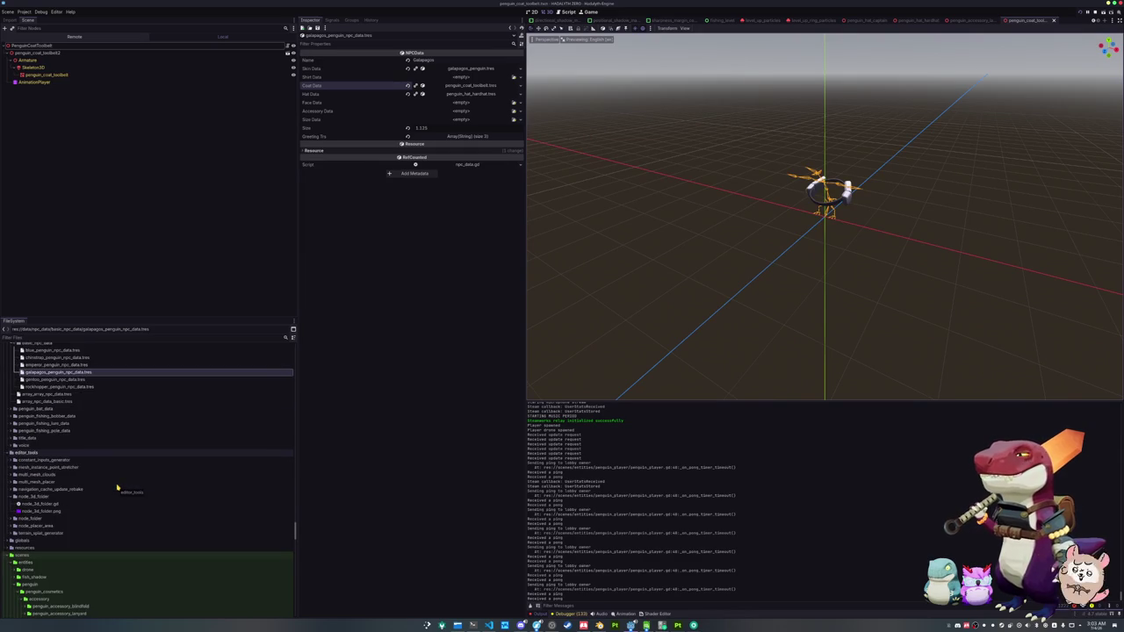
click(599, 625)
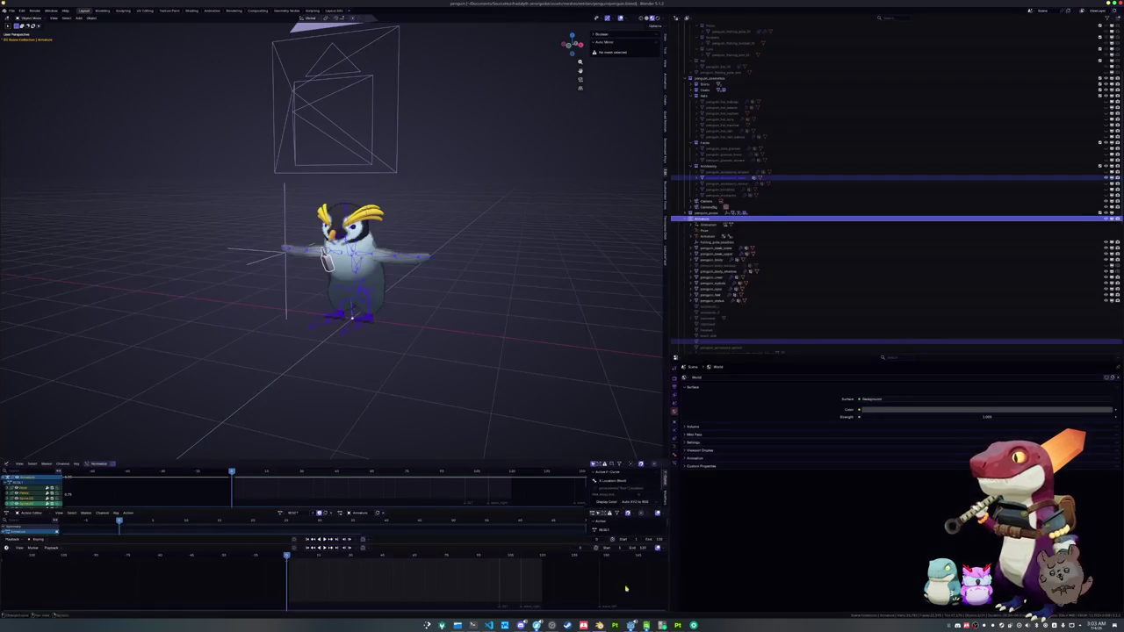
- Browse the penguin collections in the Outliner, collapsing the Headwear collection
scroll(804, 250, up, 5)
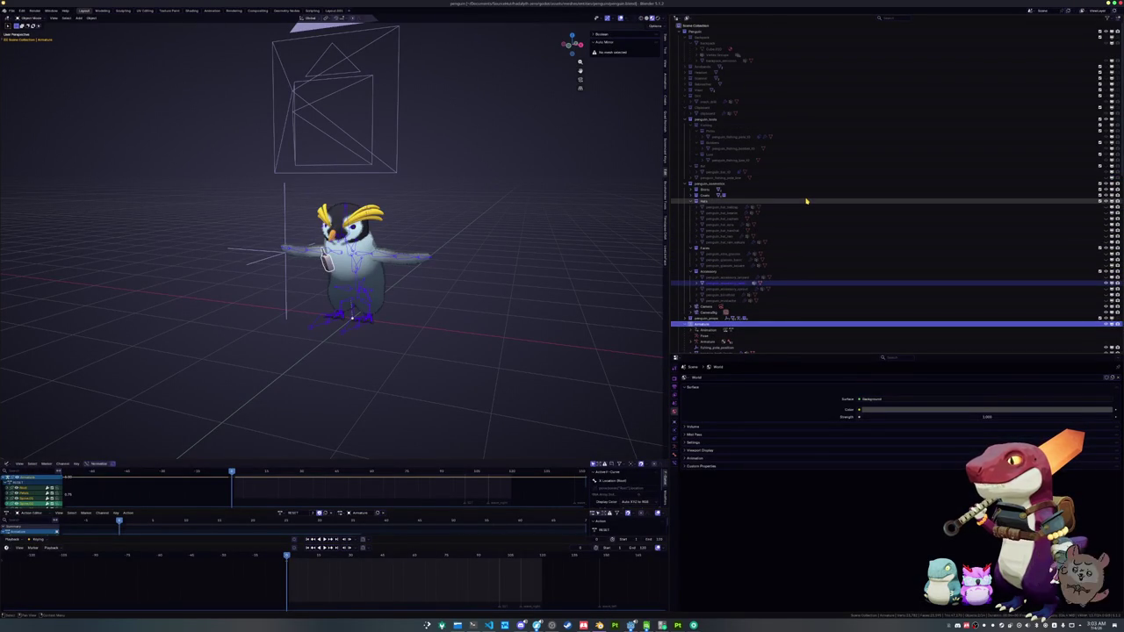
click(699, 83)
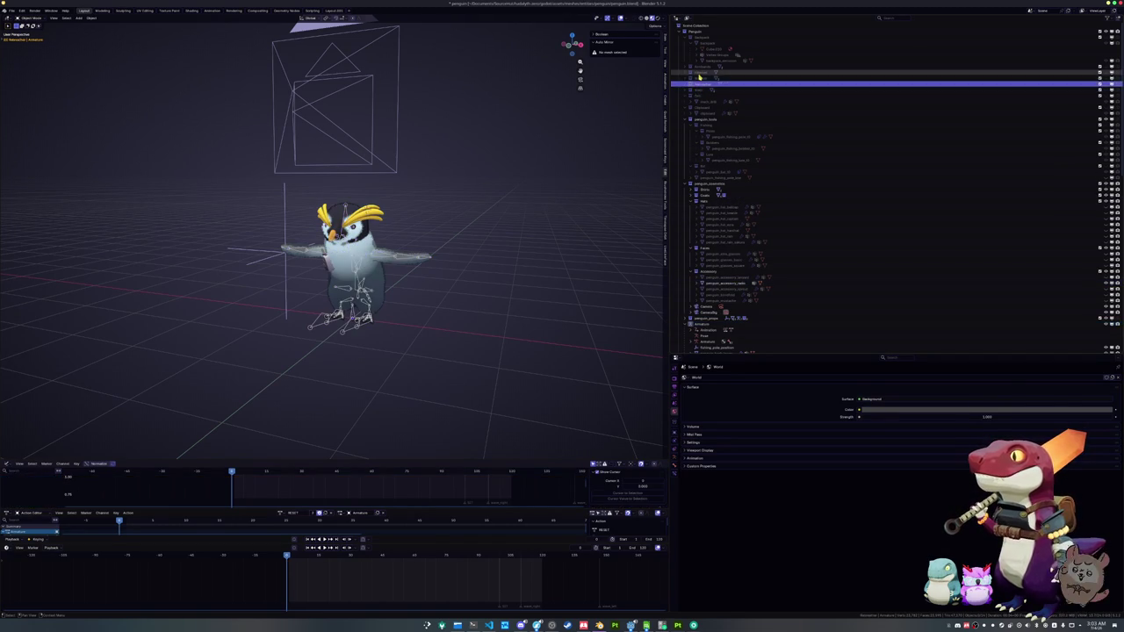
click(693, 73)
click(695, 84)
click(684, 90)
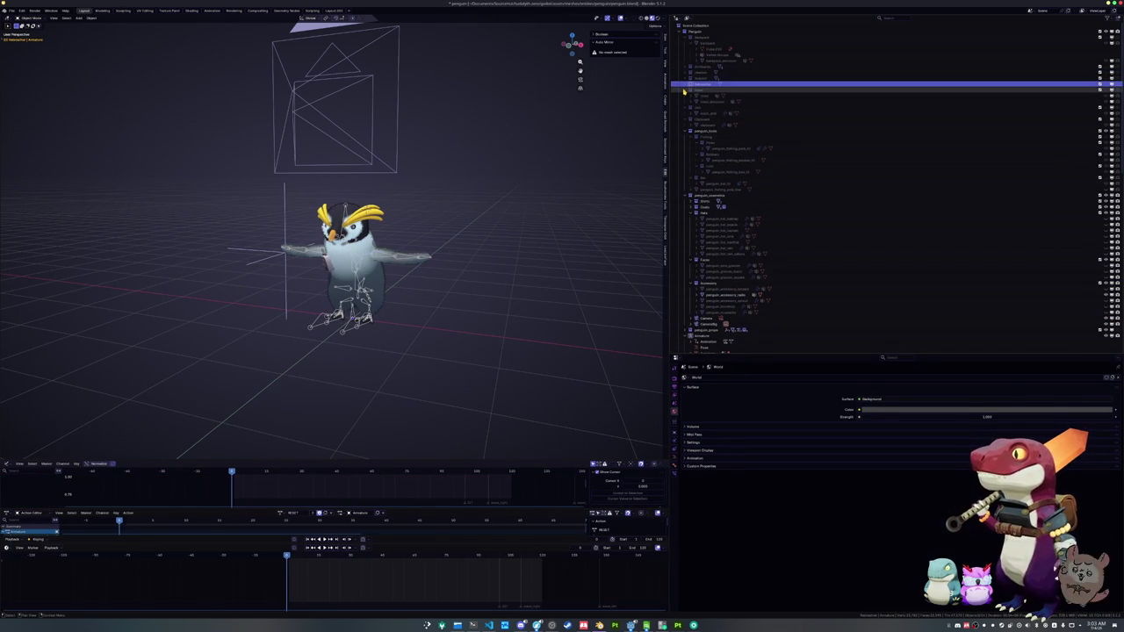
click(691, 43)
click(689, 49)
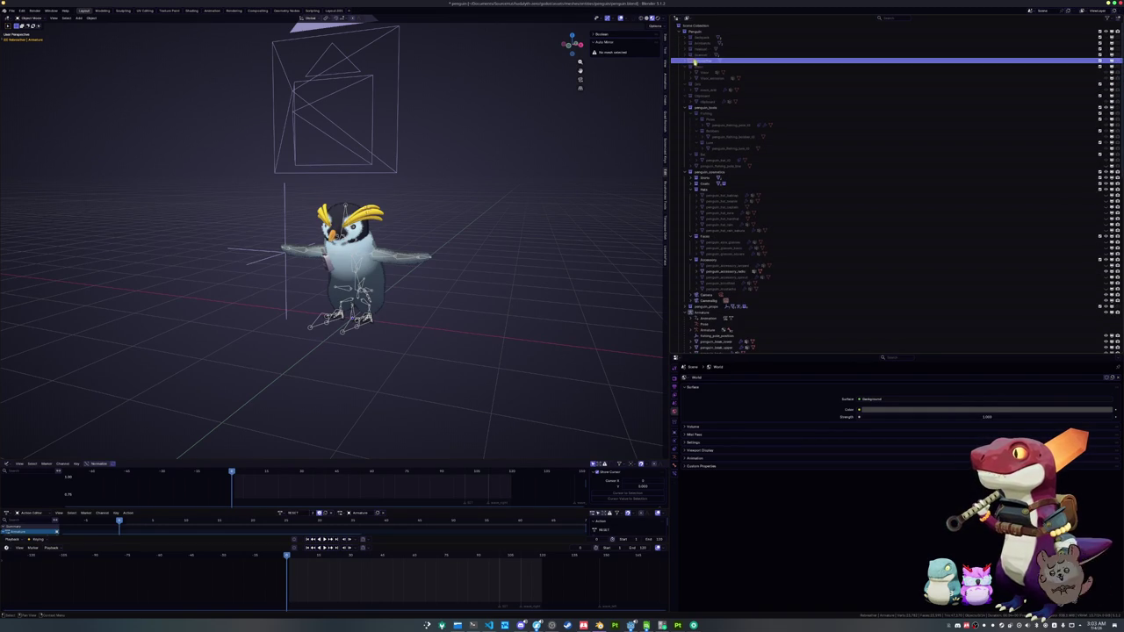
scroll(710, 167, down, 3)
scroll(711, 162, up, 3)
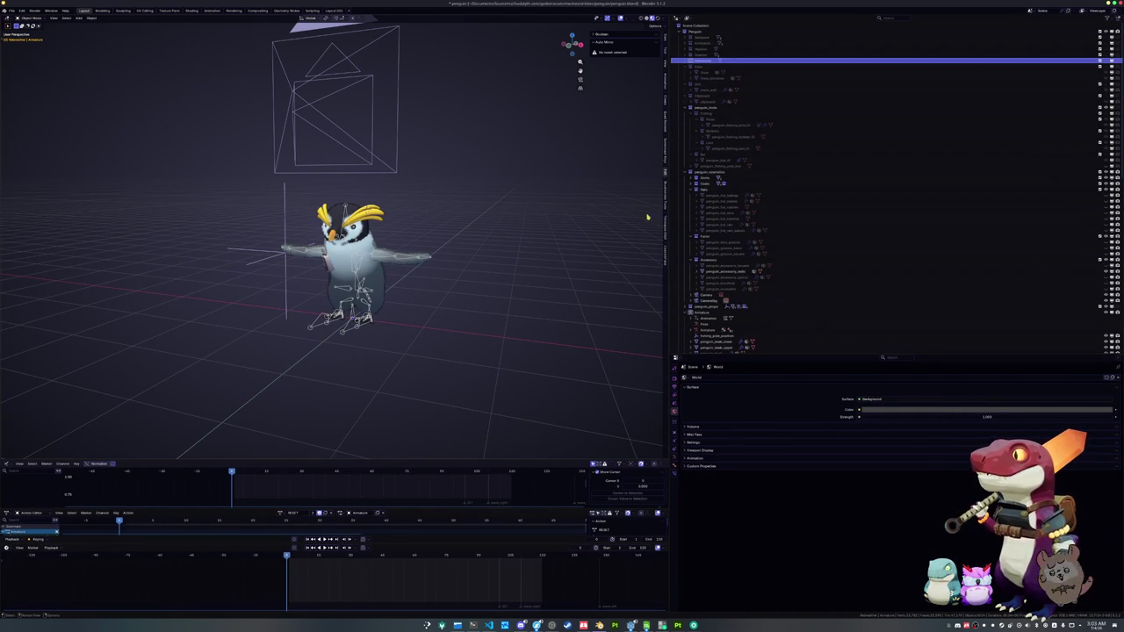
click(700, 51)
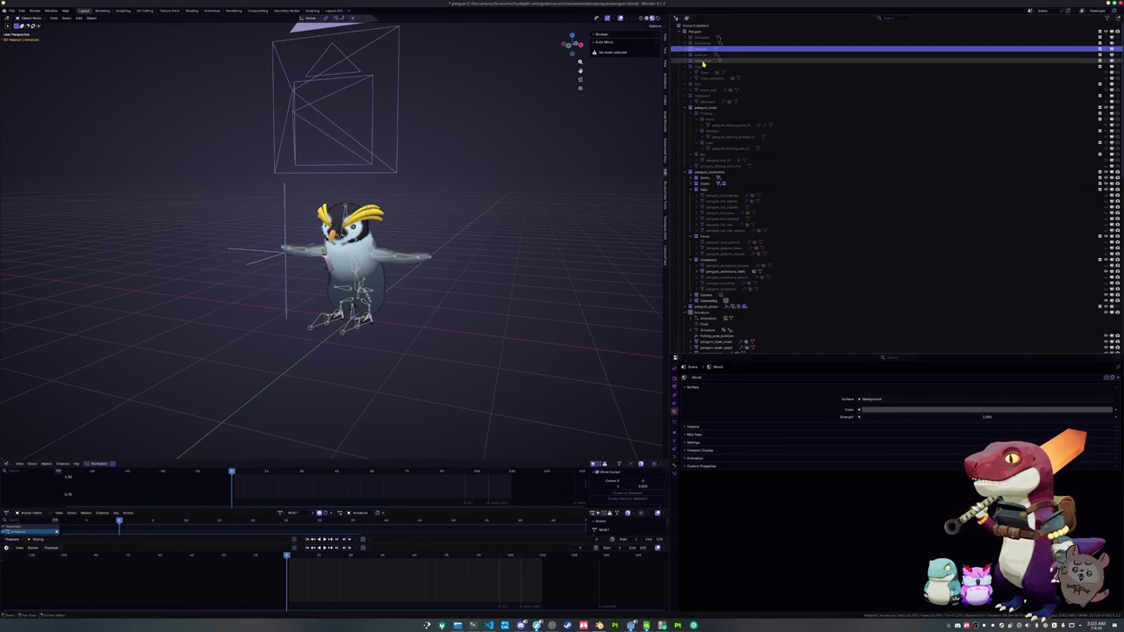
scroll(712, 176, down, 4)
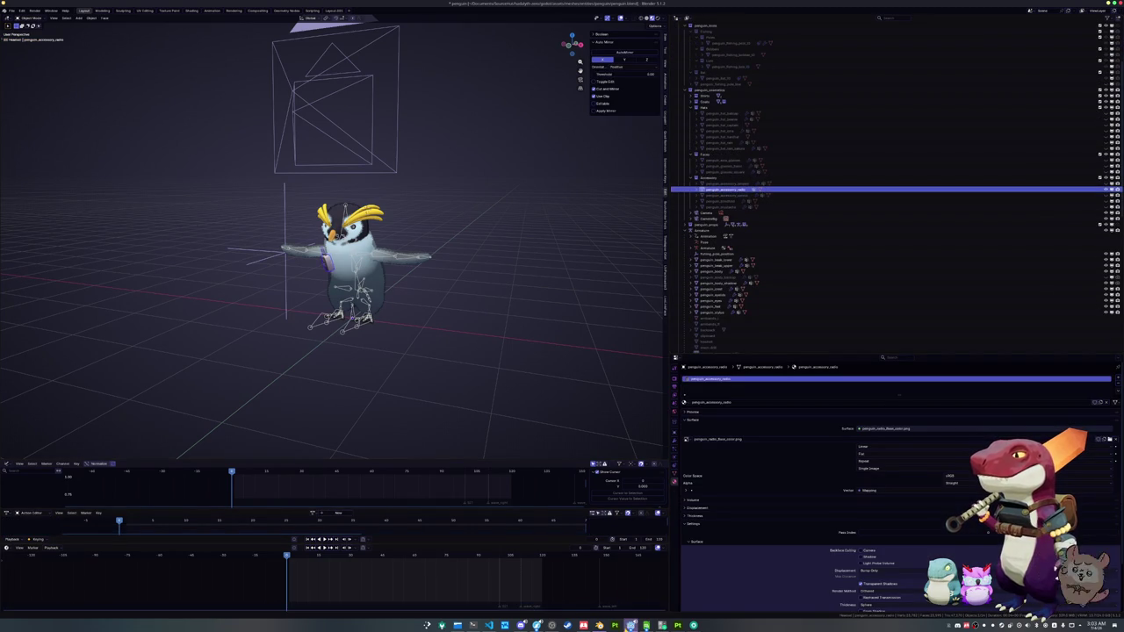
- Return to the Godot editor and collapse the coat folder in the FileSystem dock
click(631, 625)
scroll(79, 465, down, 5)
click(38, 464)
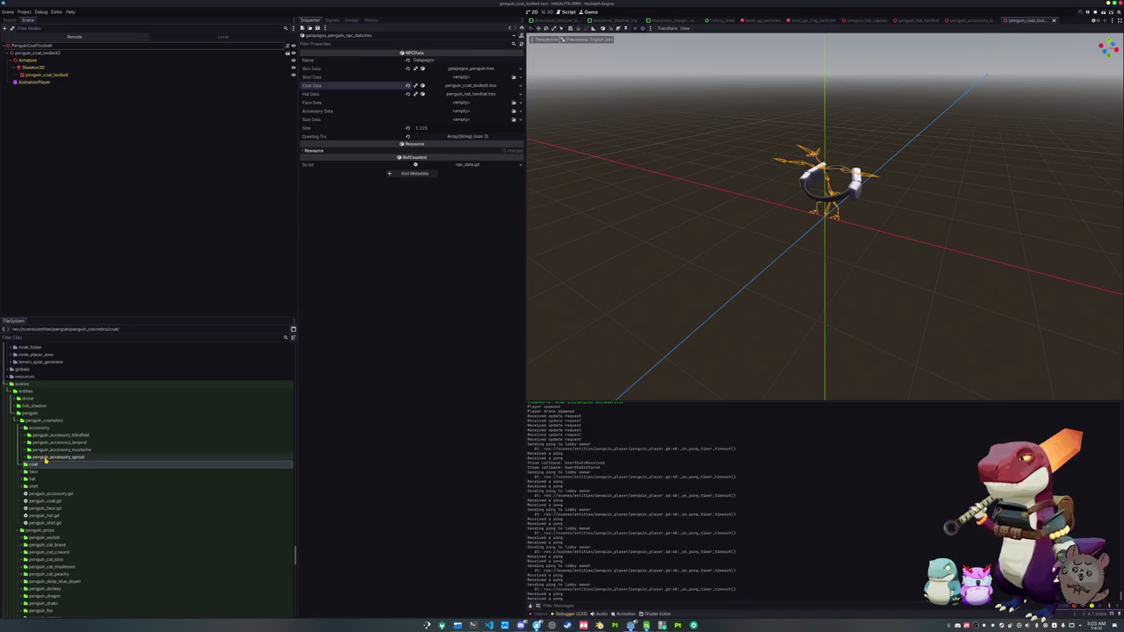
- Copy penguin_accessory_sprout to a penguin_accessory_radio folder, rename its scene penguin_accessory_radio.tscn and open it
drag(46, 457, 47, 462)
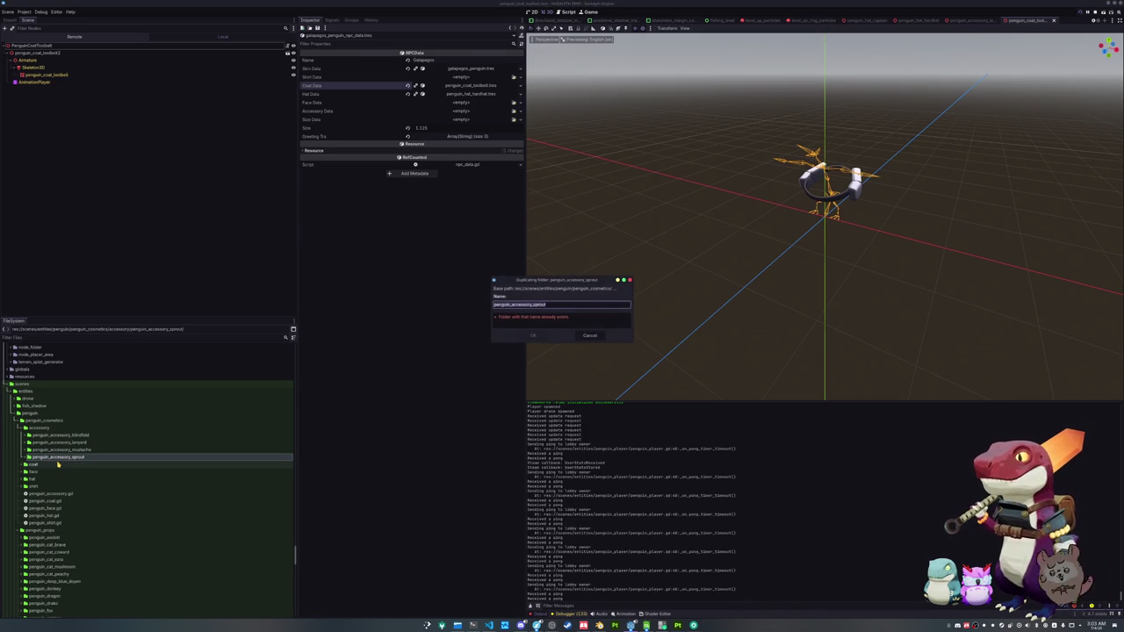
text(carf)
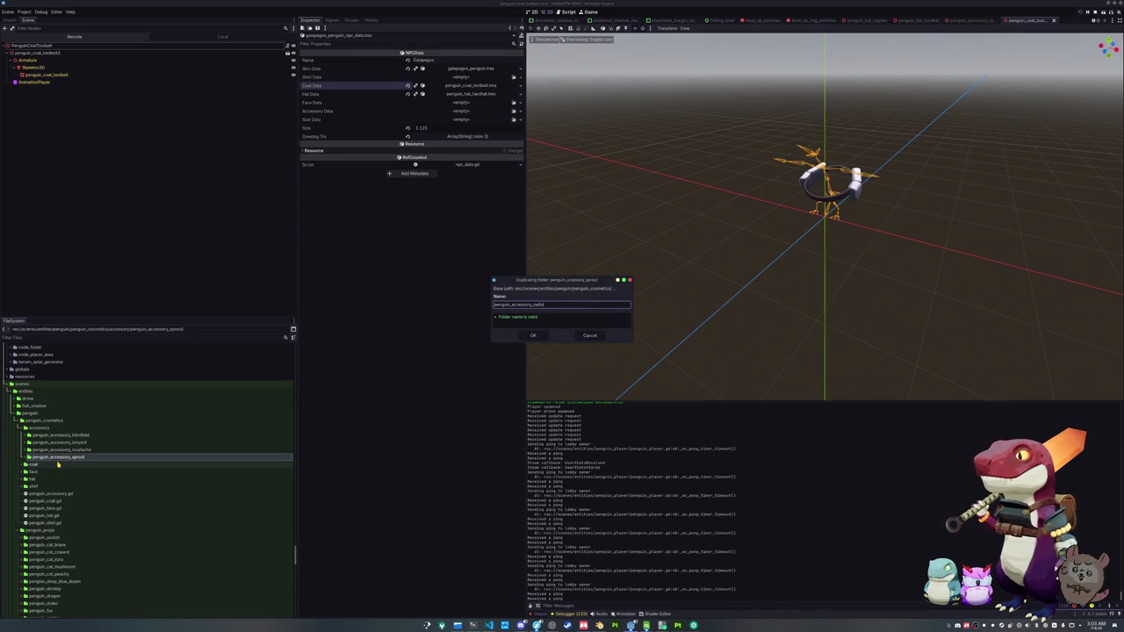
key(Return)
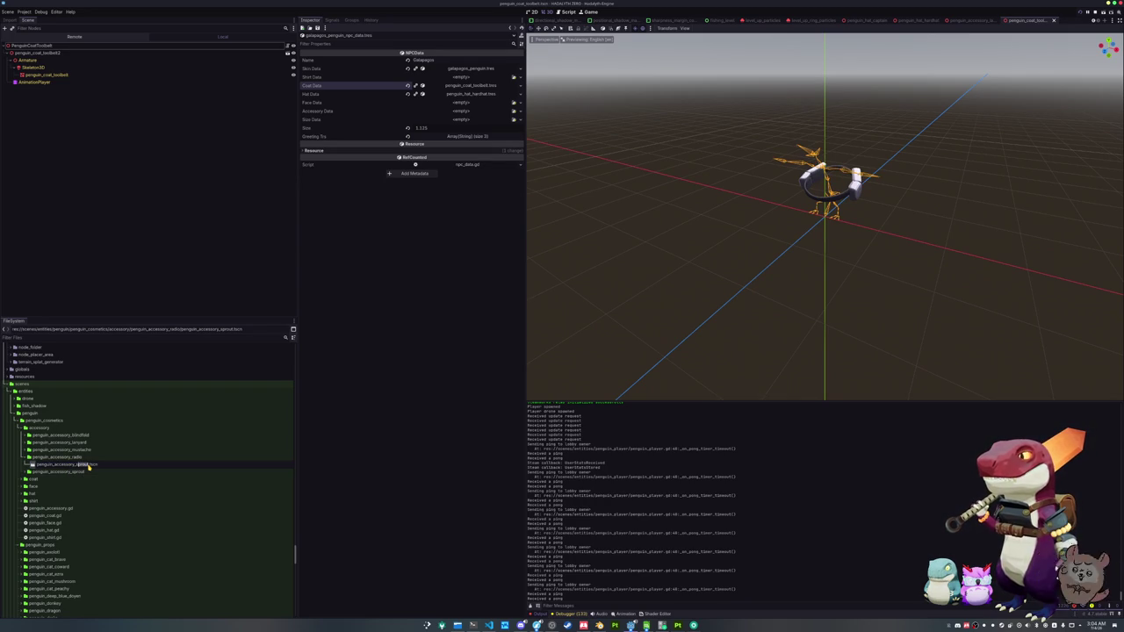
text(radio)
key(Return)
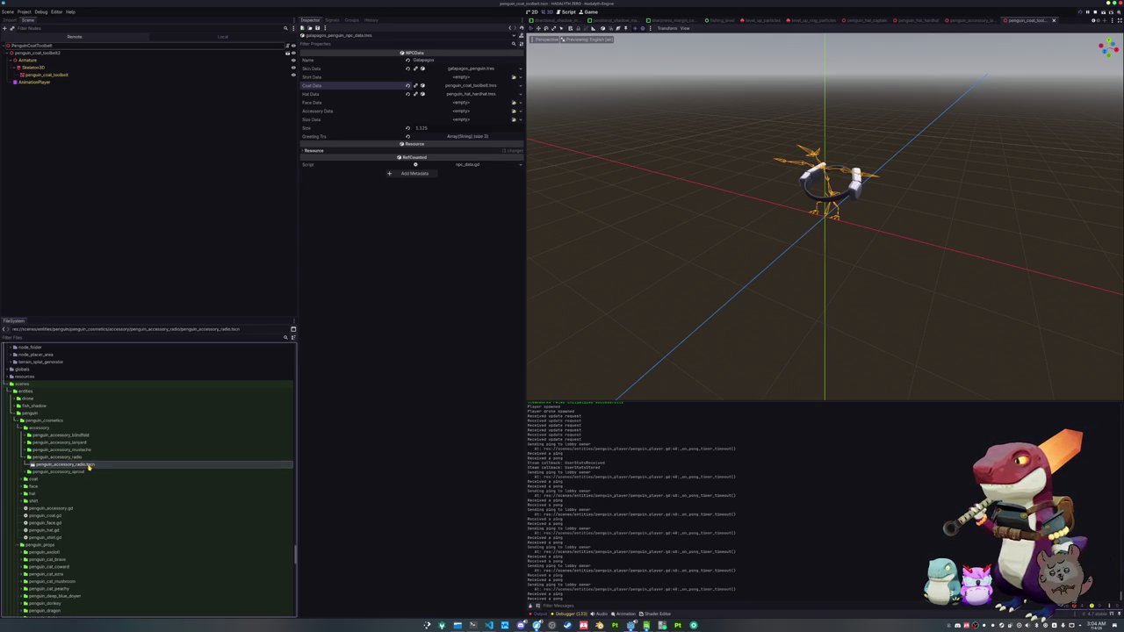
double_click(88, 467)
click(93, 47)
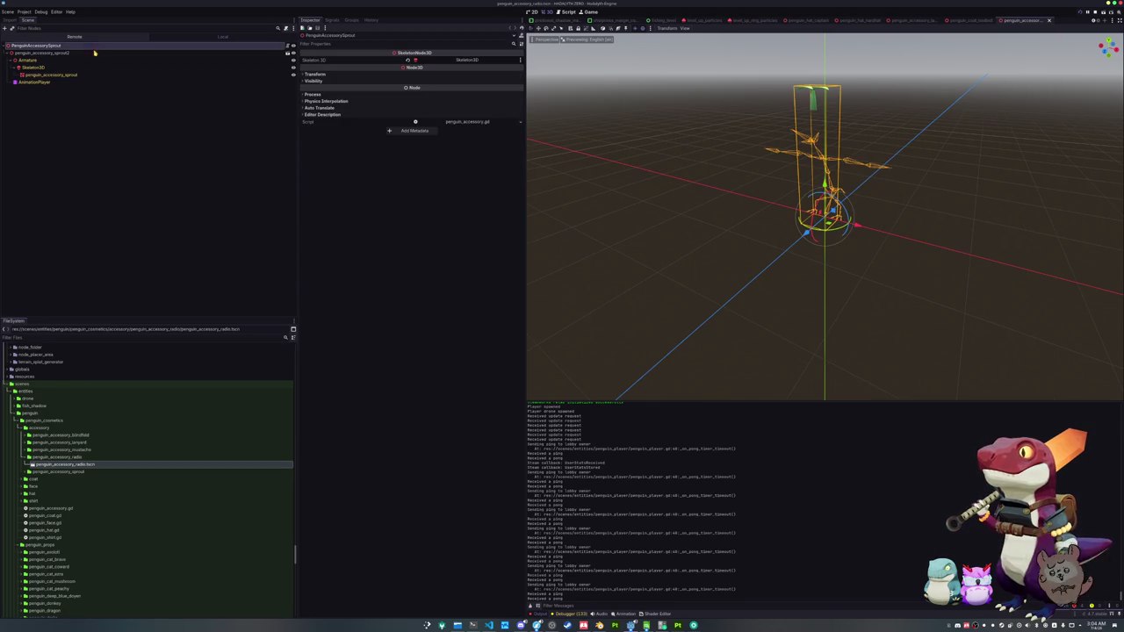
- Rename the root to PenguinAccessoryRadio and delete the old sprout model node
key(F2)
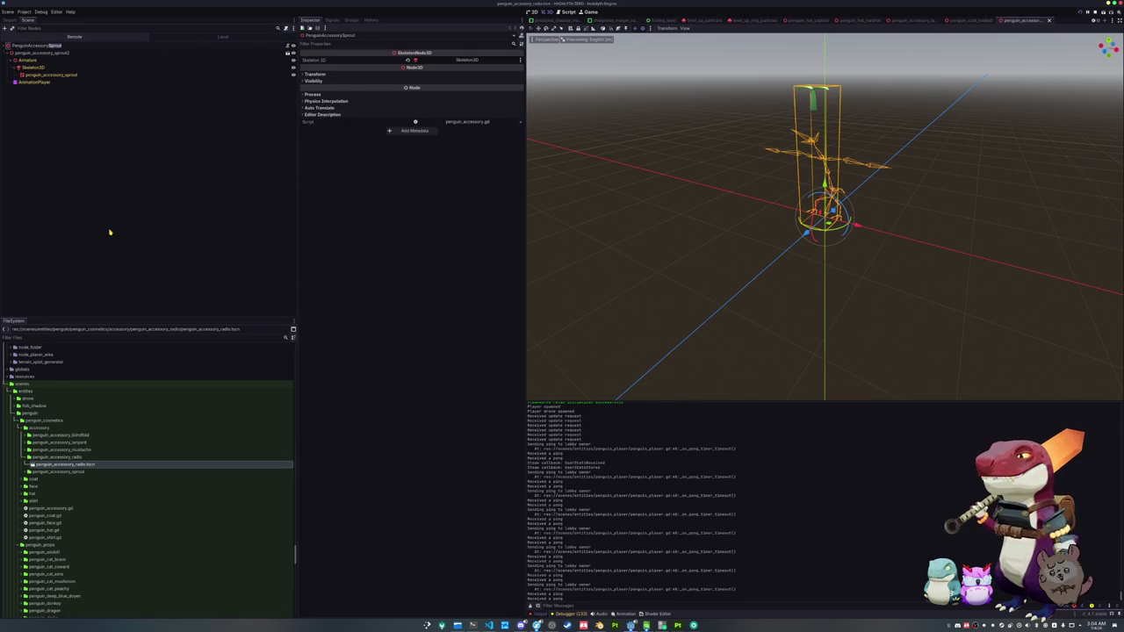
text(Radi)
key(Return)
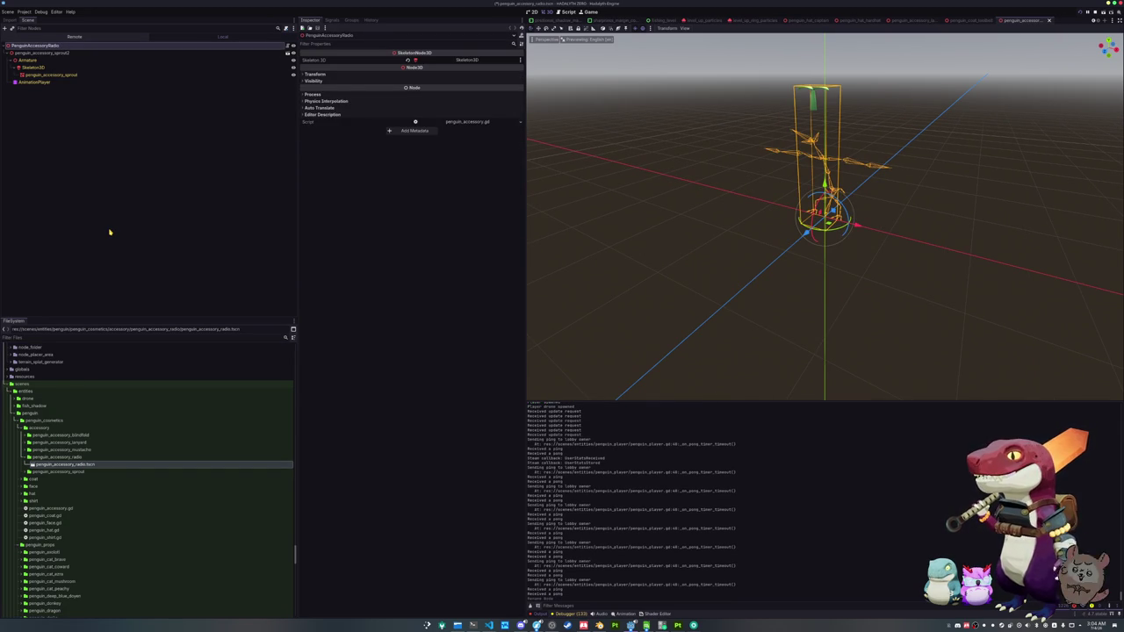
click(73, 53)
key(Delete)
key(Return)
- Add penguin_accessory_radio.glb under the root and enable Editable Children on it
scroll(120, 409, up, 5)
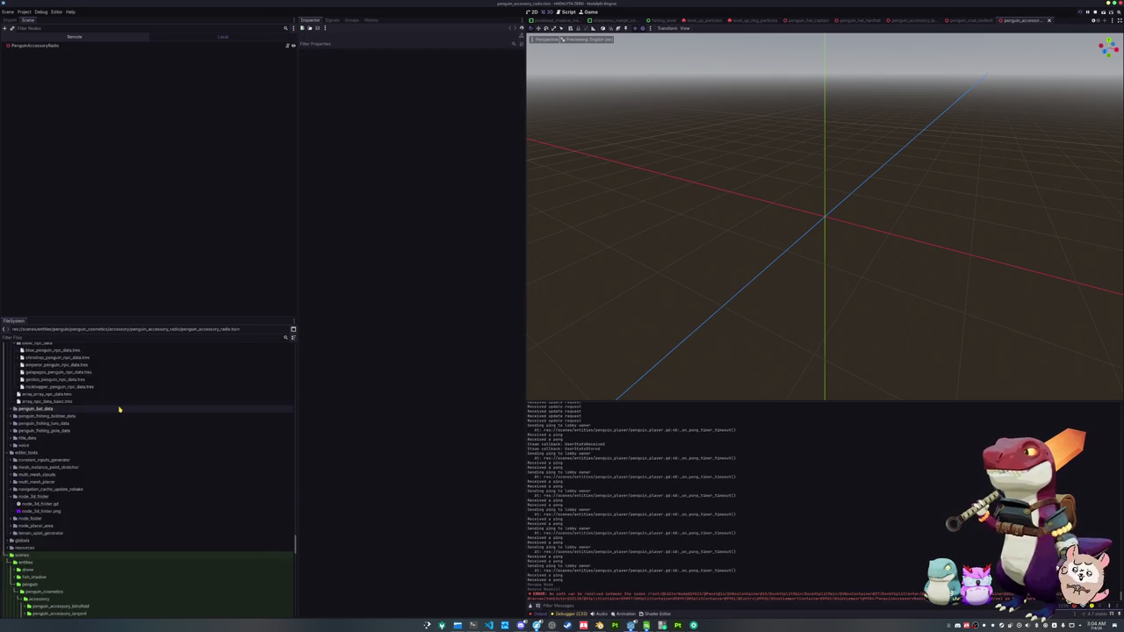
scroll(119, 409, up, 10)
scroll(114, 408, up, 15)
scroll(114, 408, up, 3)
scroll(114, 408, up, 15)
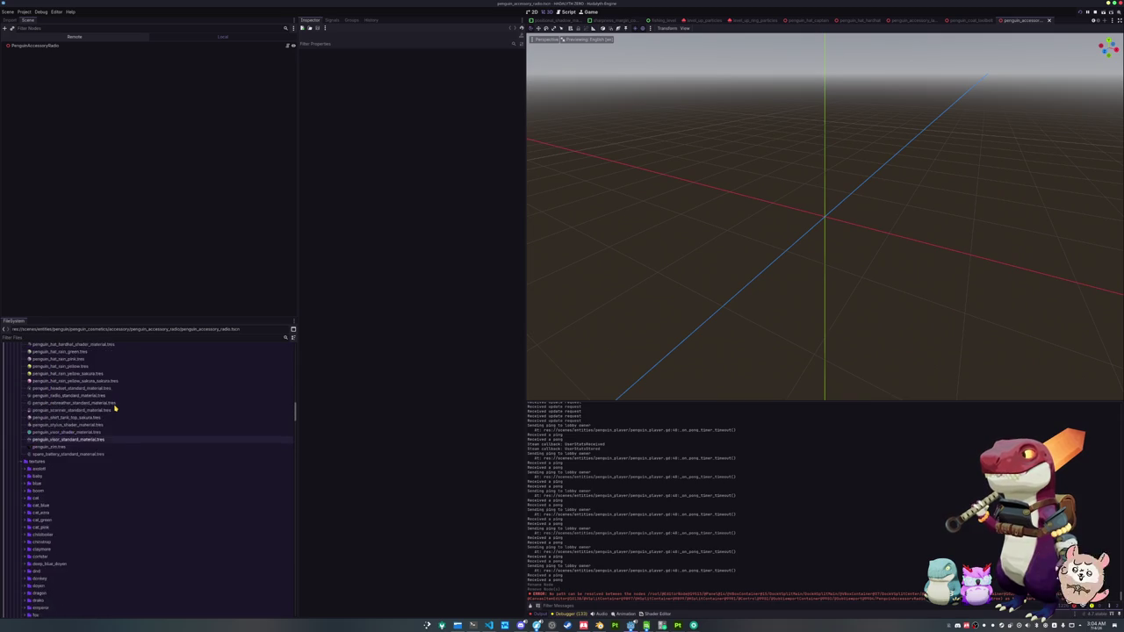
scroll(114, 409, up, 15)
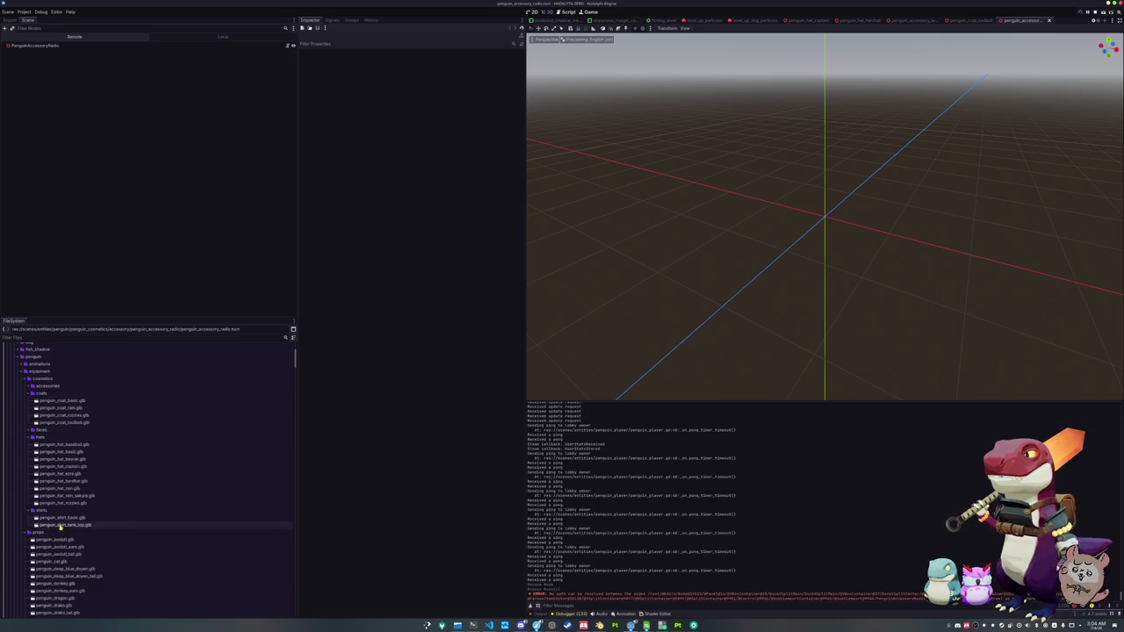
double_click(54, 390)
mouse_move(66, 409)
mouse_down()
mouse_move(109, 61)
mouse_move(54, 47)
mouse_up()
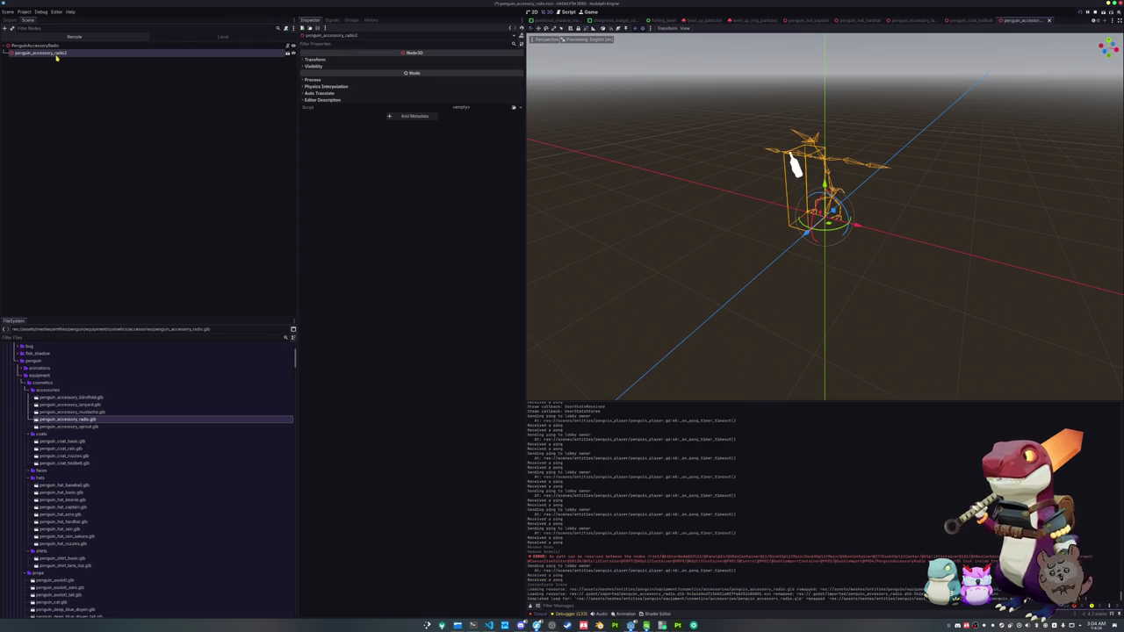
right_click(58, 54)
click(81, 176)
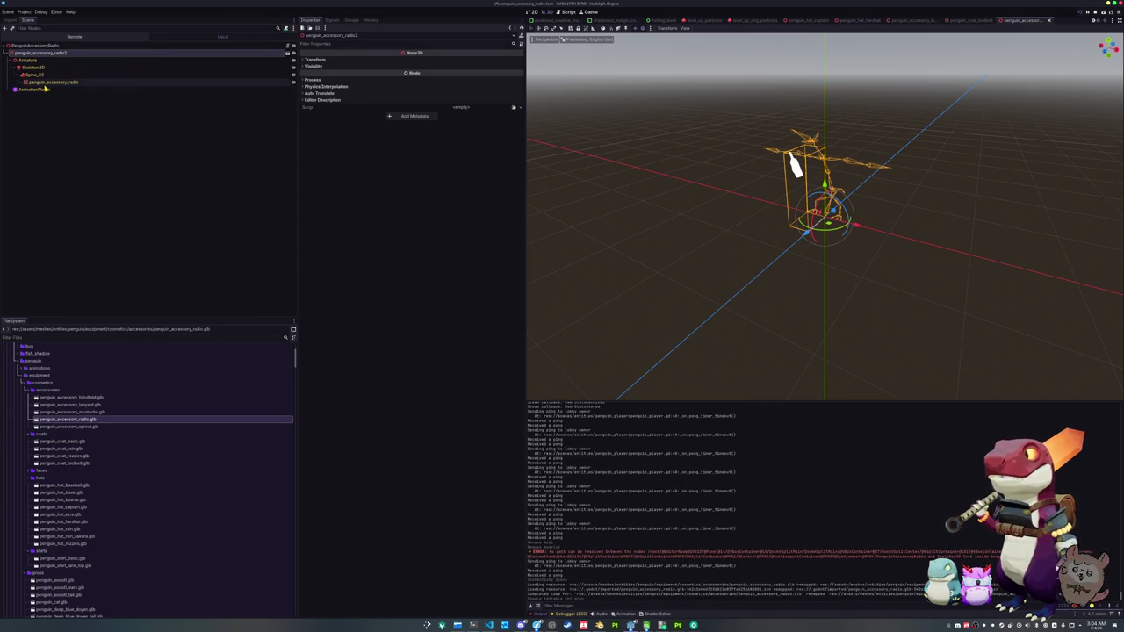
- Set the root's skeleton to the radio model's Skeleton3D
click(53, 46)
click(462, 60)
double_click(544, 253)
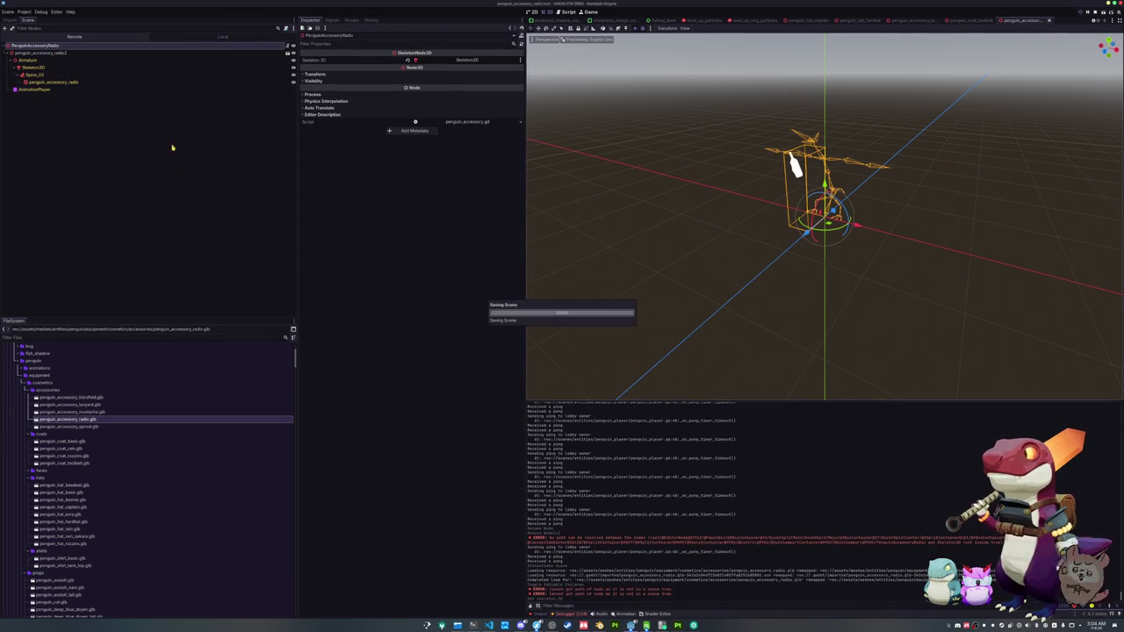
click(51, 81)
- Rename penguin_radio_standard_material.tres to penguin_accessory_radio_shader_material.tres and open it in the inspector
scroll(114, 439, down, 15)
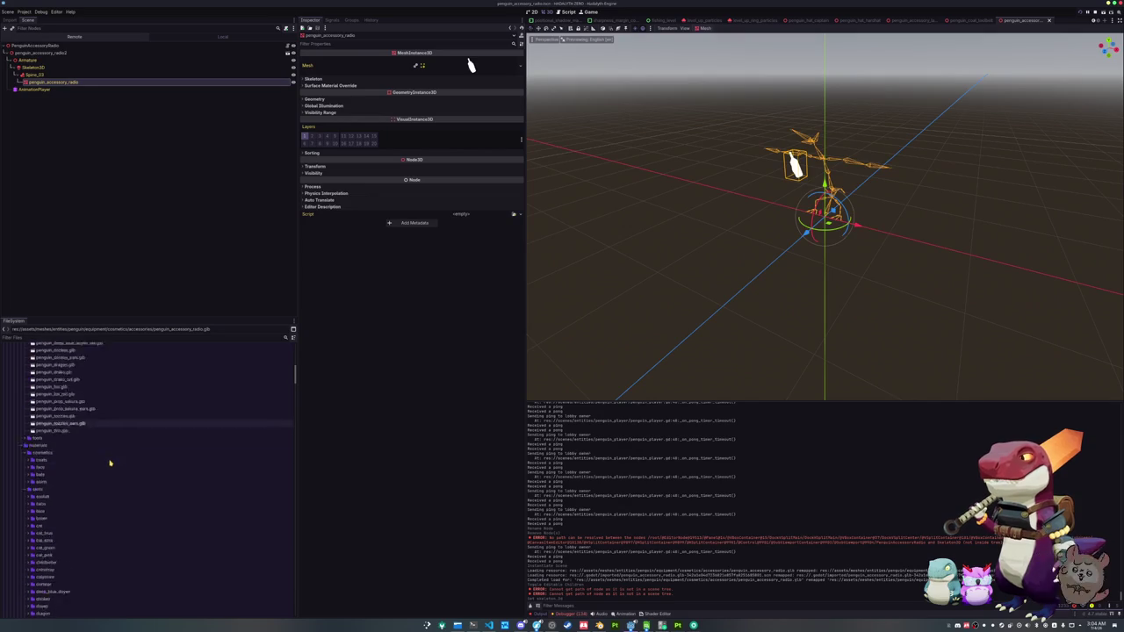
scroll(97, 474, down, 5)
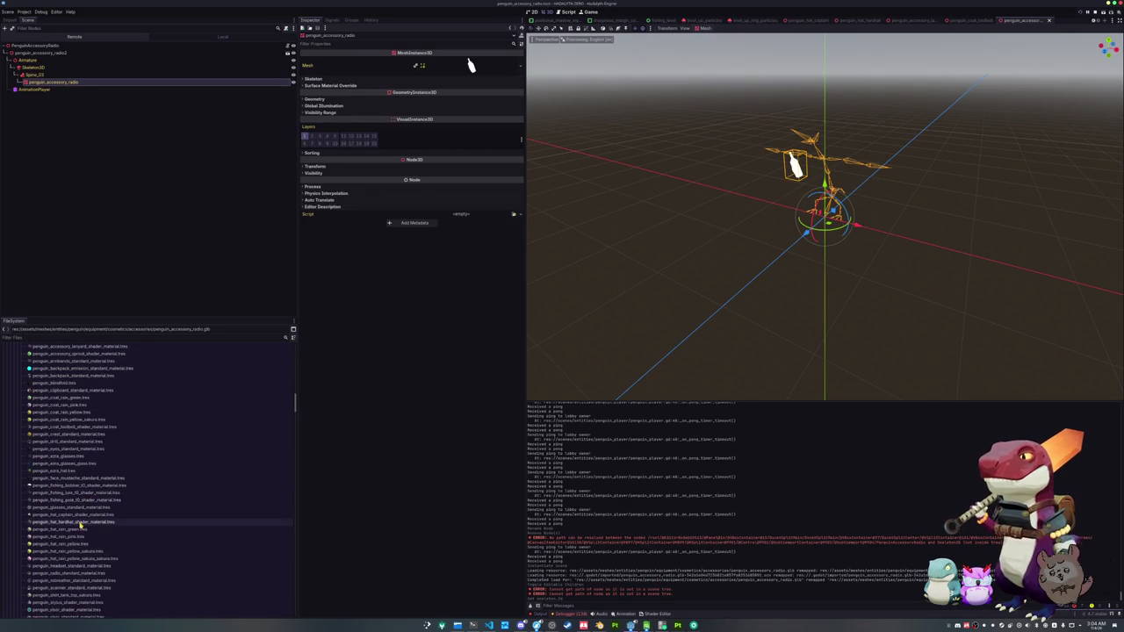
scroll(77, 540, down, 5)
click(76, 518)
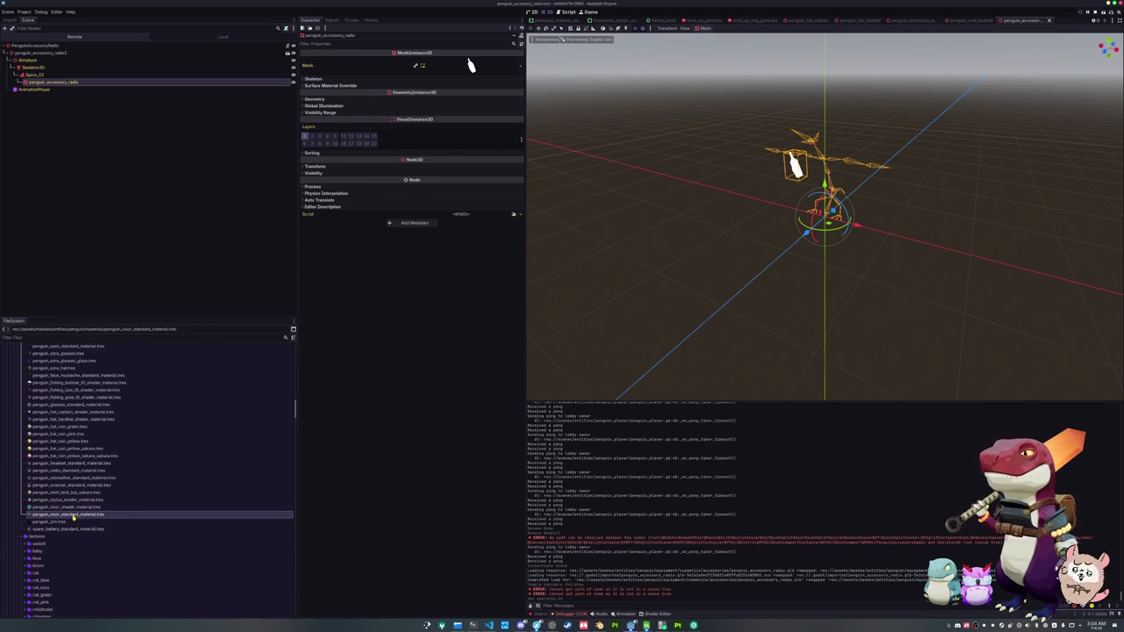
click(74, 493)
click(73, 473)
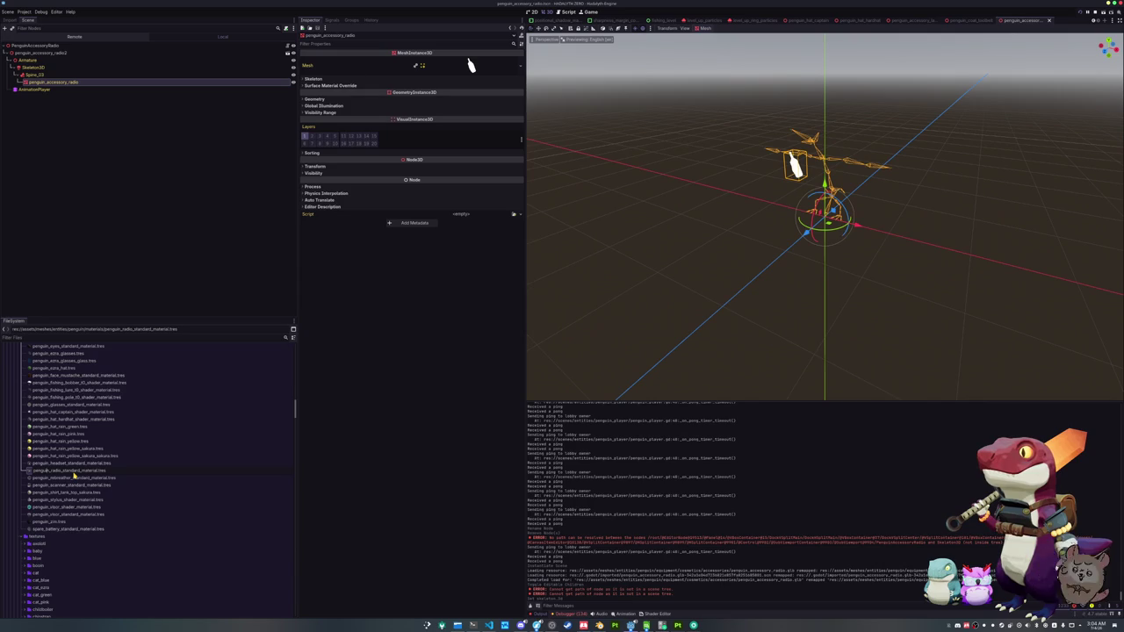
text(d)
text(es)
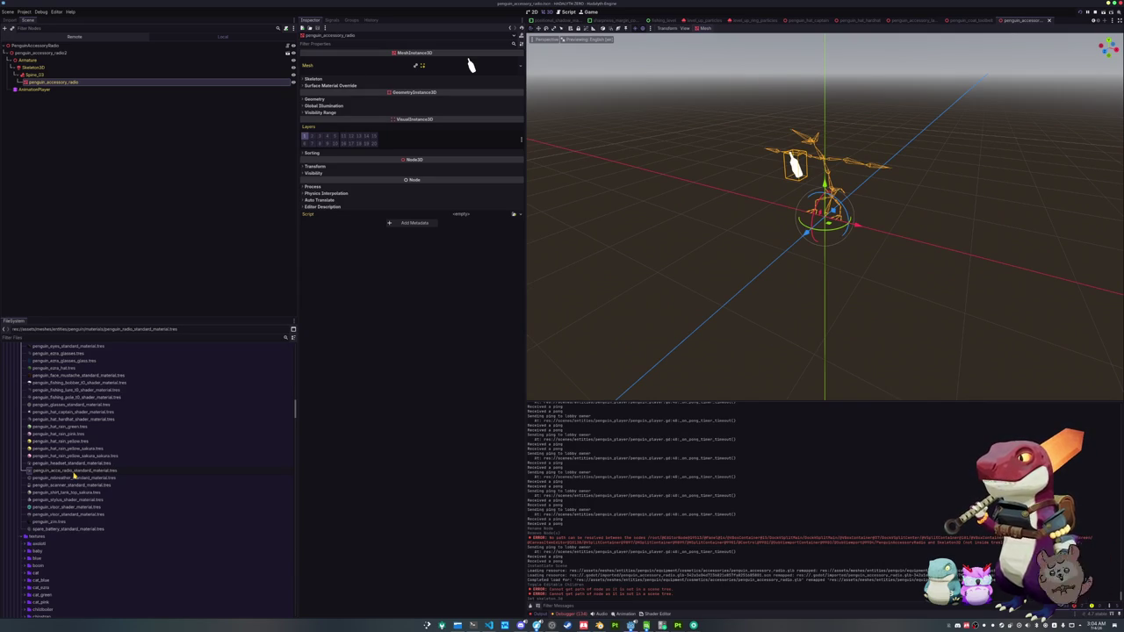
text(sory)
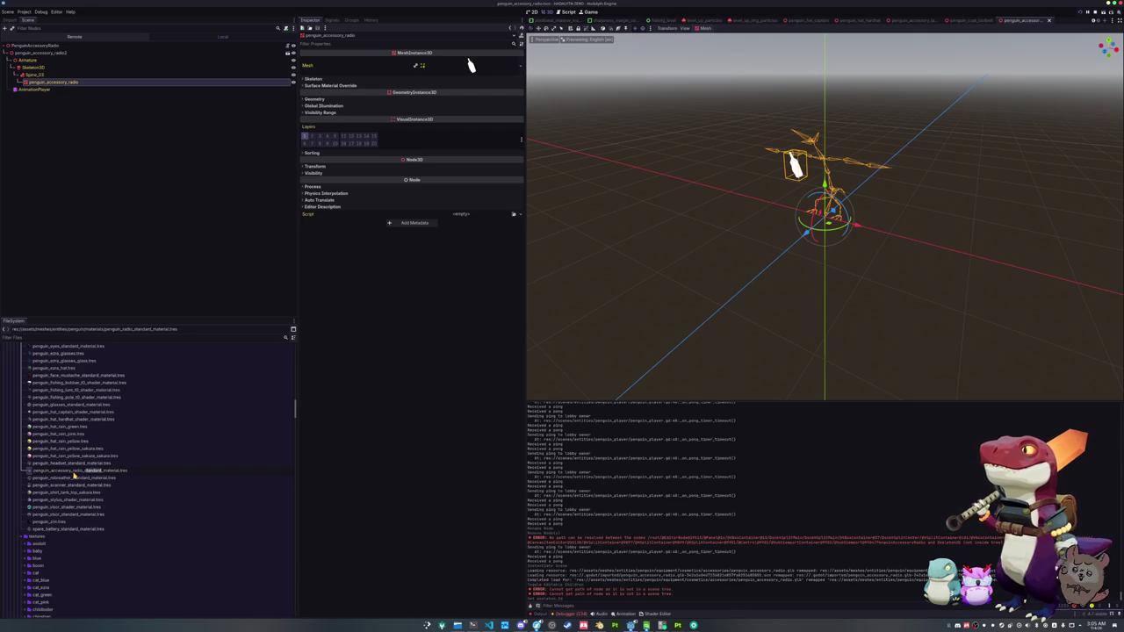
text(std)
key(Return)
scroll(79, 439, up, 2)
scroll(85, 384, up, 2)
click(88, 388)
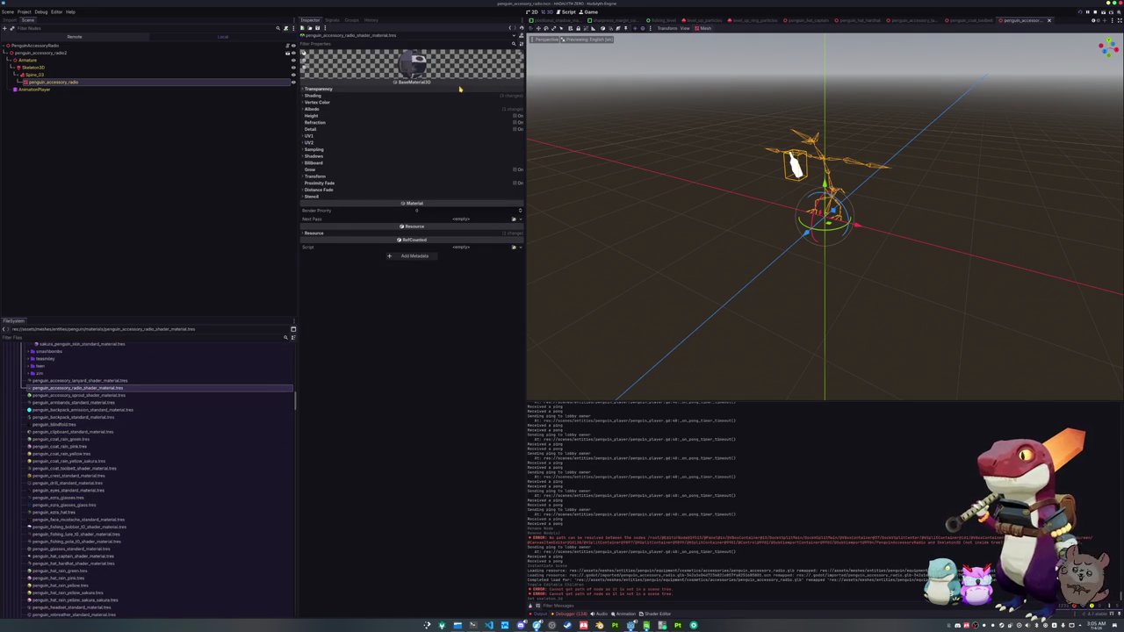
- Convert the radio material to a ShaderMaterial using standard_material_cell_shader.gdshader
right_click(102, 391)
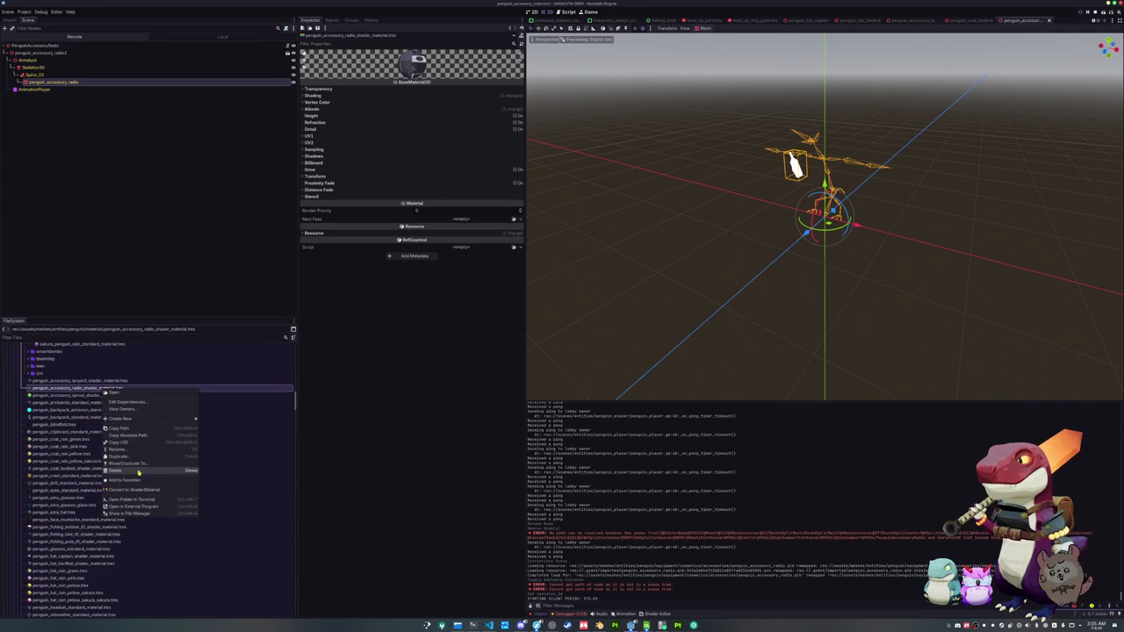
click(134, 490)
click(527, 323)
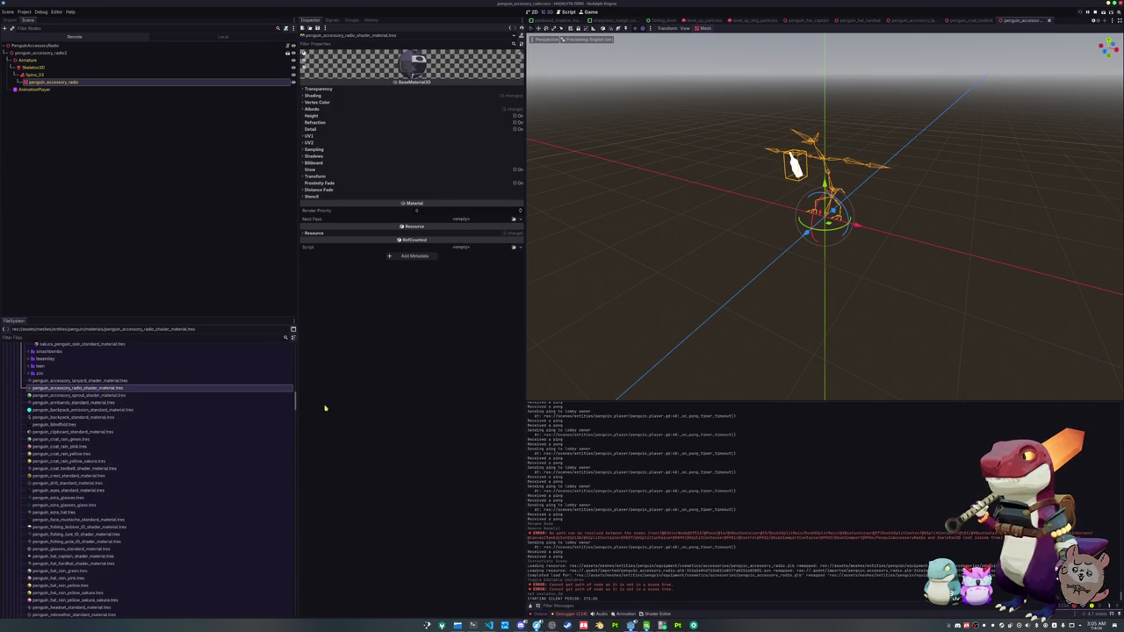
click(92, 389)
click(520, 89)
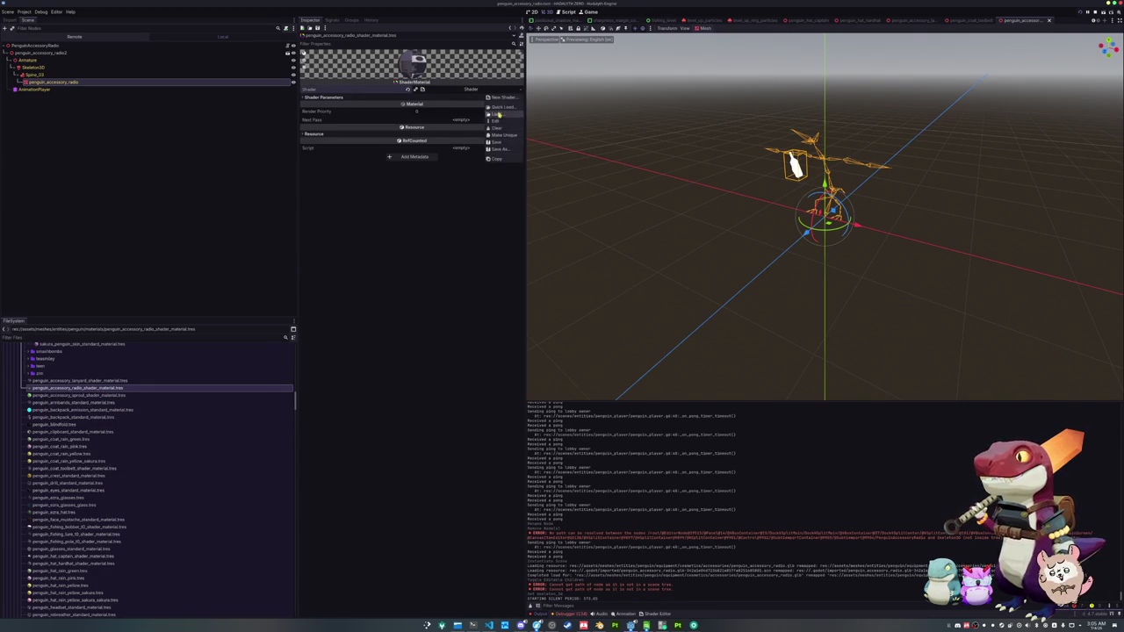
click(505, 113)
double_click(503, 236)
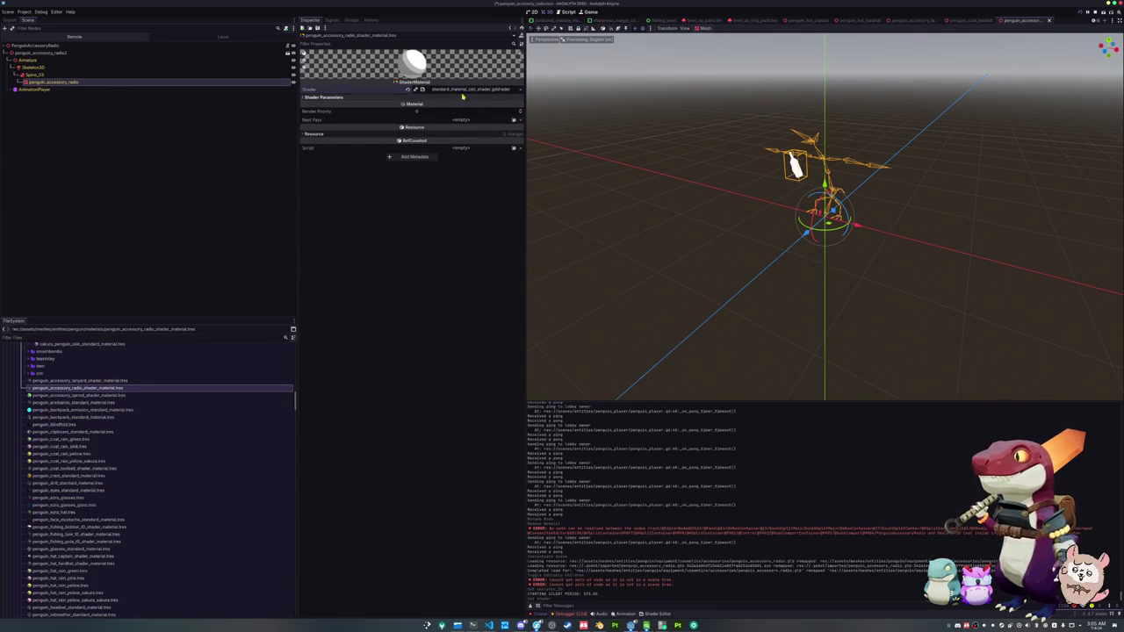
- Quick Load the radio base-colour texture into Albedo Texture and save the scene
click(516, 104)
click(465, 265)
text(ng)
text(dio)
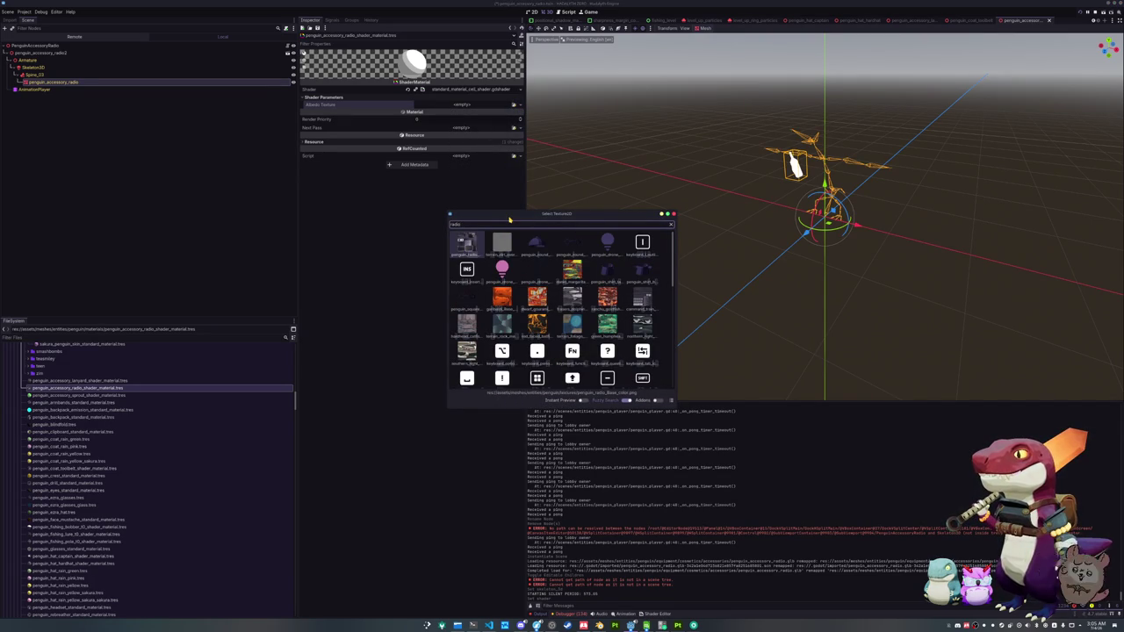
key(Return)
key(ctrl+s)
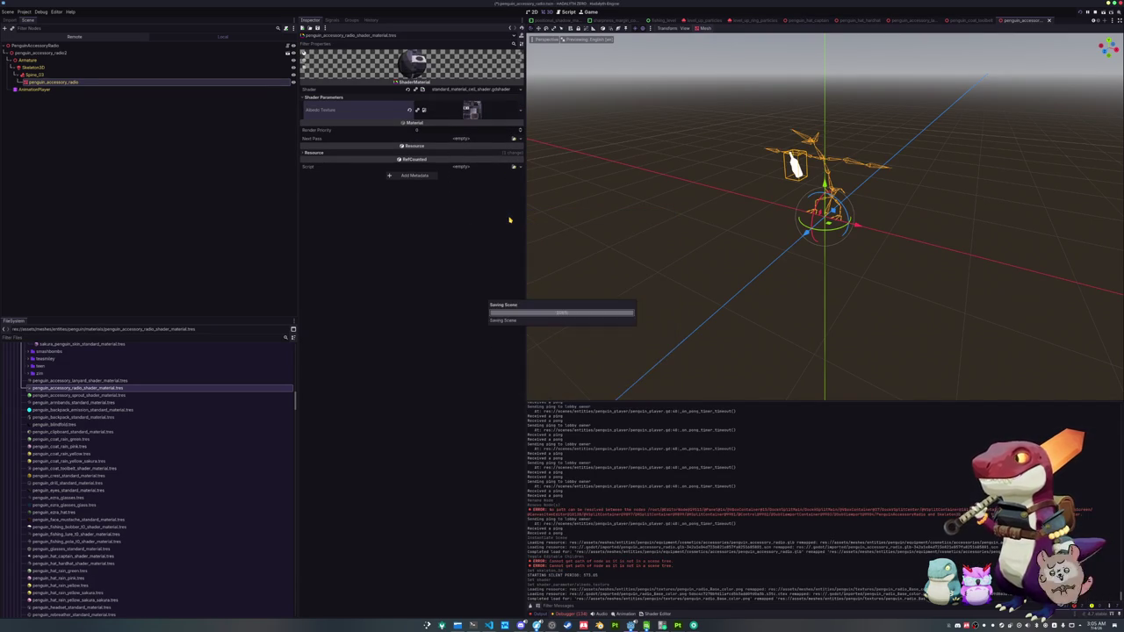
- Rename penguin_radio_Base_color.png to penguin_accessory_radio_Base_color.png
scroll(96, 512, down, 10)
scroll(65, 501, down, 6)
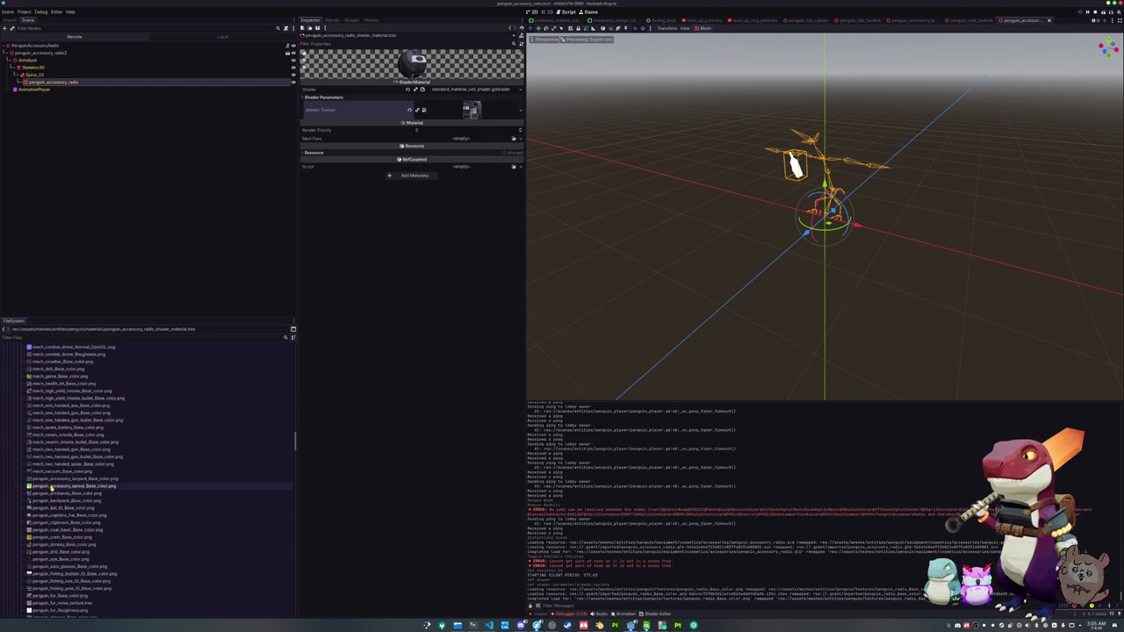
click(51, 486)
click(52, 500)
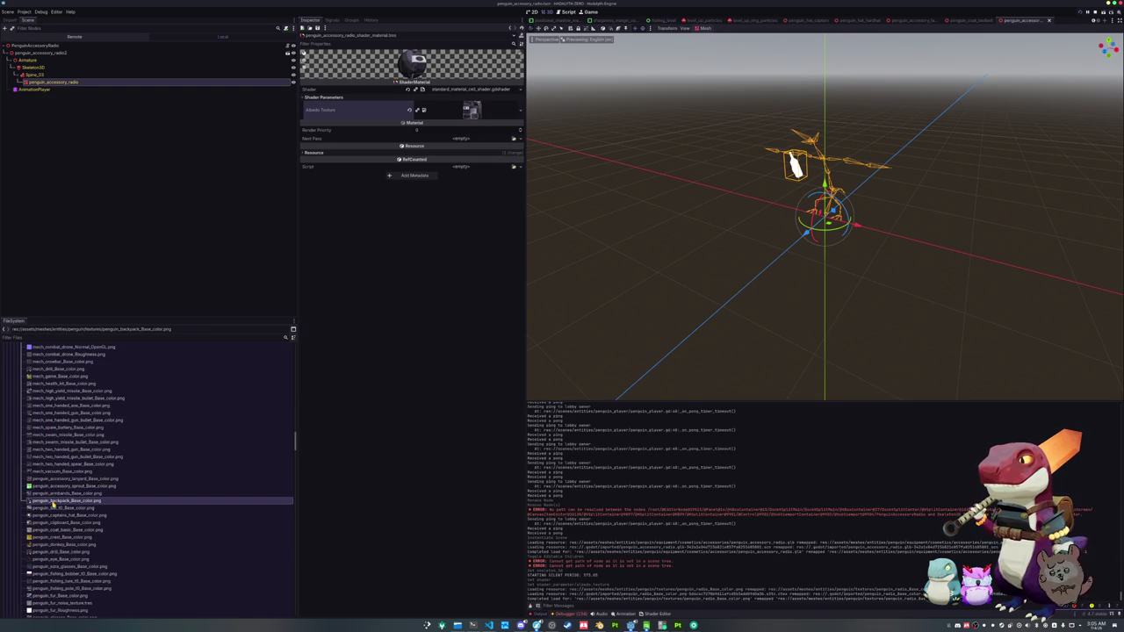
scroll(53, 504, down, 5)
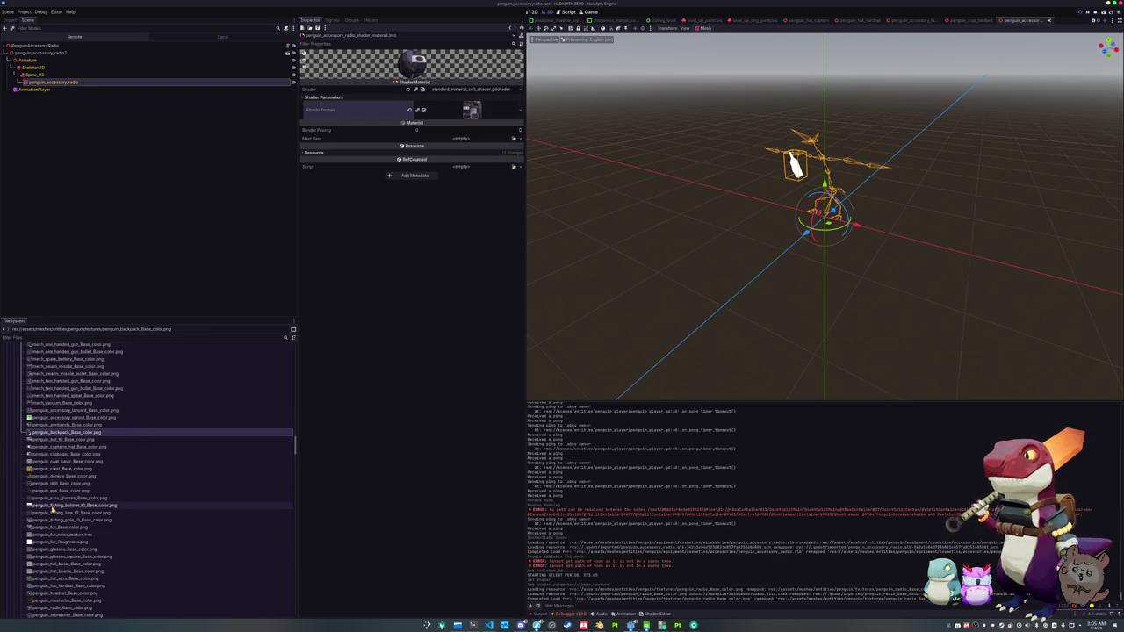
scroll(52, 507, down, 2)
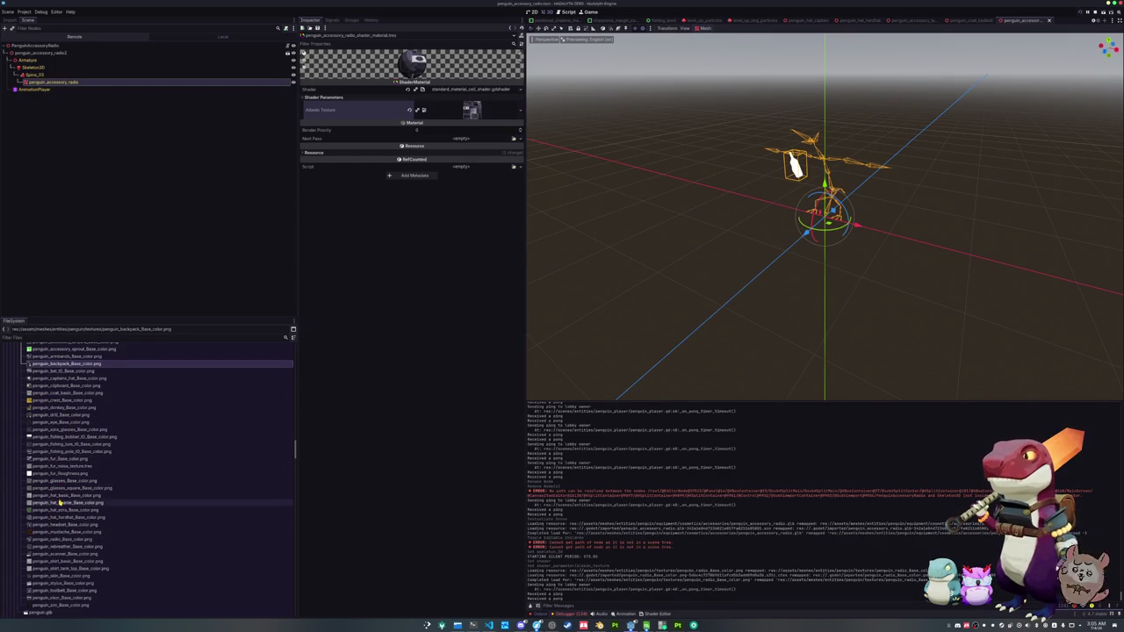
click(58, 539)
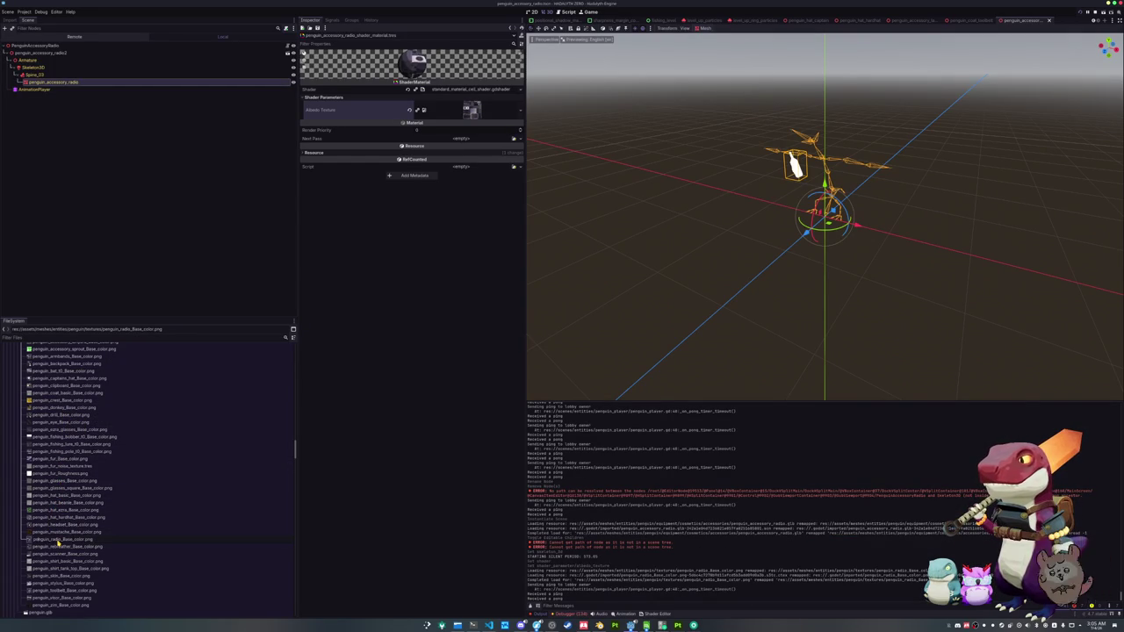
text(accessory_)
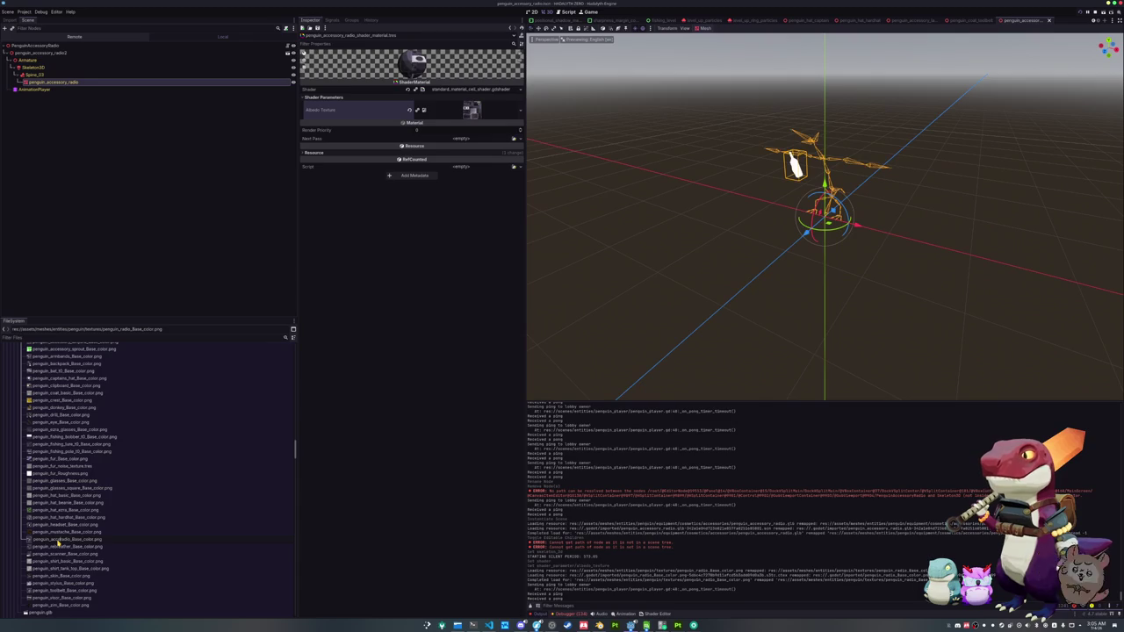
key(Return)
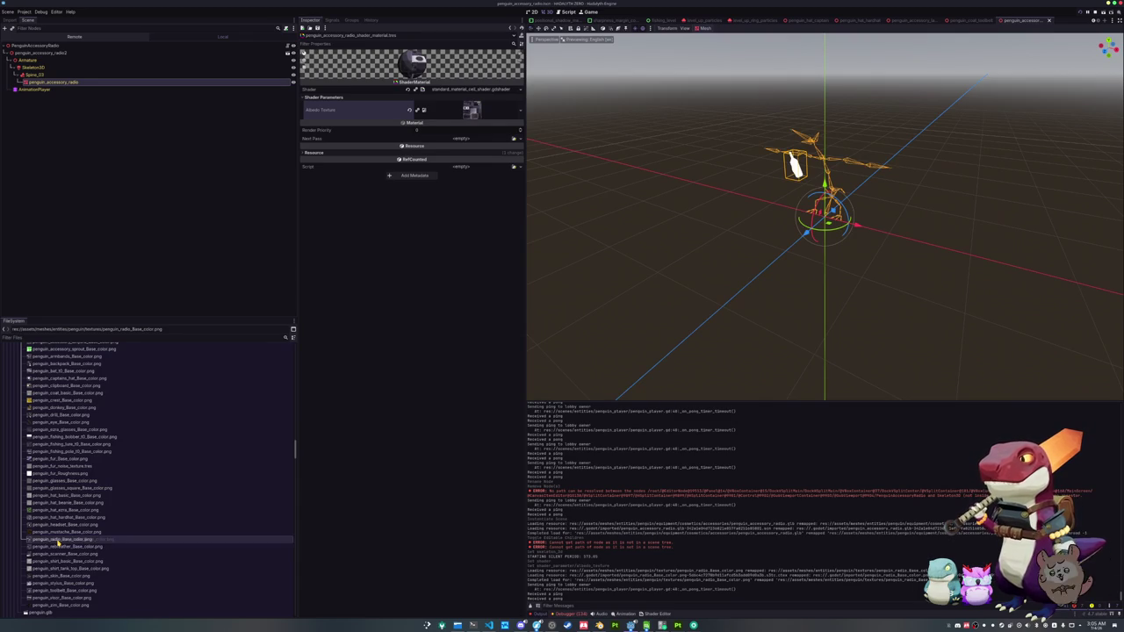
- Select the mech_combat_drone texture files from the height map through the normal map
scroll(69, 531, up, 2)
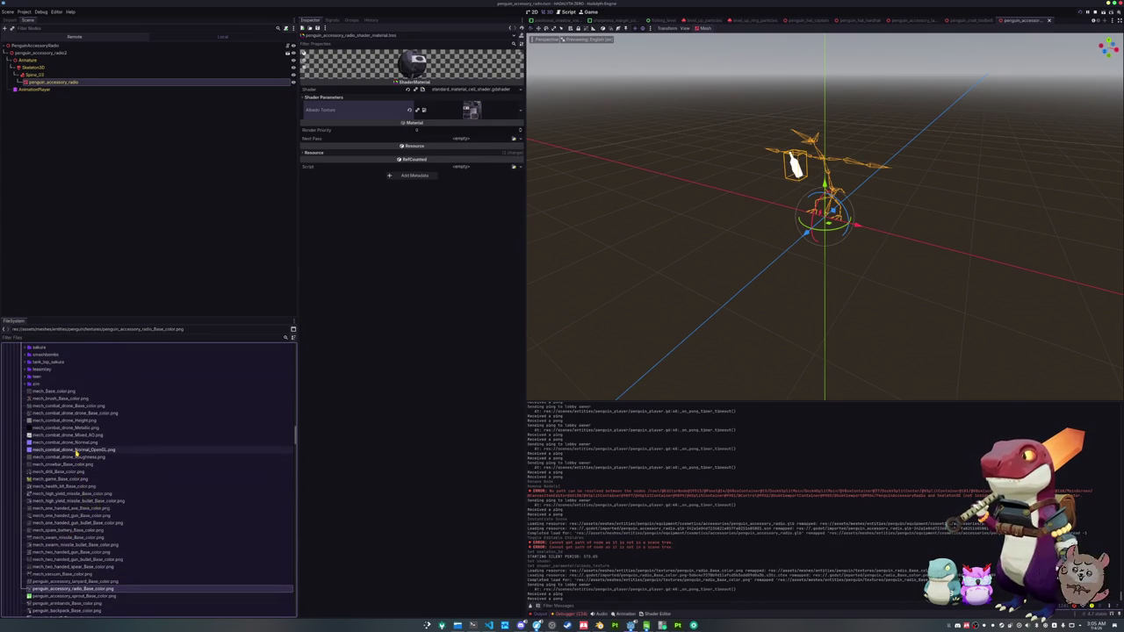
mouse_move(76, 449)
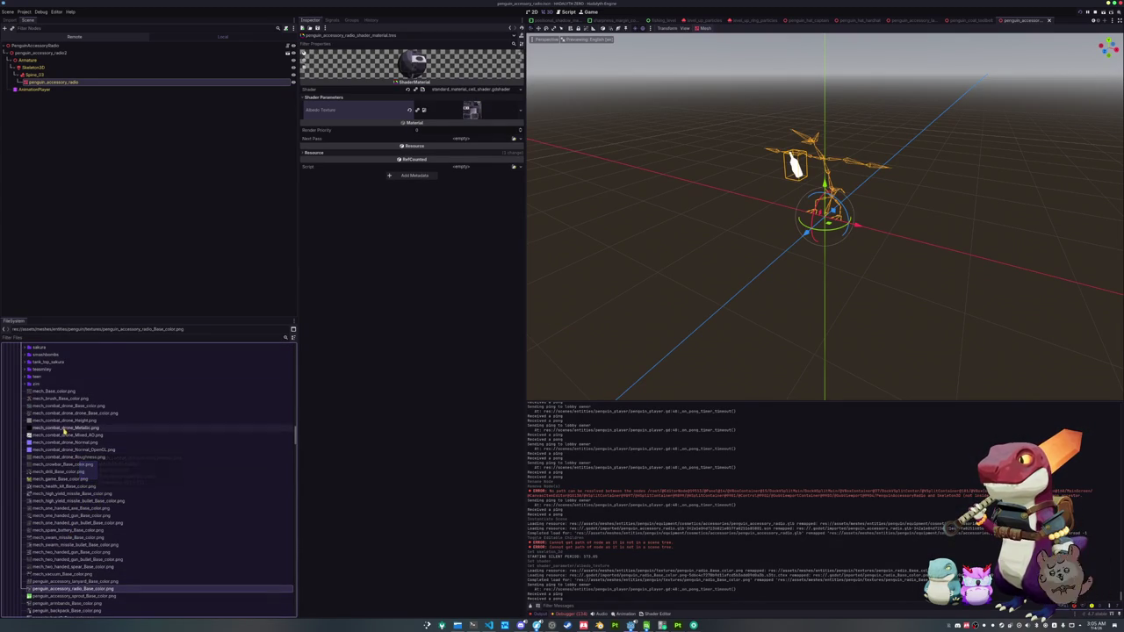
click(65, 429)
click(63, 422)
mouse_move(63, 422)
mouse_down()
mouse_move(69, 469)
mouse_move(104, 443)
mouse_up()
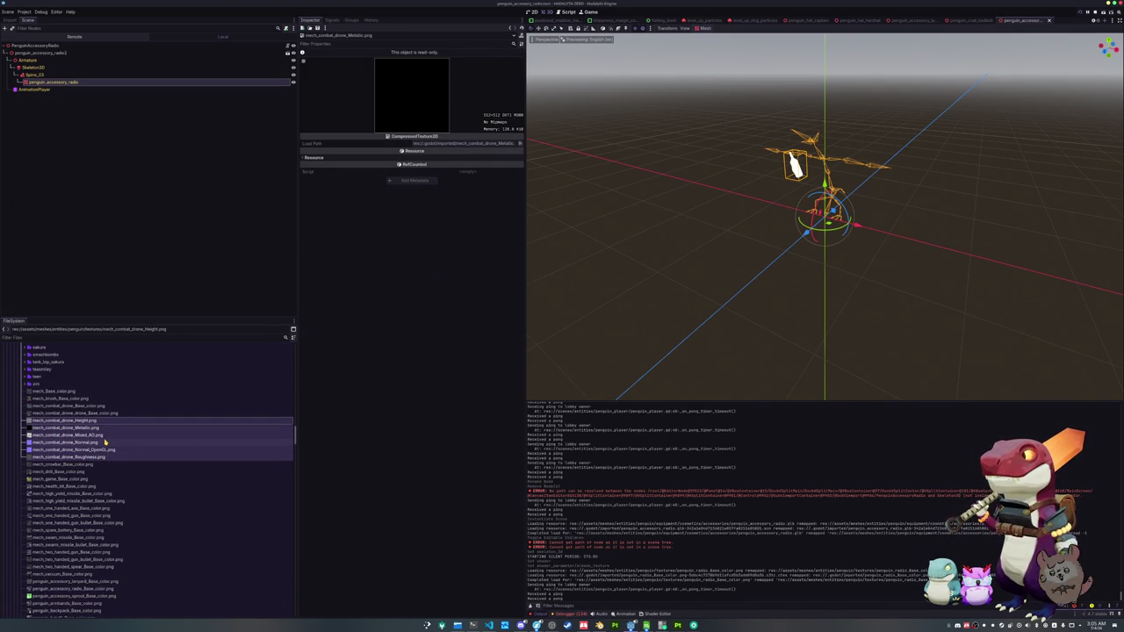
- Preview and compare the two mech_combat_drone base-color textures in the FileSystem dock
click(85, 413)
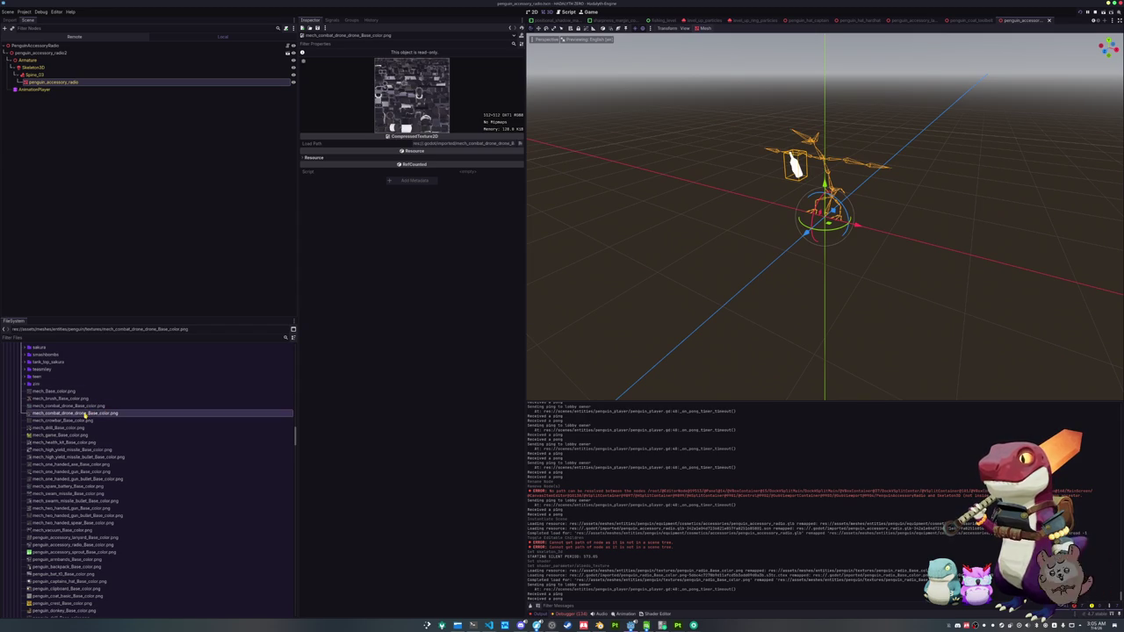
click(80, 406)
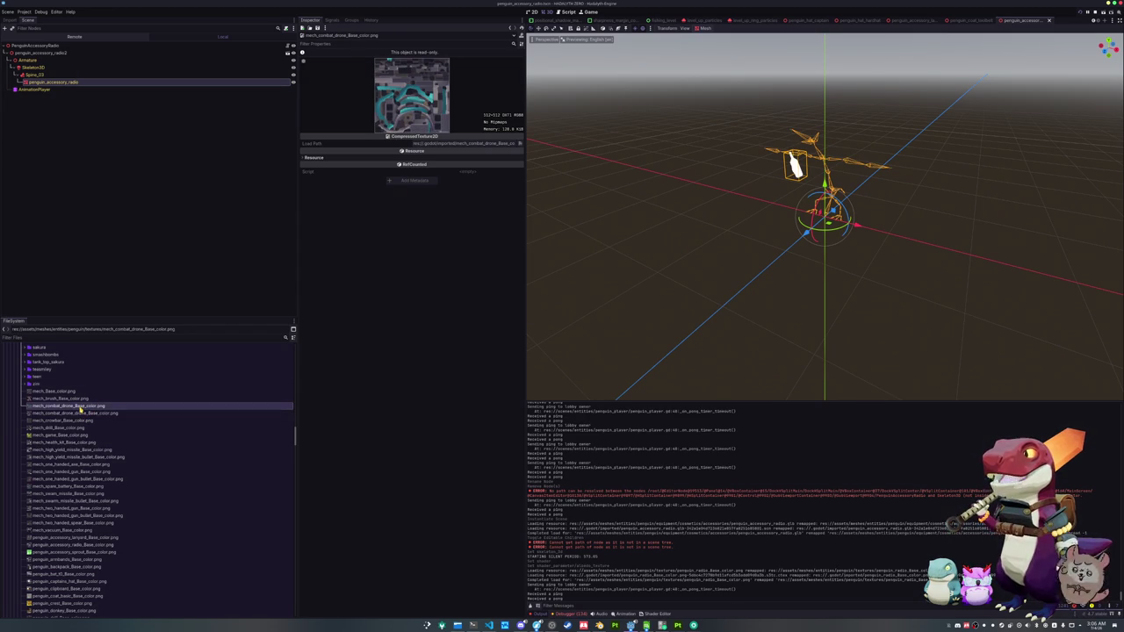
click(81, 412)
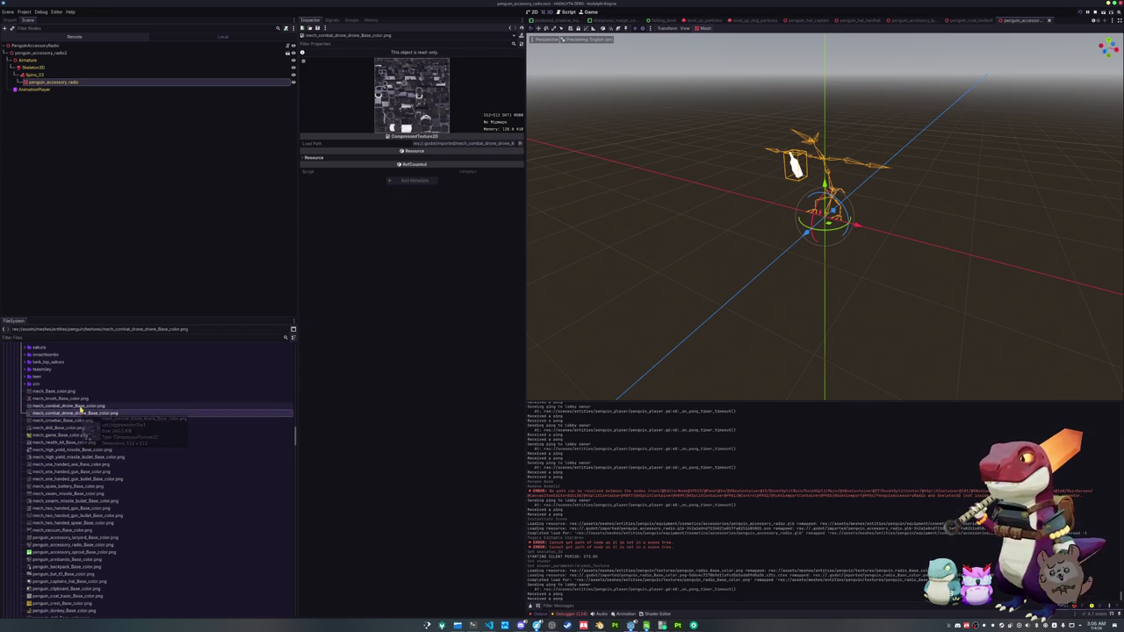
click(80, 406)
click(81, 413)
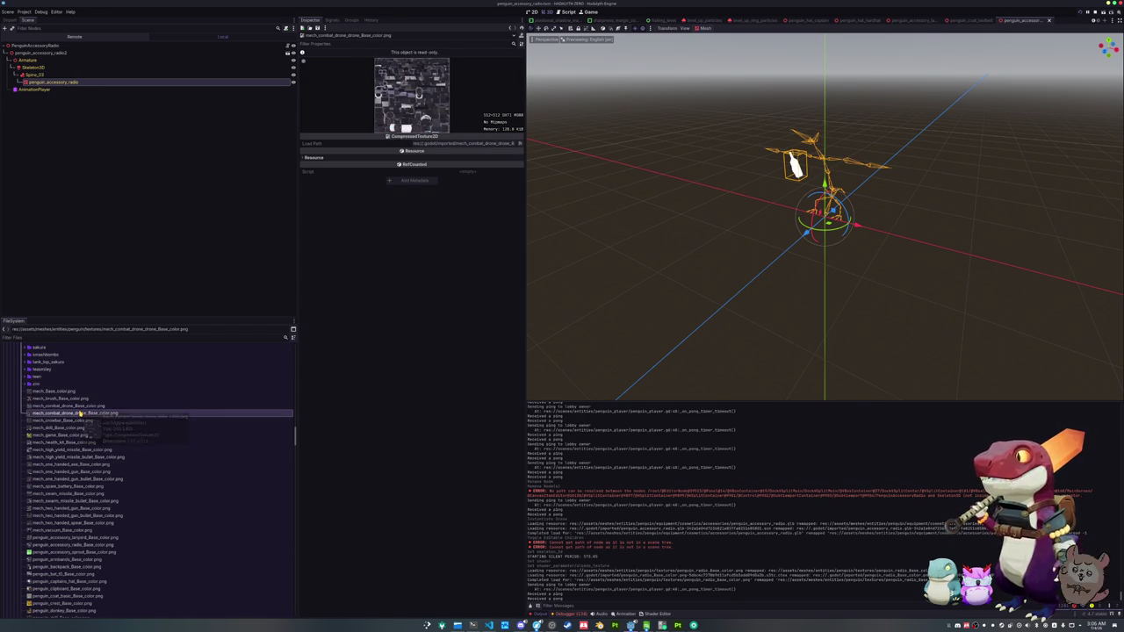
- Select the penguin_accessory_radio mesh node to show its properties in the Inspector
scroll(87, 413, down, 5)
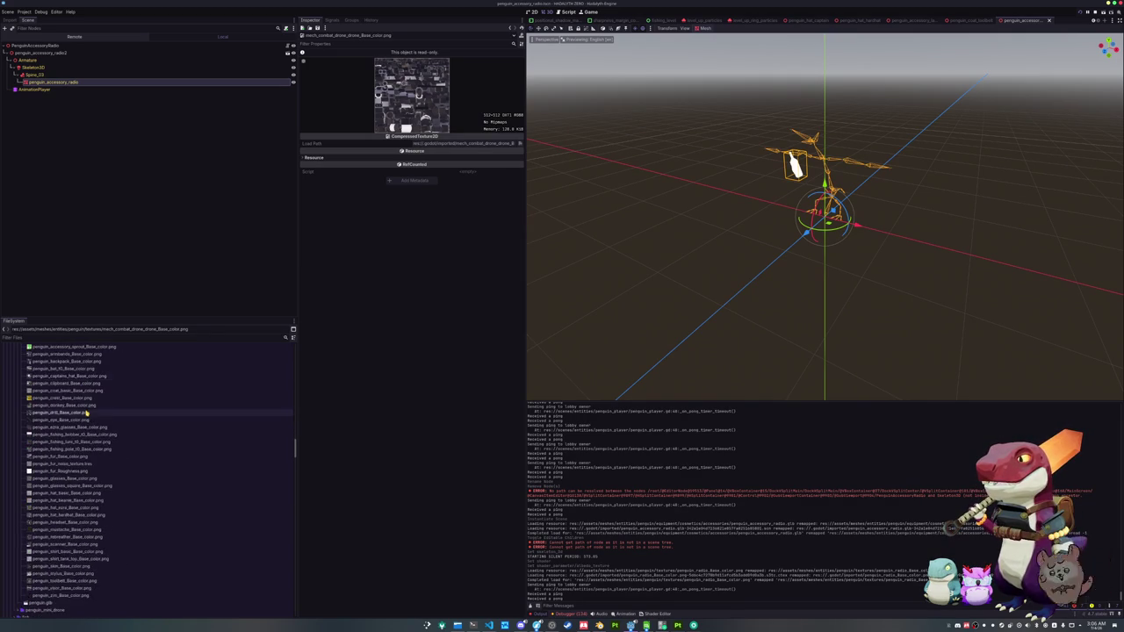
scroll(84, 421, down, 8)
scroll(63, 444, down, 3)
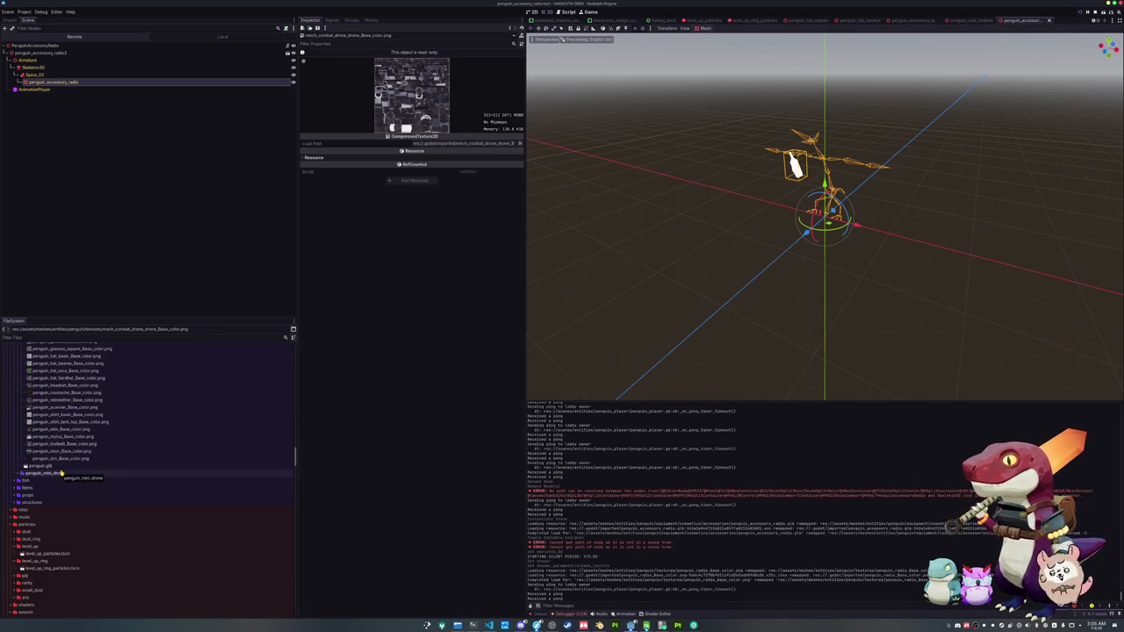
scroll(62, 472, down, 15)
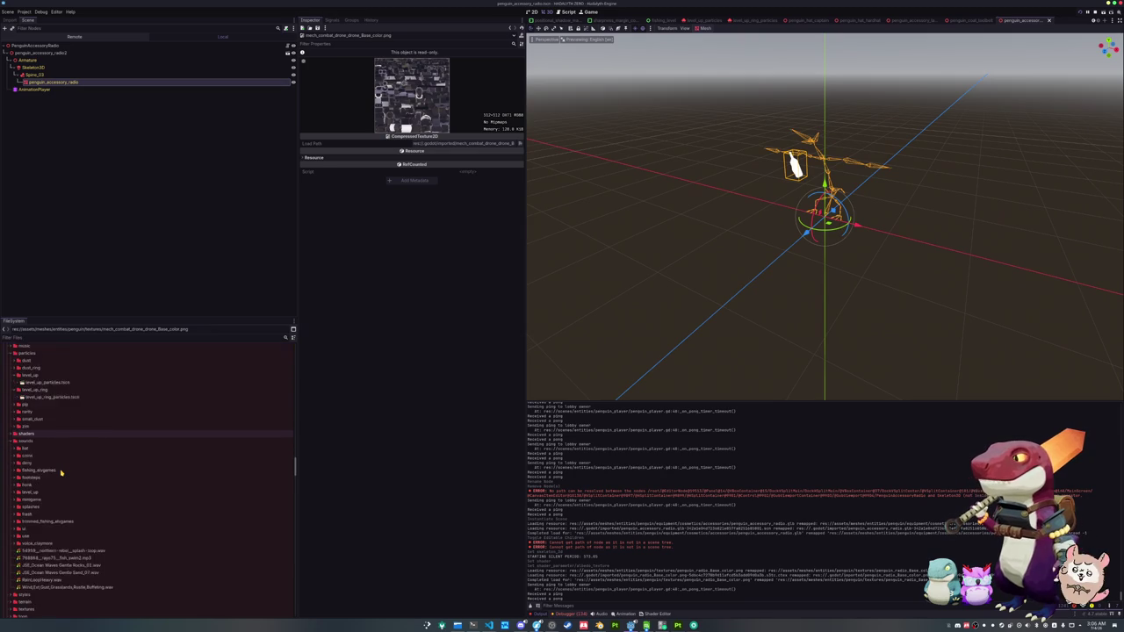
scroll(61, 472, down, 5)
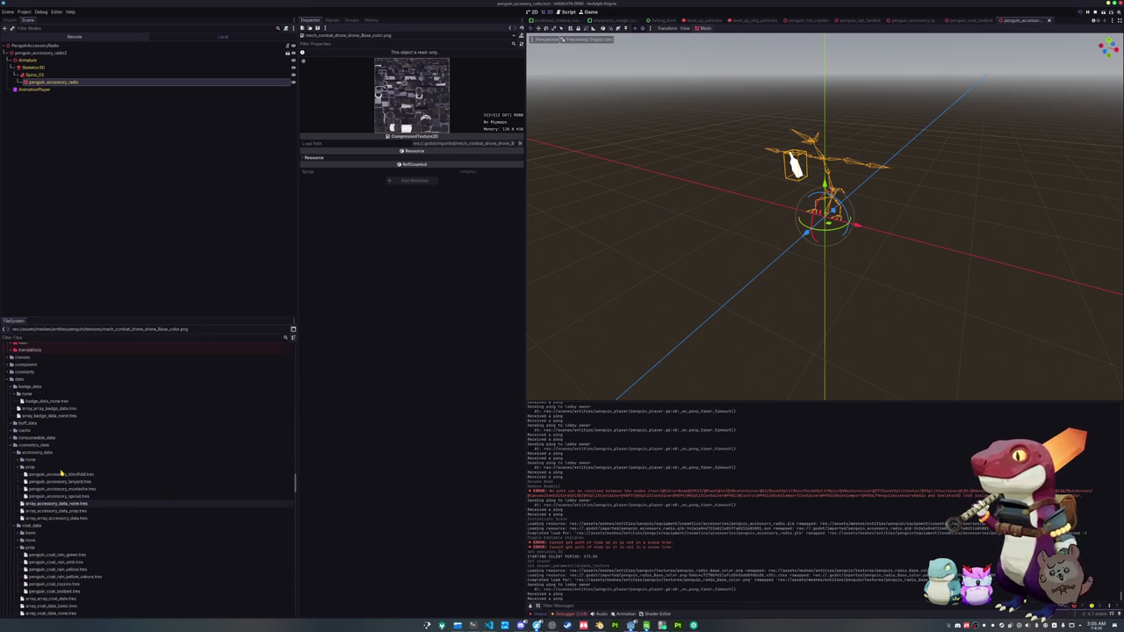
scroll(62, 473, down, 8)
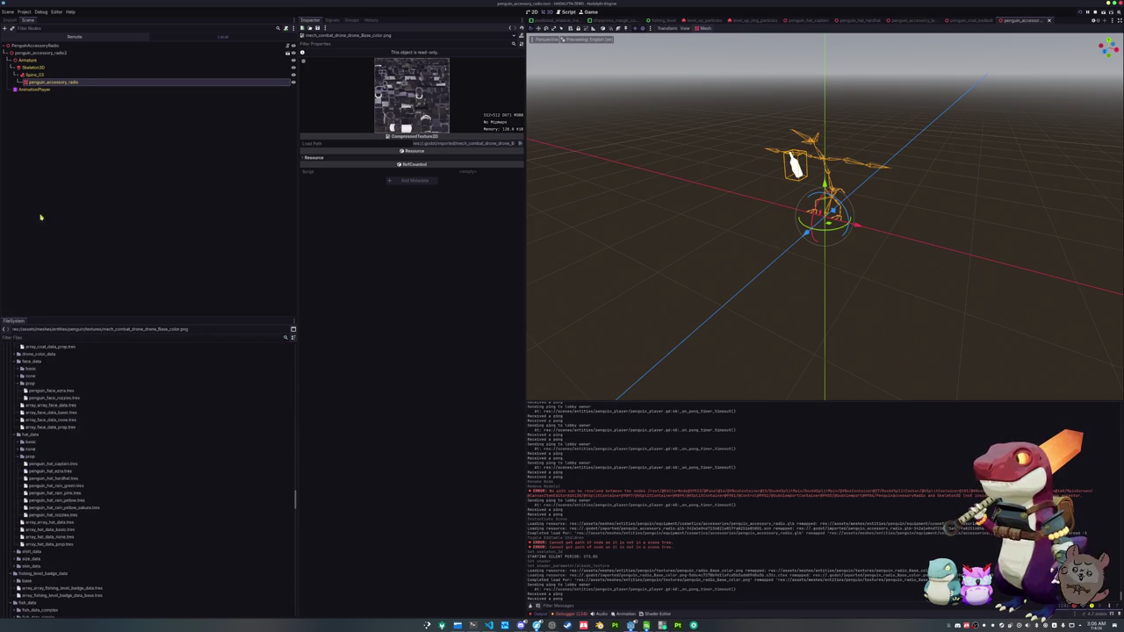
click(80, 82)
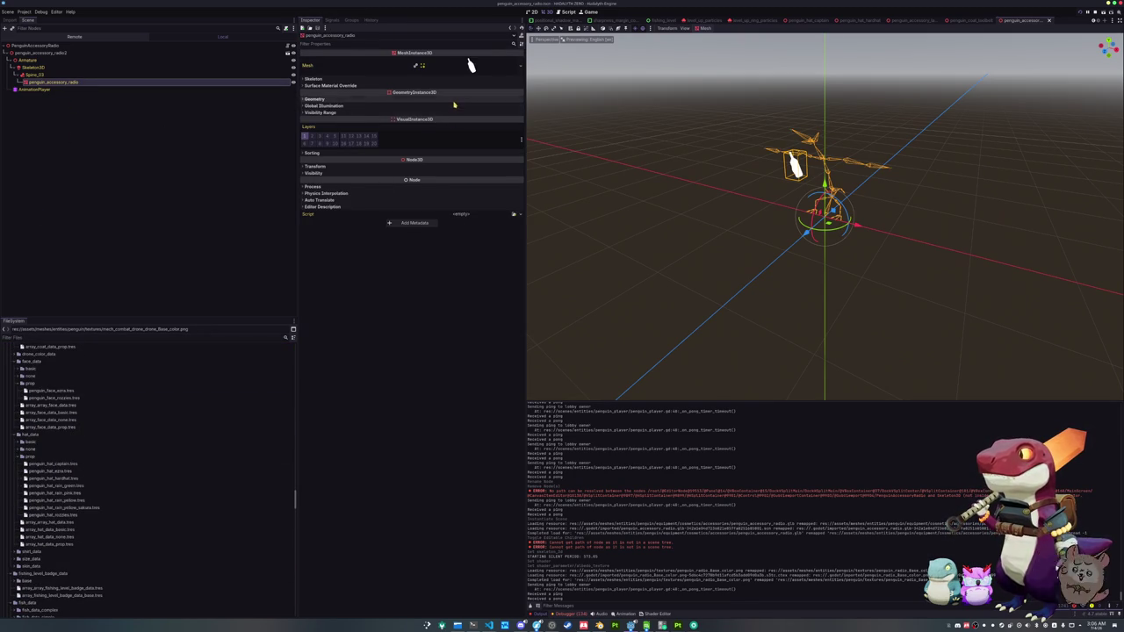
- Quick-load the 'radio' shader material into the mesh's Geometry Material Override slot
click(475, 101)
click(513, 106)
text(radio)
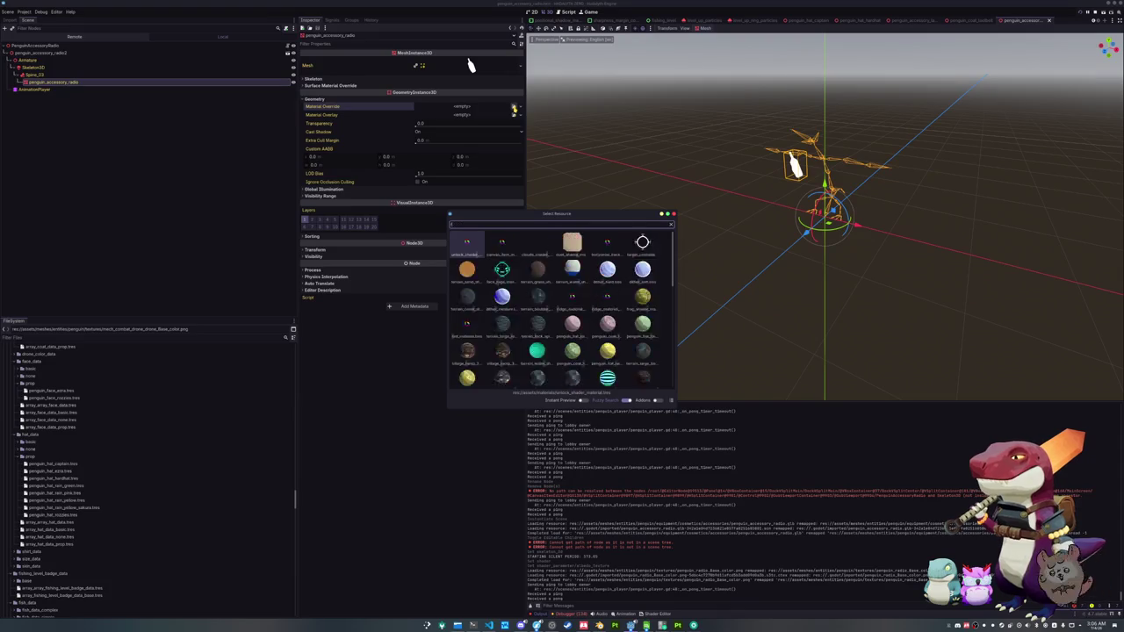
key(Return)
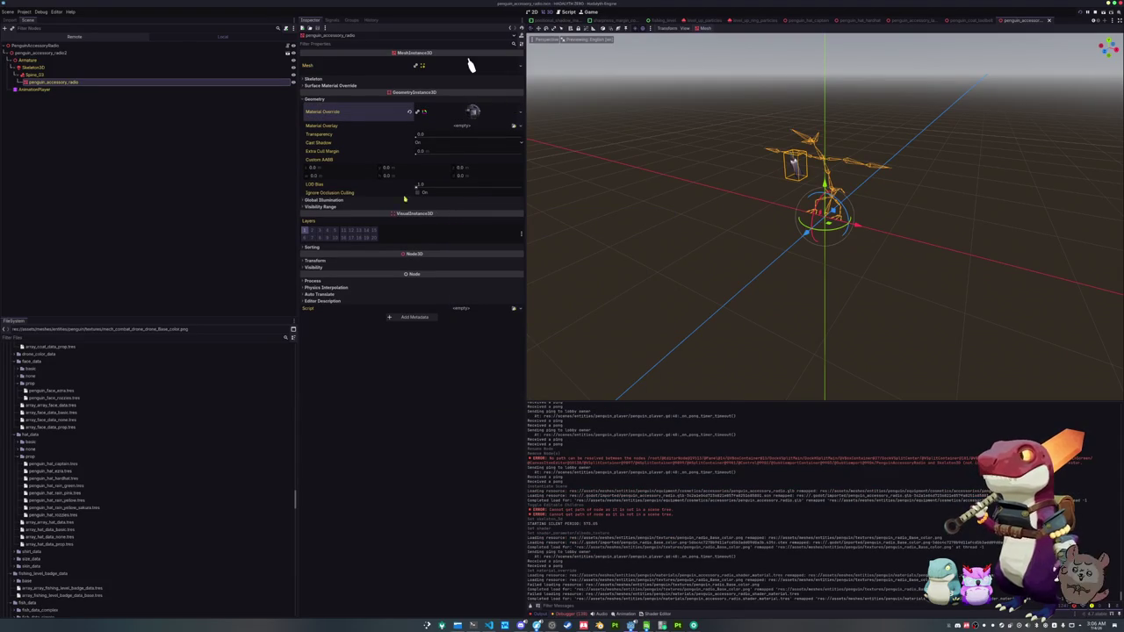
scroll(52, 520, up, 5)
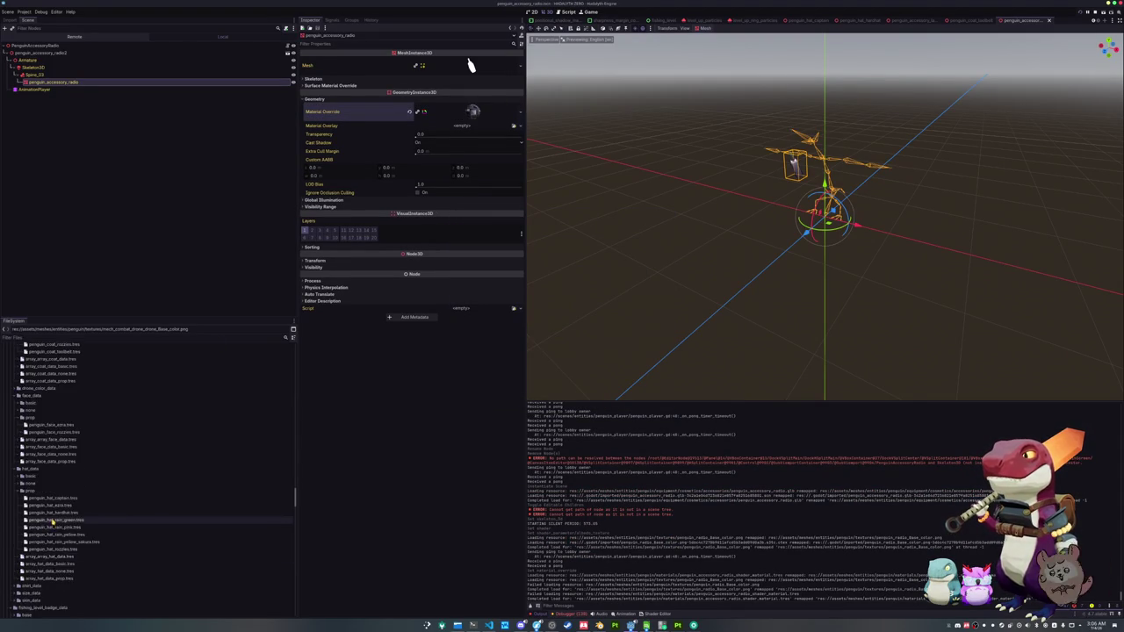
scroll(52, 518, up, 4)
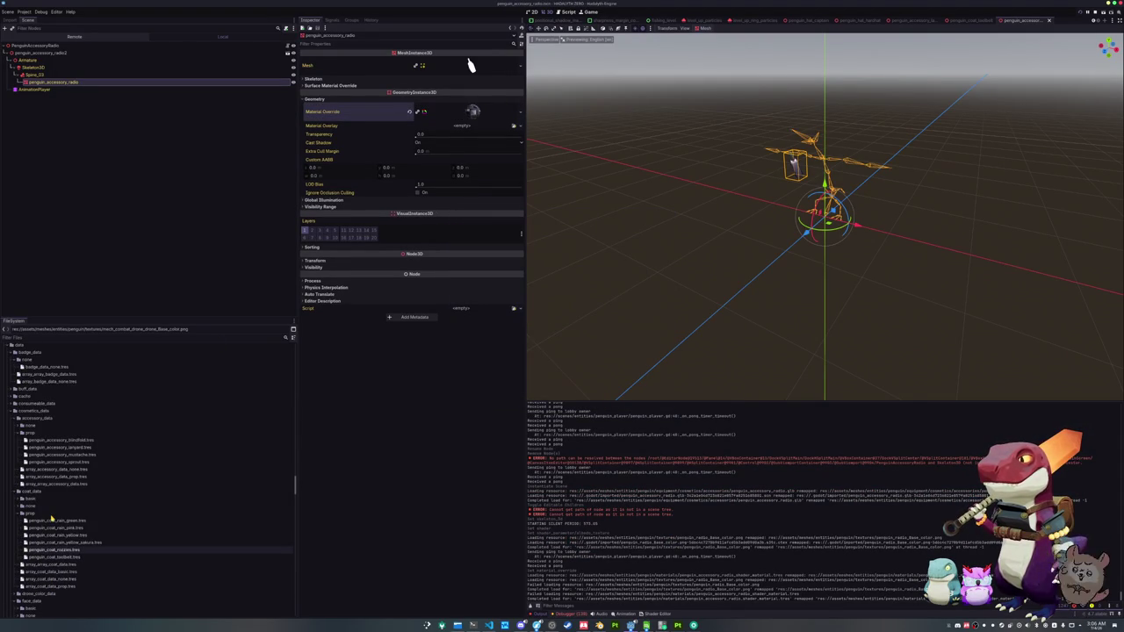
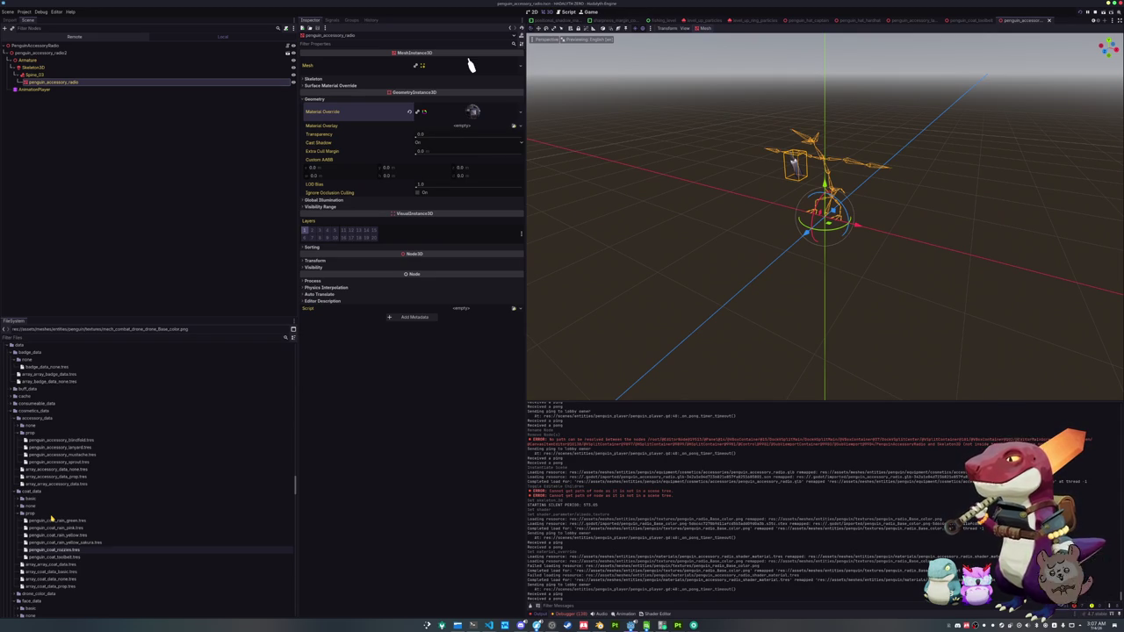
- Run the game, browse the inventory menu tabs including the fish journal, then close it
key(F5)
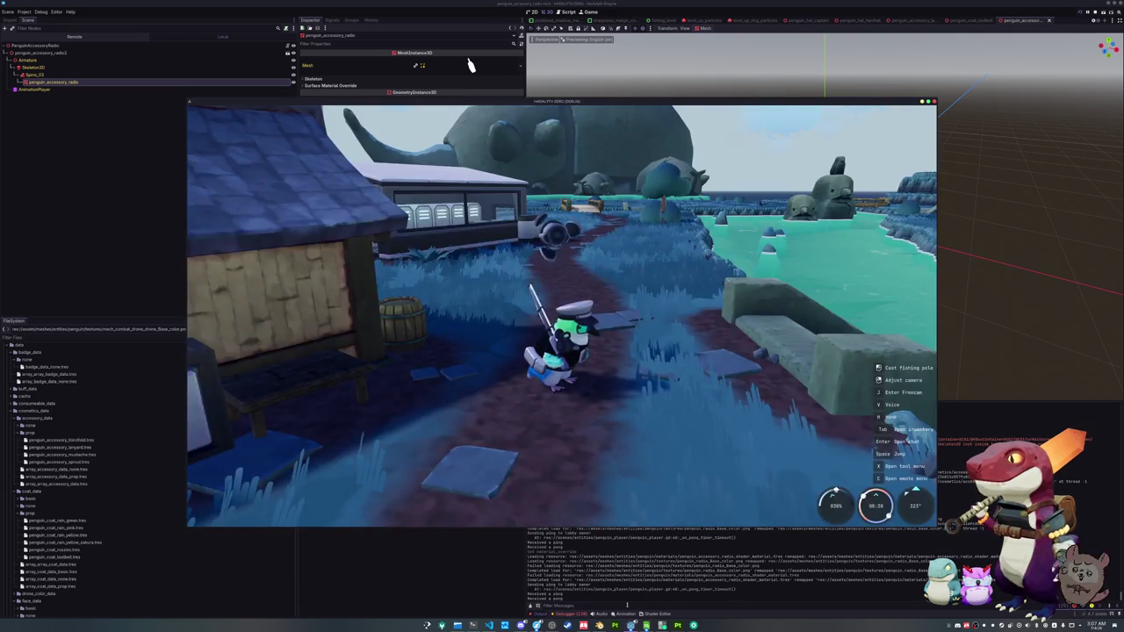
key(Tab)
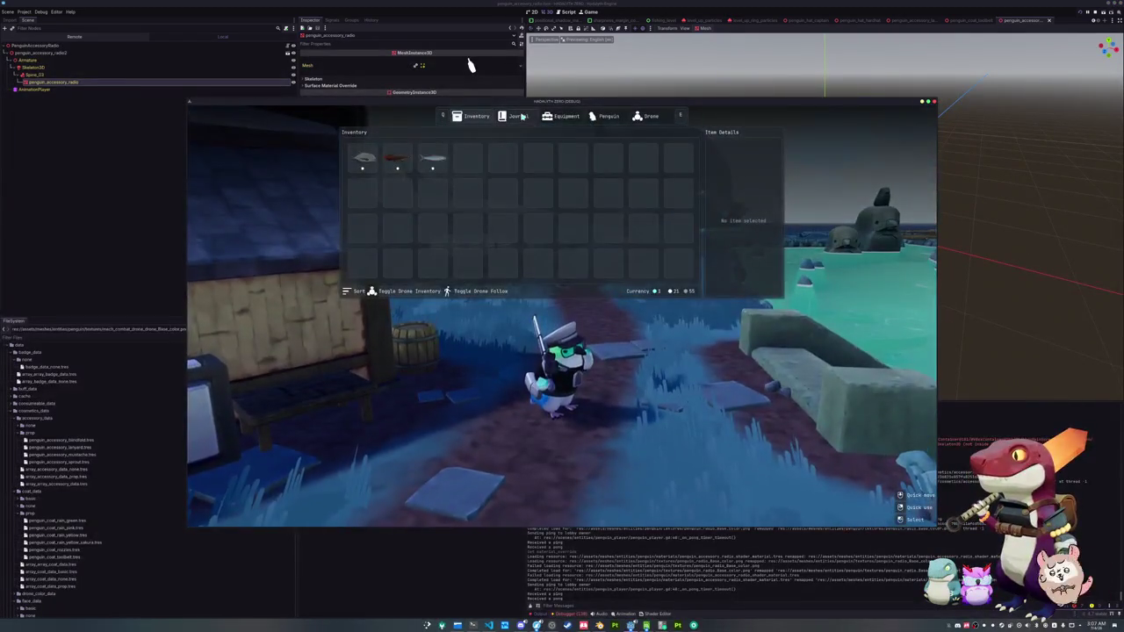
key(e)
key(e)
key(q)
scroll(513, 251, down, 10)
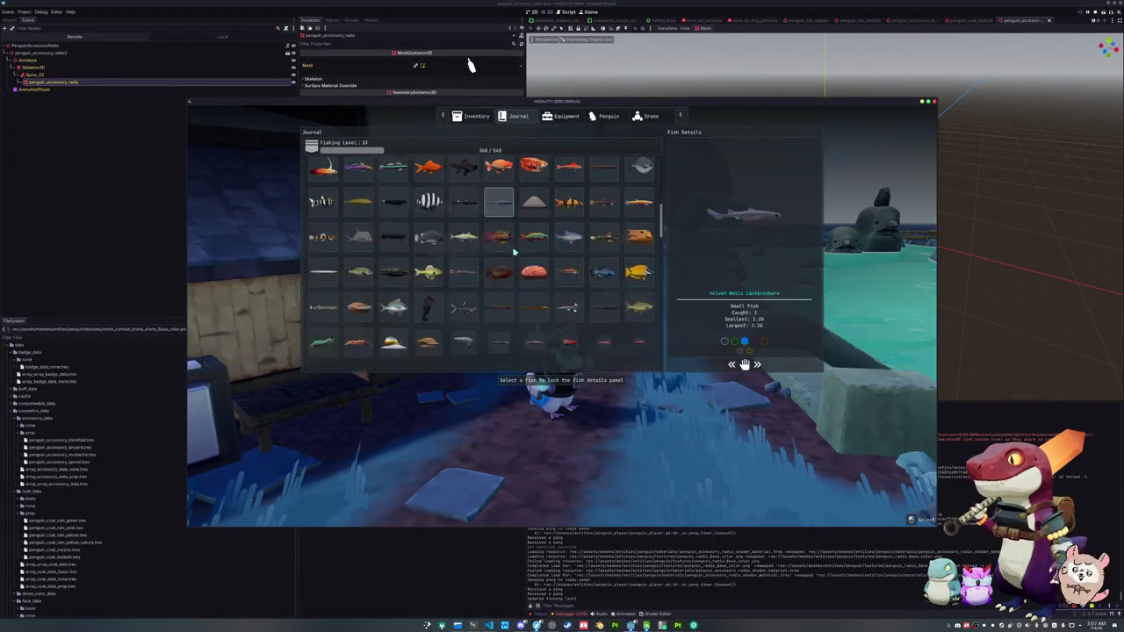
key(Tab)
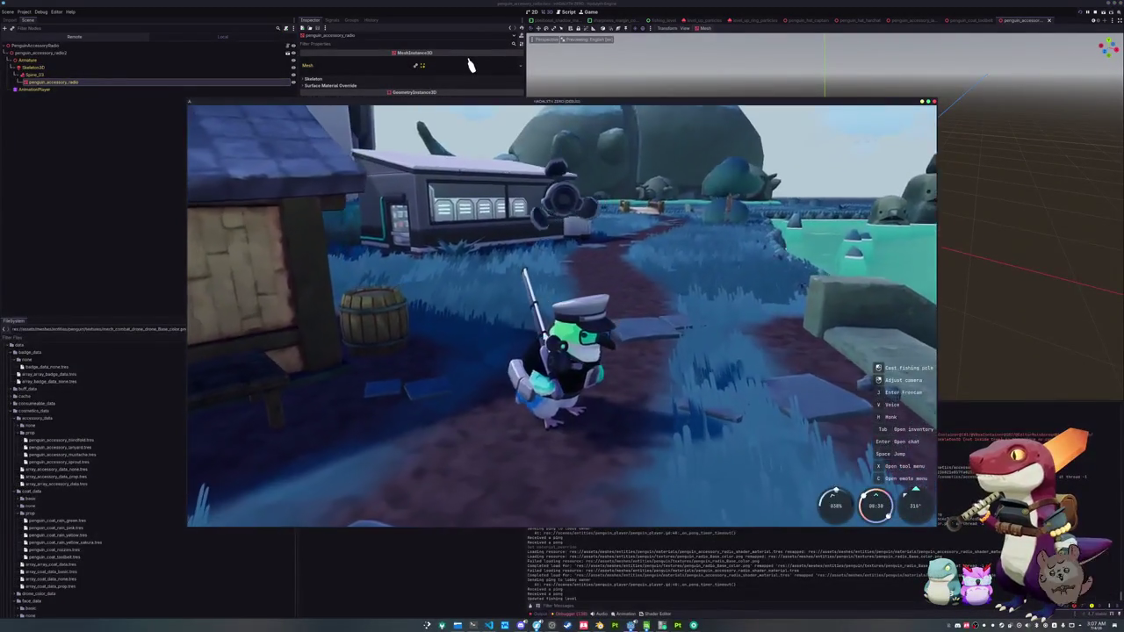
key(F8)
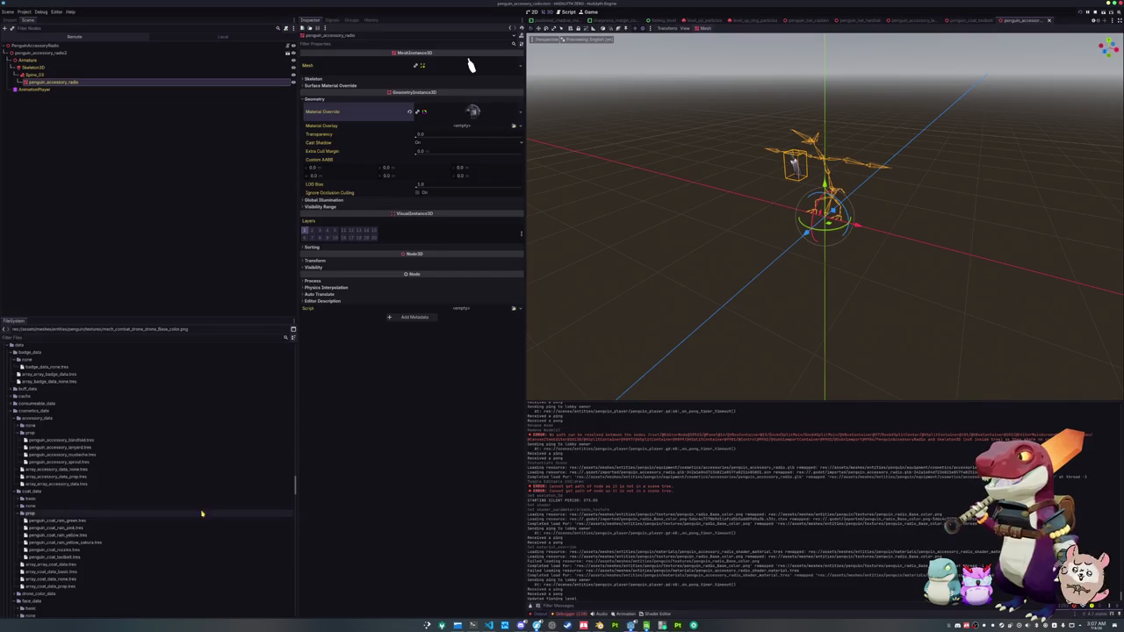
- Duplicate penguin_accessory_sprout.tres as penguin_accessory_radio.tres and open its Icon property options
click(84, 462)
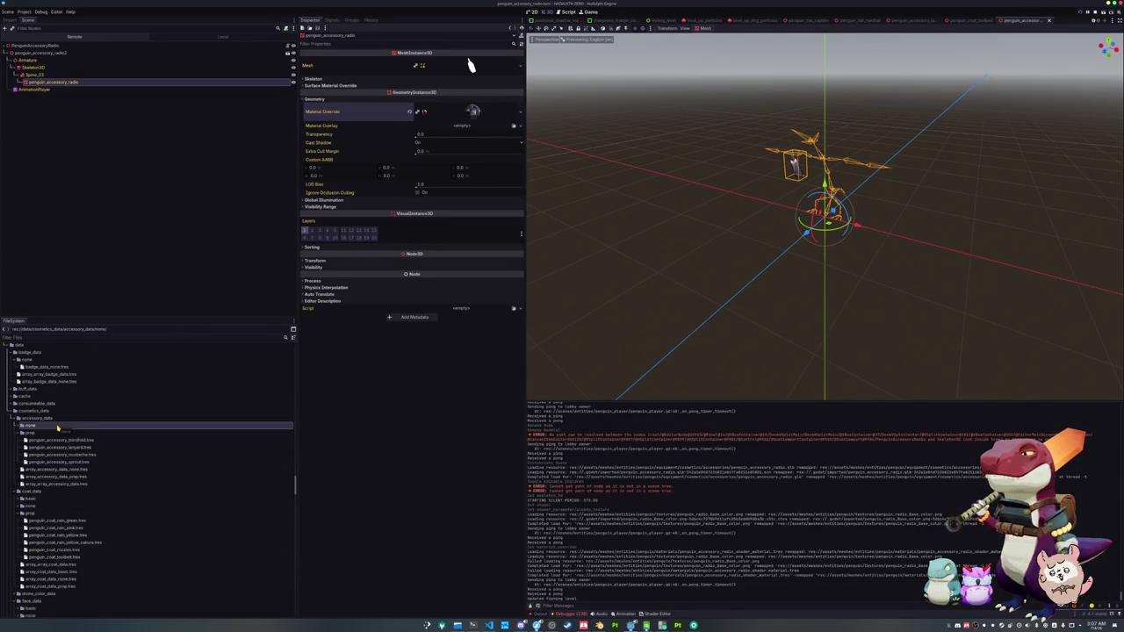
click(70, 455)
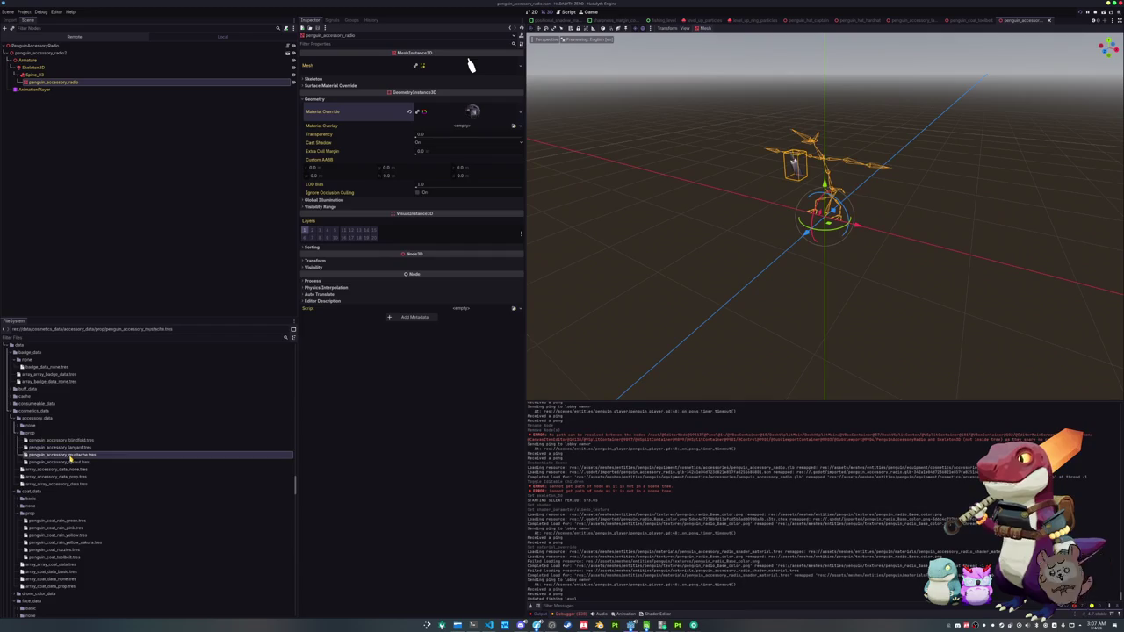
click(72, 462)
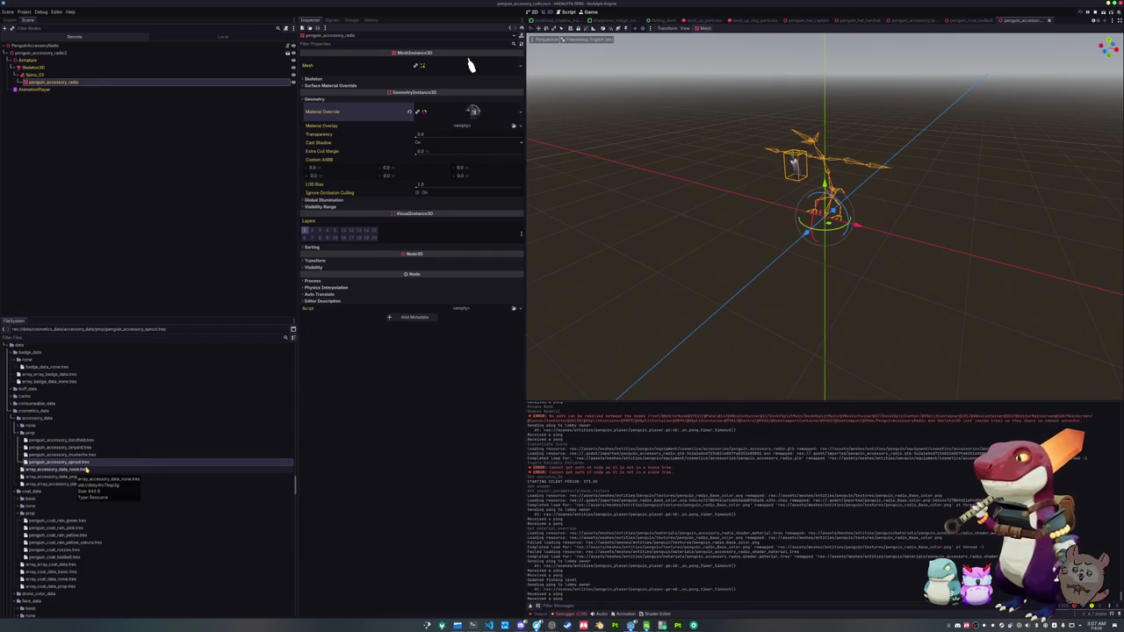
key(ctrl+d)
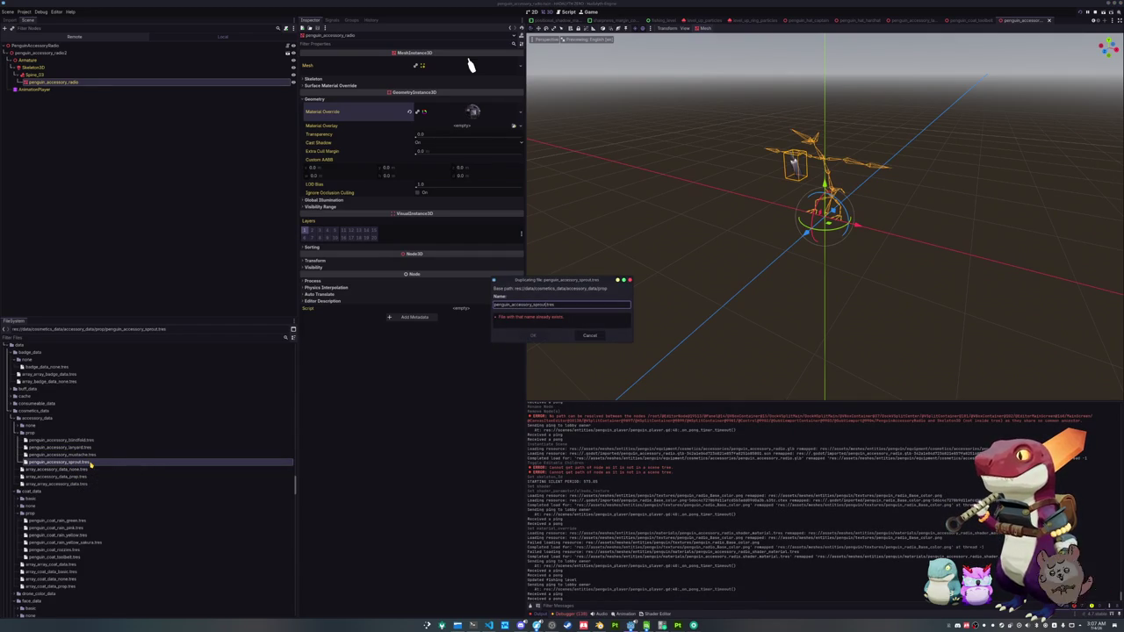
text(radio)
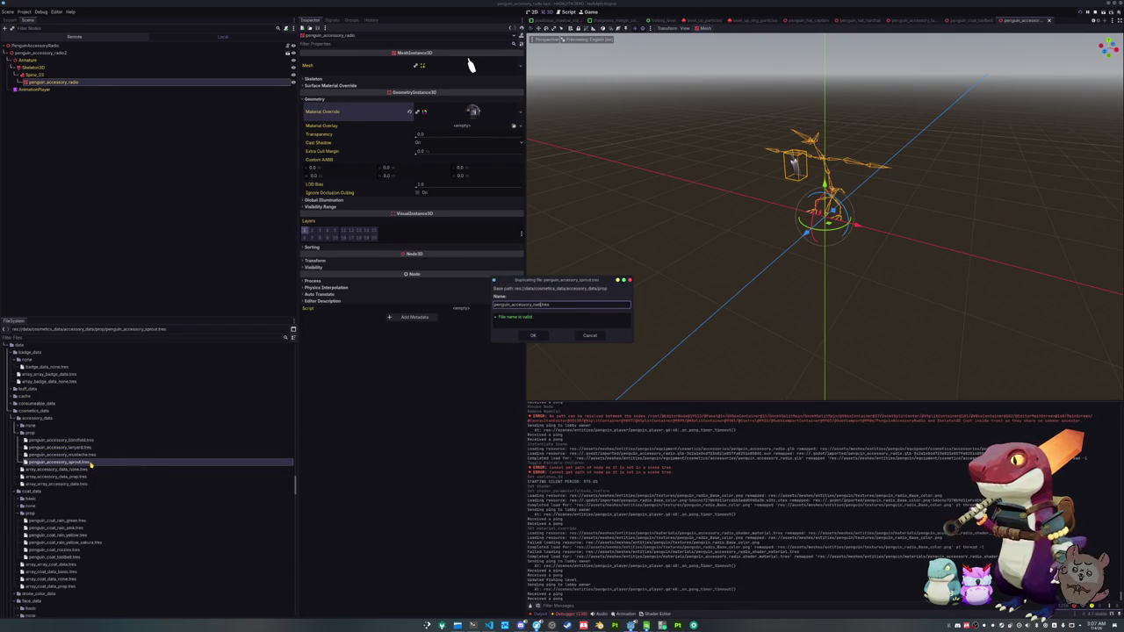
key(Return)
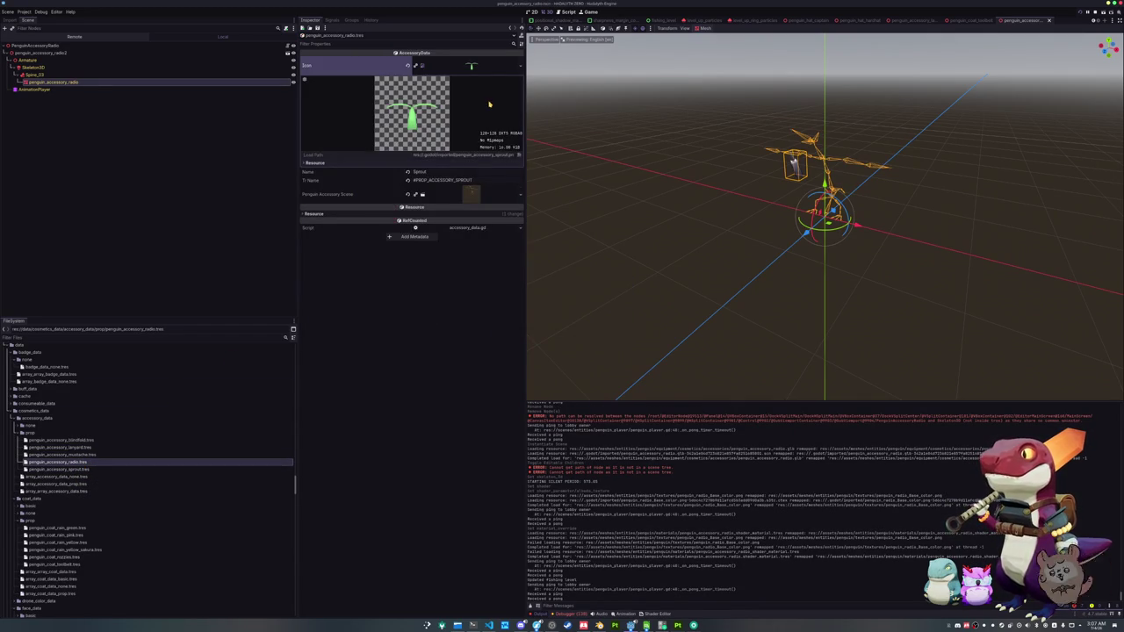
click(518, 66)
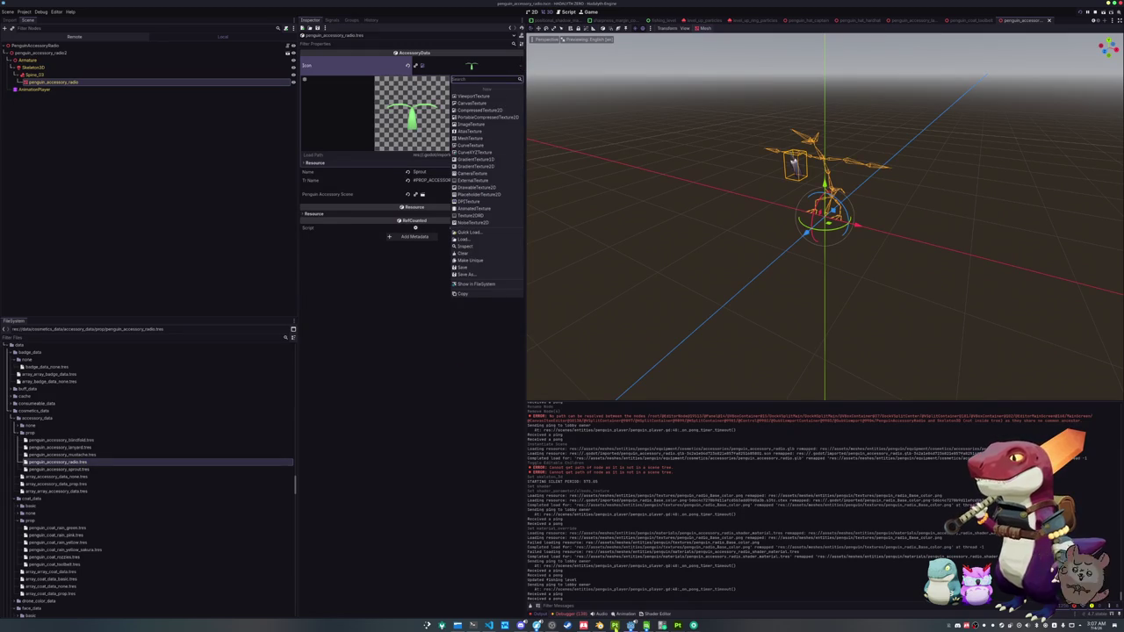
key(alt+Tab)
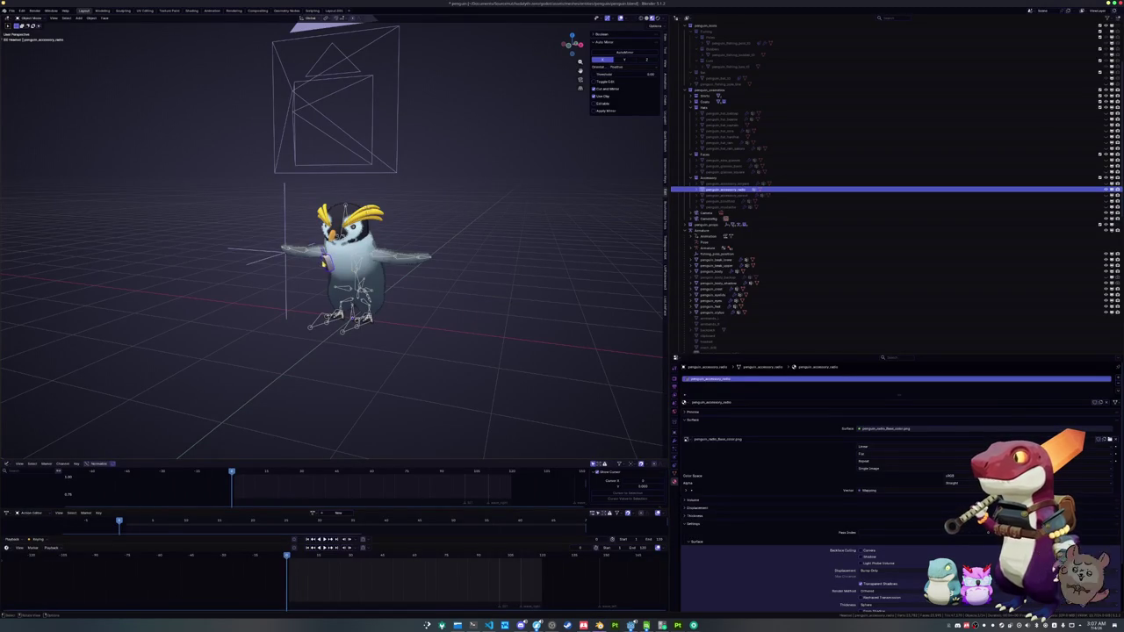
- Raise the radio vertically above the penguin in front view
key(KP_1)
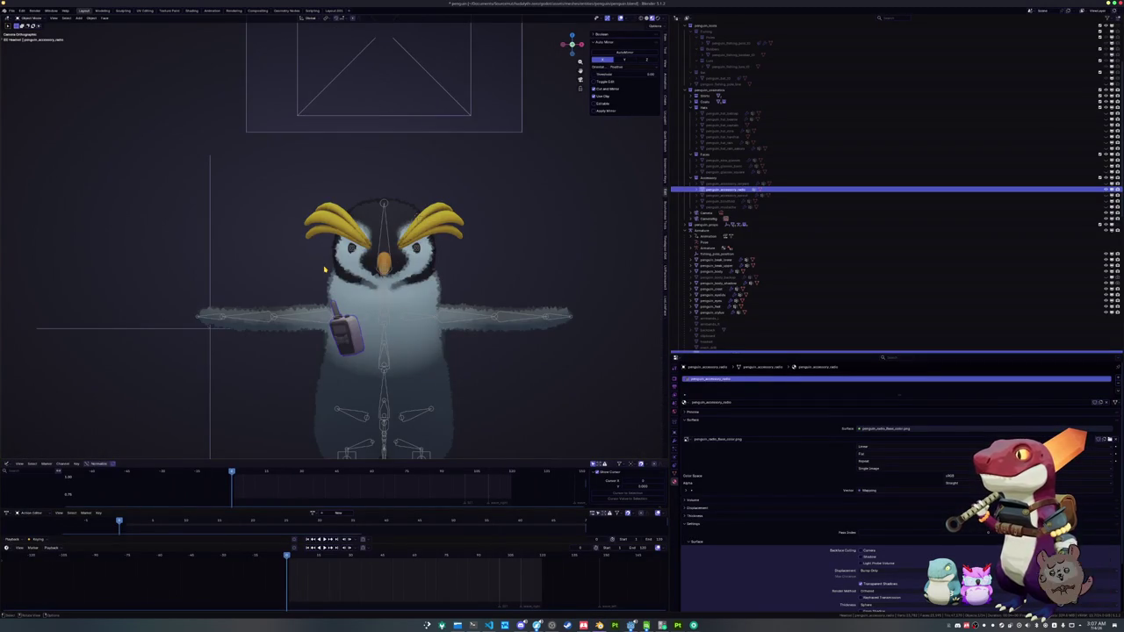
key(ctrl+KP_8)
key(g)
key(z)
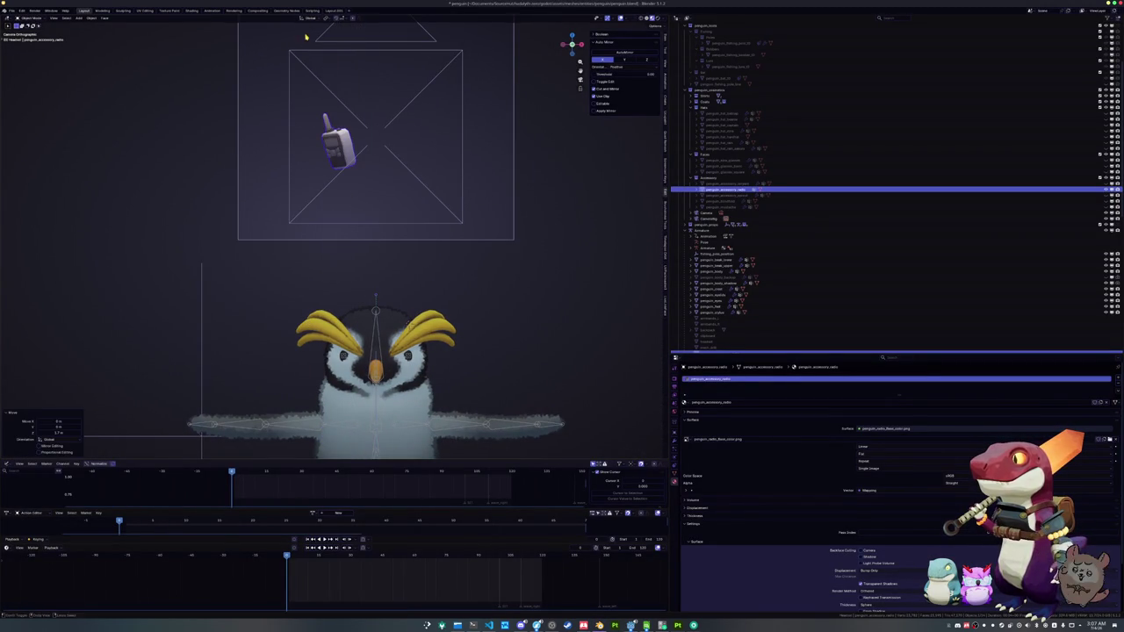
click(304, 33)
- Rotate the radio upright around Z while viewing through the icon camera
click(467, 180)
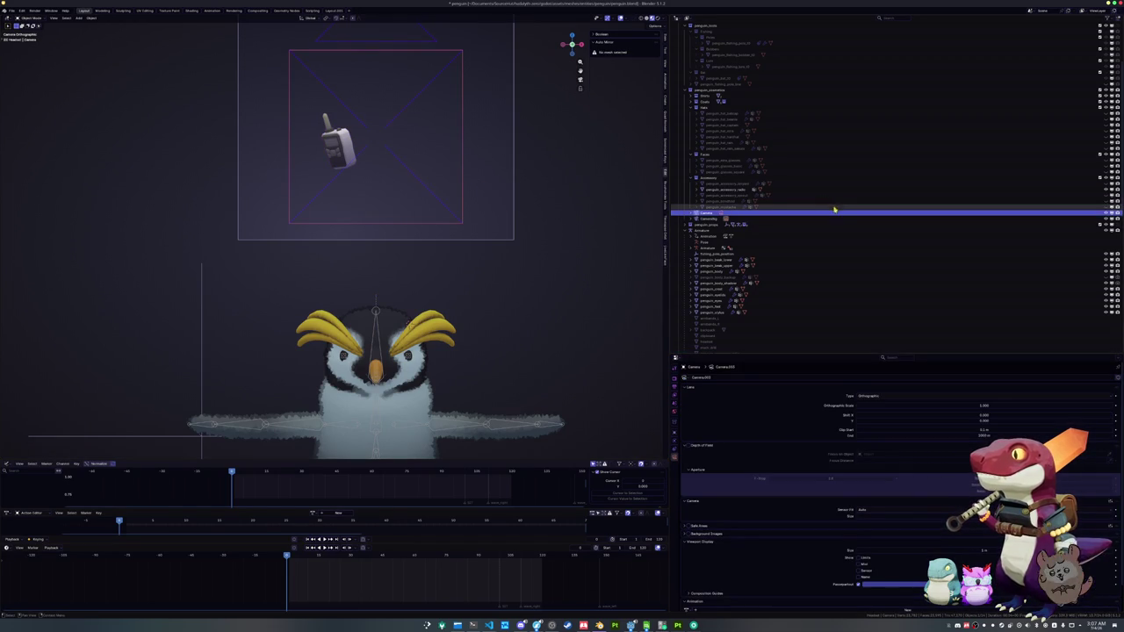
scroll(375, 195, up, 2)
click(350, 167)
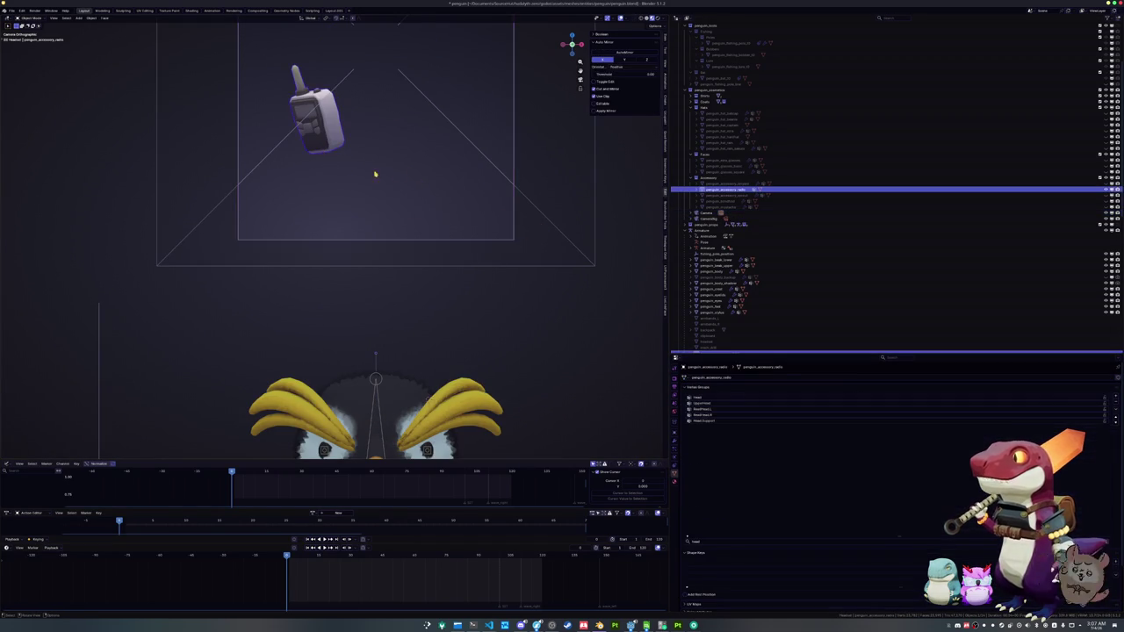
key(KP_7)
key(r)
key(z)
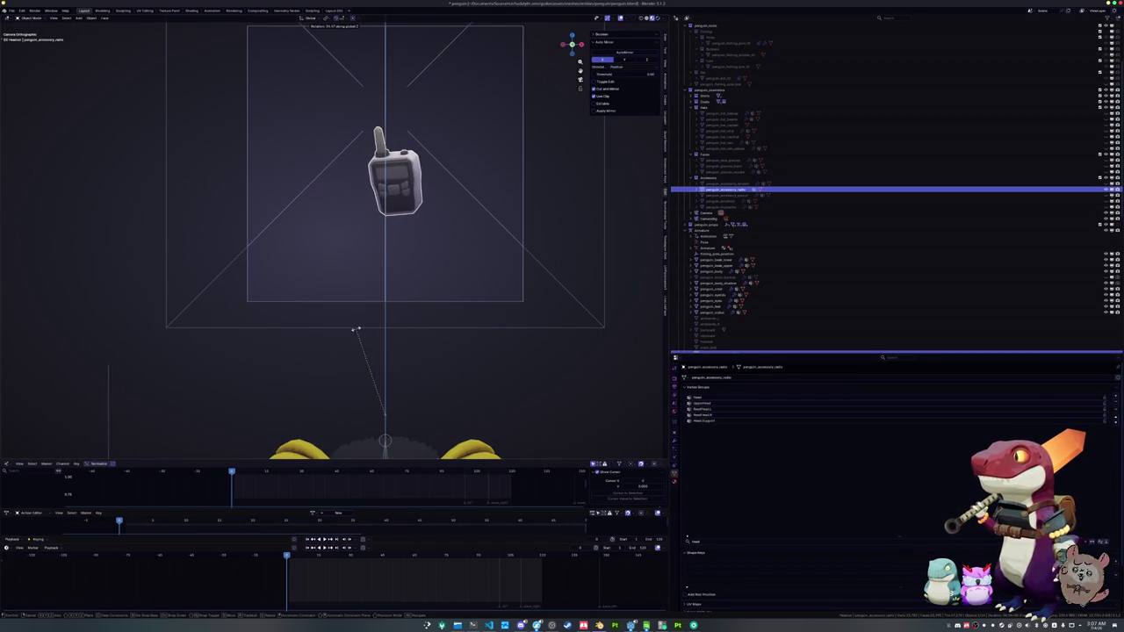
click(364, 323)
- Enlarge the radio, centre it vertically in the camera frame, and show the Shading render
key(s)
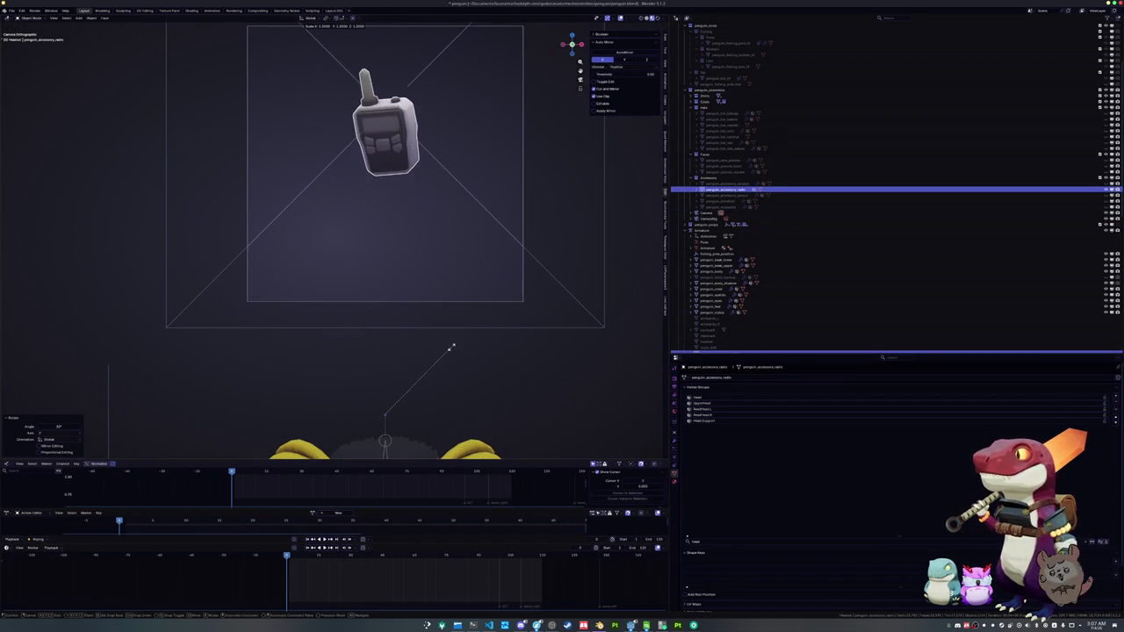
click(477, 345)
key(g)
key(z)
click(461, 413)
scroll(466, 373, down, 2)
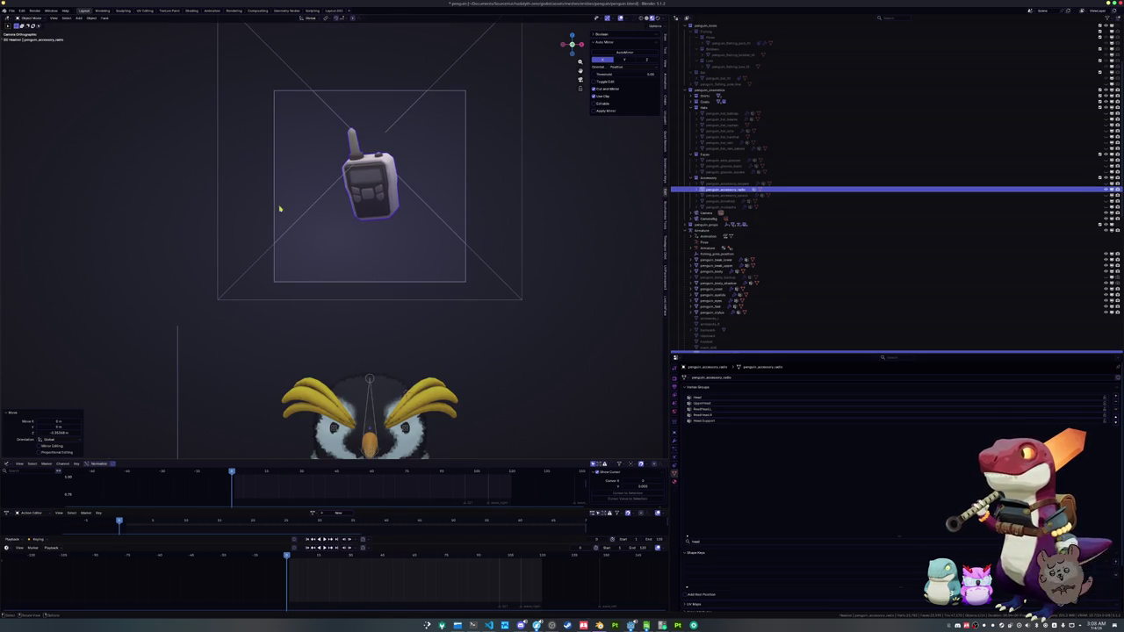
click(192, 11)
click(52, 315)
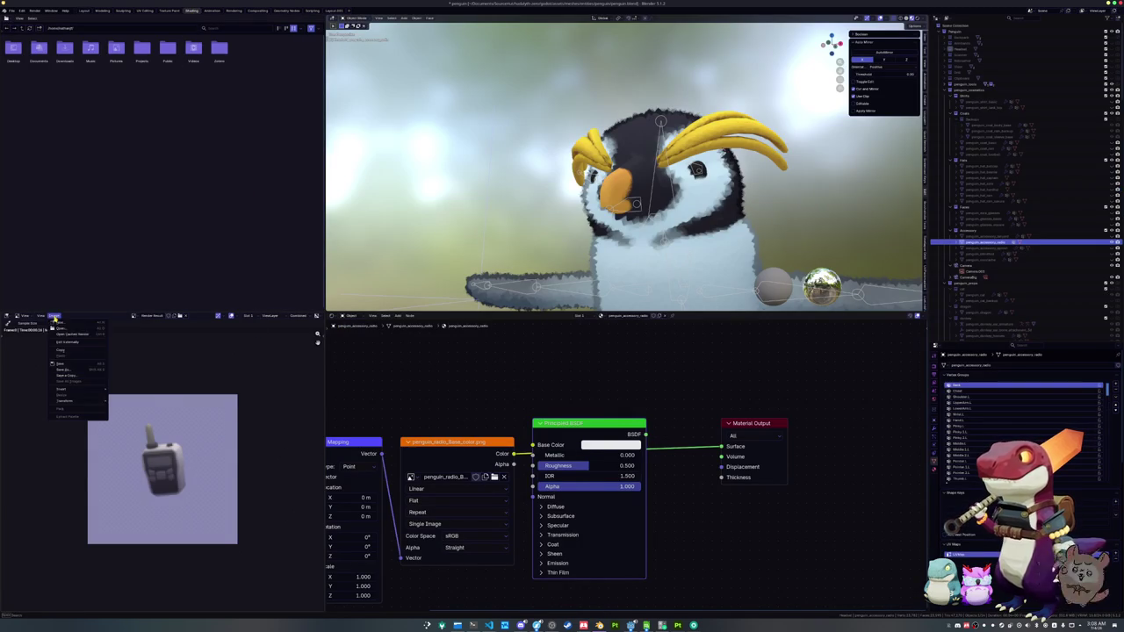
- Save the radio icon render as penguin_accessory_radio.png in the accessory_data_png folder
click(101, 365)
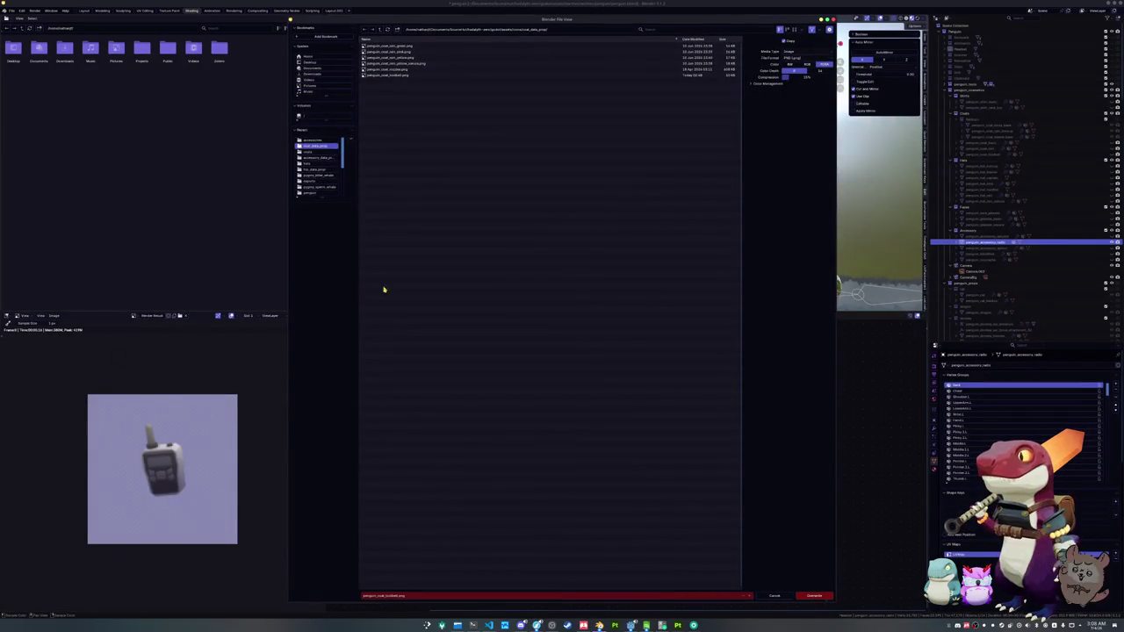
click(379, 30)
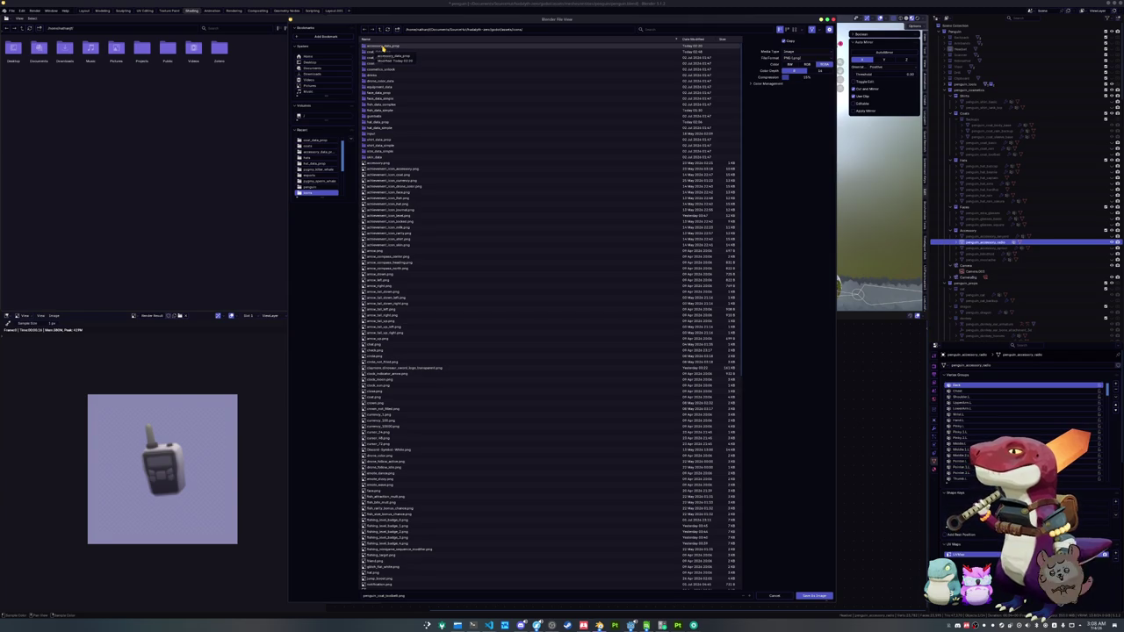
double_click(384, 47)
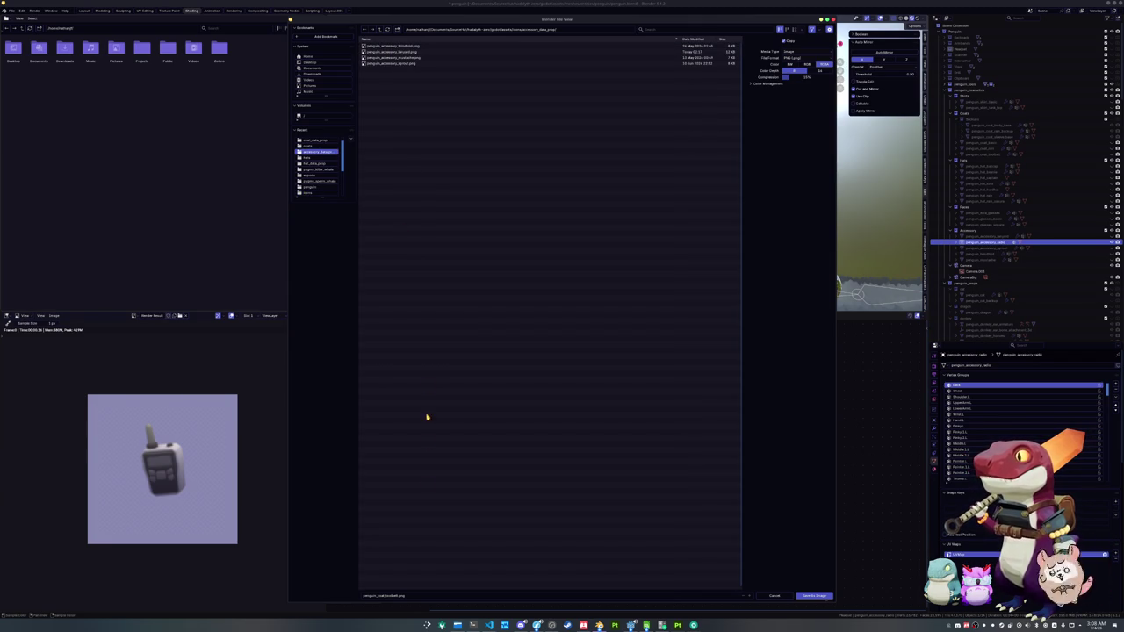
click(415, 594)
text(pengui)
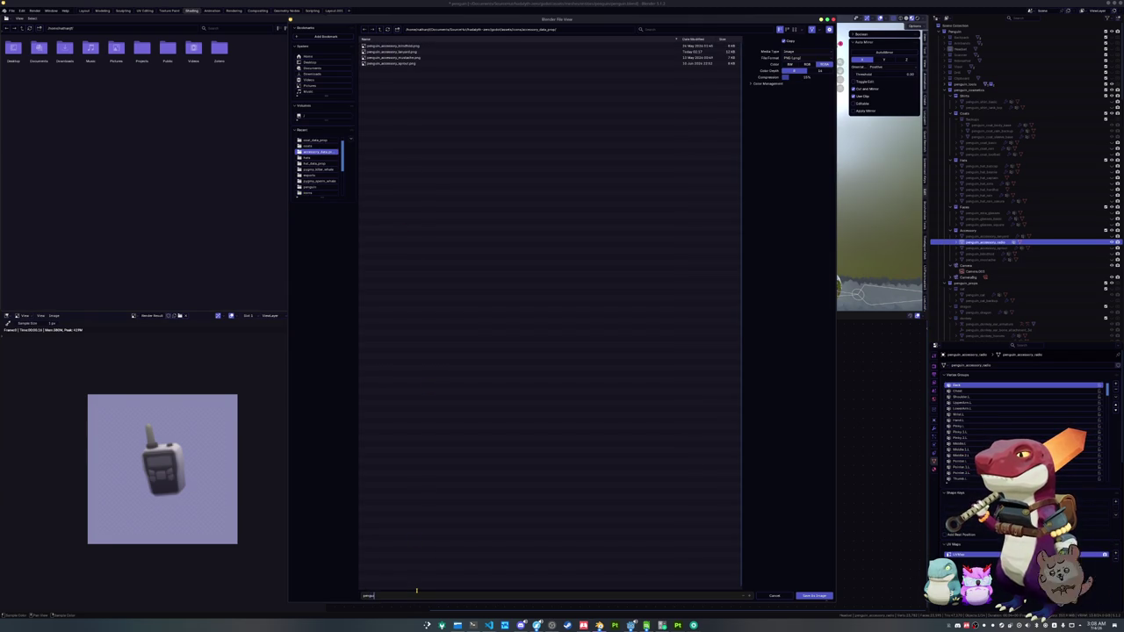
text(n_accessory_r)
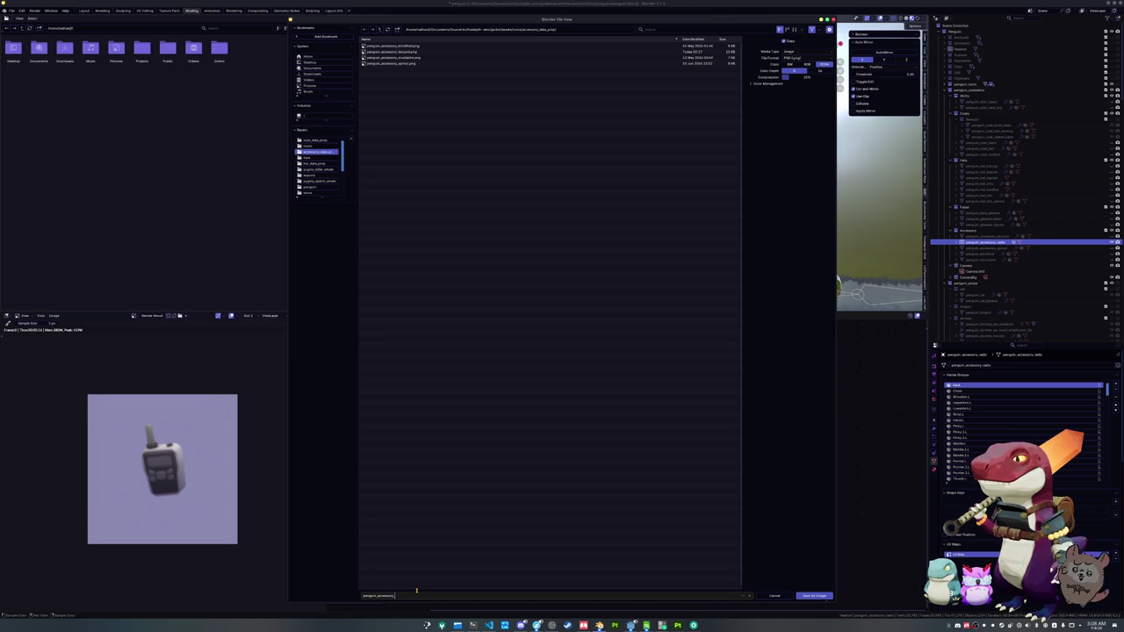
text(adio)
key(Return)
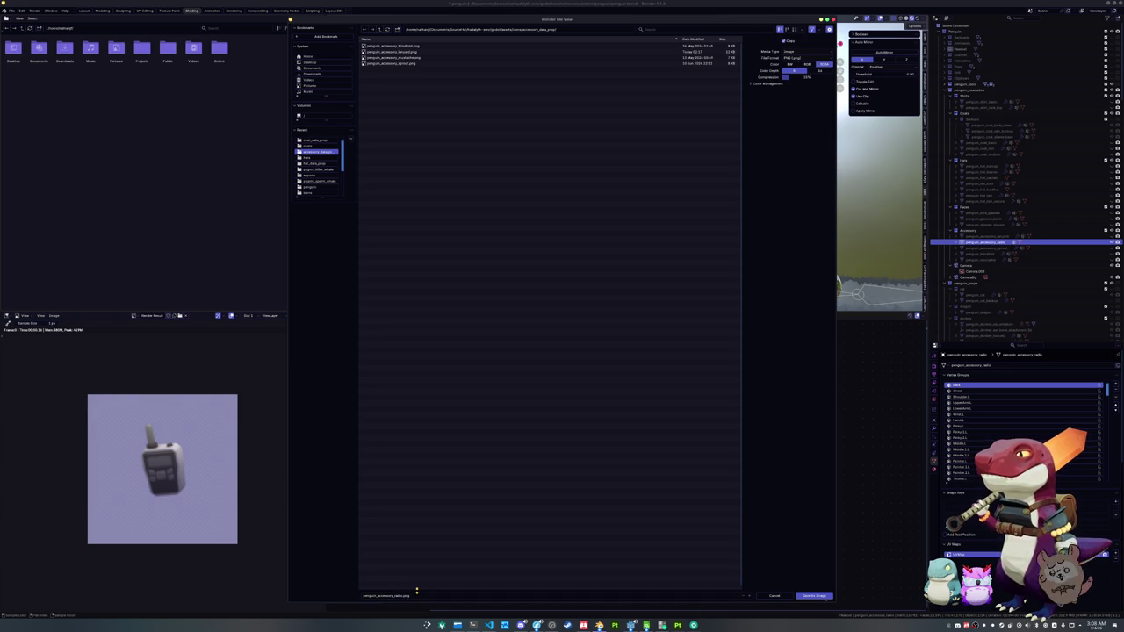
- Delete the Principled BSDF node and clear the radio's location back onto the penguin's chest
scroll(445, 401, down, 1)
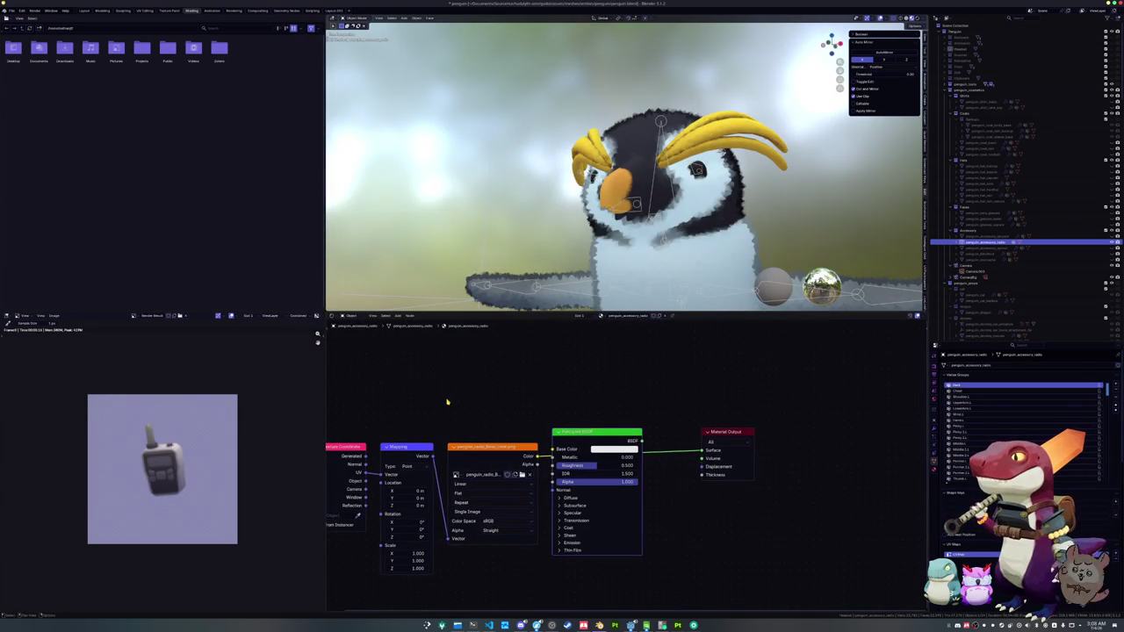
key(ctrl+x)
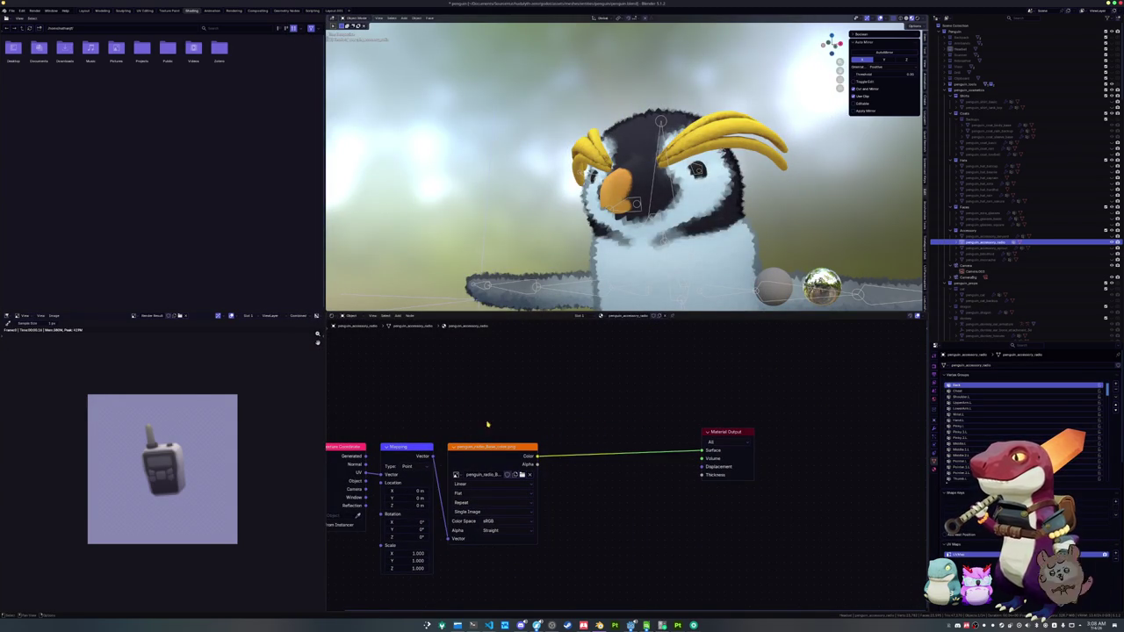
key(Home)
key(alt+g)
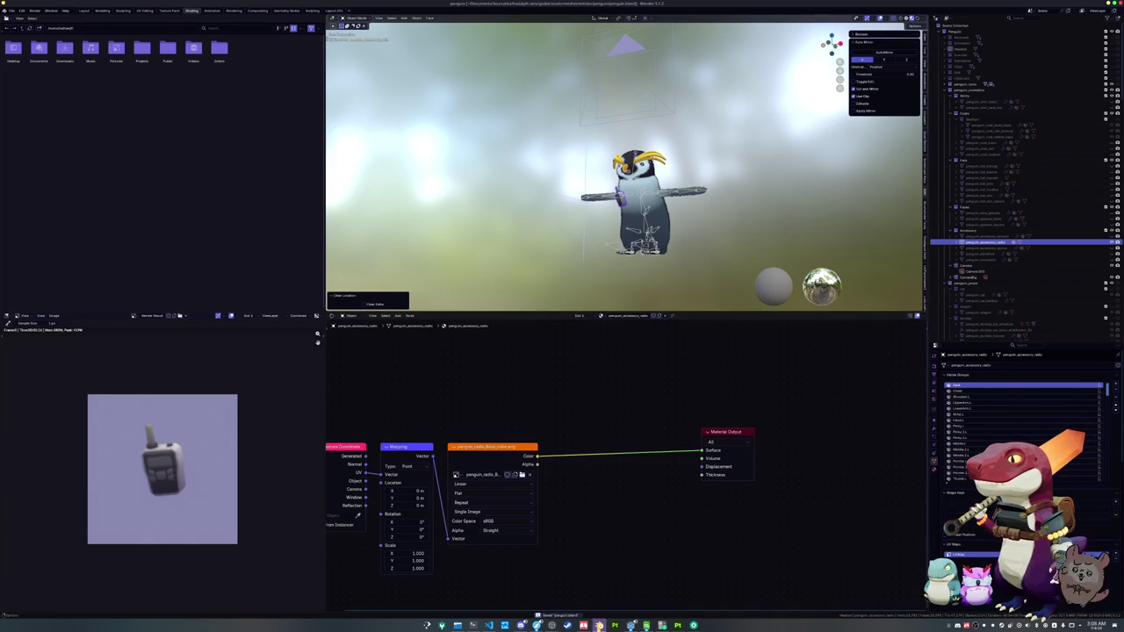
key(alt+Tab)
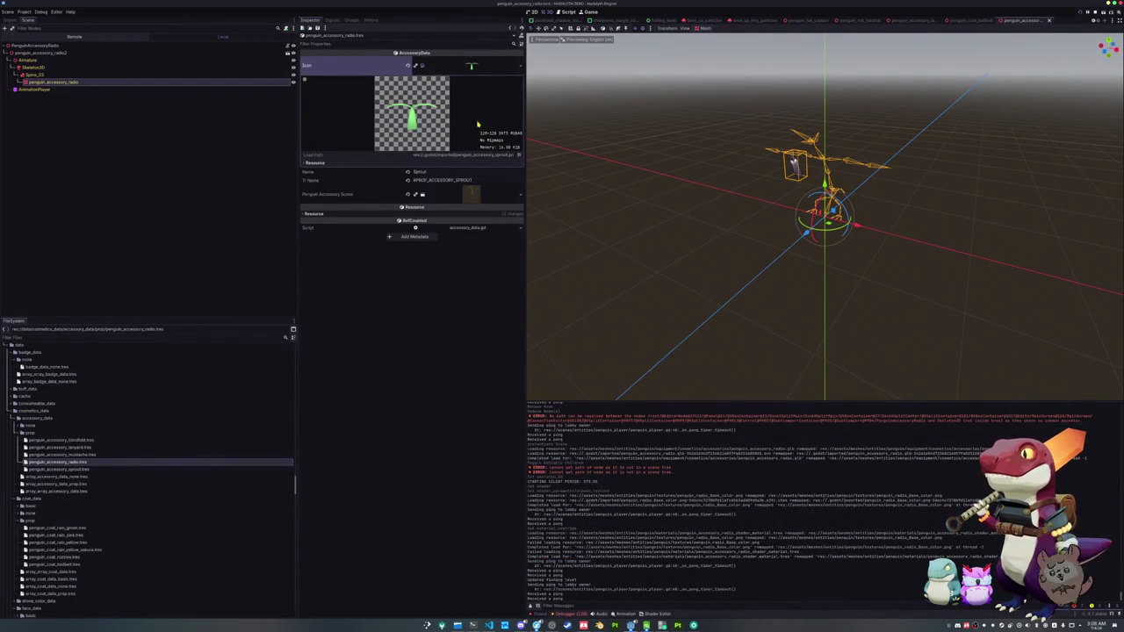
- Quick Load penguin_accessory_radio.png as the radio accessory's Icon
click(518, 65)
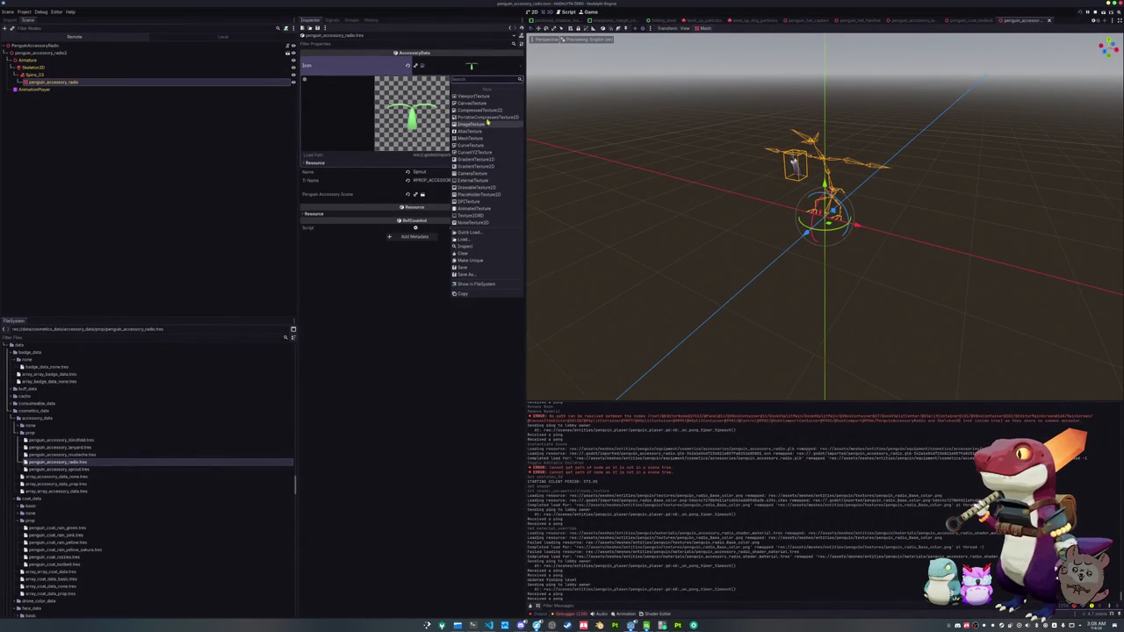
click(473, 233)
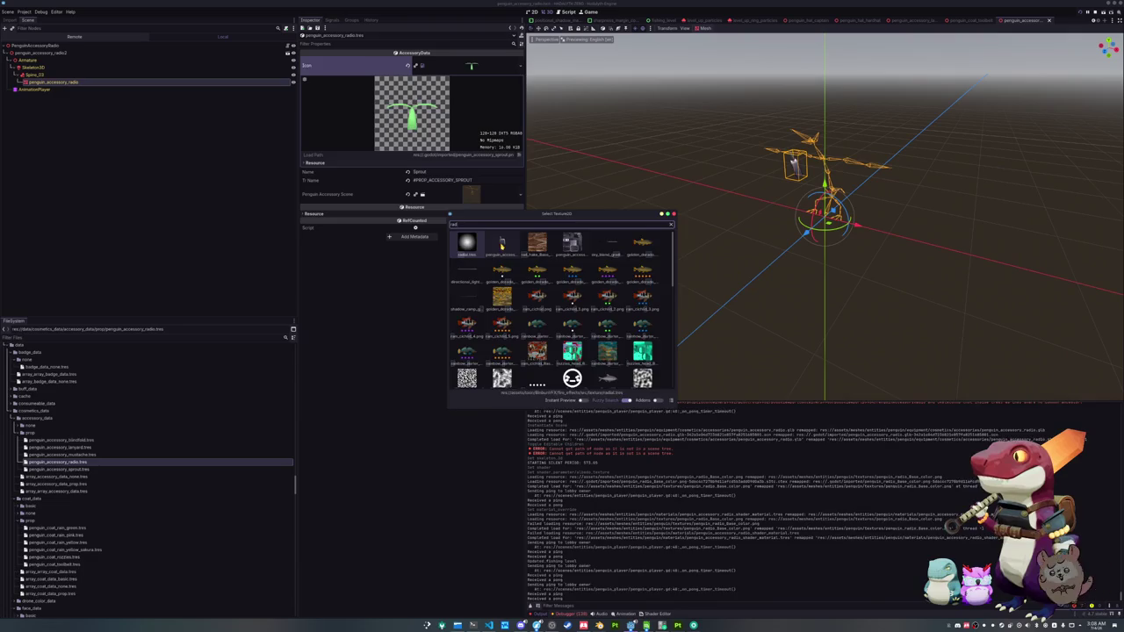
double_click(501, 244)
text(Radio)
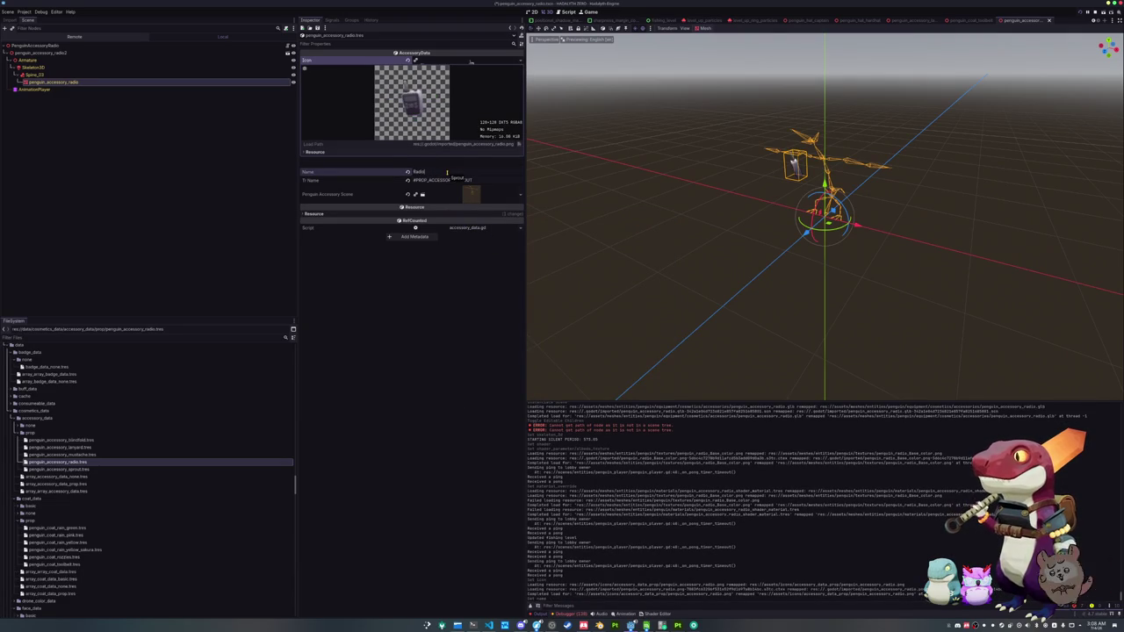
- Set the accessory's translation key to #PROP_ACCESSORY_RADIO
click(447, 178)
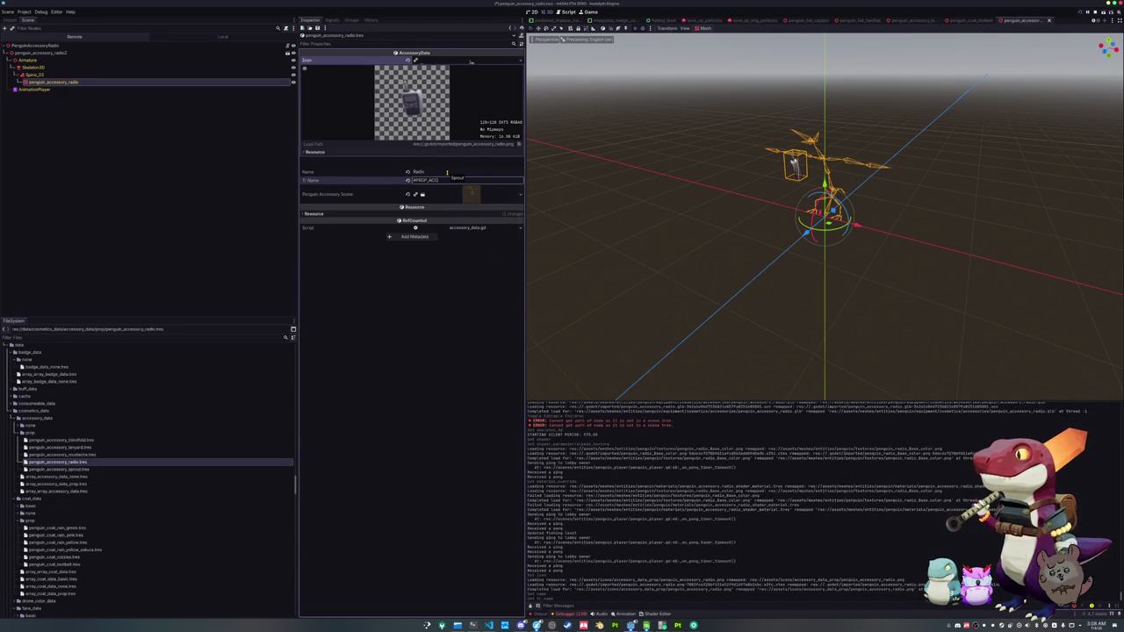
text(ESSORY_SPROUT)
key(Return)
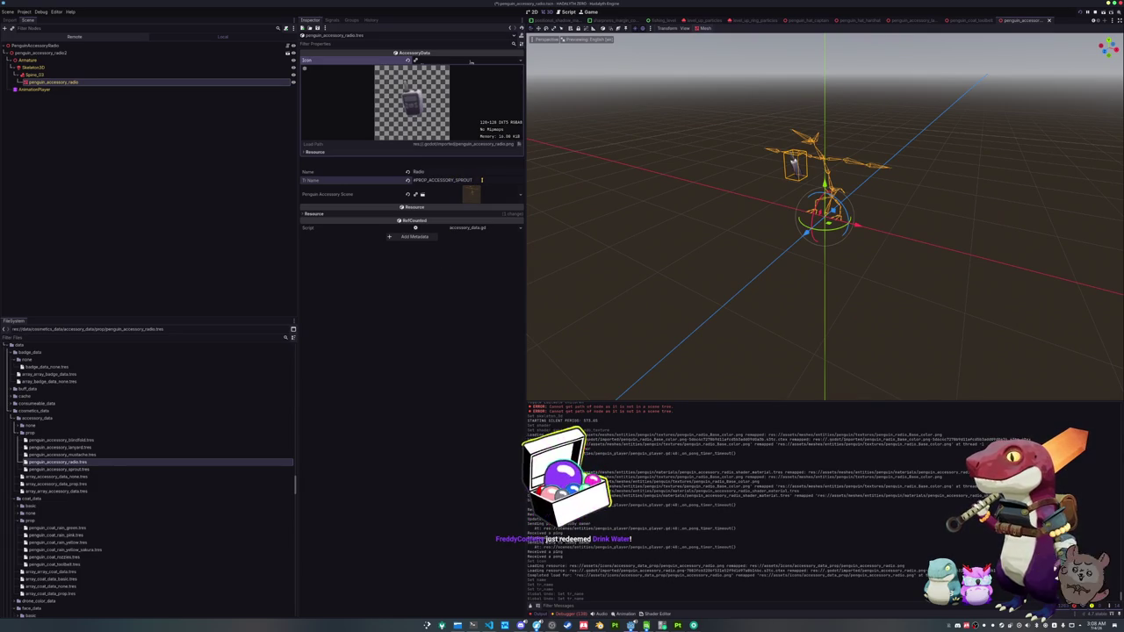
click(481, 180)
key(BackSpace)
key(BackSpace)
key(BackSpace)
text(RADI)
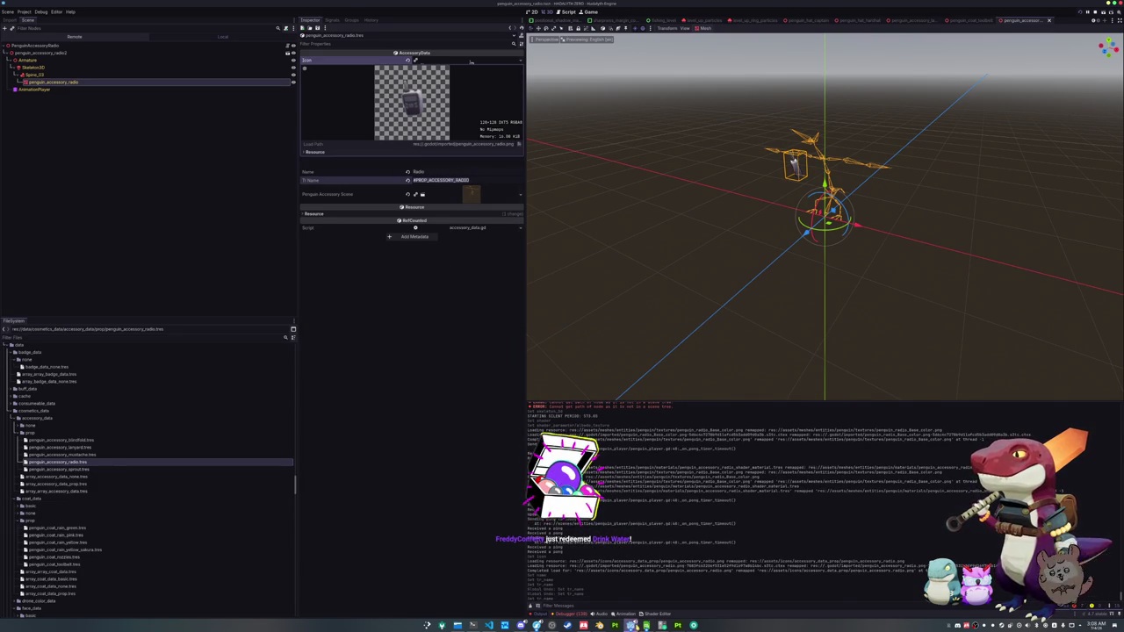
click(646, 625)
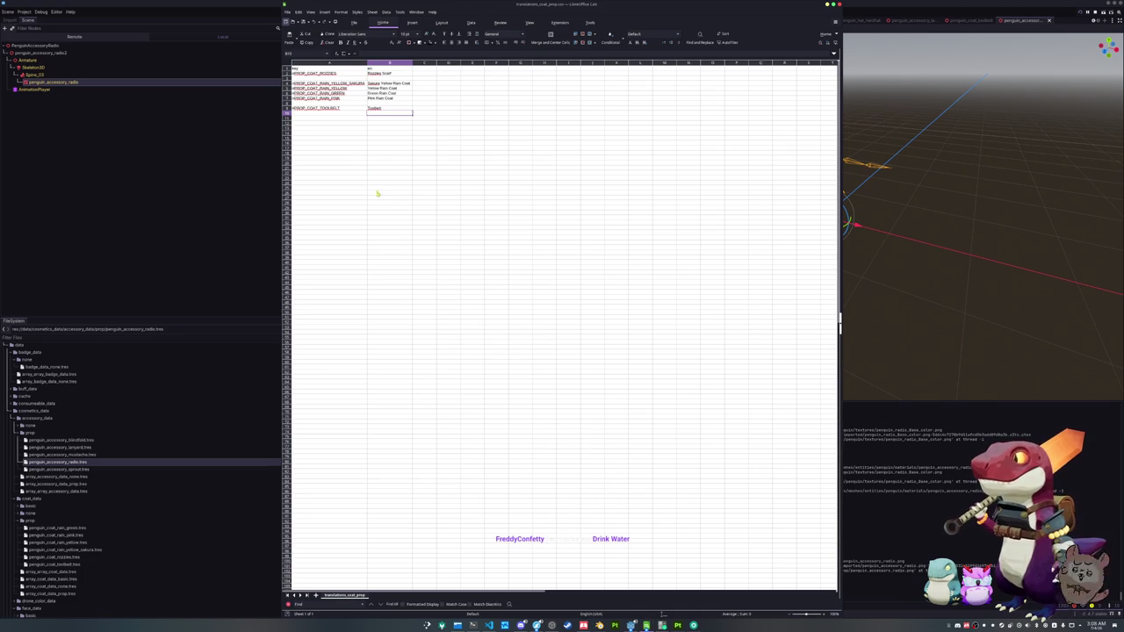
- Enter #PROP_ACCESSORY_RADIO in A7 and Radio in B7 of translations_accessory_prop.csv, then save in Godot
key(alt+Tab)
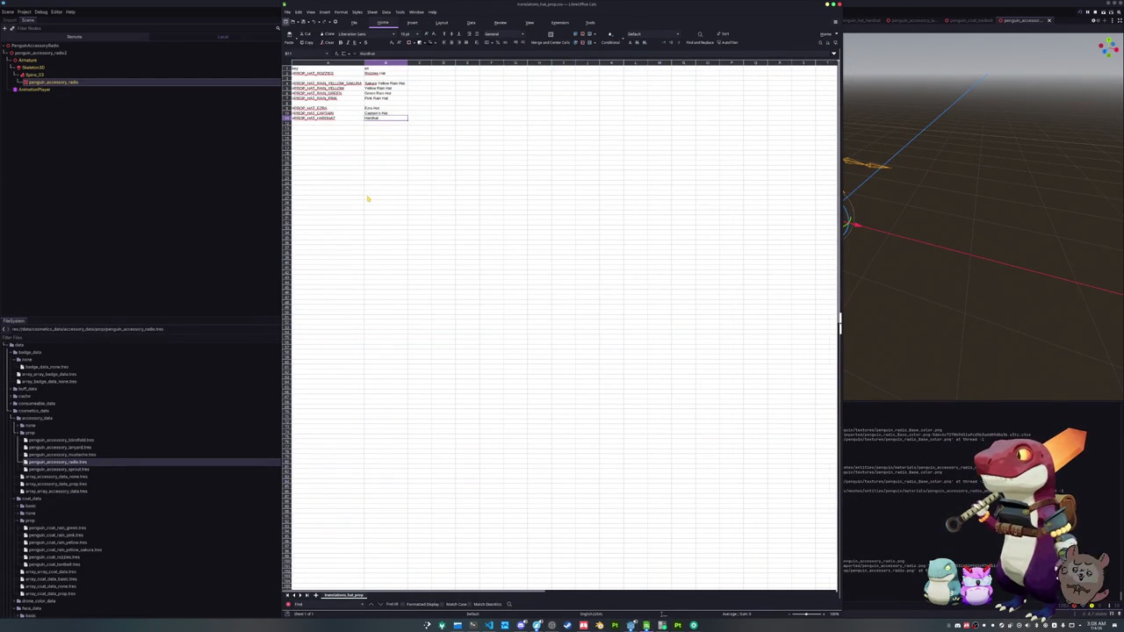
click(646, 625)
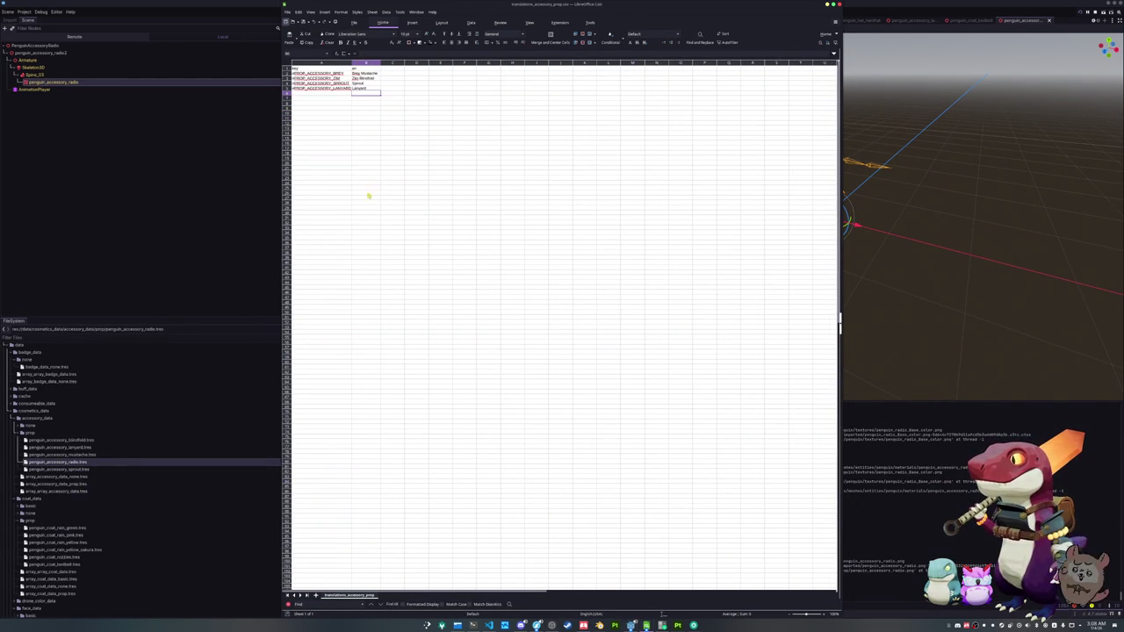
click(323, 93)
key(ctrl+v)
key(Tab)
text(Radi)
key(Return)
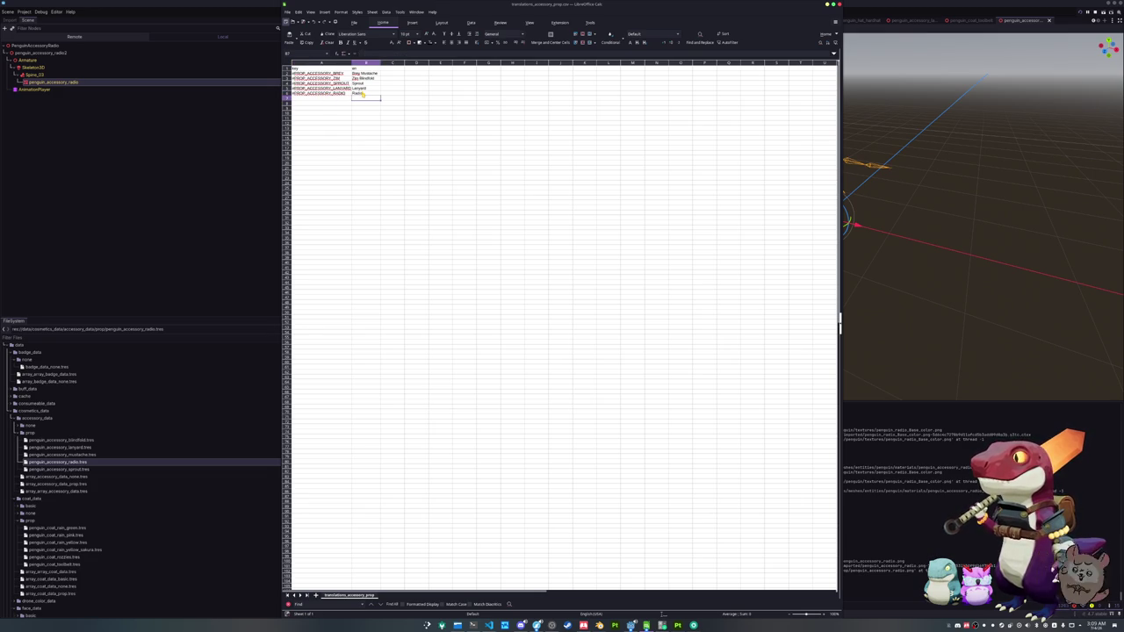
click(206, 219)
key(ctrl+s)
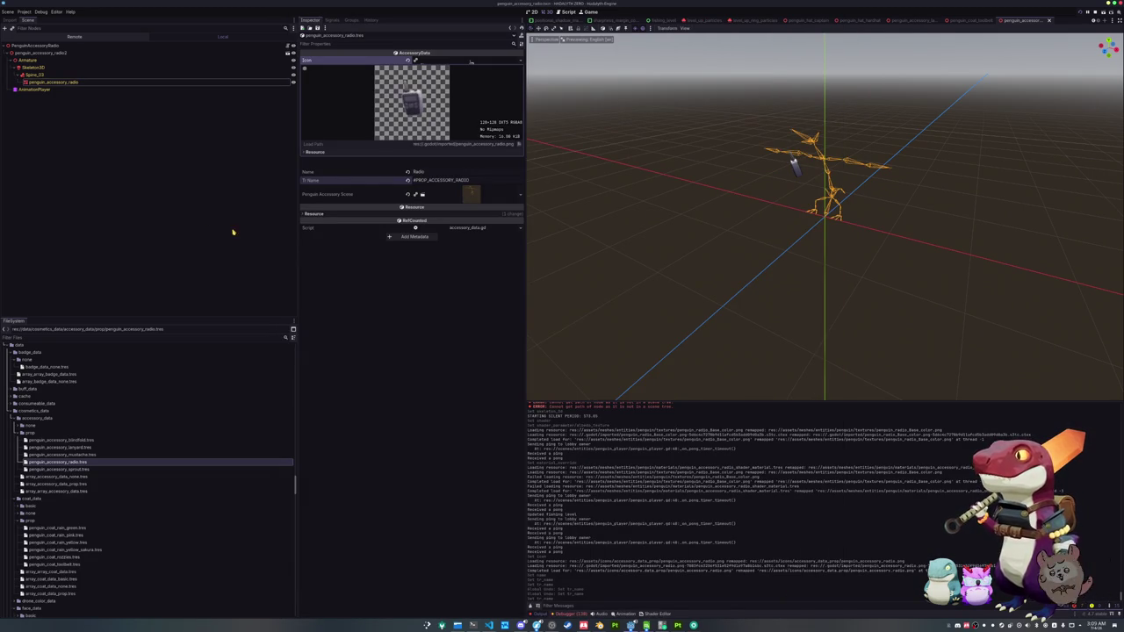
- Quick Load the radio scene into the Penguin Accessory Scene field
click(520, 195)
click(494, 238)
text(radio)
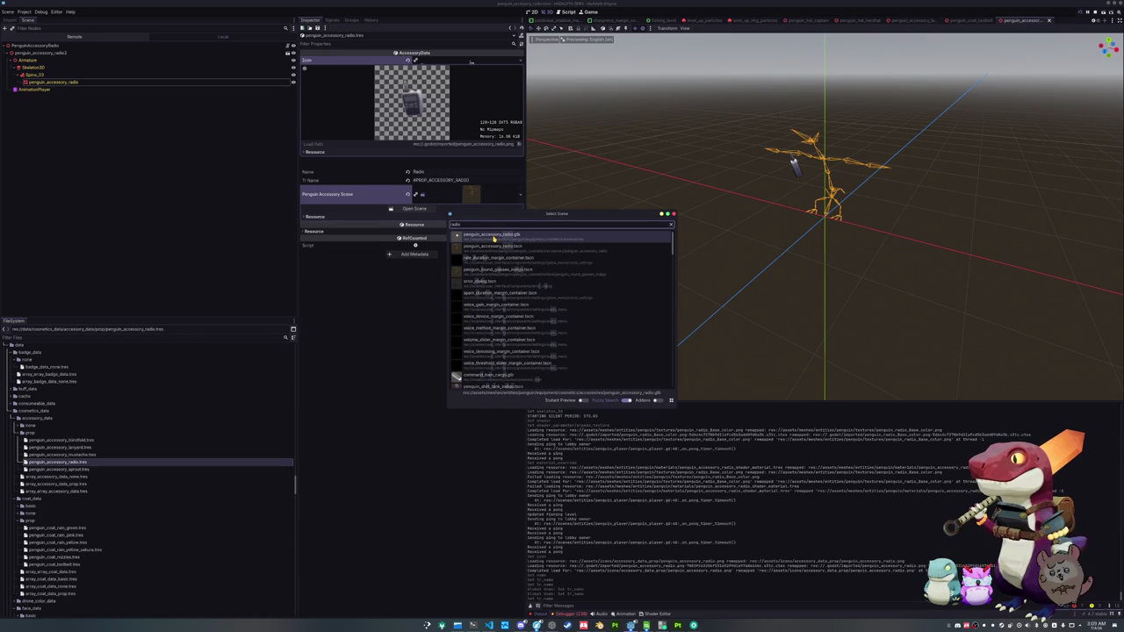
double_click(494, 238)
click(202, 45)
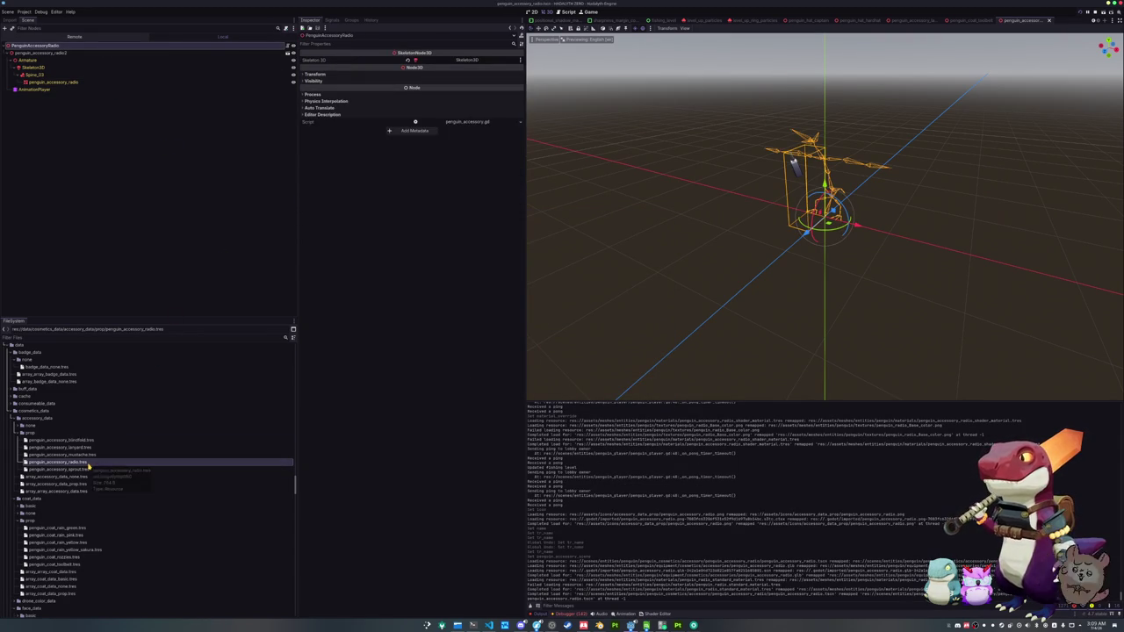
- Add penguin_accessory_radio.tres as the fifth element of array_accessory_data_prop.tres
click(54, 483)
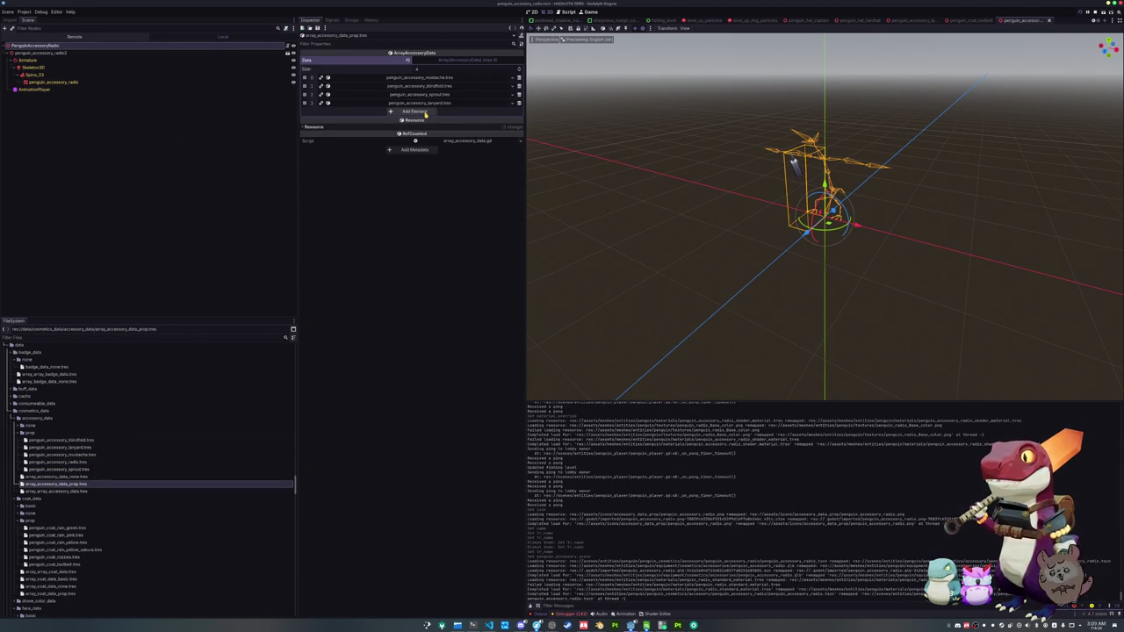
click(425, 113)
click(506, 113)
text(radio)
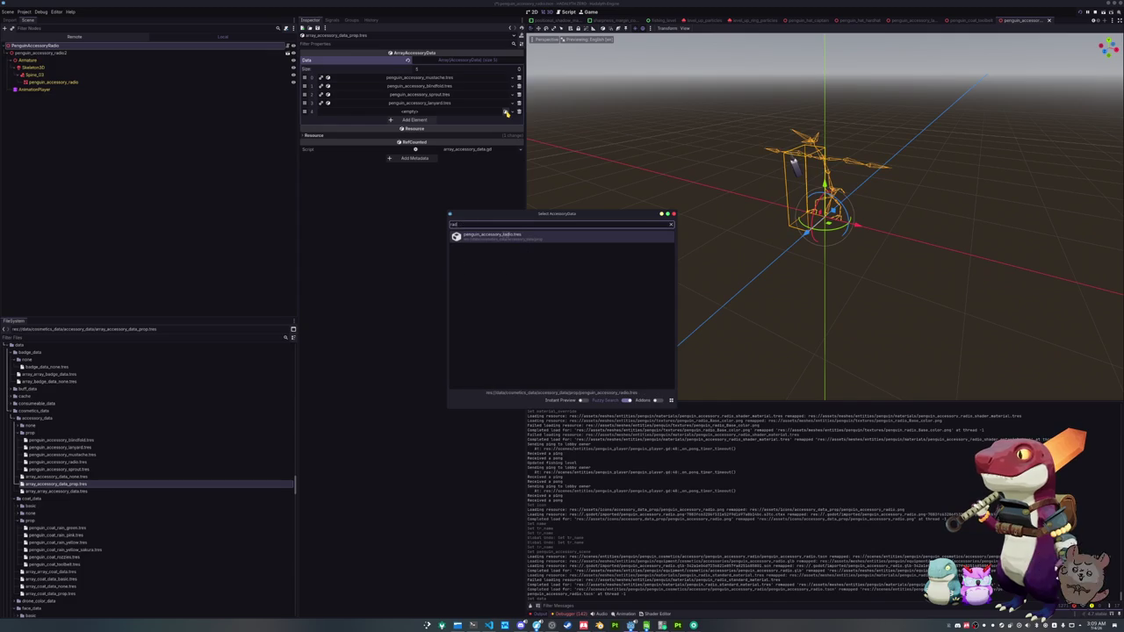
key(Return)
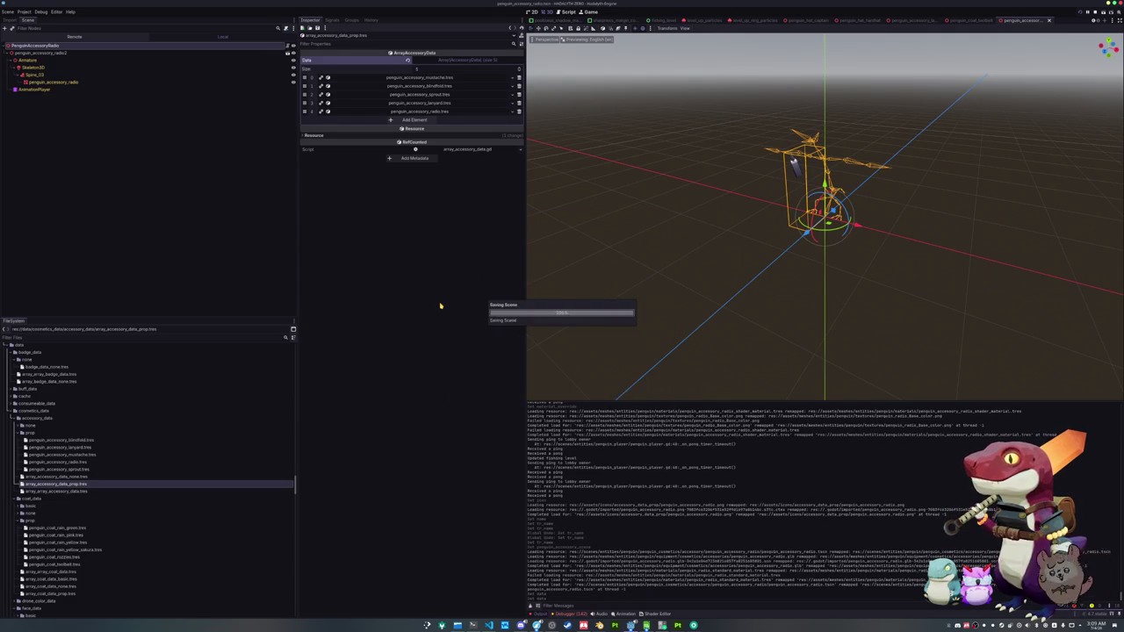
- Expand the hat_data prop folder and browse its files in FileSystem
scroll(110, 439, down, 3)
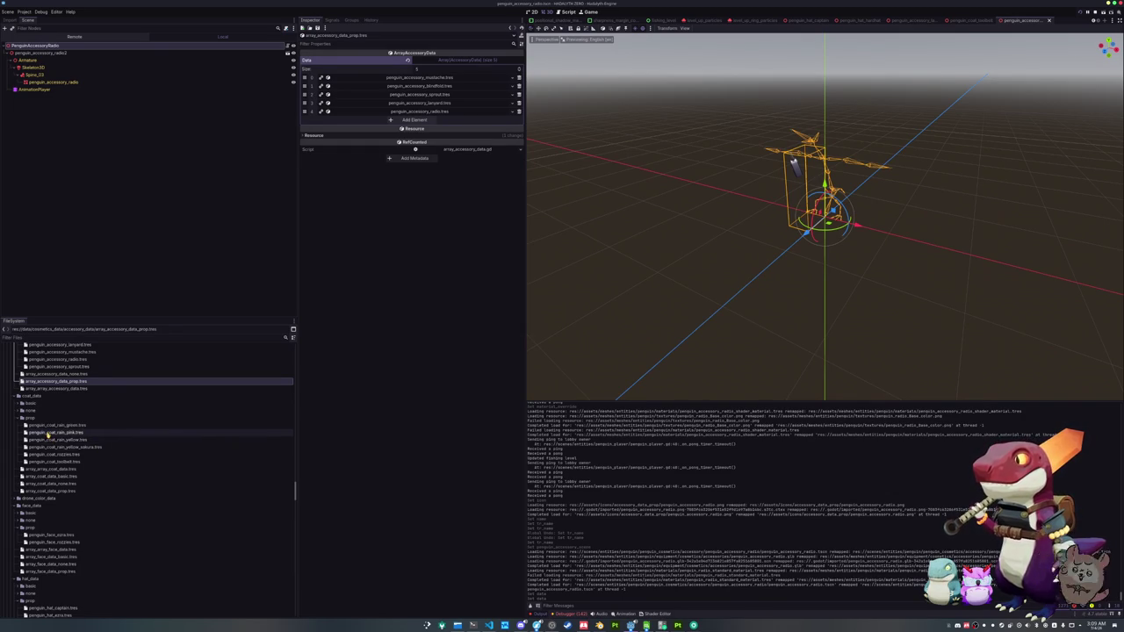
scroll(53, 435, down, 3)
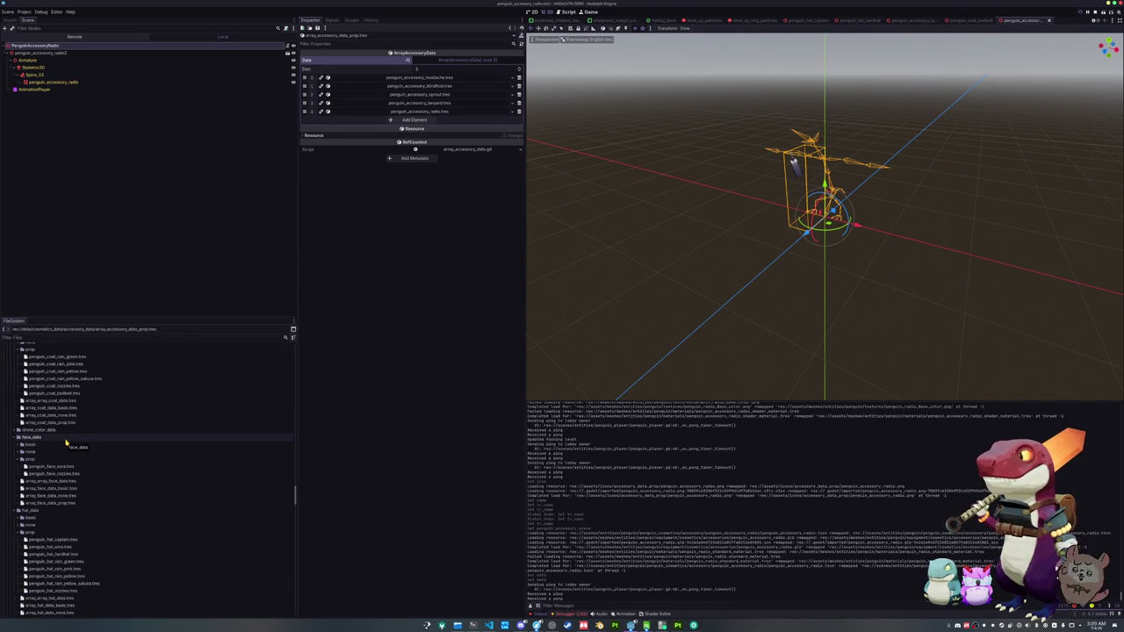
scroll(66, 443, down, 1)
click(32, 498)
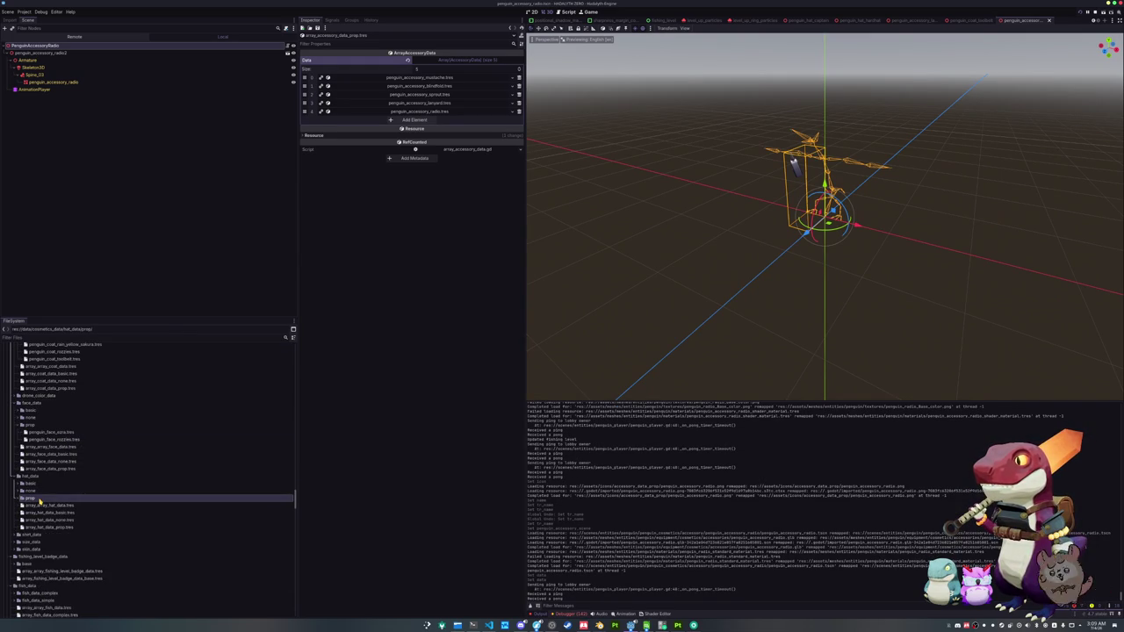
double_click(38, 500)
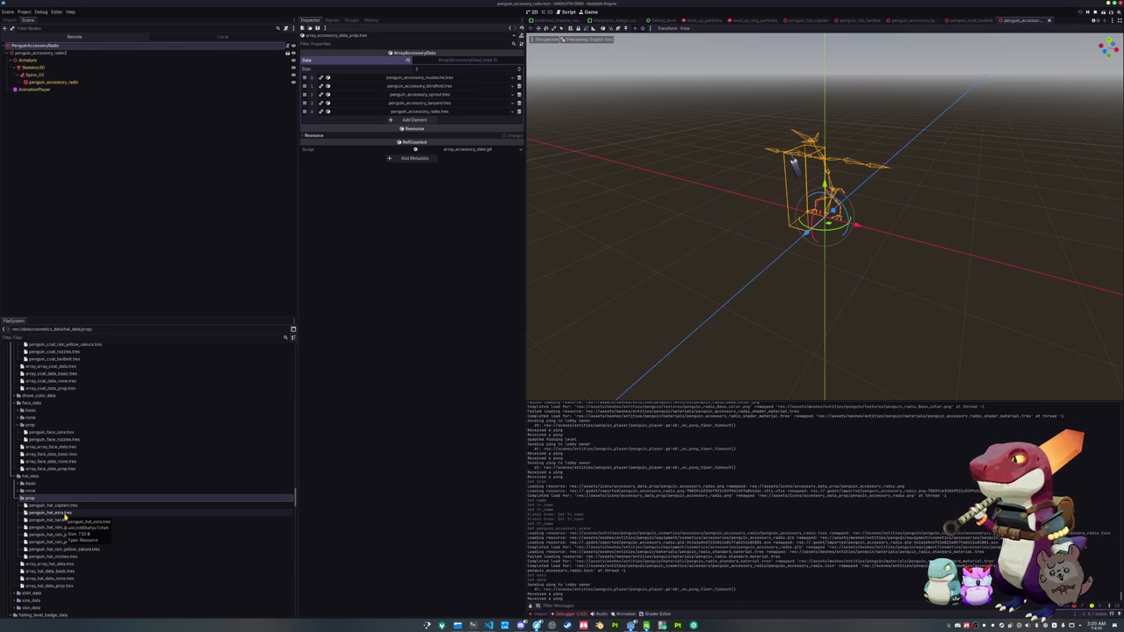
scroll(65, 517, down, 2)
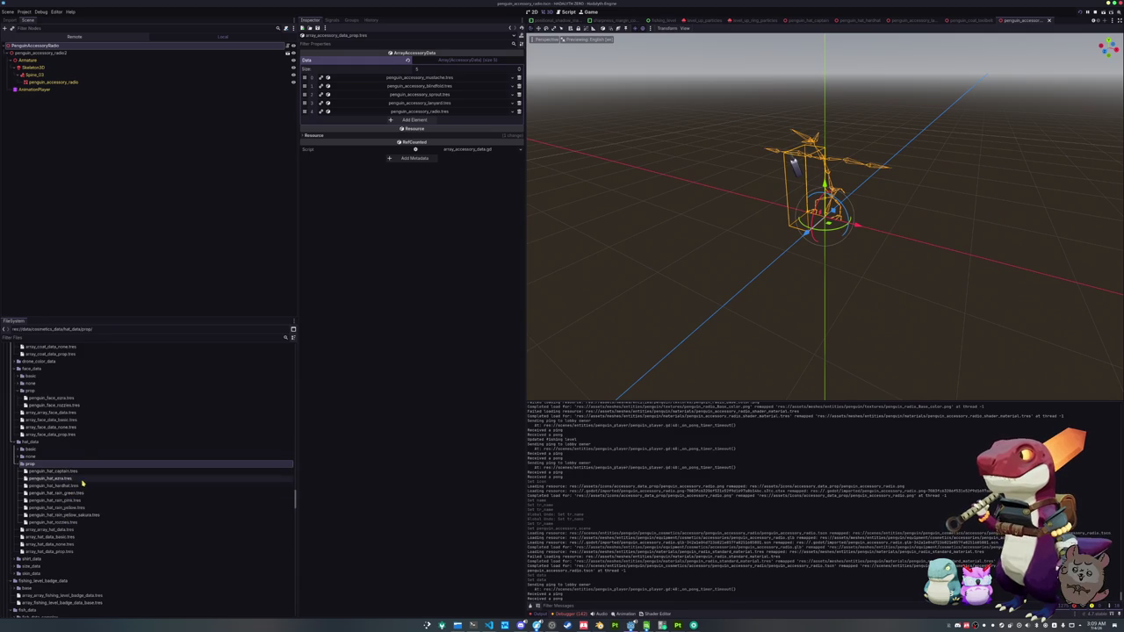
scroll(84, 483, down, 5)
scroll(88, 481, down, 5)
scroll(88, 483, up, 5)
scroll(88, 482, down, 5)
- Duplicate the sprout item data as item_data_accessory_prop_radio.tres
click(86, 486)
key(ctrl+d)
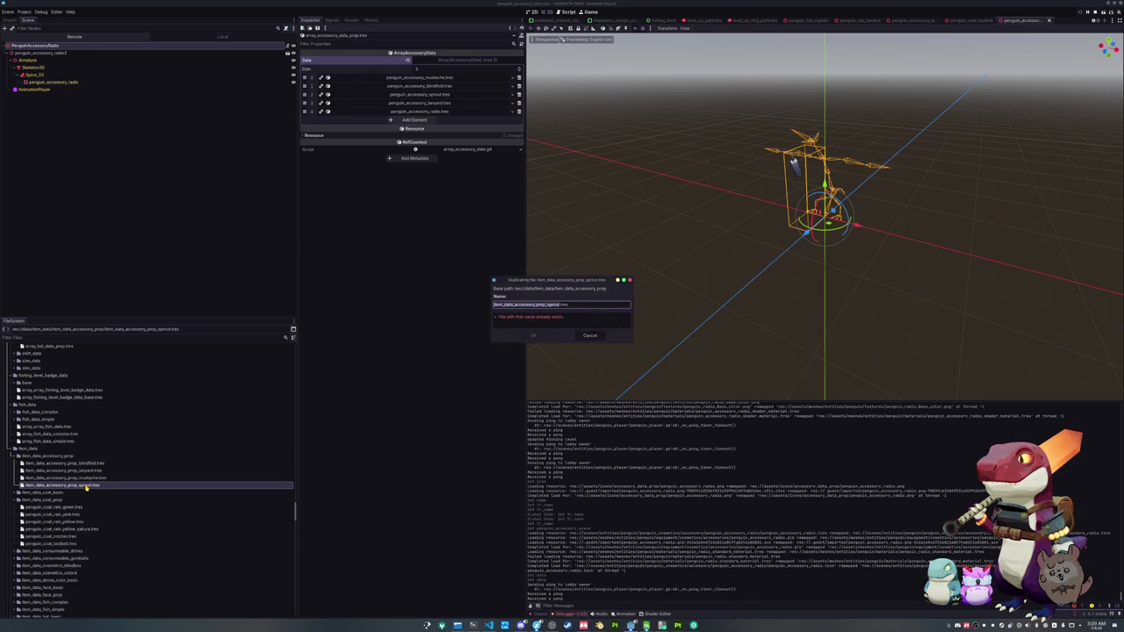
text(radio)
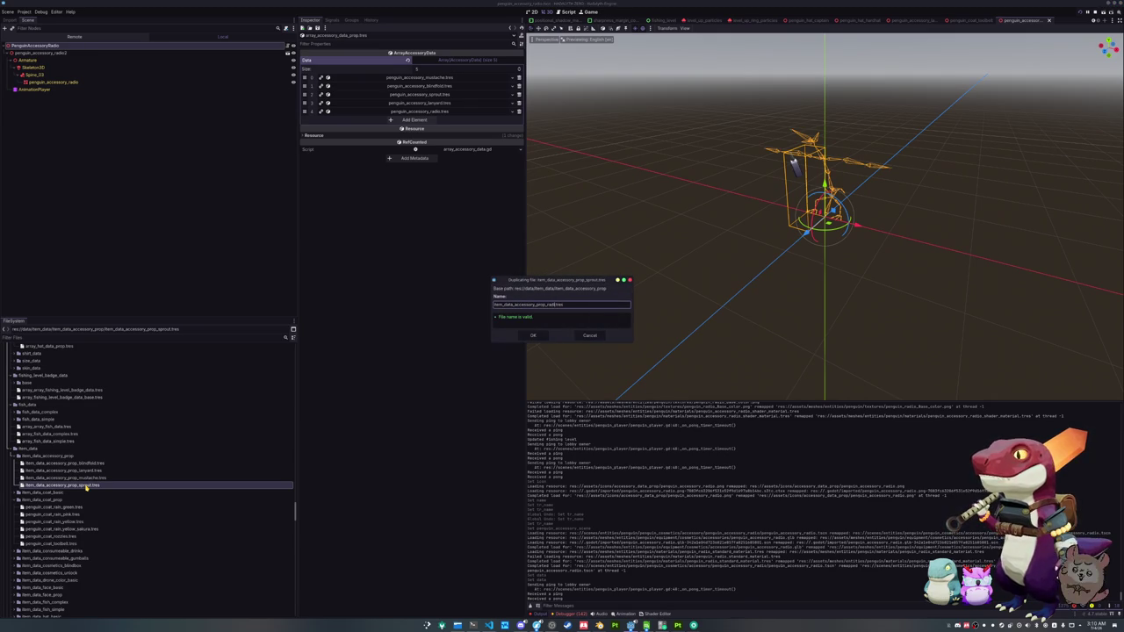
key(Return)
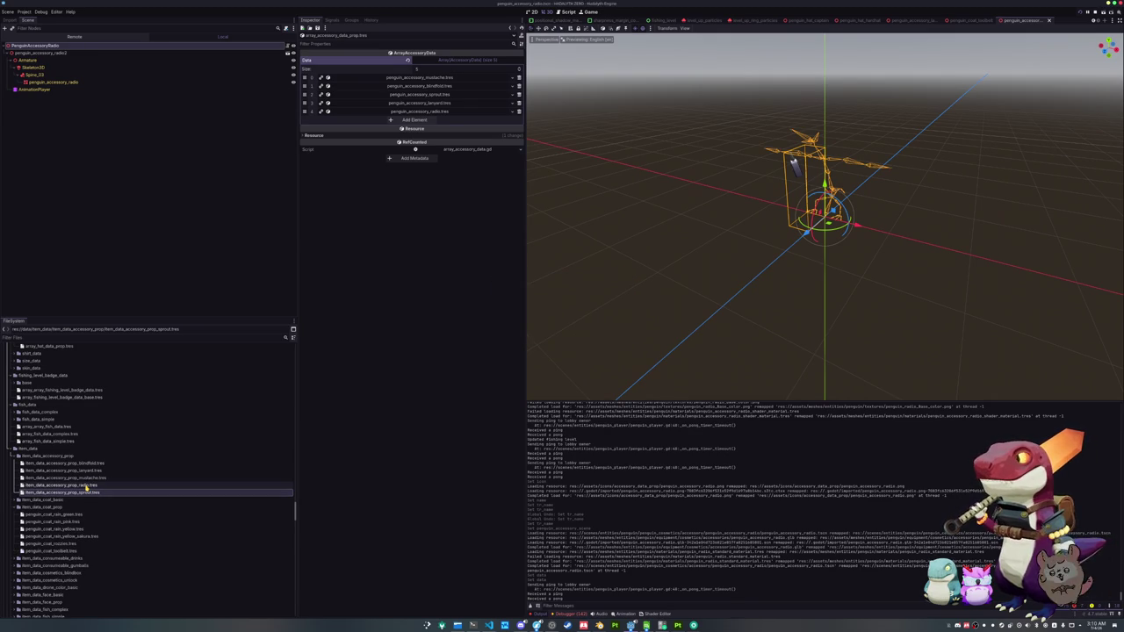
- Set the radio item data's accessory data to penguin_accessory_radio.tres
click(82, 485)
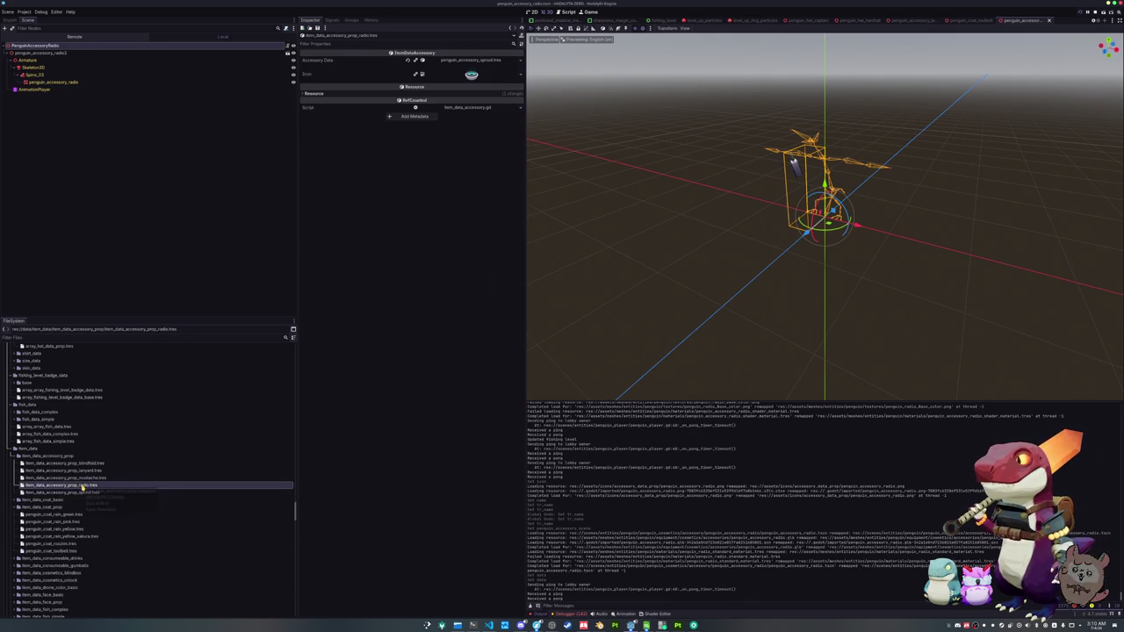
click(520, 60)
click(469, 162)
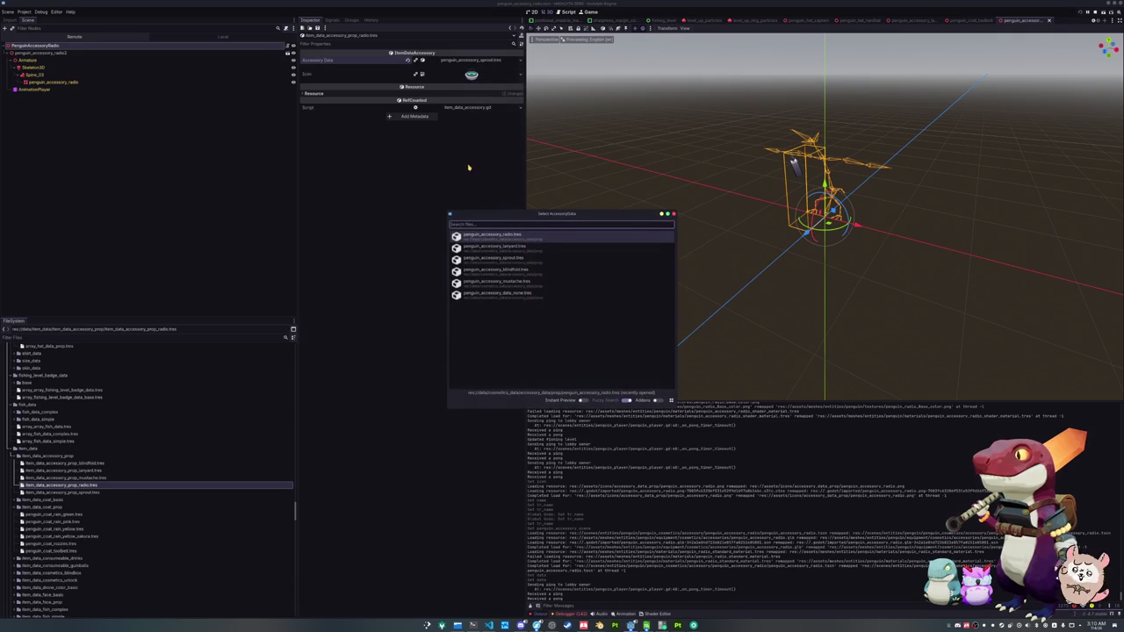
click(504, 238)
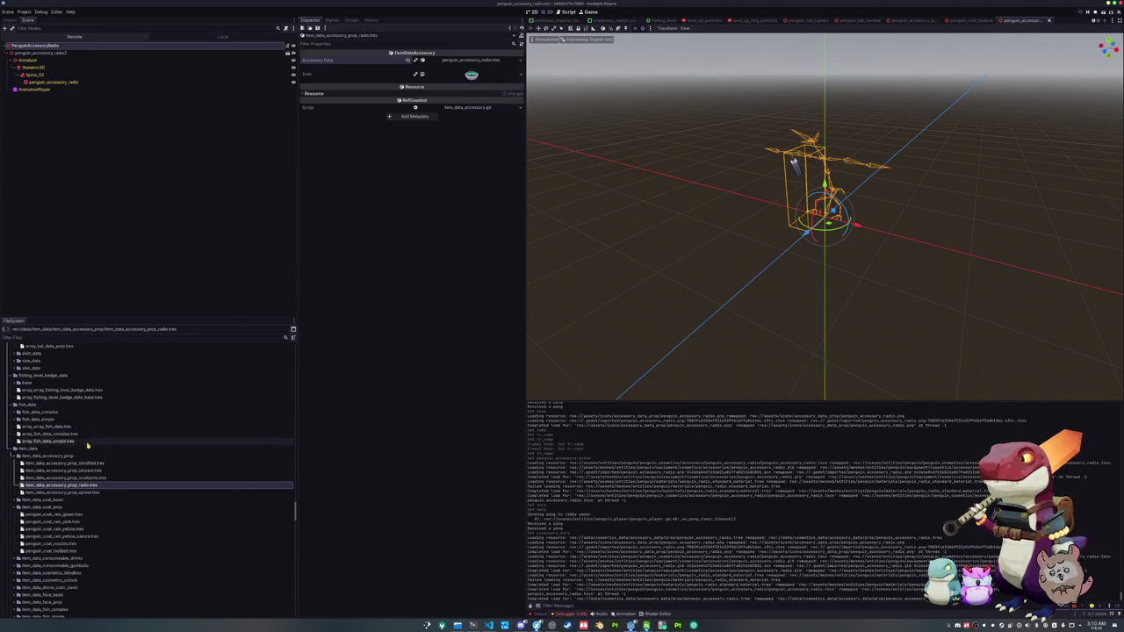
- Open array_array_item_data.tres to list its 19 item data array entries
scroll(71, 491, down, 3)
scroll(71, 496, down, 8)
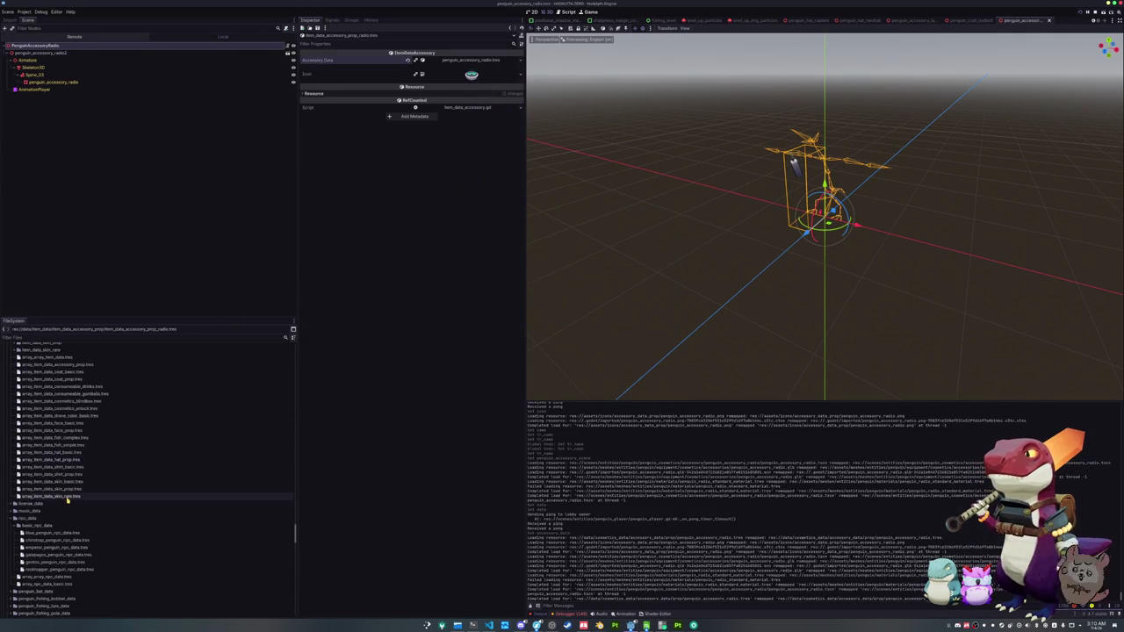
scroll(71, 496, up, 2)
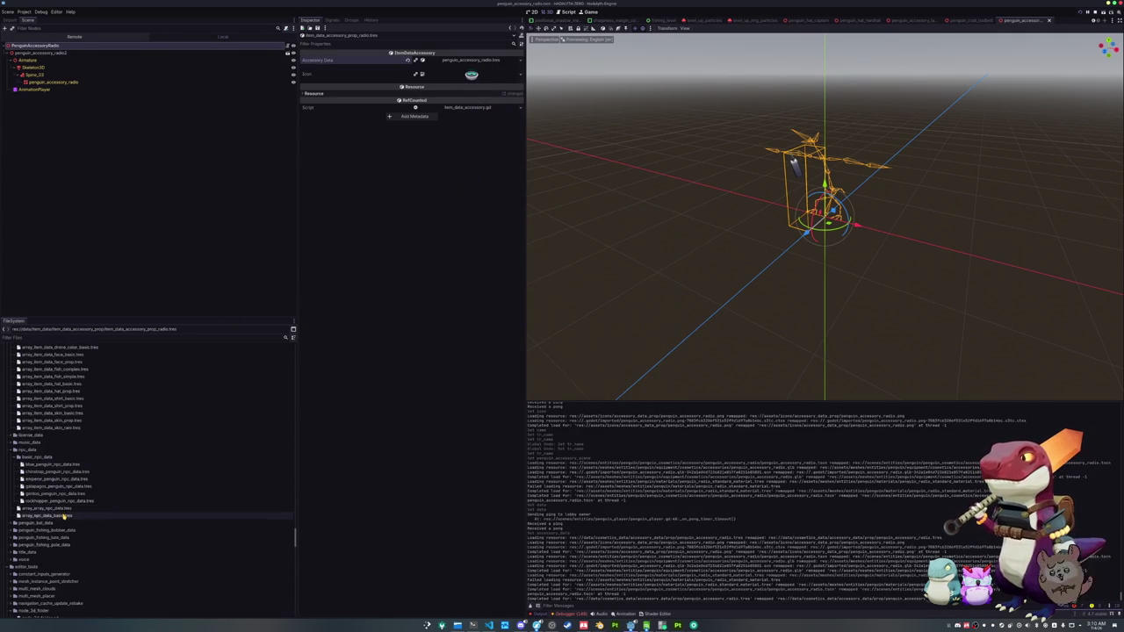
scroll(64, 516, up, 4)
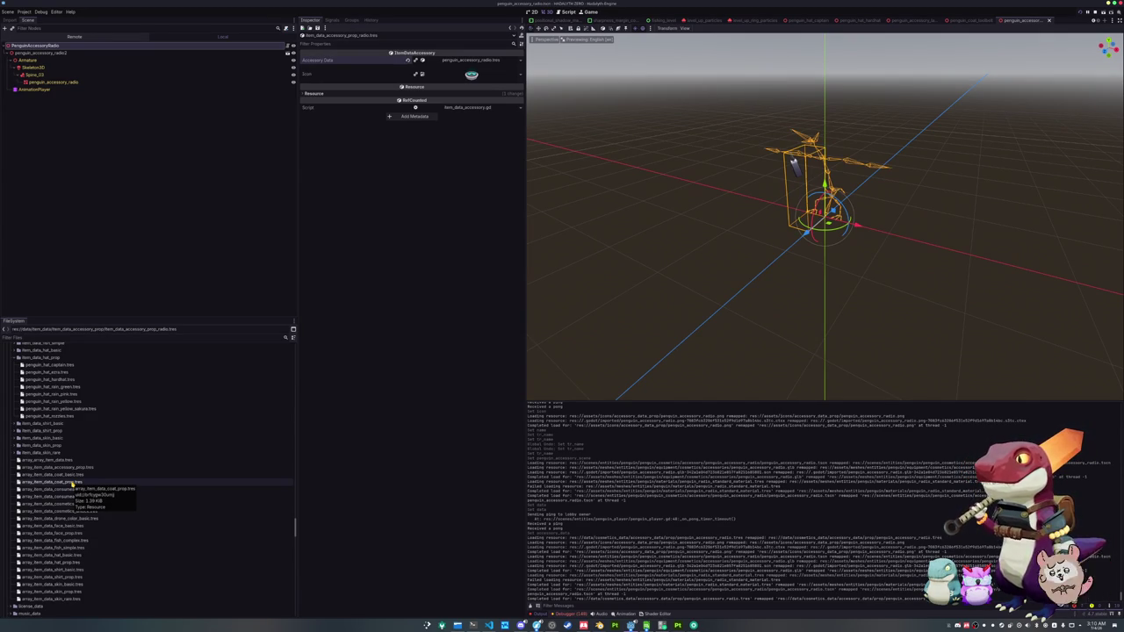
click(72, 483)
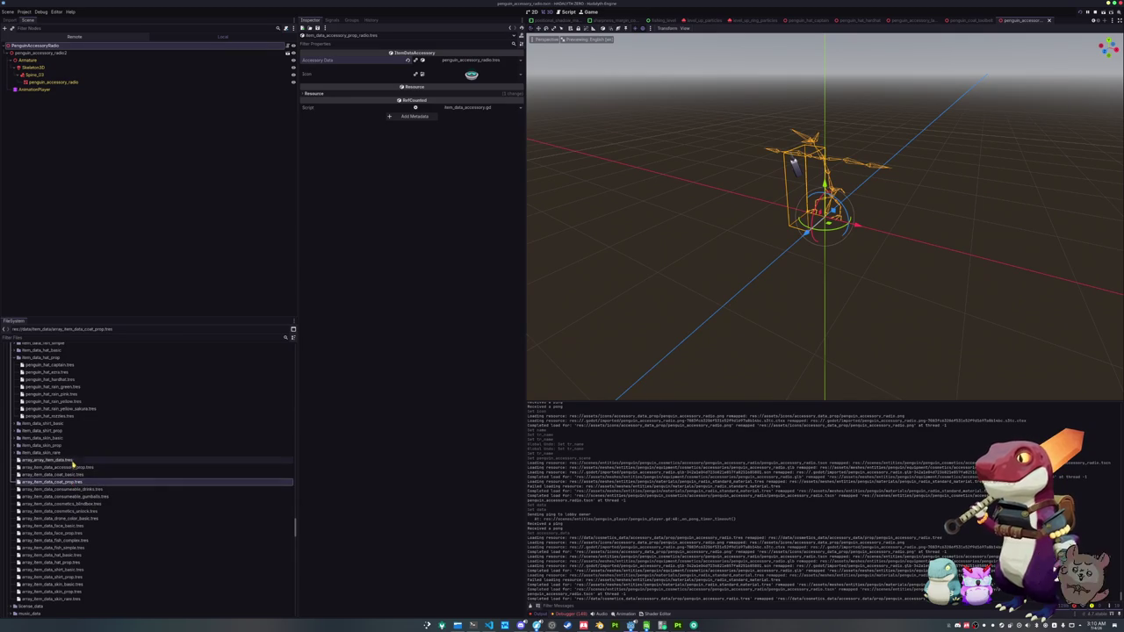
click(73, 461)
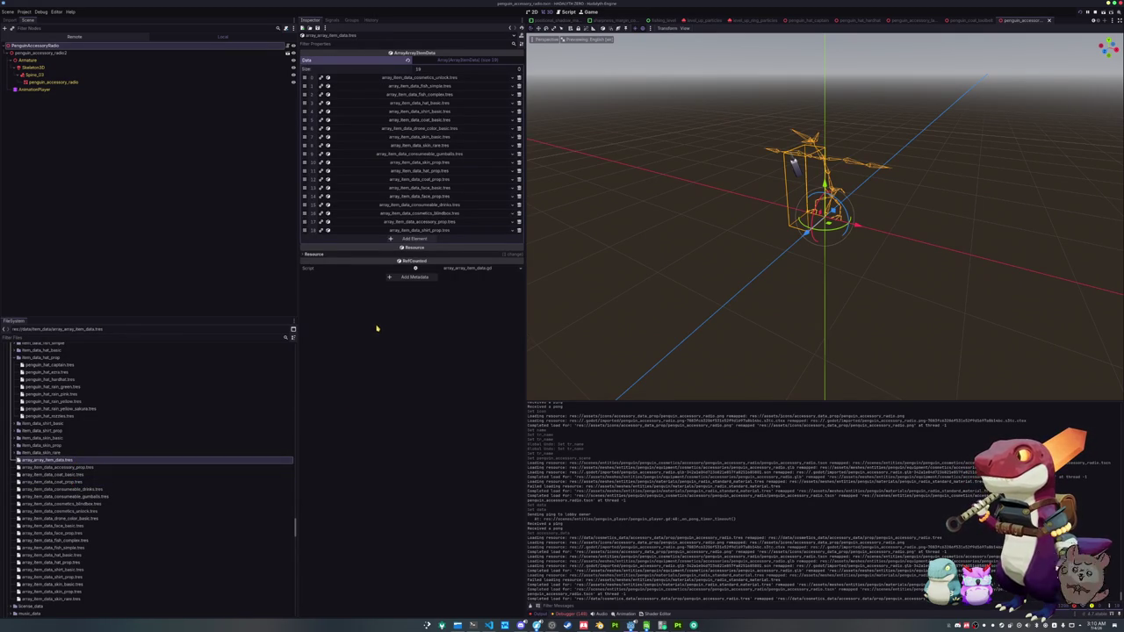
- Append item_data_accessory_prop_radio.tres as the fifth entry of array_item_data_accessory_prop.tres and save
click(93, 468)
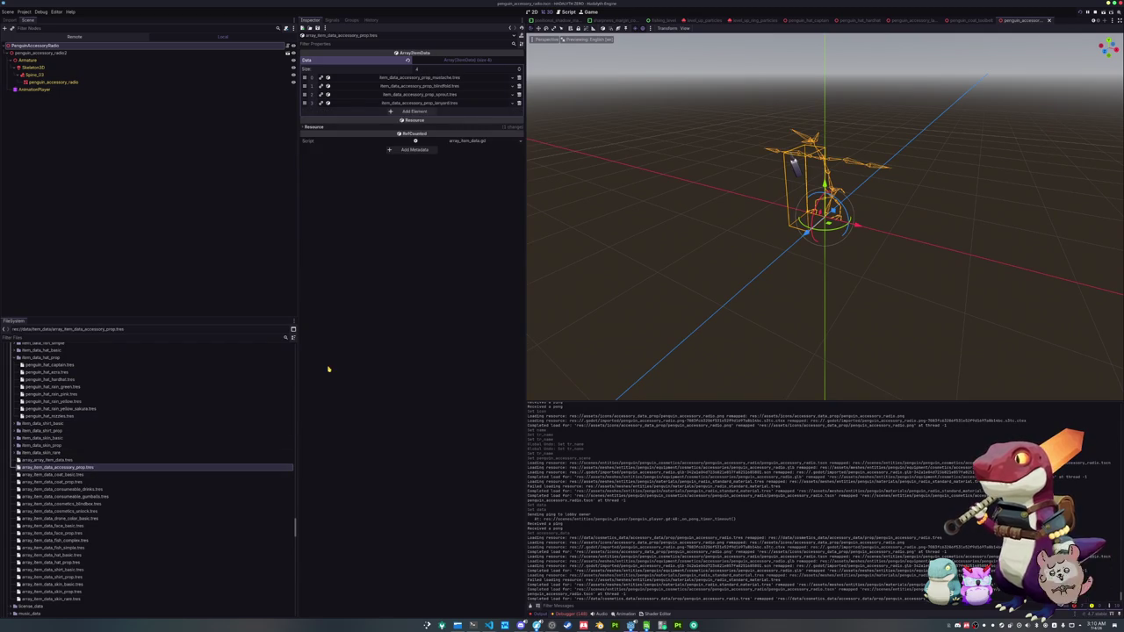
click(407, 111)
click(506, 112)
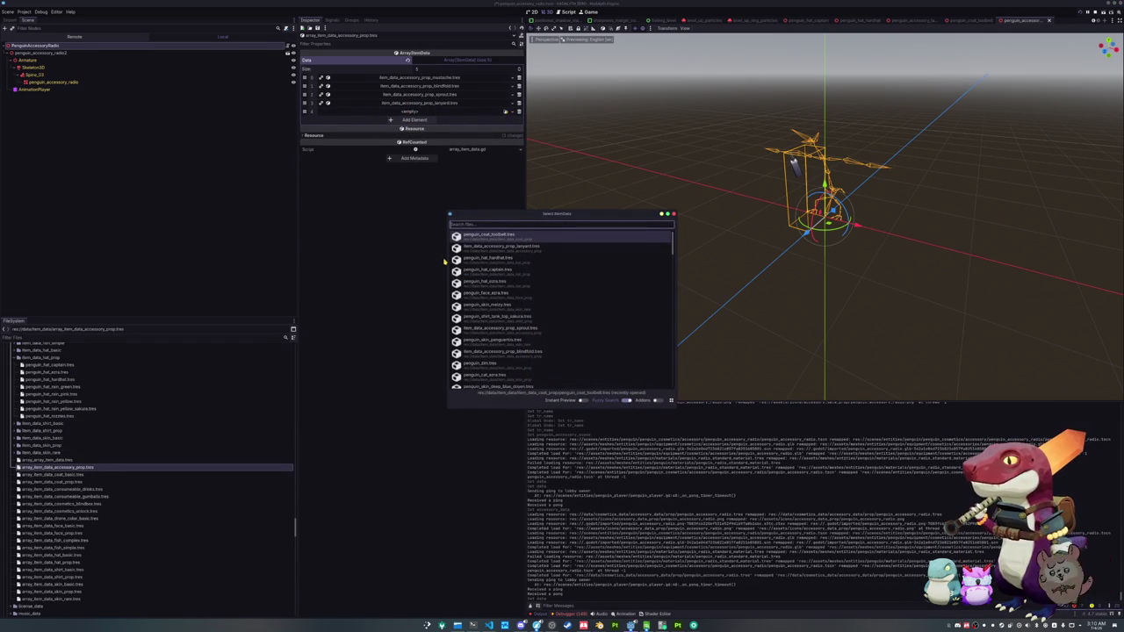
text(item_data_)
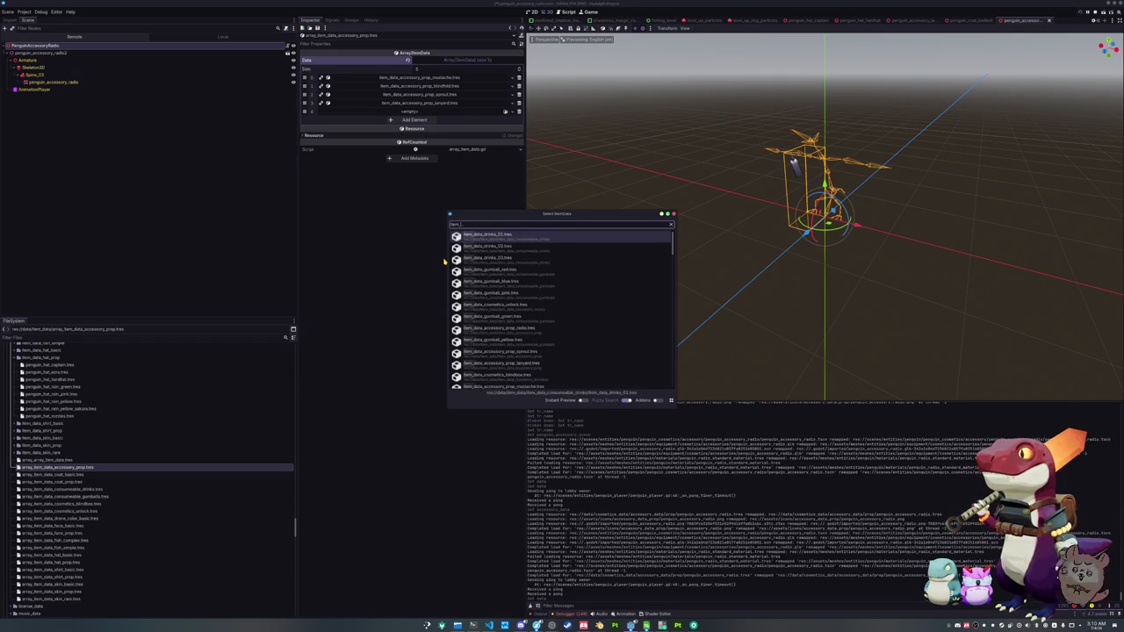
text(accesso)
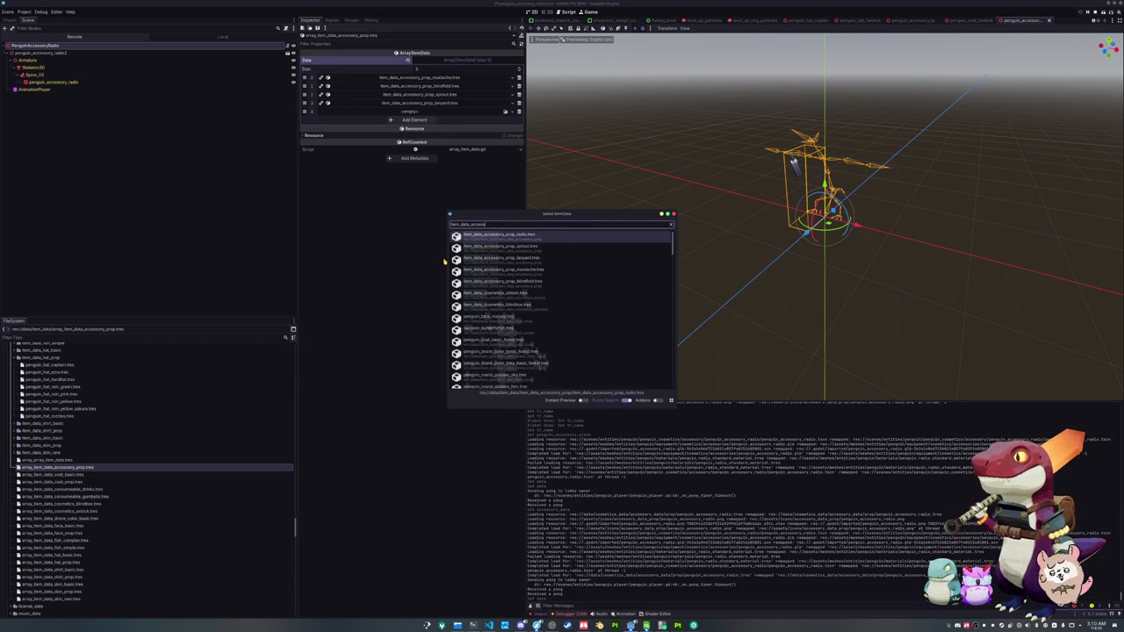
text(ry_prop_ra)
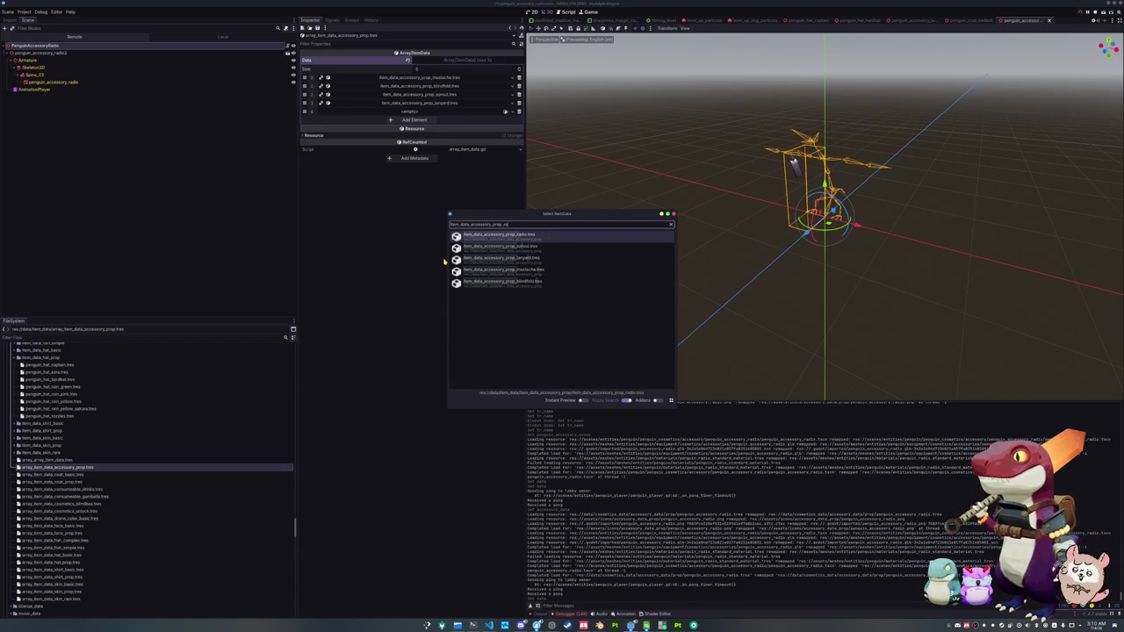
key(Return)
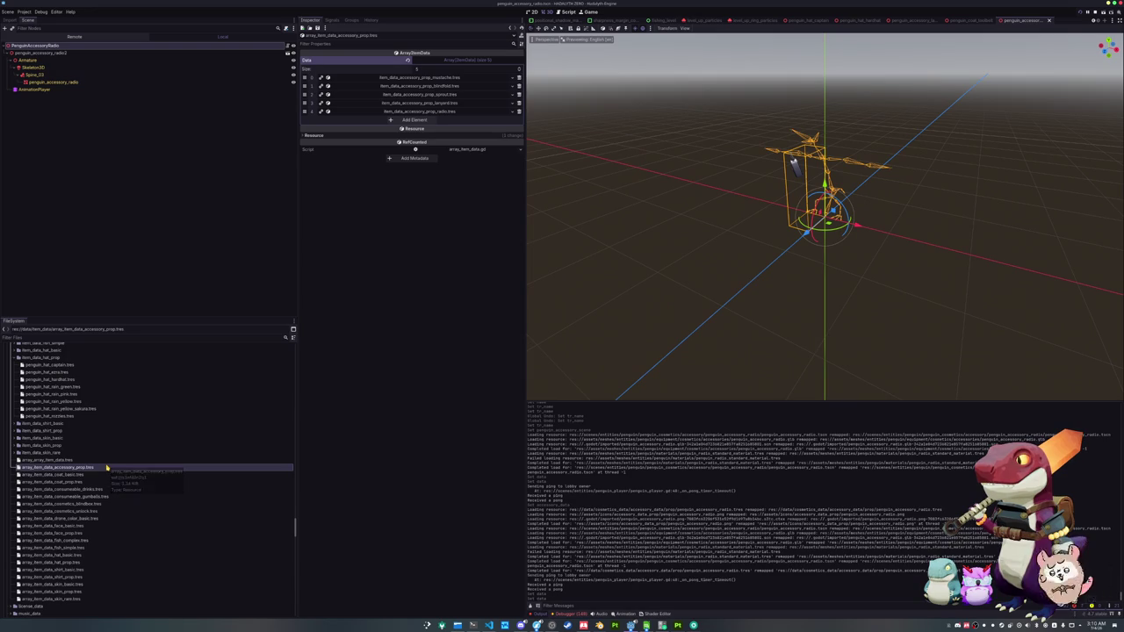
scroll(220, 447, up, 3)
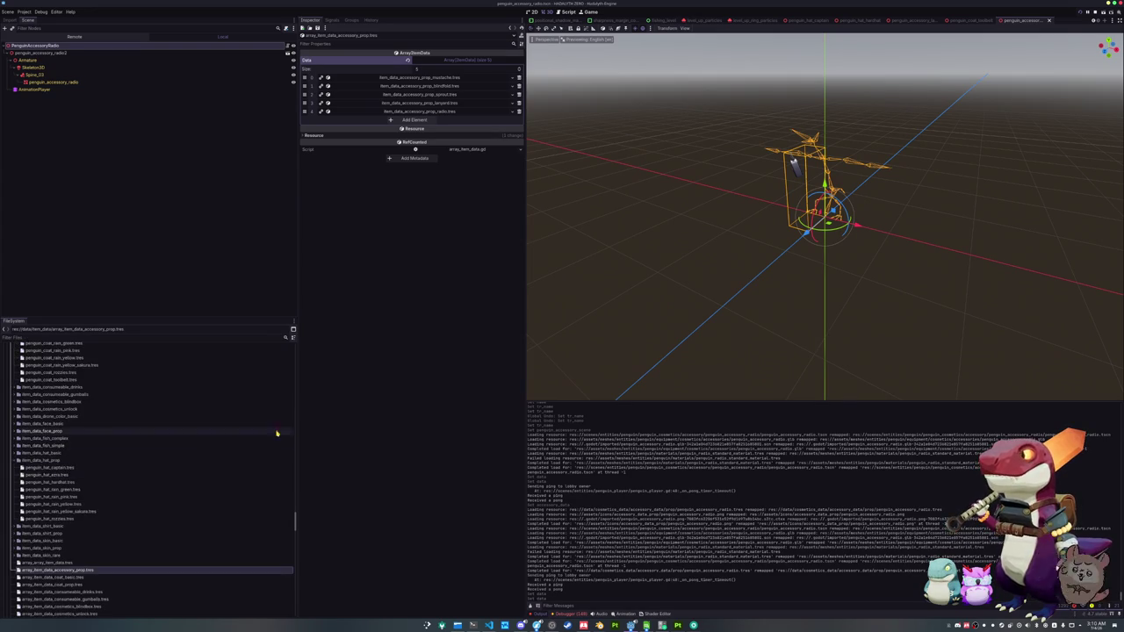
key(ctrl+s)
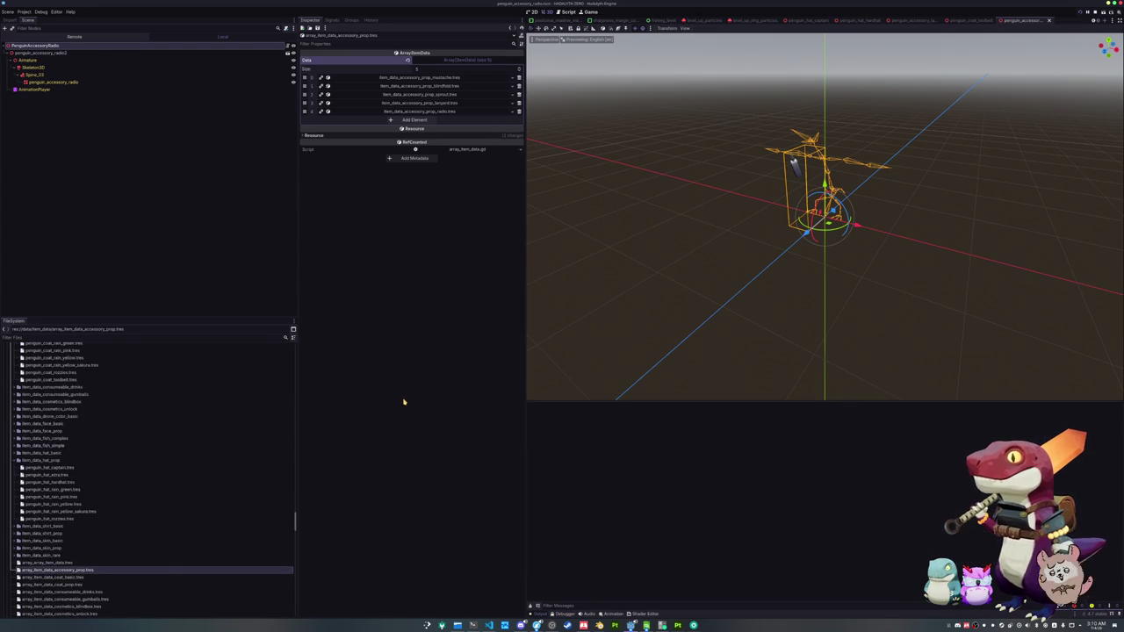
- Run the game, check the Accessories list on the Penguin cosmetics page, then open the debug console
key(F5)
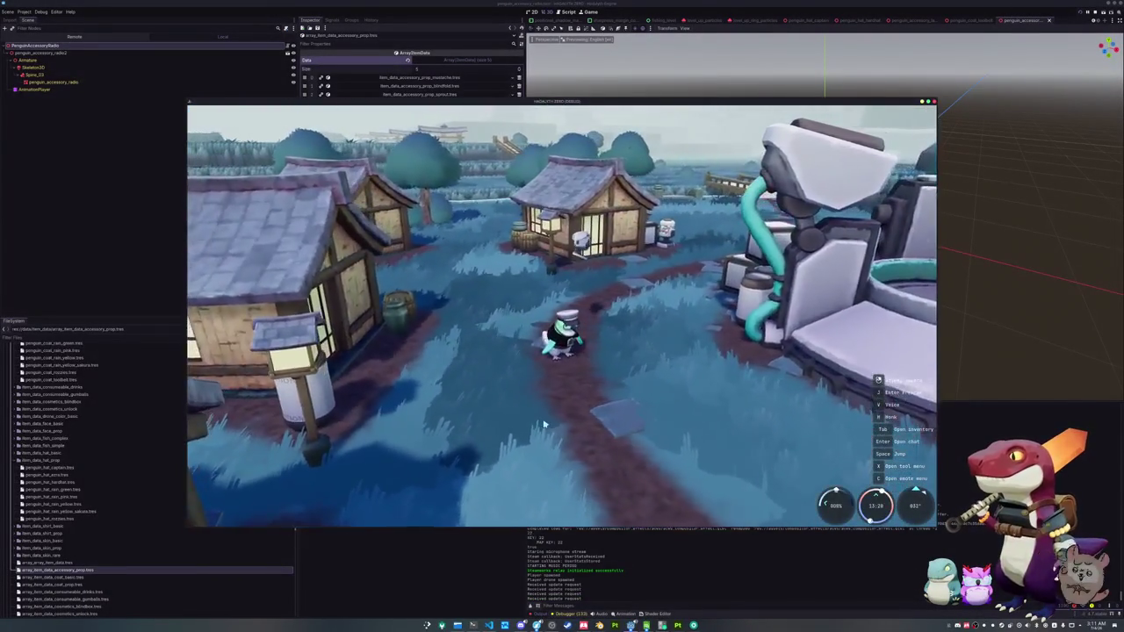
key(Tab)
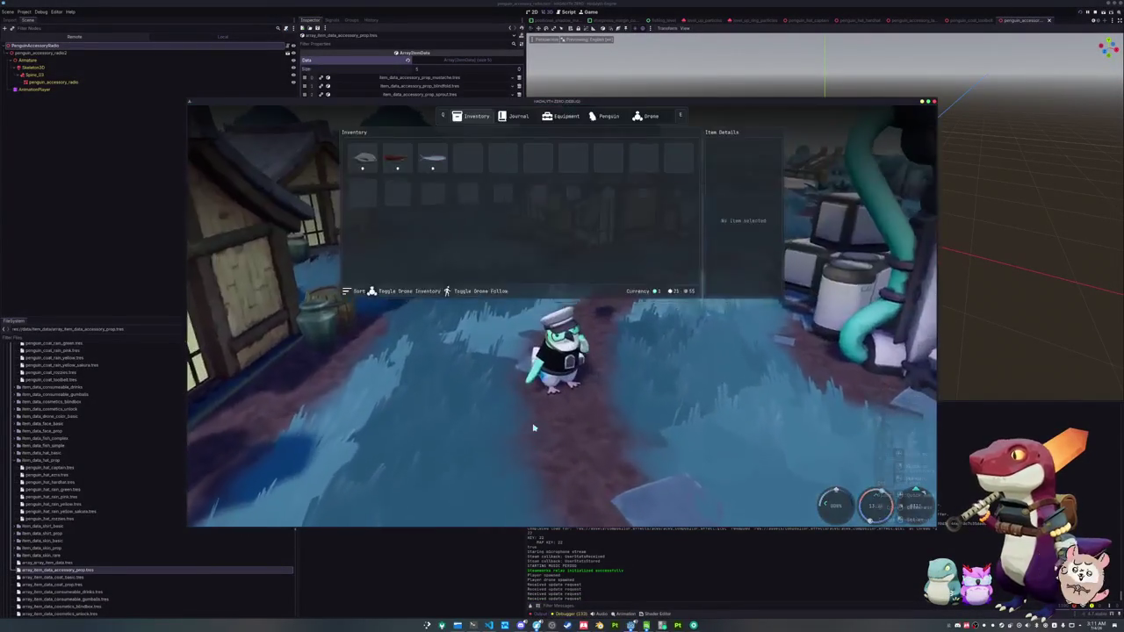
click(562, 116)
click(607, 117)
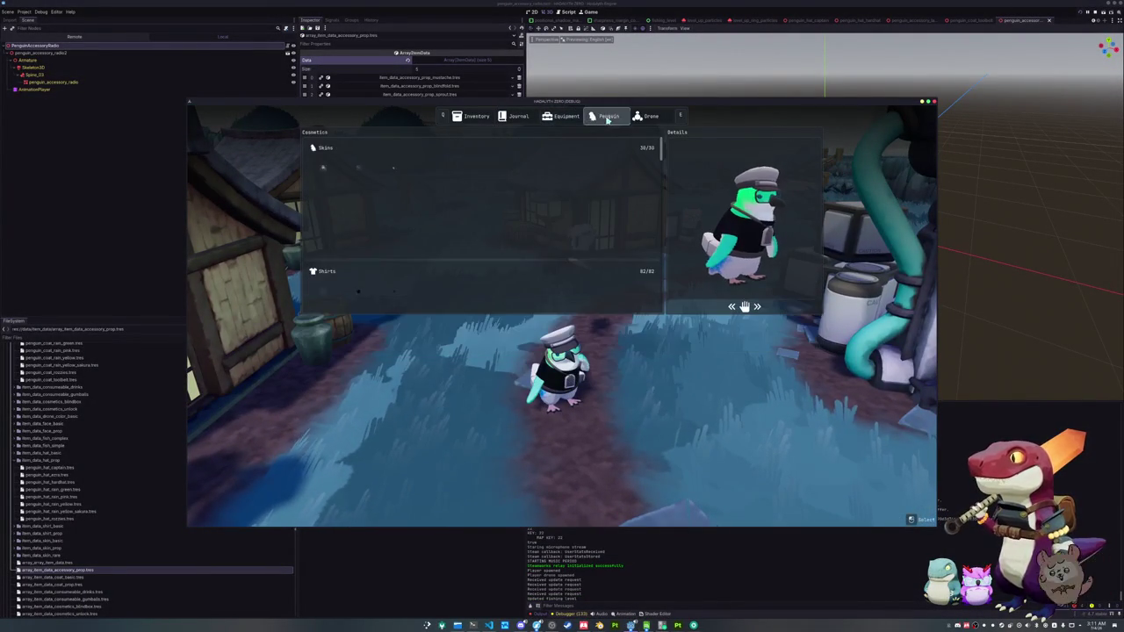
scroll(571, 255, down, 15)
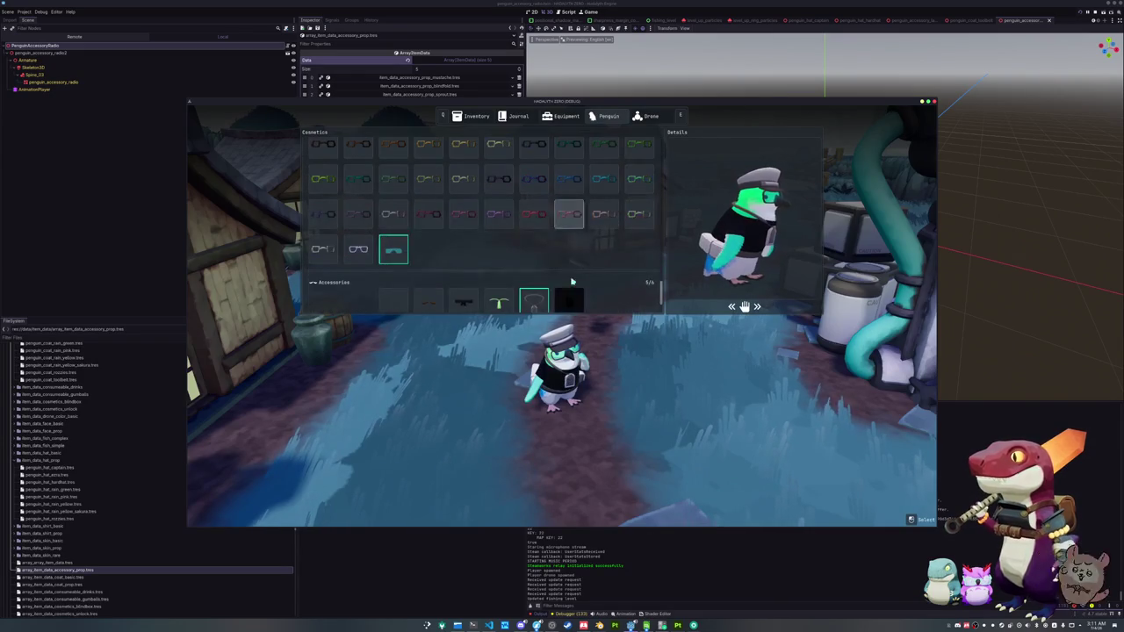
key(Tab)
key(grave)
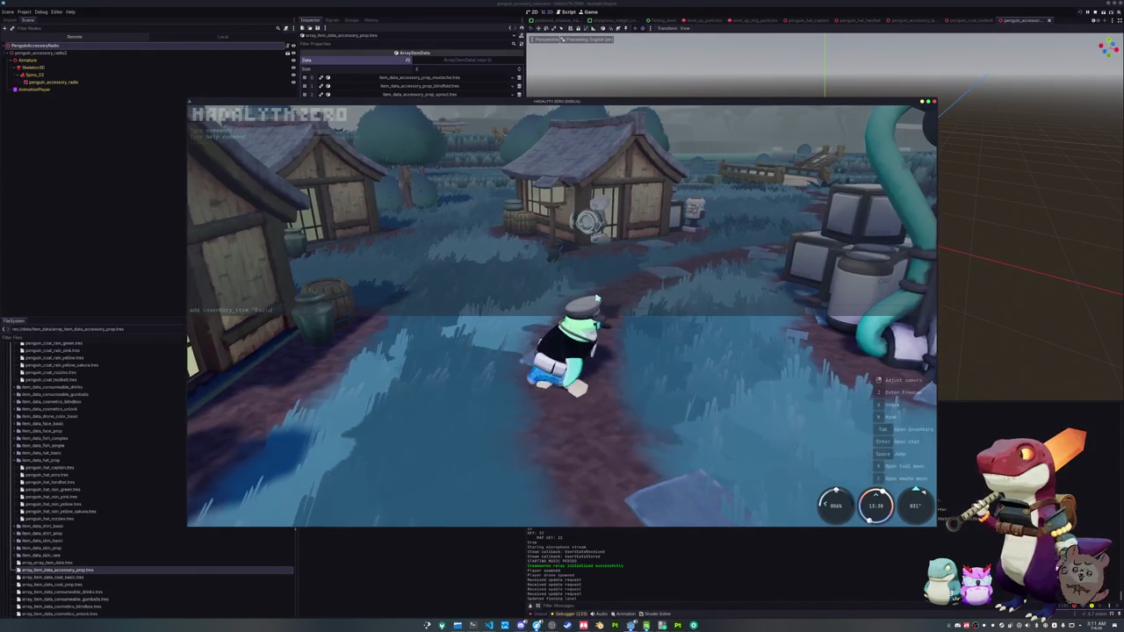
- Unlock the radio through the console command and check it in the Penguin cosmetics list
key(Return)
key(grave)
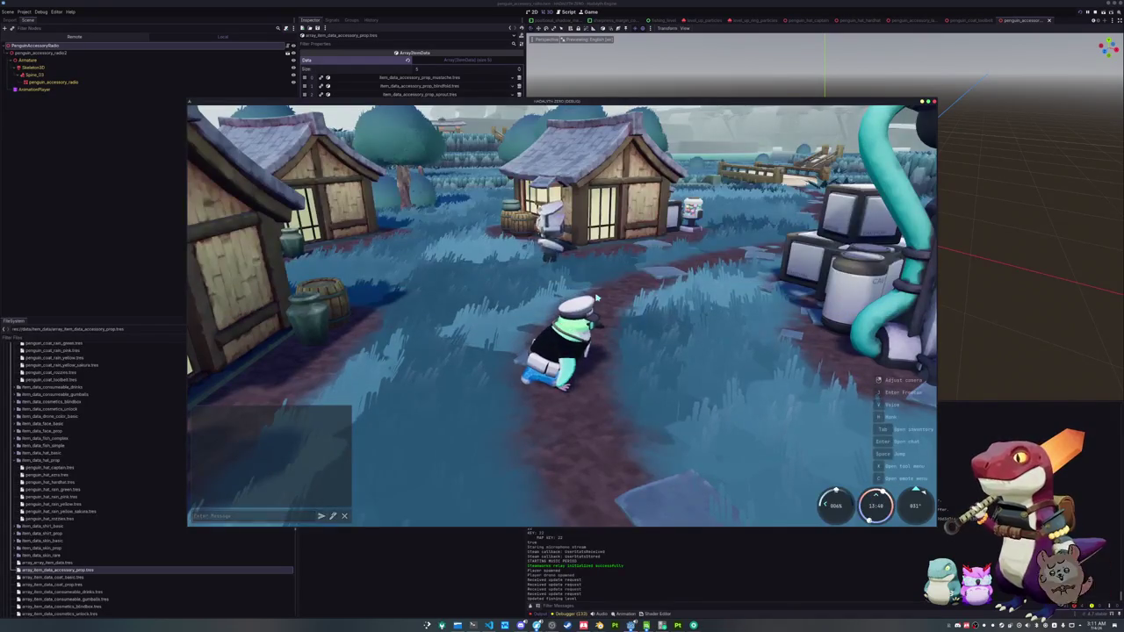
key(Tab)
click(607, 117)
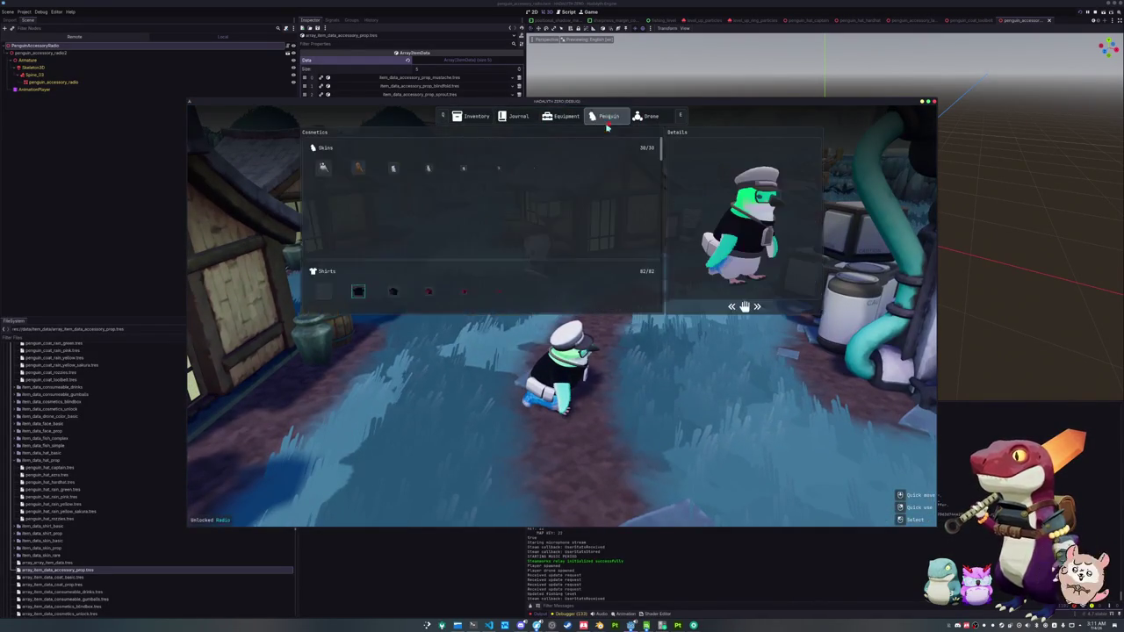
scroll(575, 252, down, 10)
scroll(575, 252, down, 15)
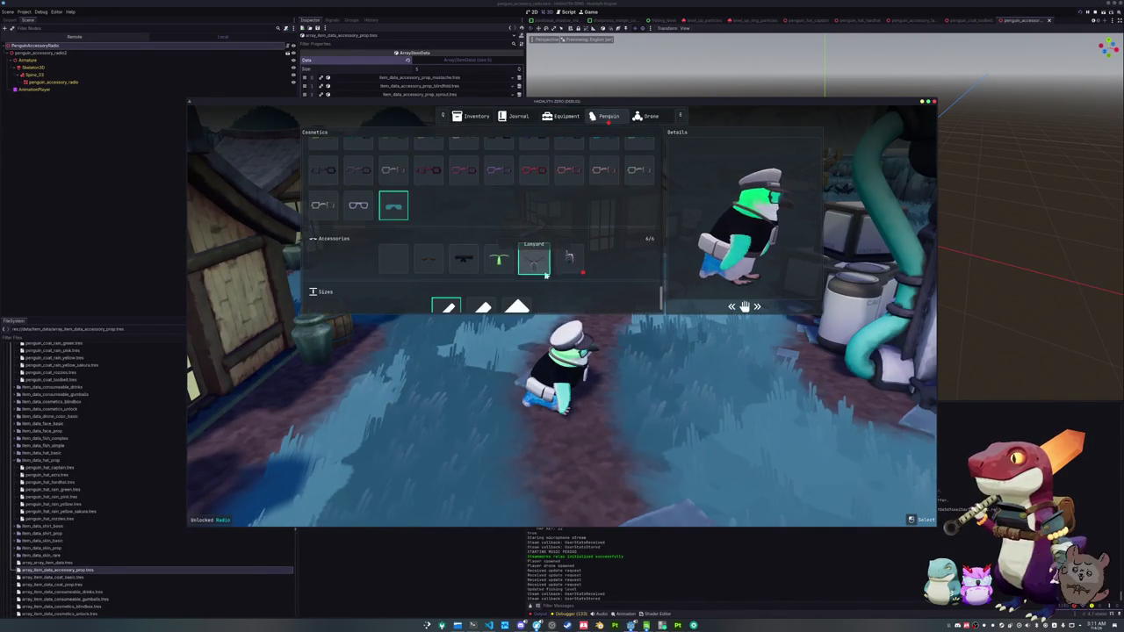
key(Tab)
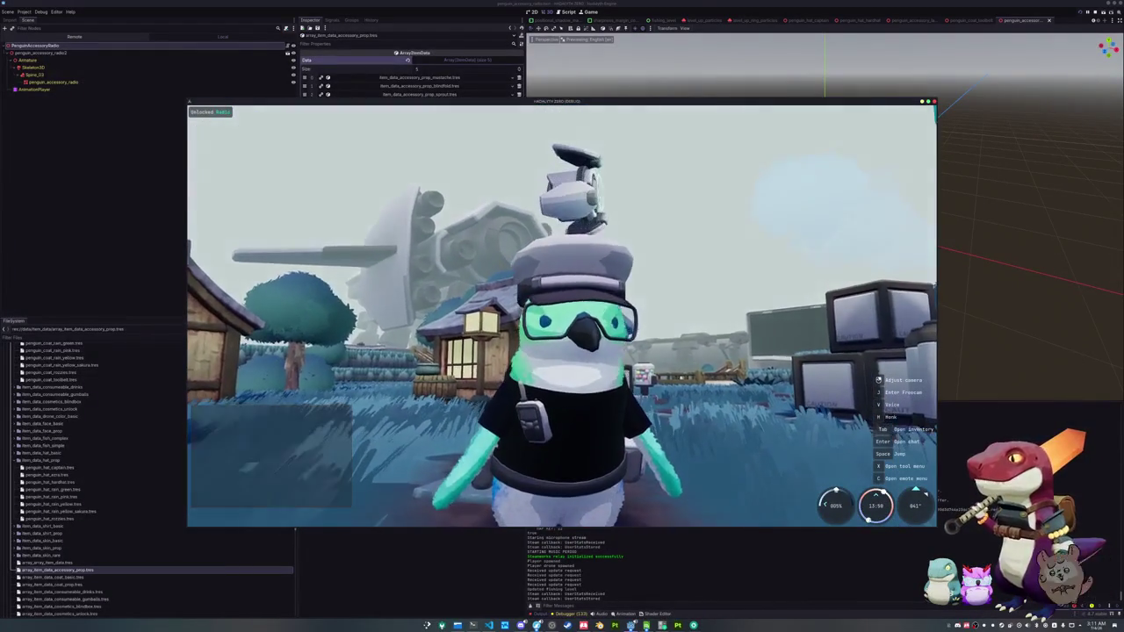
- Equip the Lanyard for comparison, re-equip the Radio, then quit the game
key(Tab)
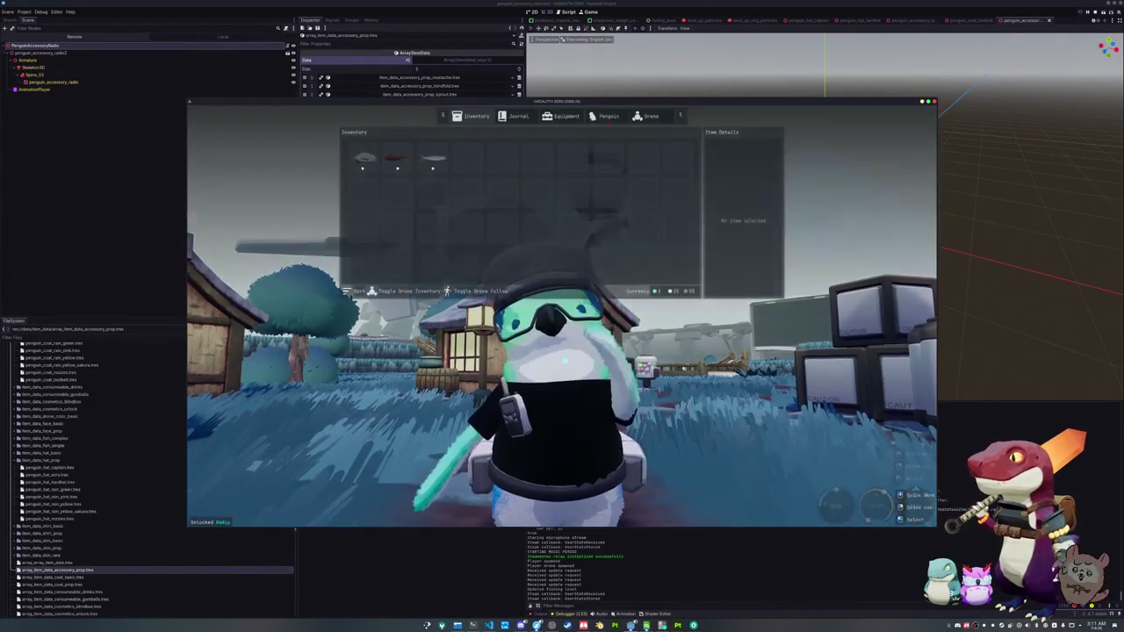
click(607, 120)
scroll(536, 252, down, 5)
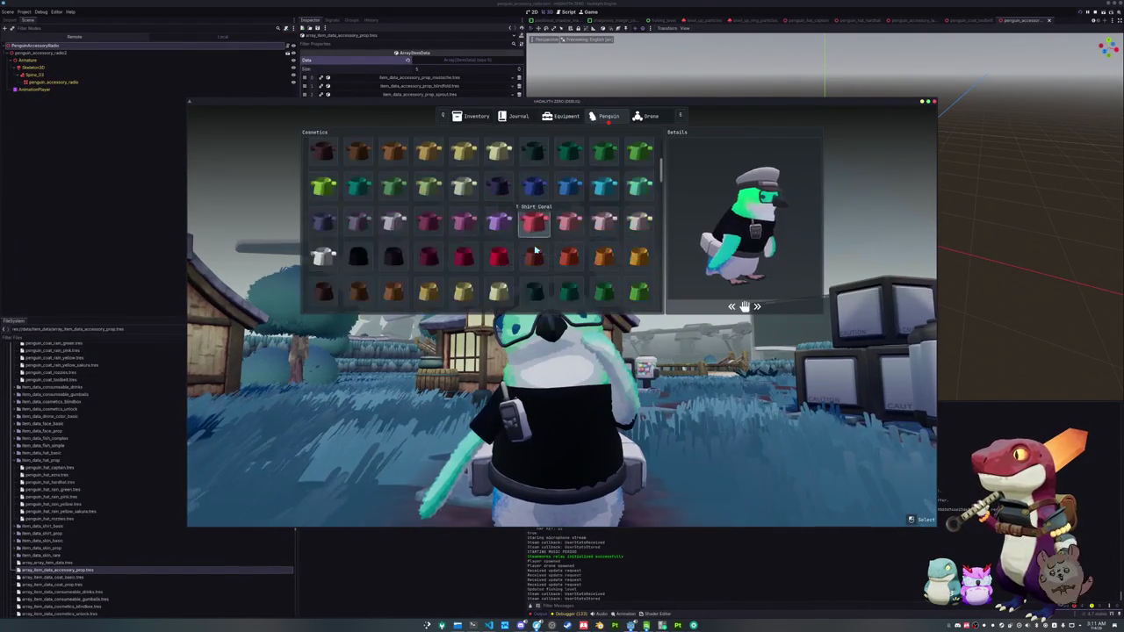
scroll(535, 252, down, 10)
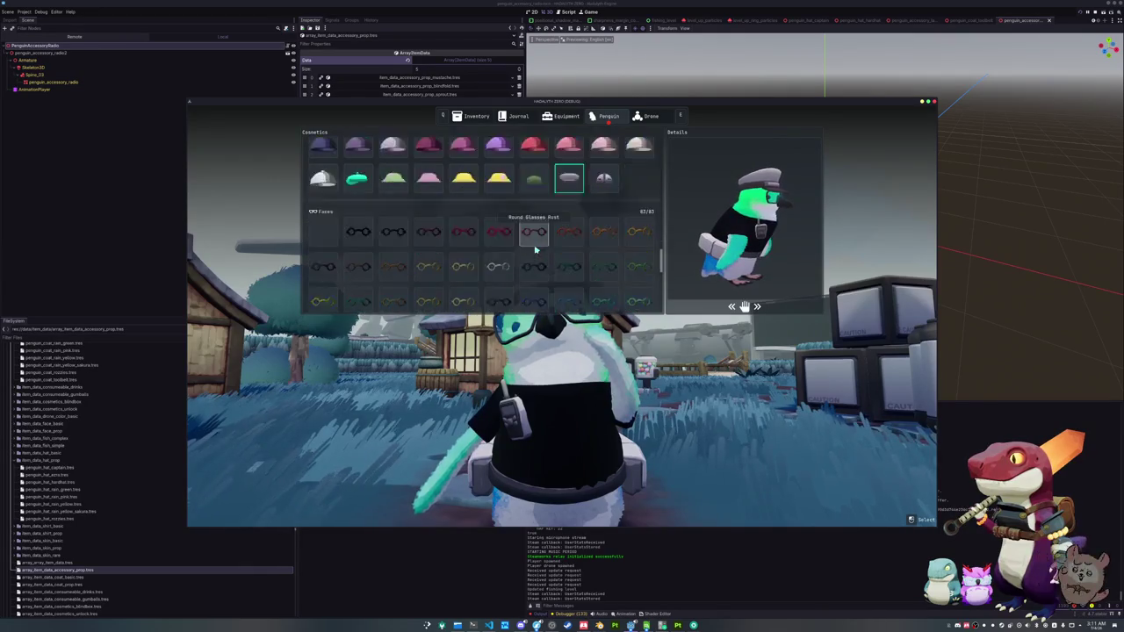
scroll(536, 251, down, 5)
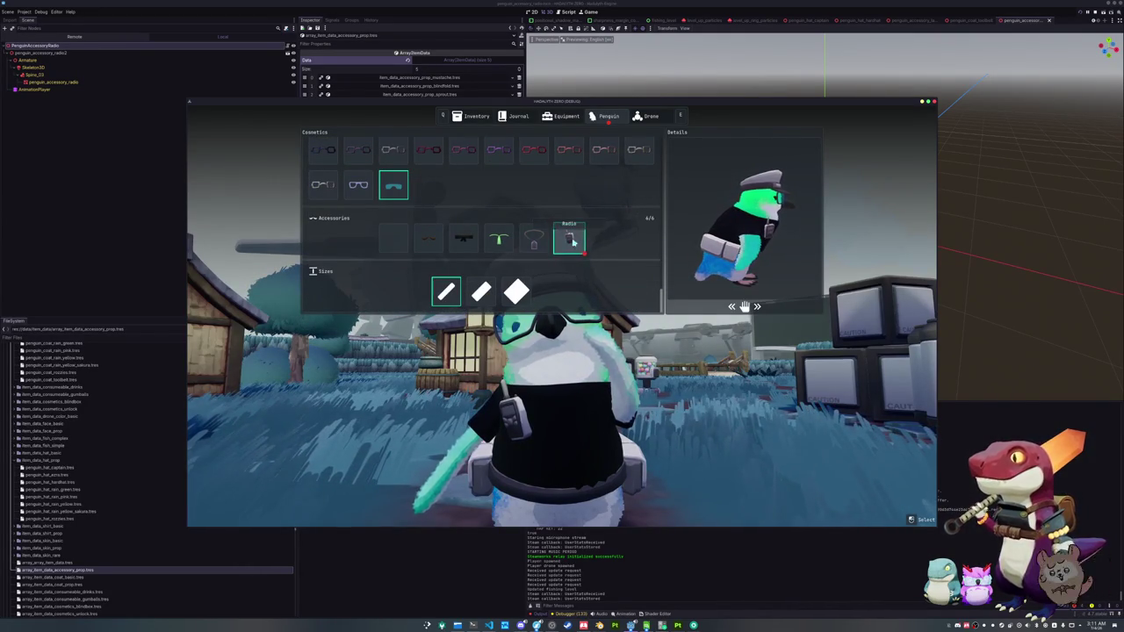
click(537, 244)
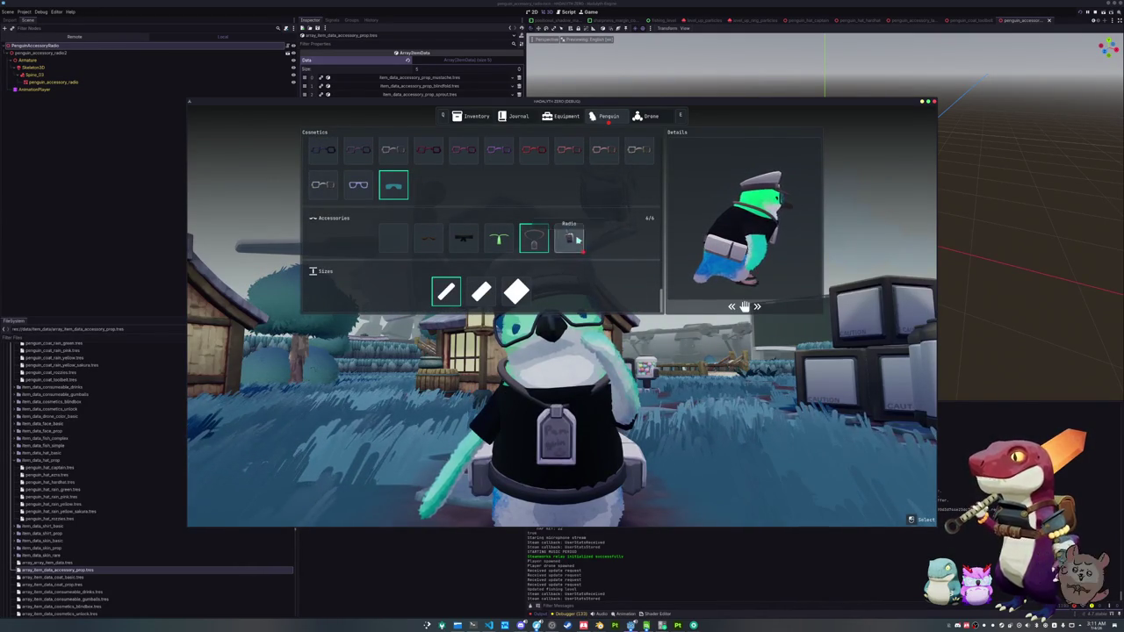
click(569, 237)
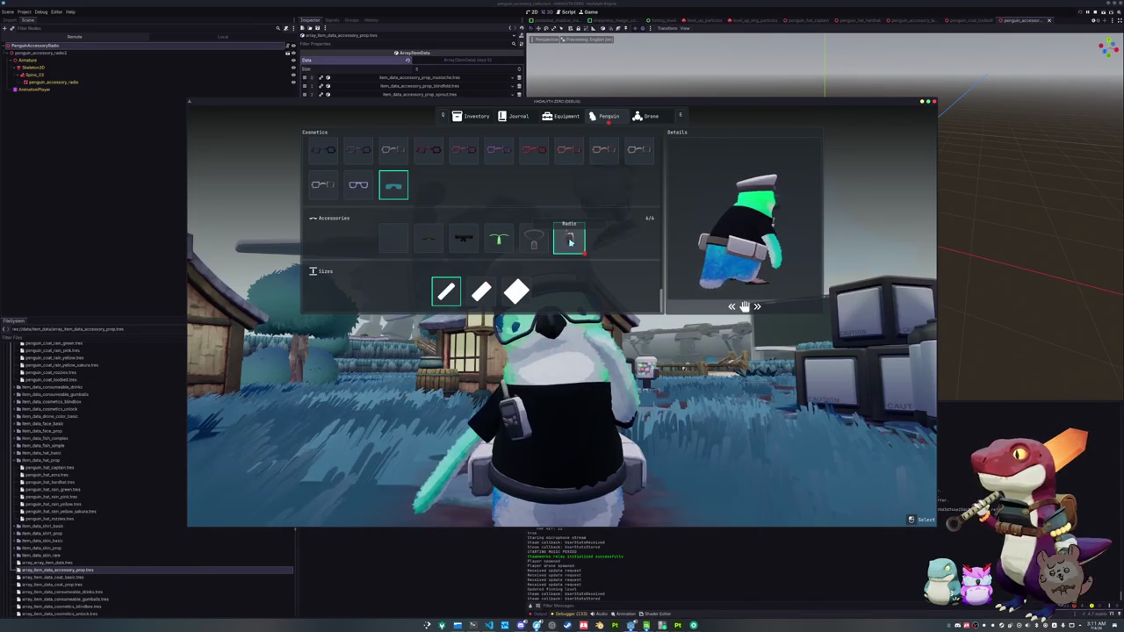
key(Escape)
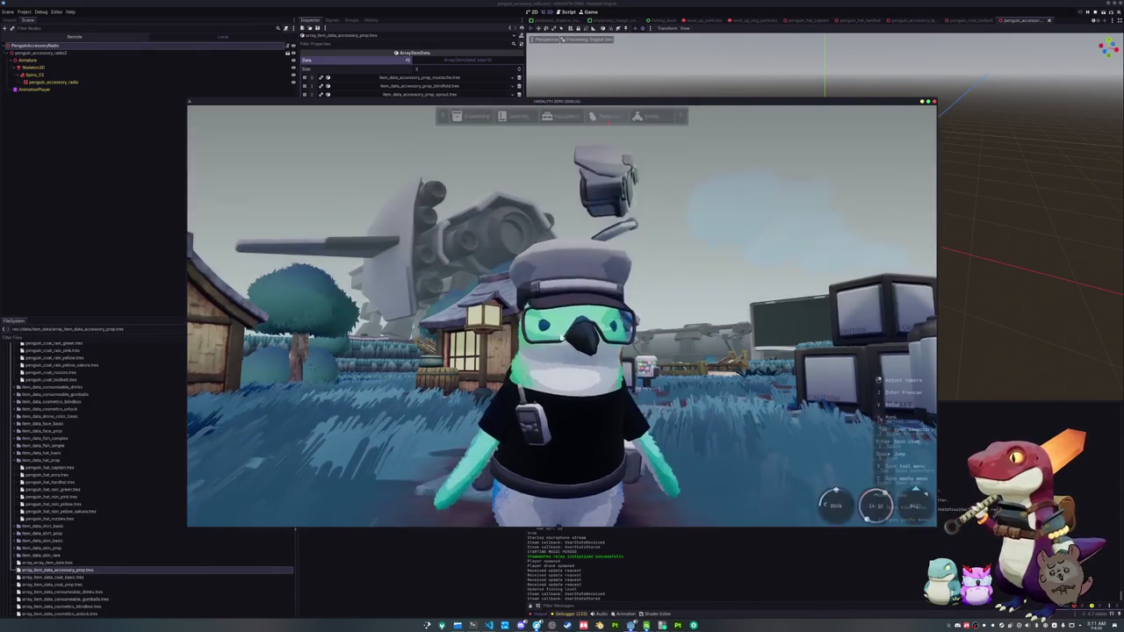
key(alt+F4)
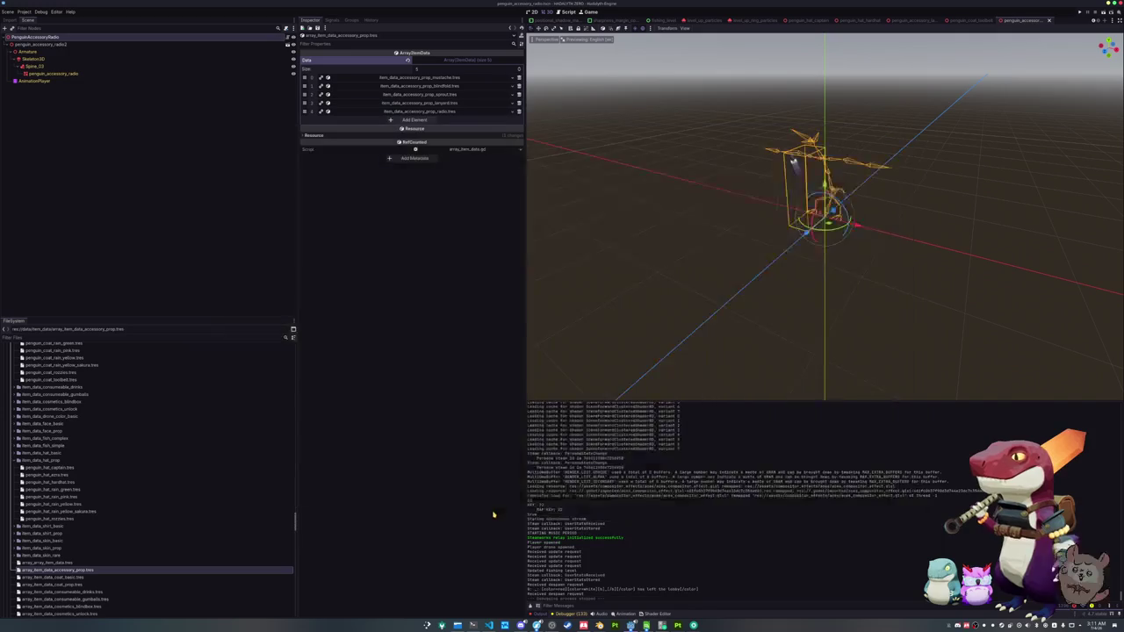
click(489, 625)
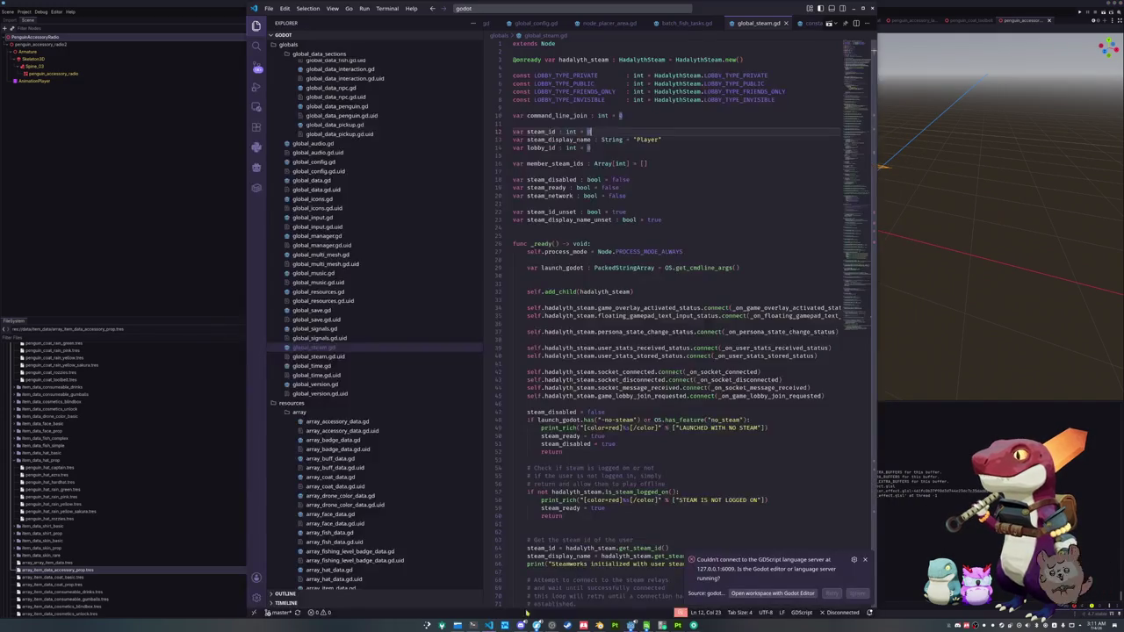
- Open accessory_data_container.gd through the quick file search
click(746, 403)
click(686, 459)
key(ctrl+p)
text(accessory_data_co)
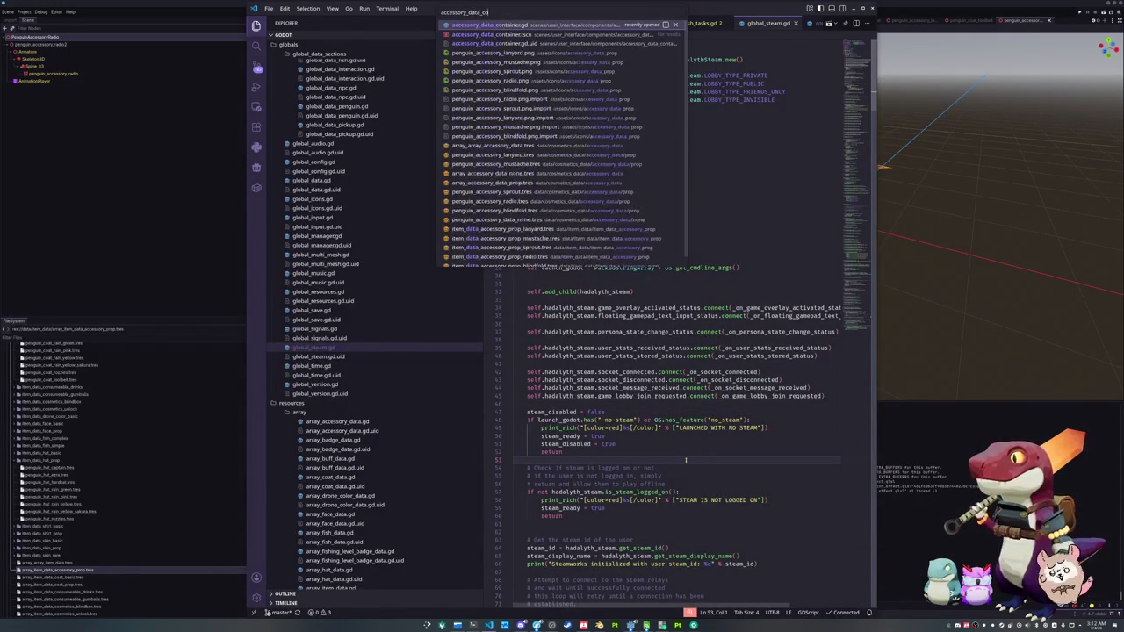
key(Return)
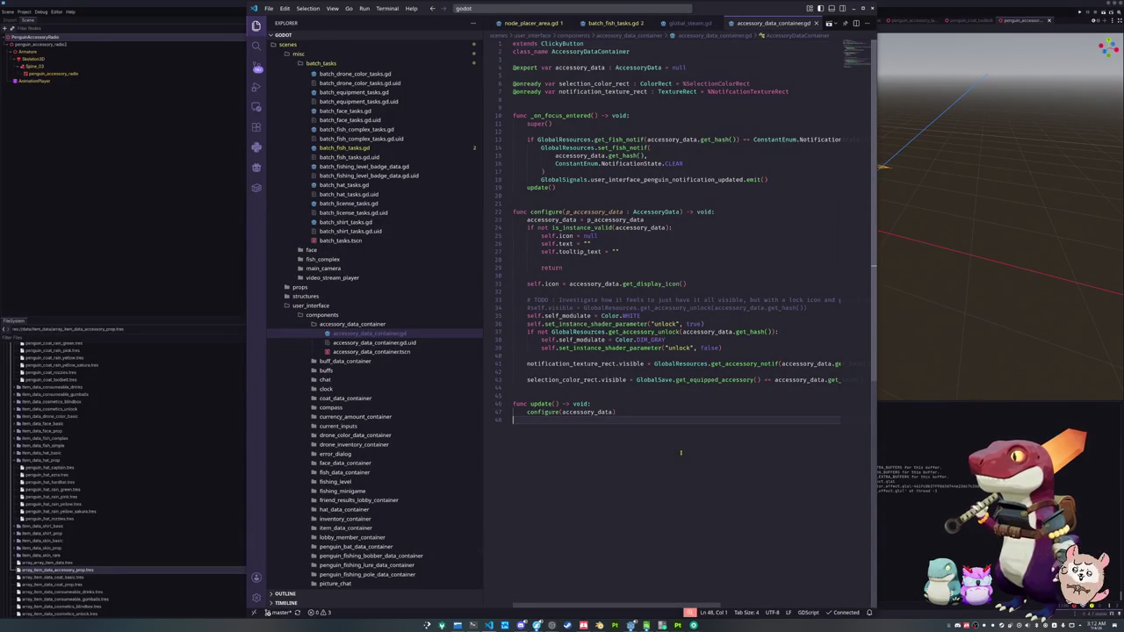
click(639, 390)
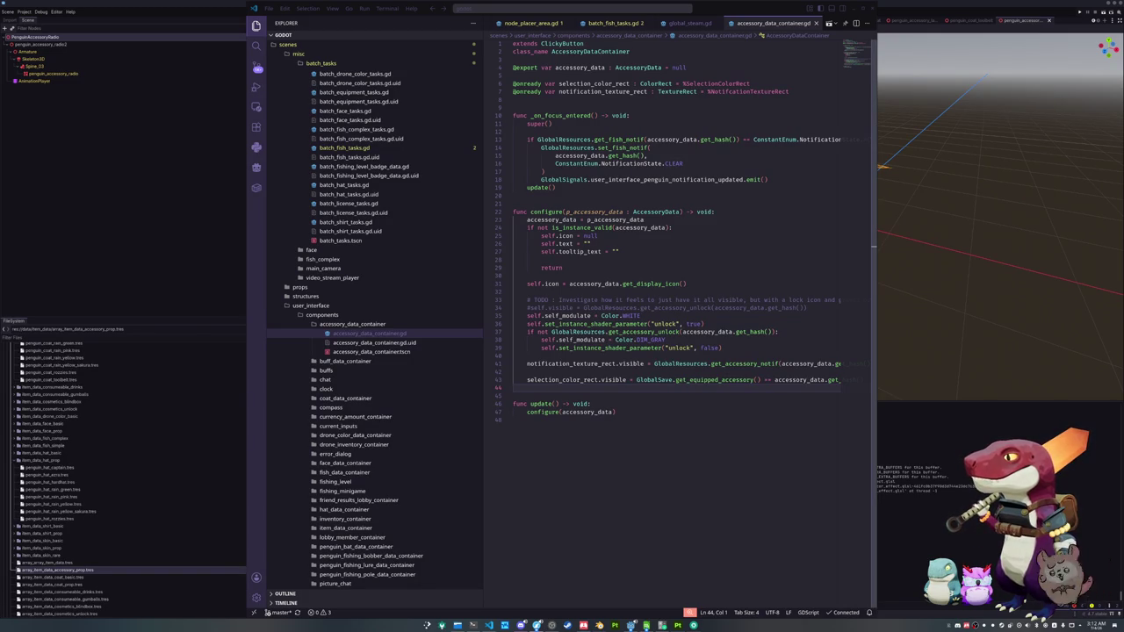
- Read through the script's focus handler and the commented-out visibility line 34
click(773, 481)
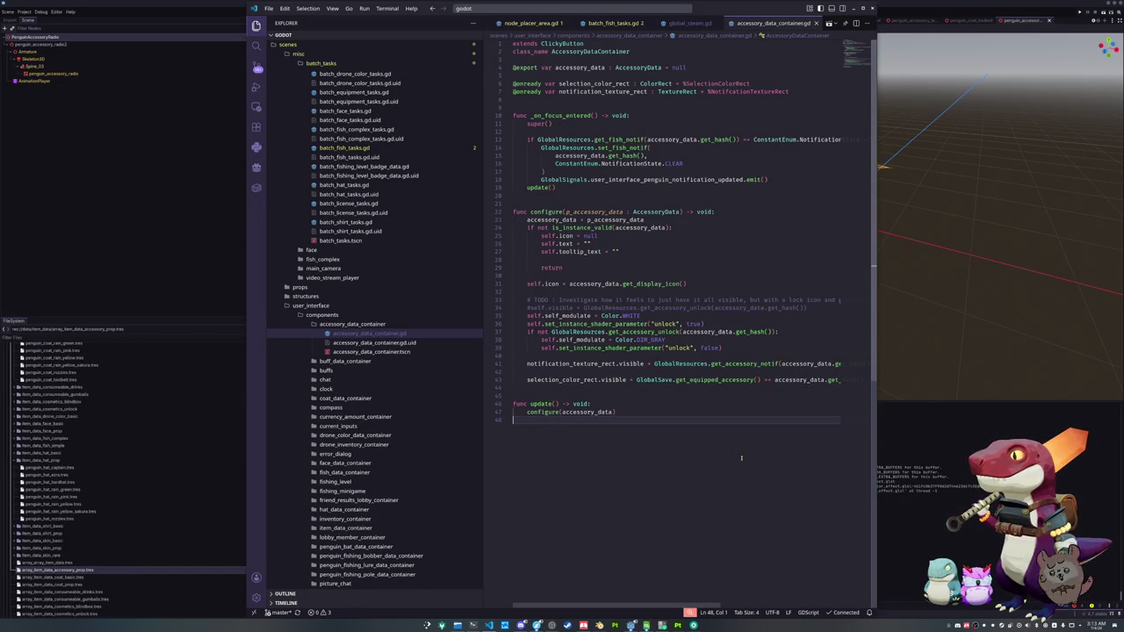
click(647, 395)
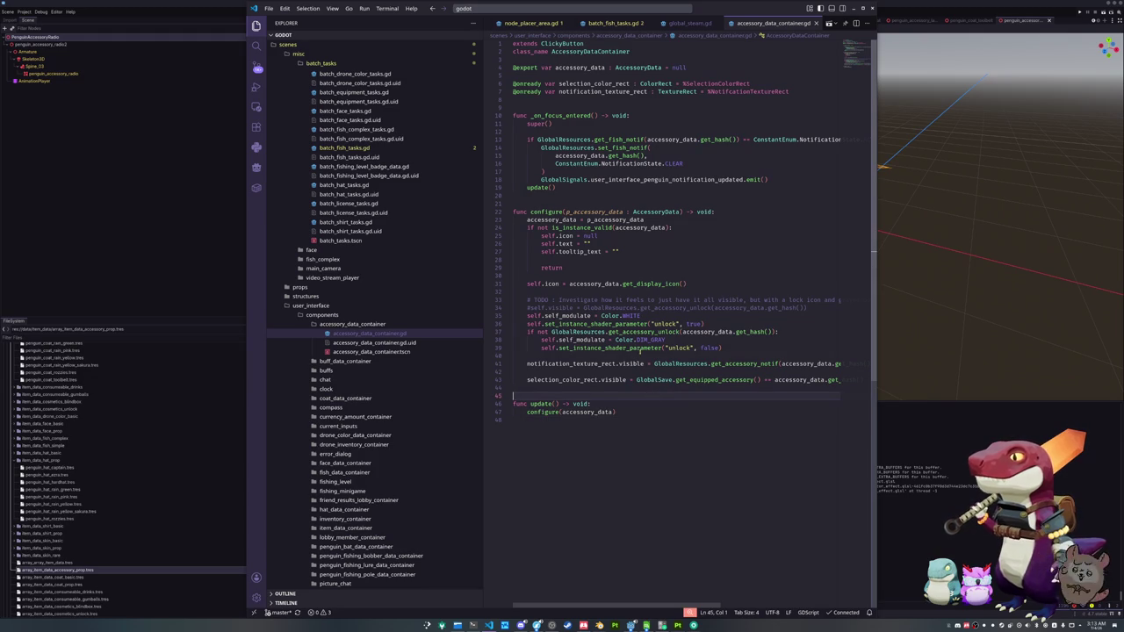
click(648, 356)
key(Up)
key(Up)
key(Up)
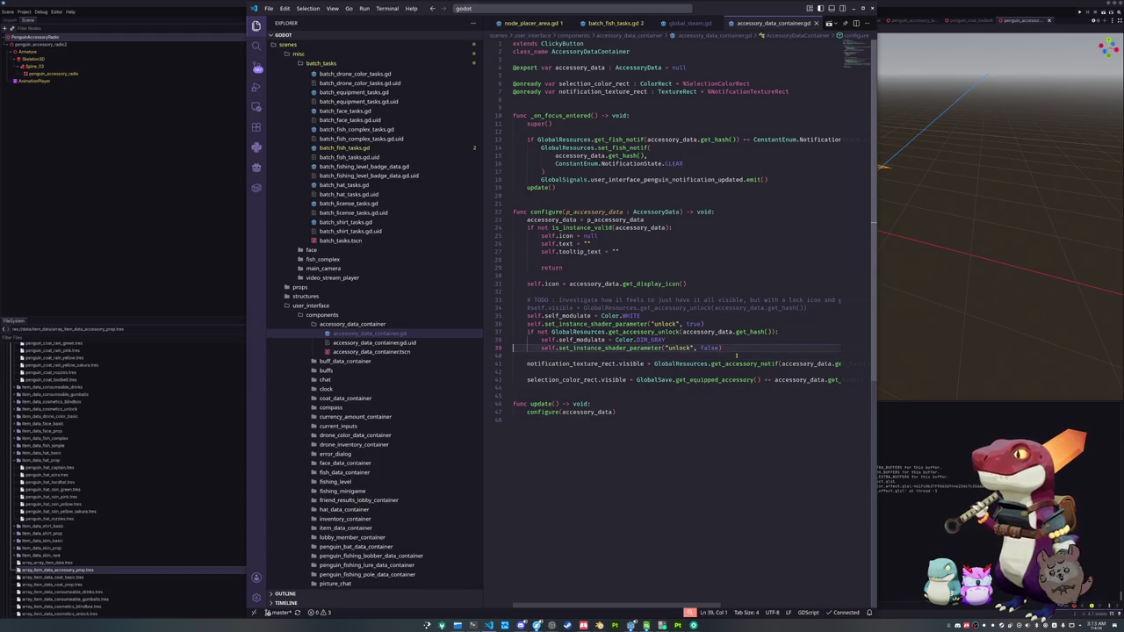
key(Down)
key(Down)
key(Down)
key(Up)
key(Up)
key(Up)
key(Up)
key(Up)
key(Up)
key(Down)
key(Down)
key(Down)
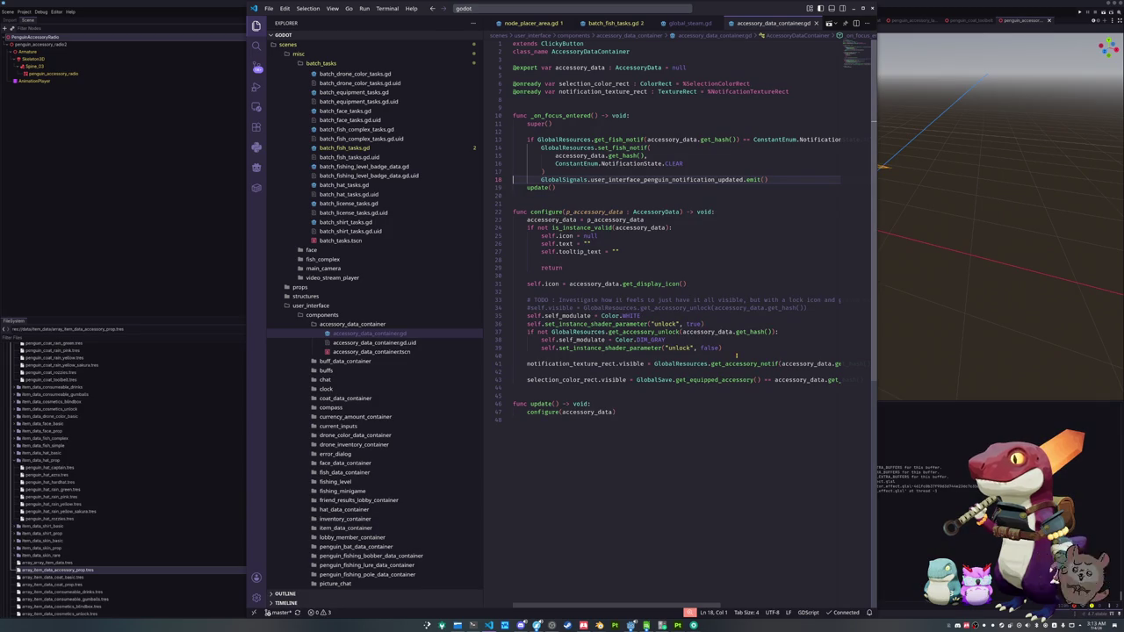
key(Down)
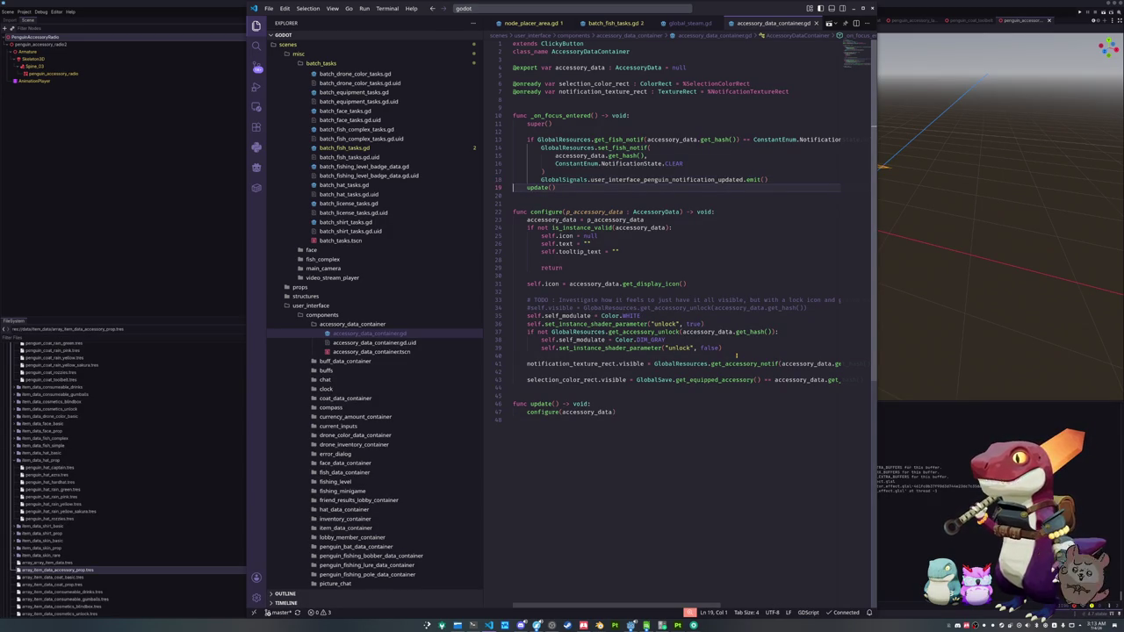
key(Home)
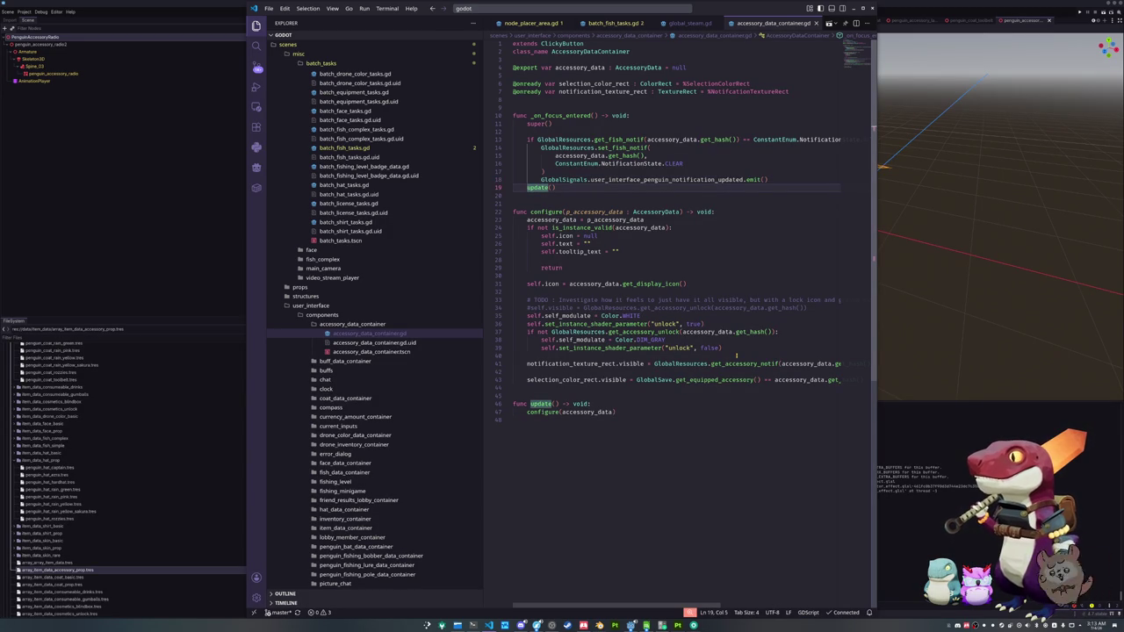
key(Up)
key(Up)
- Check the notification visibility line, then run the project from Godot with F5
key(Down)
key(Down)
key(Down)
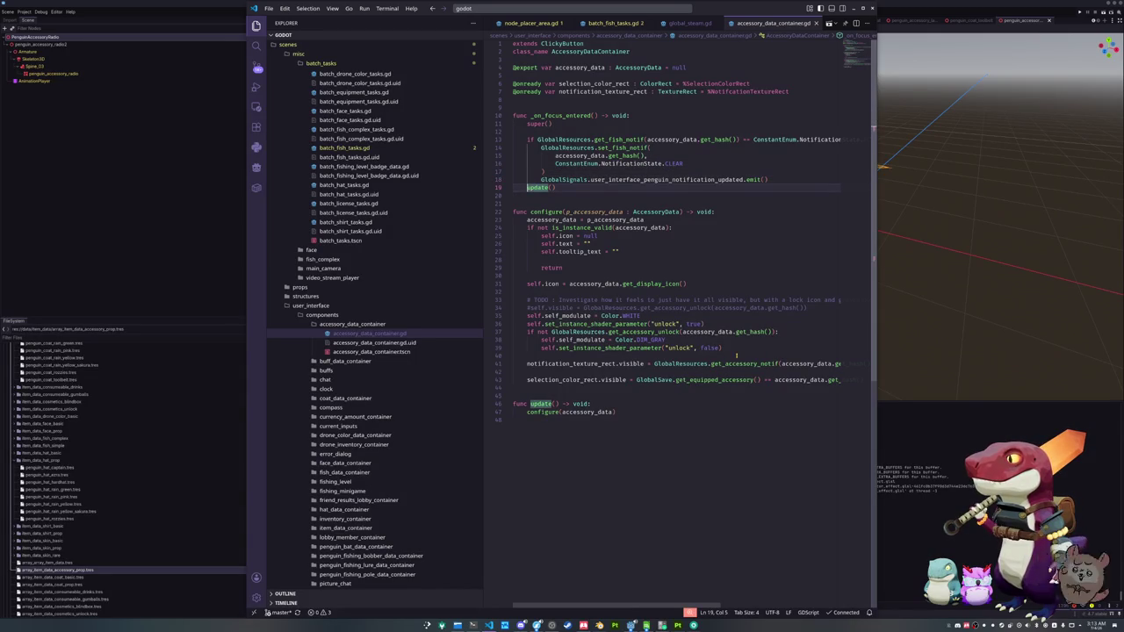
key(Down)
key(Down)
key(Down)
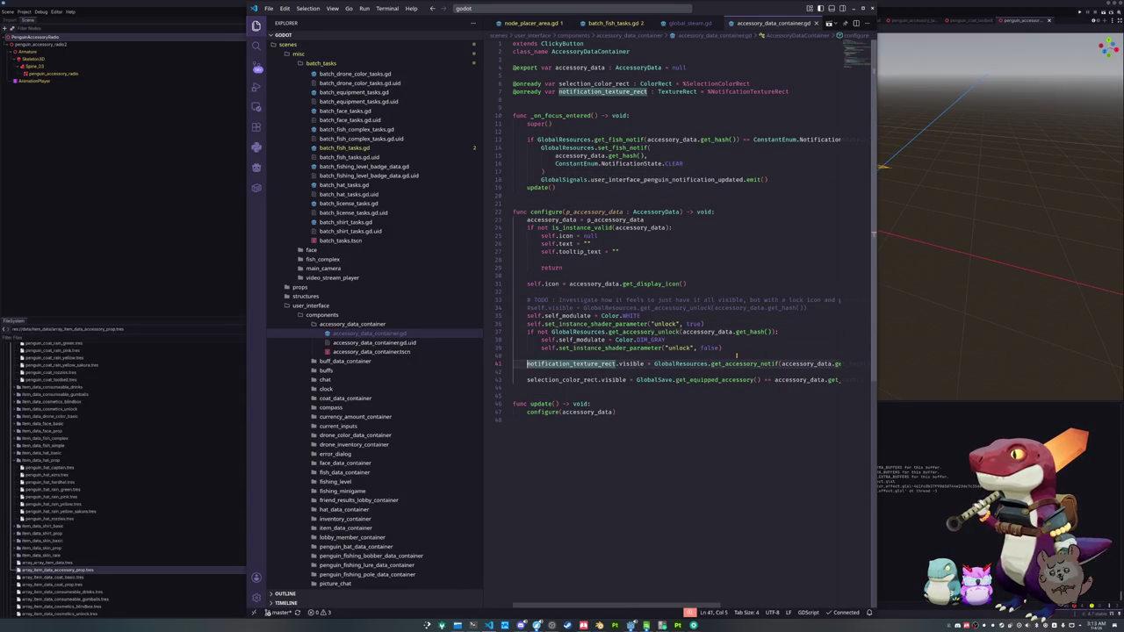
key(End)
key(Down)
key(Up)
key(Down)
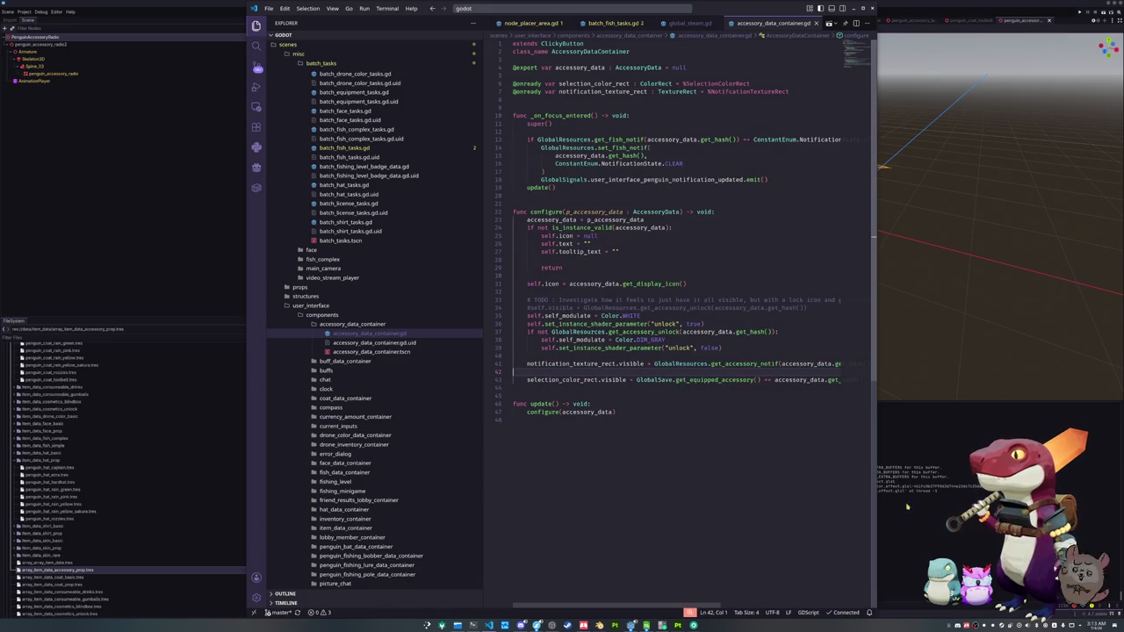
key(alt+Tab)
key(F5)
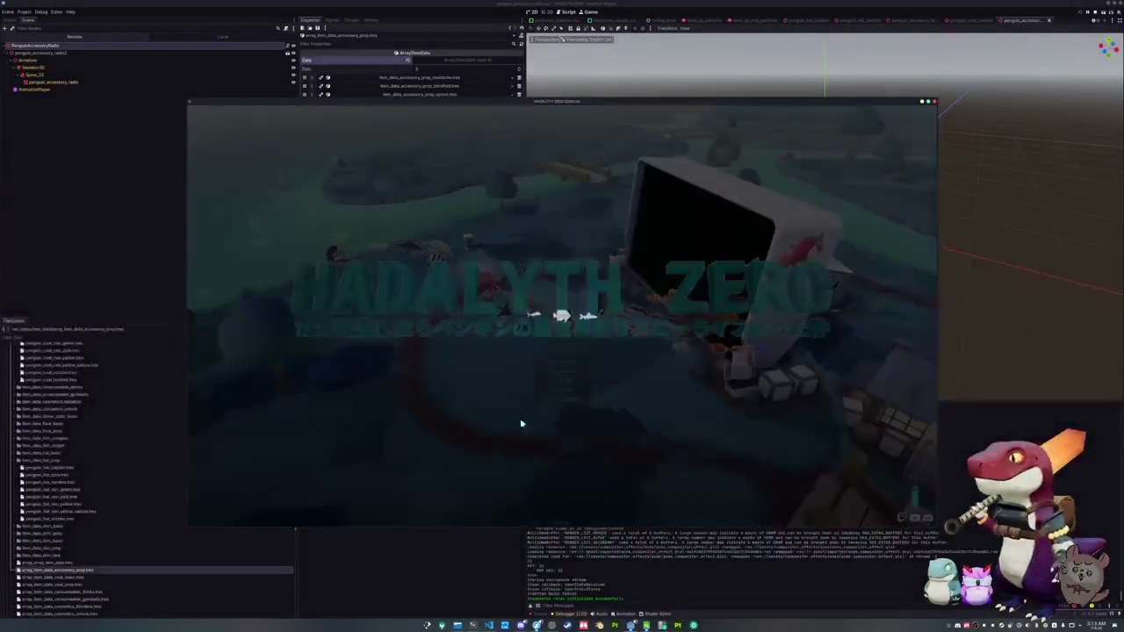
- Open the in-game inventory and scroll the penguin cosmetics page down to Accessories
key(Tab)
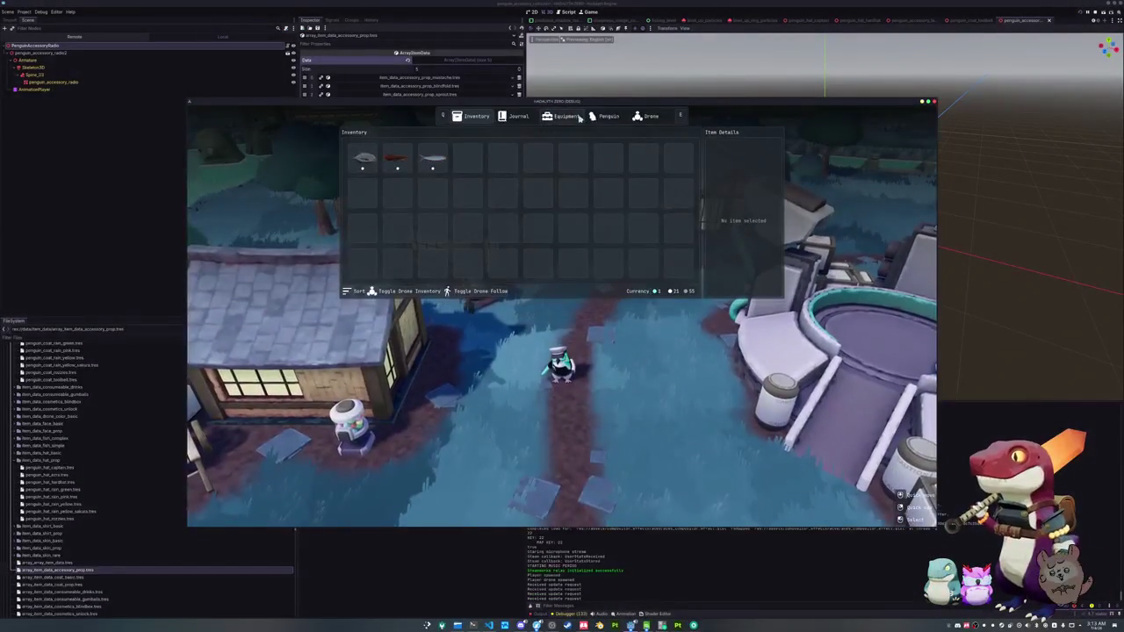
click(525, 119)
scroll(534, 236, down, 10)
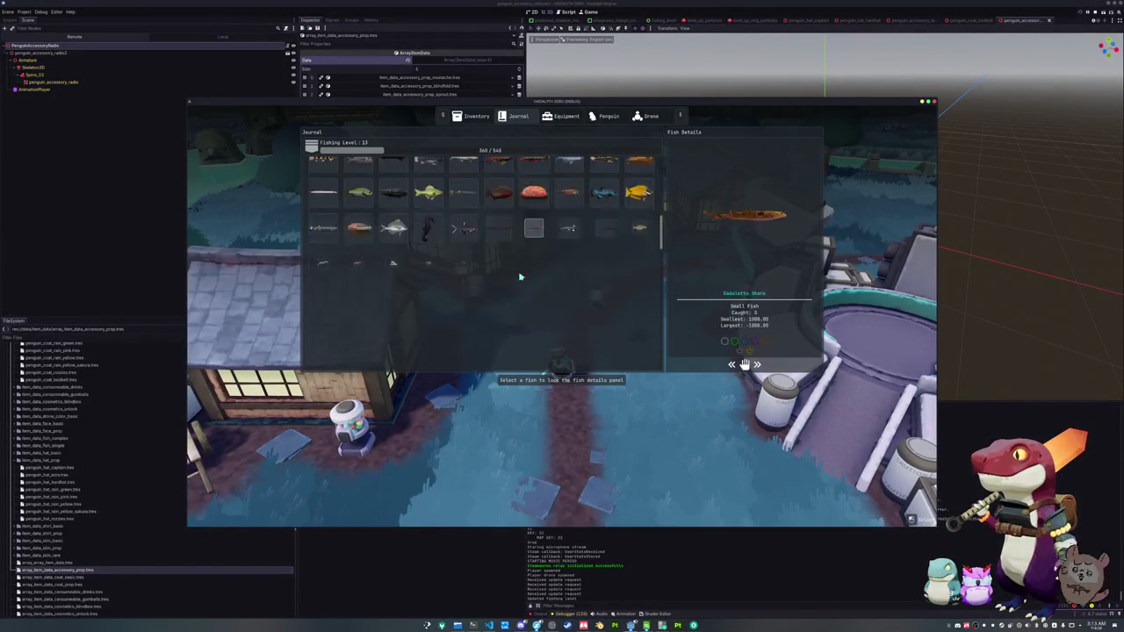
key(e)
key(e)
scroll(512, 270, down, 15)
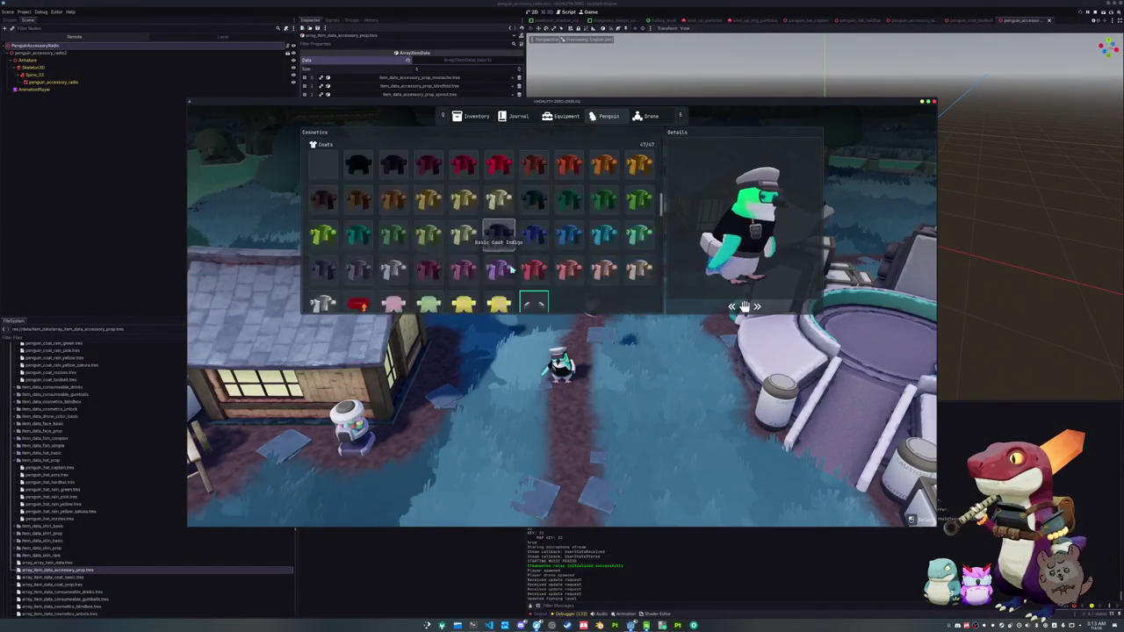
scroll(512, 270, down, 5)
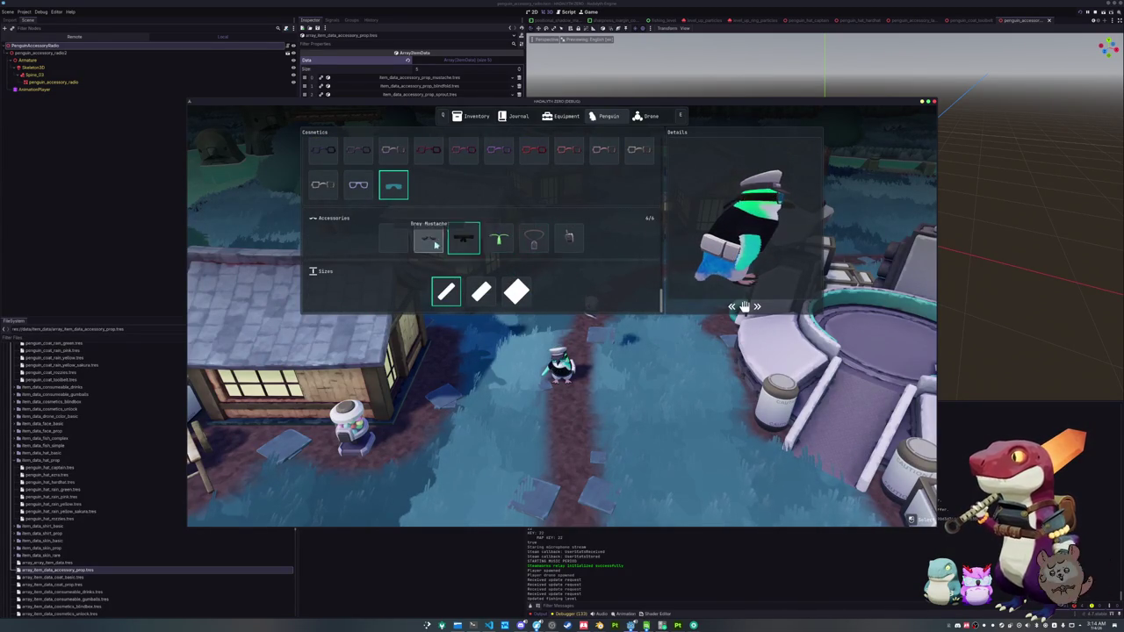
- Clear the penguin's current accessory, equip the Radio, and return to VS Code
click(393, 239)
click(567, 244)
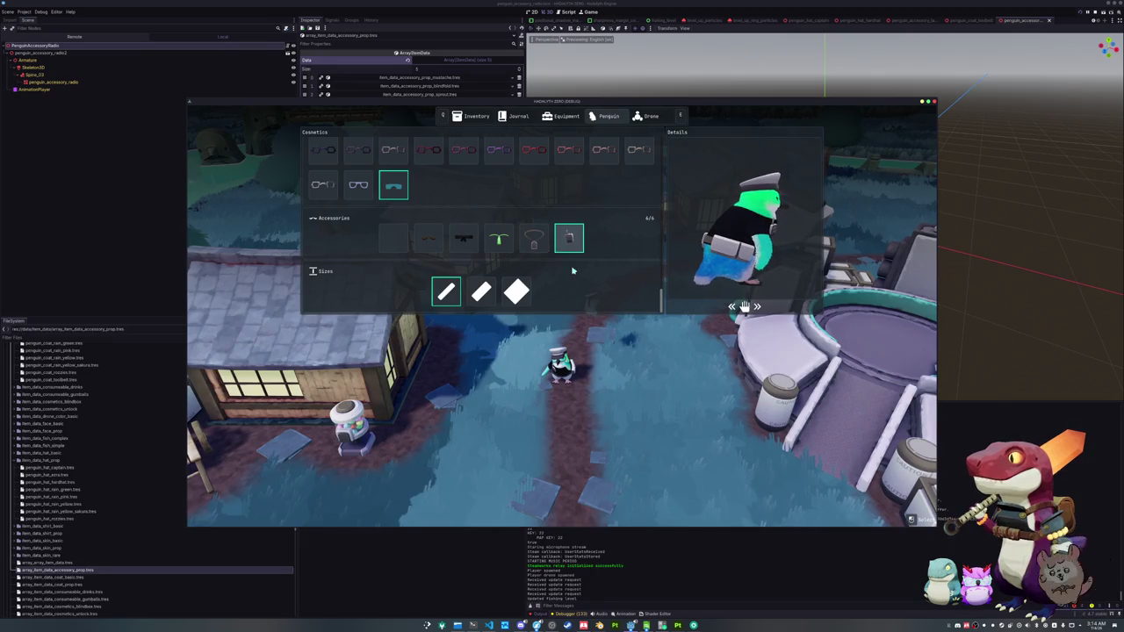
click(489, 625)
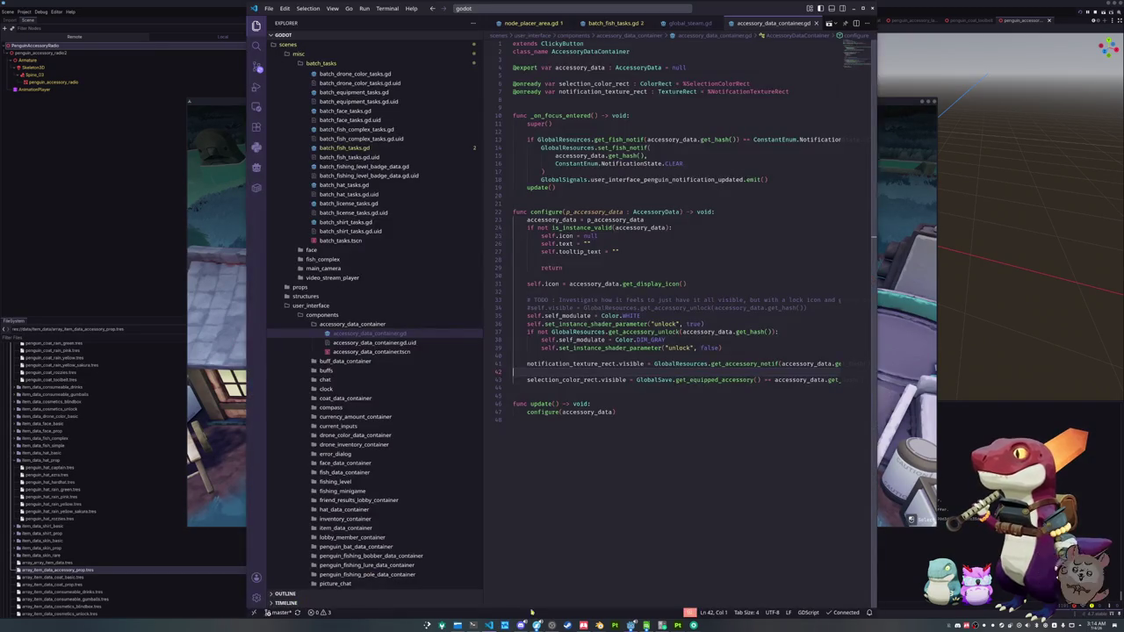
- Glance at the file manager and the game window before returning to the script
click(569, 364)
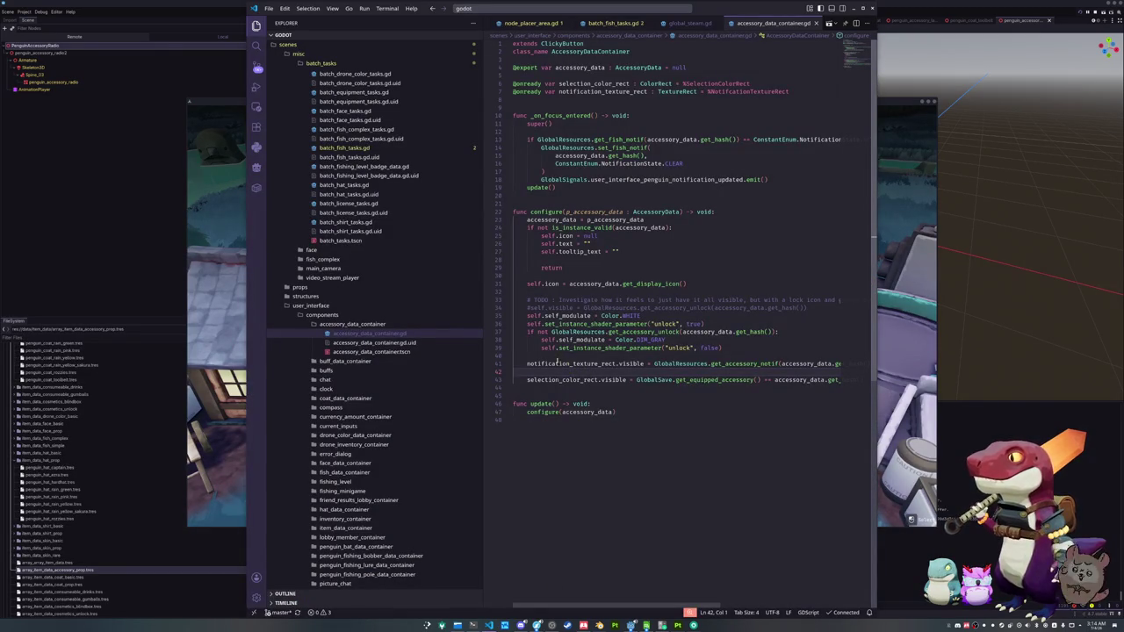
click(544, 277)
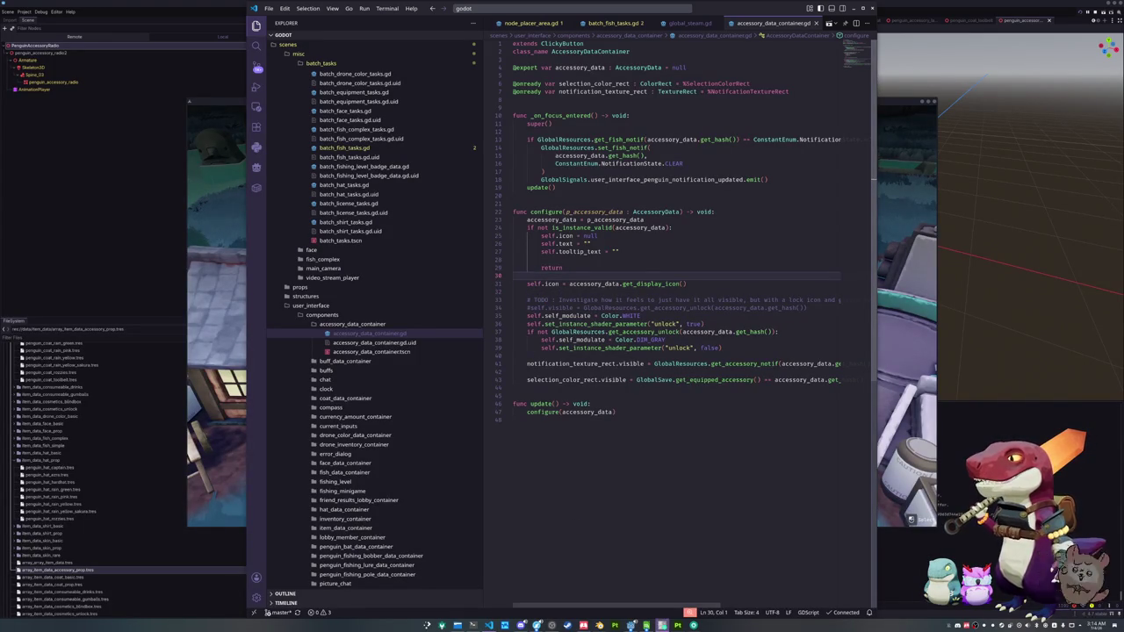
click(457, 625)
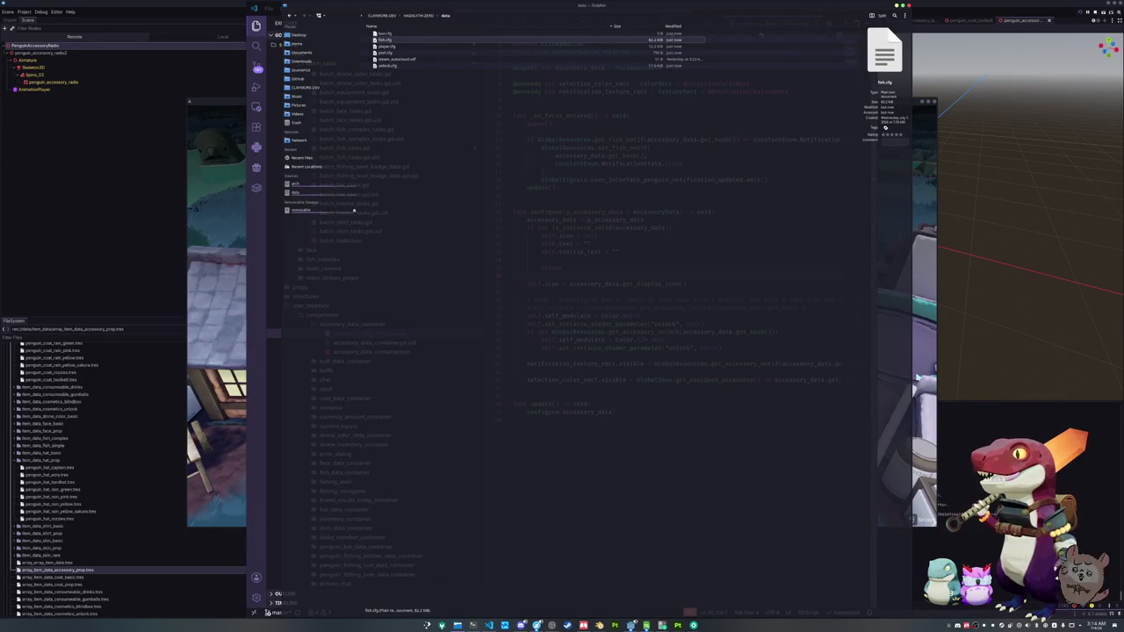
click(758, 331)
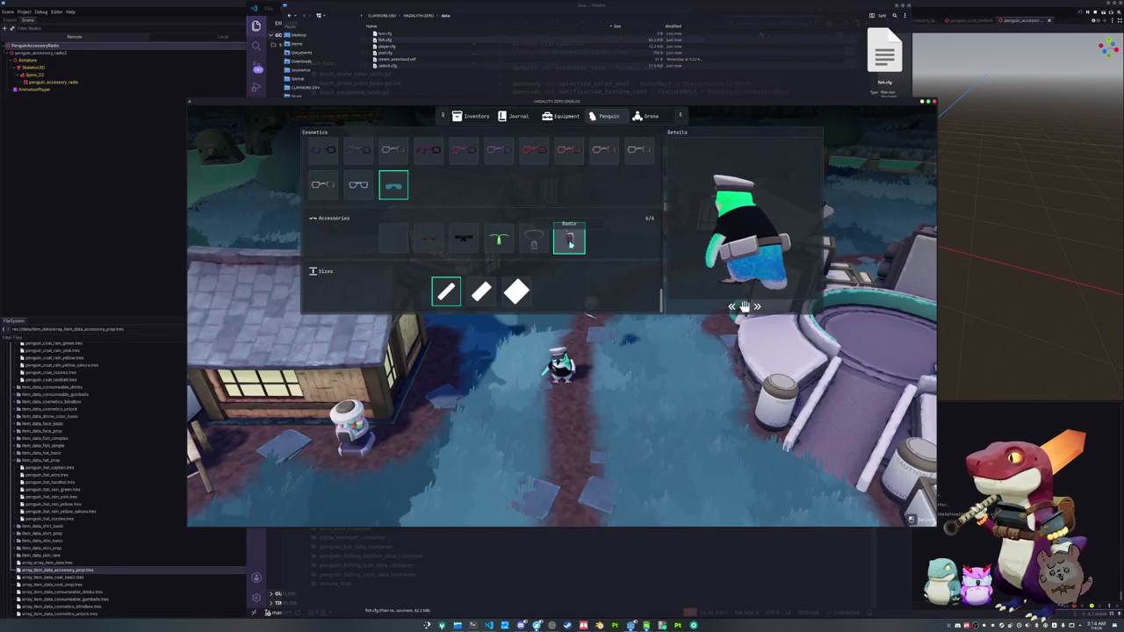
click(489, 625)
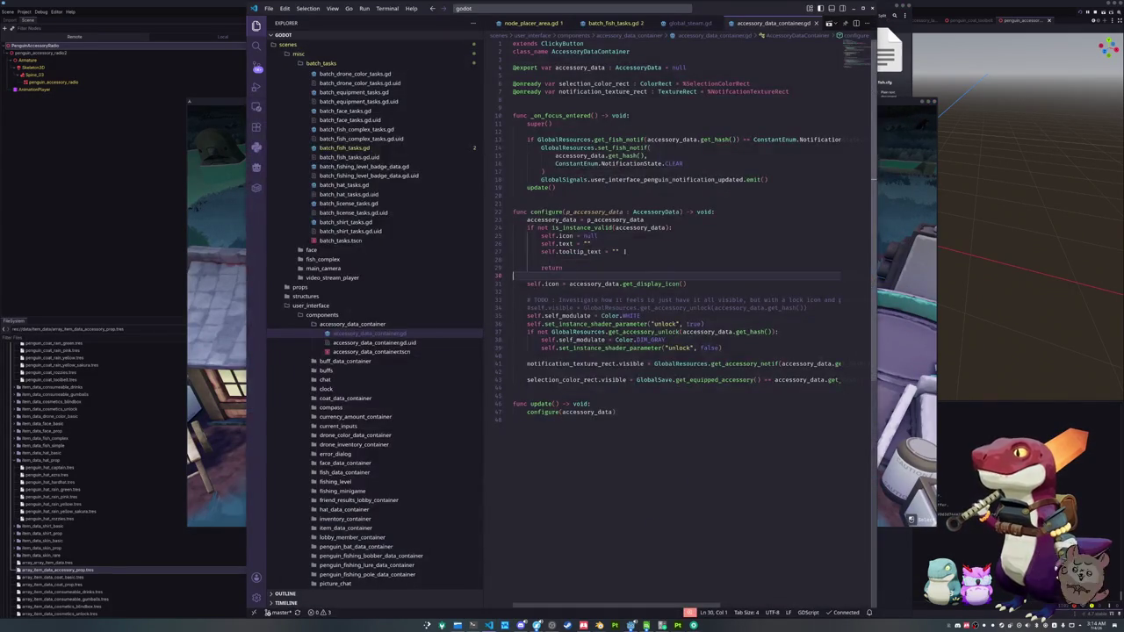
- Review the icon assignment and notification visibility lines in configure
click(540, 292)
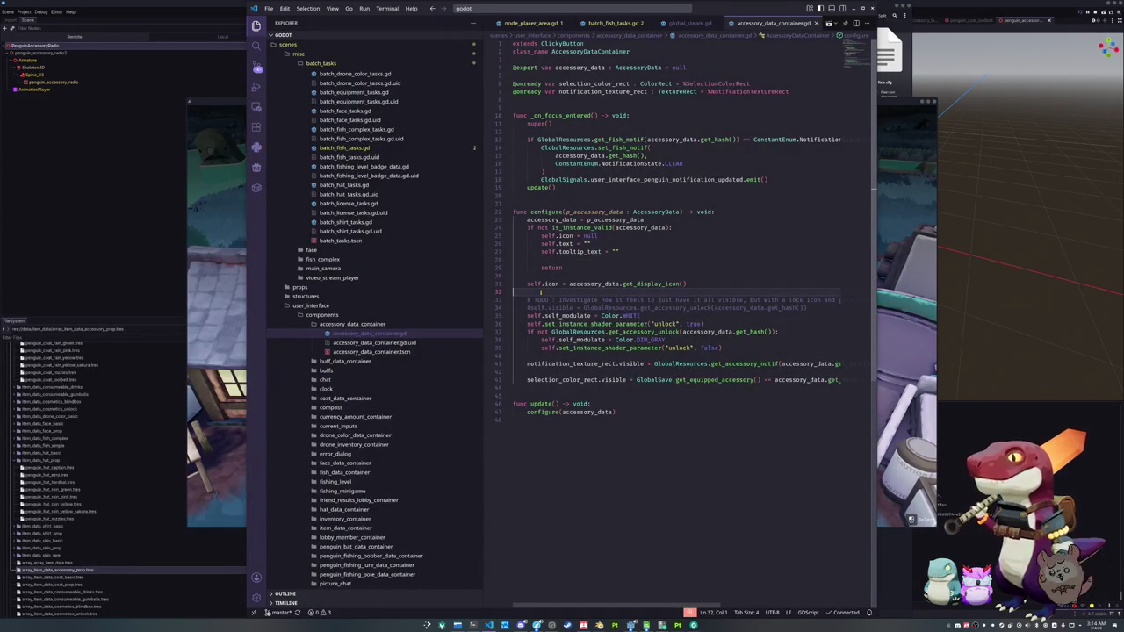
mouse_move(642, 285)
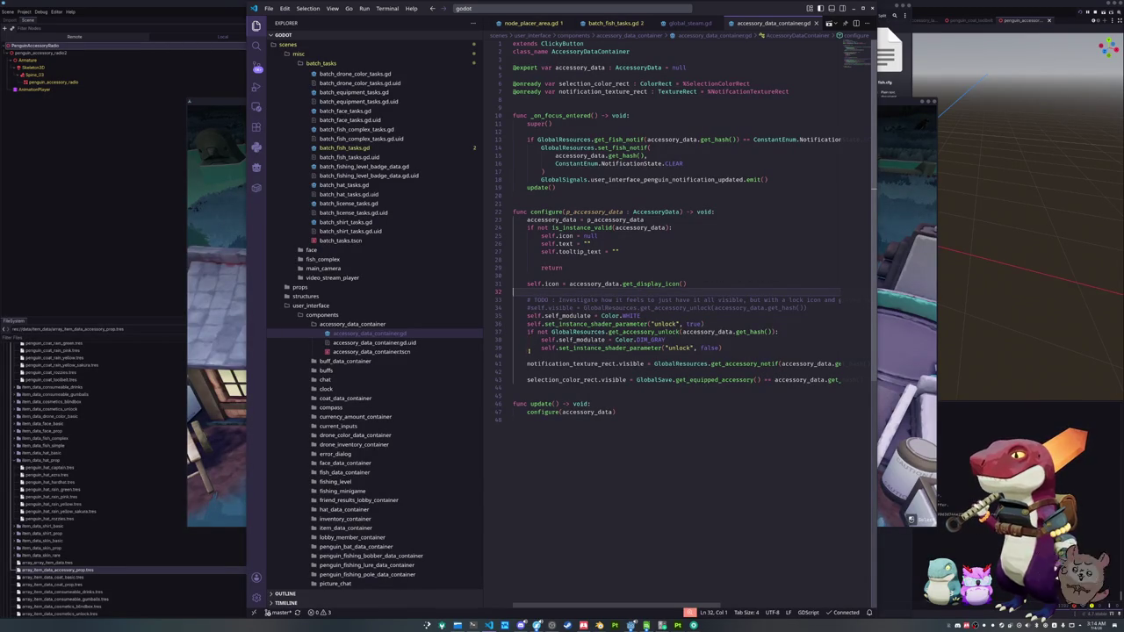
click(520, 370)
mouse_move(520, 369)
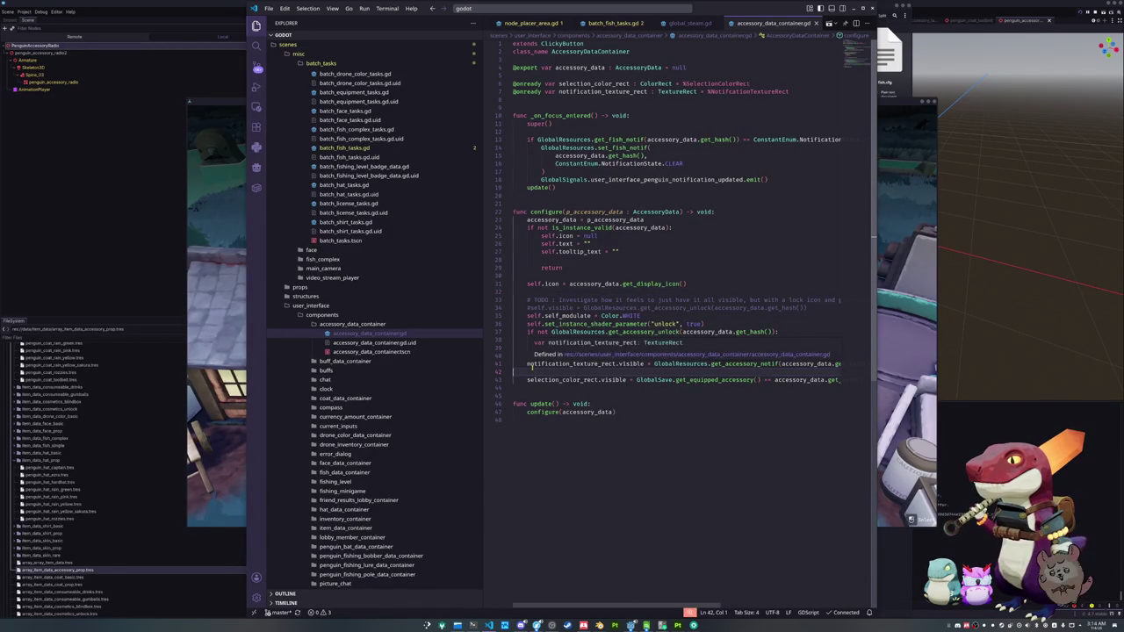
key(Up)
key(End)
key(Down)
key(Up)
key(Down)
key(Up)
key(Down)
key(Up)
key(Down)
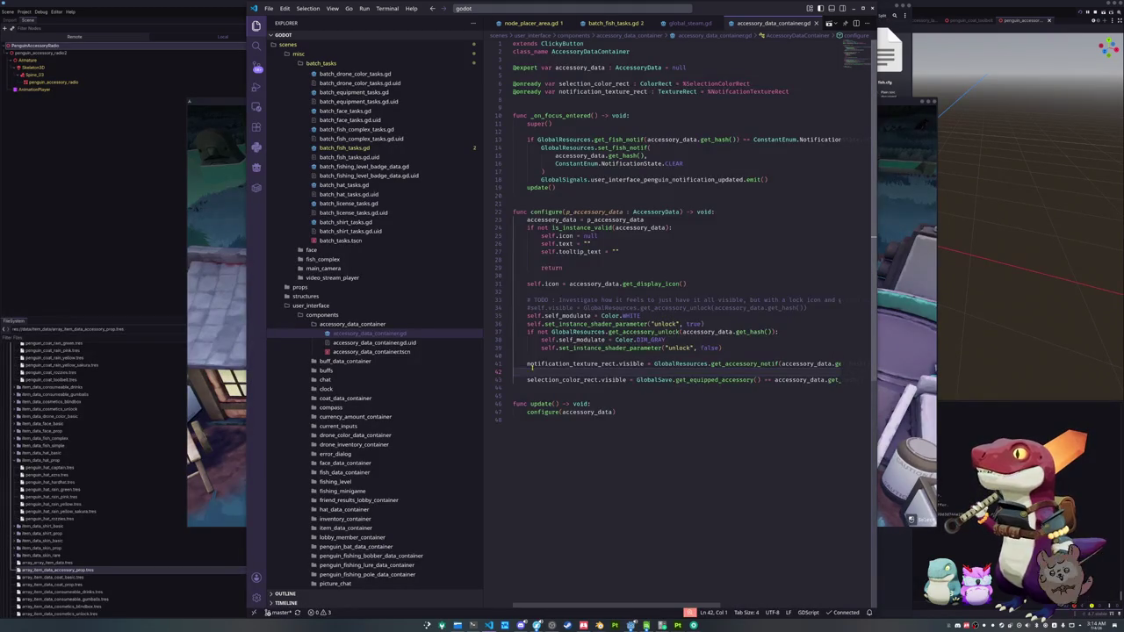
- Change get_fish_notif and set_fish_notif to get_accessory_notif and set_accessory_notif
click(551, 171)
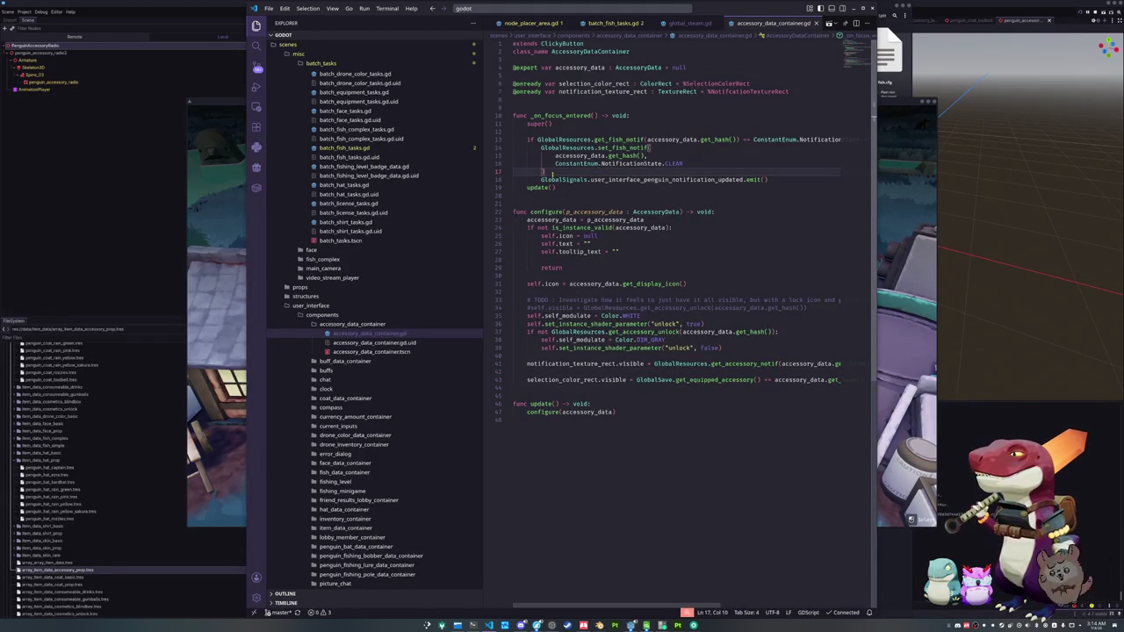
click(620, 140)
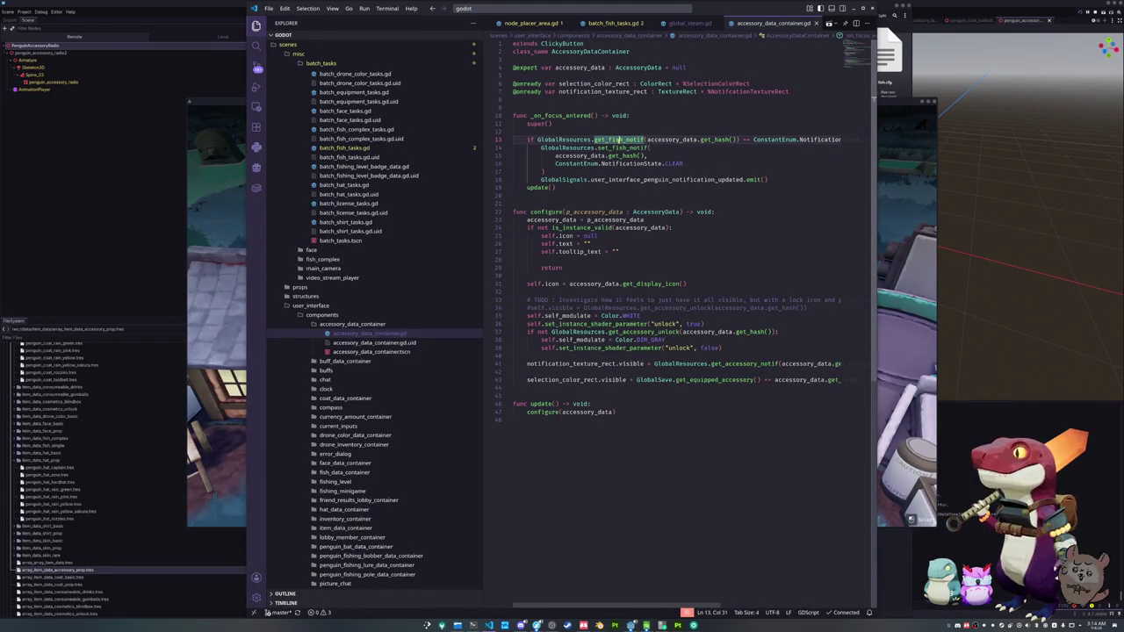
drag(623, 140, 608, 140)
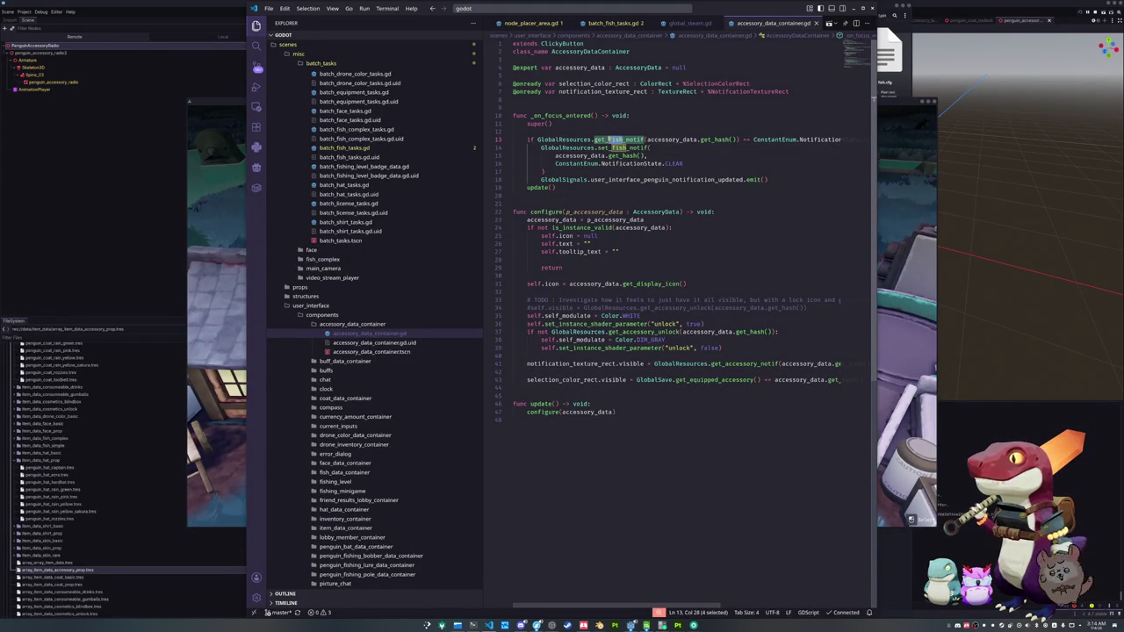
key(ctrl+d)
text(accesso)
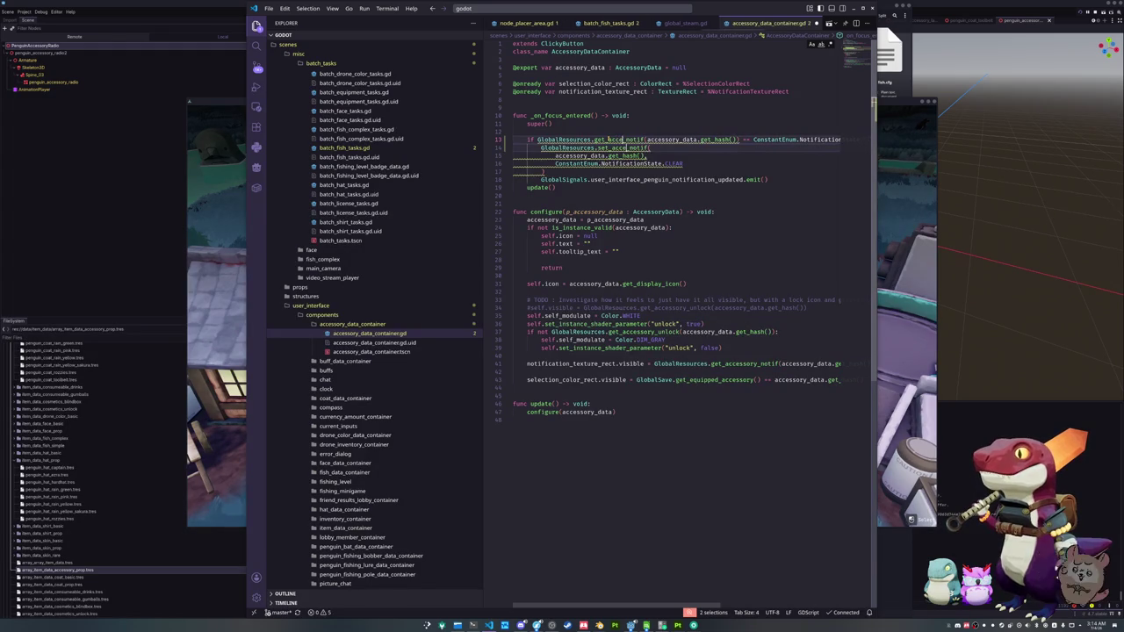
text(ry)
key(Escape)
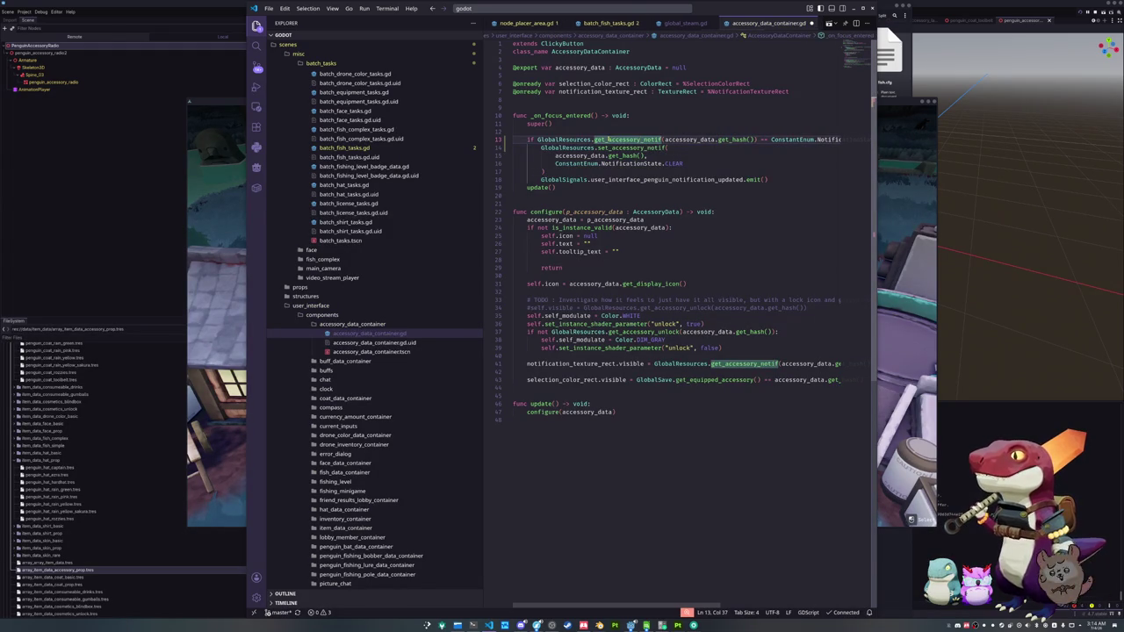
- Open coat_data_container.gd and drone_color_data_container.gd from the Explorer
scroll(344, 275, down, 4)
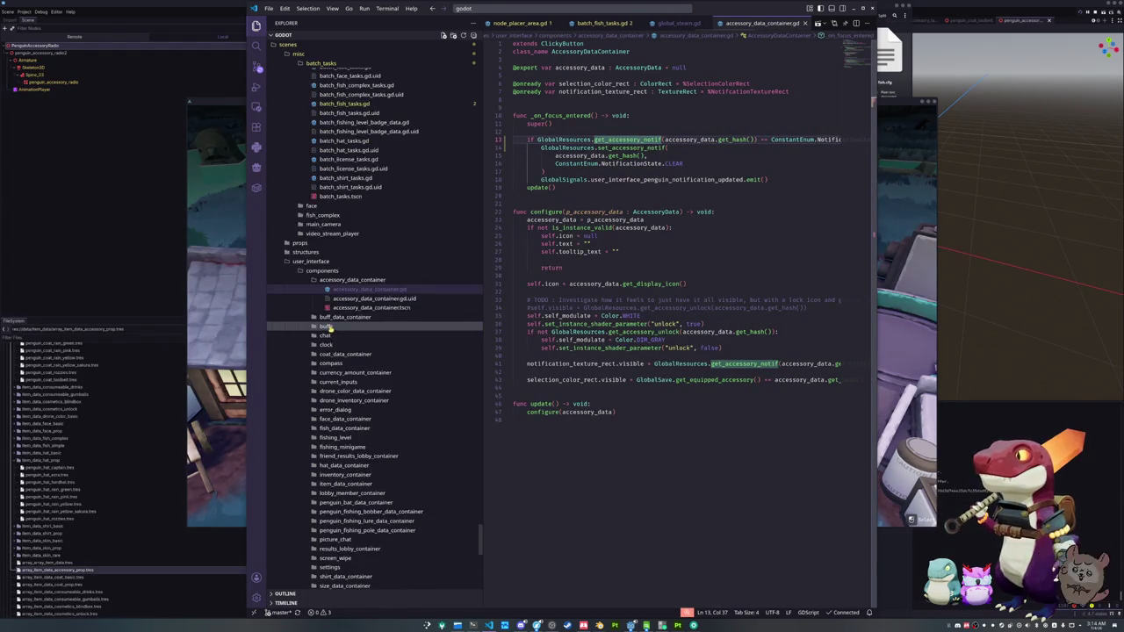
click(342, 310)
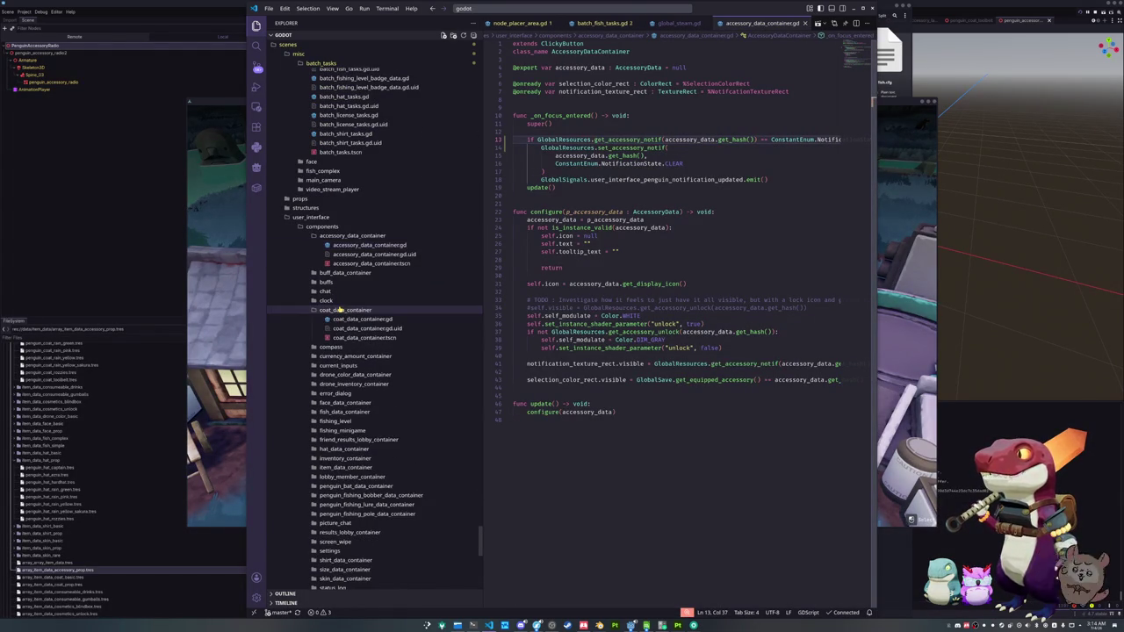
click(340, 319)
double_click(340, 319)
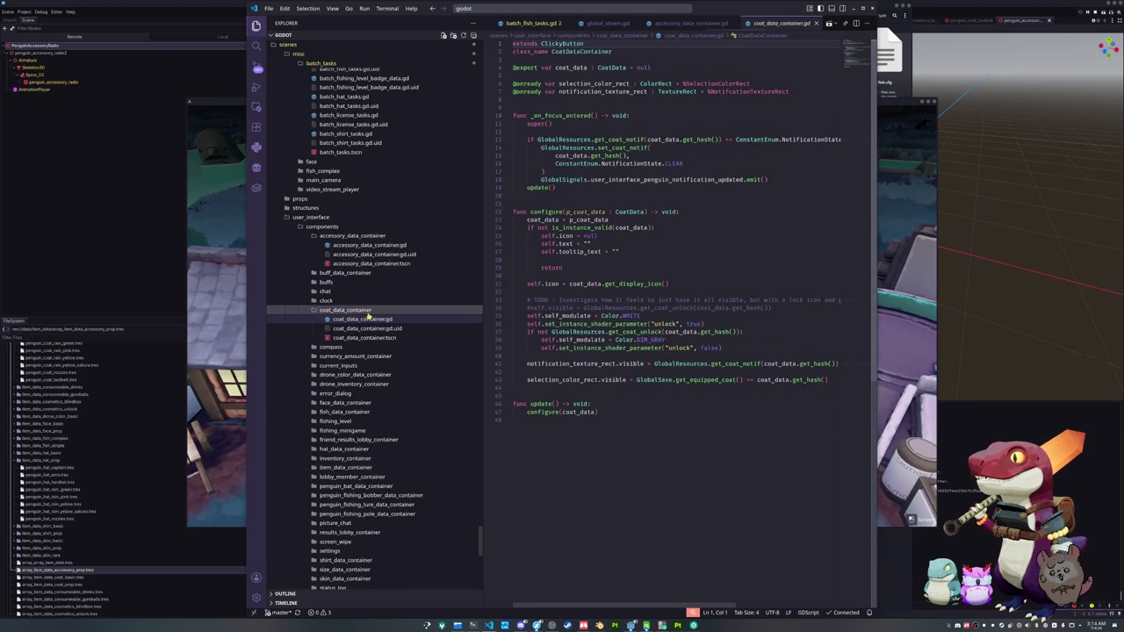
scroll(351, 321, down, 1)
scroll(350, 333, down, 1)
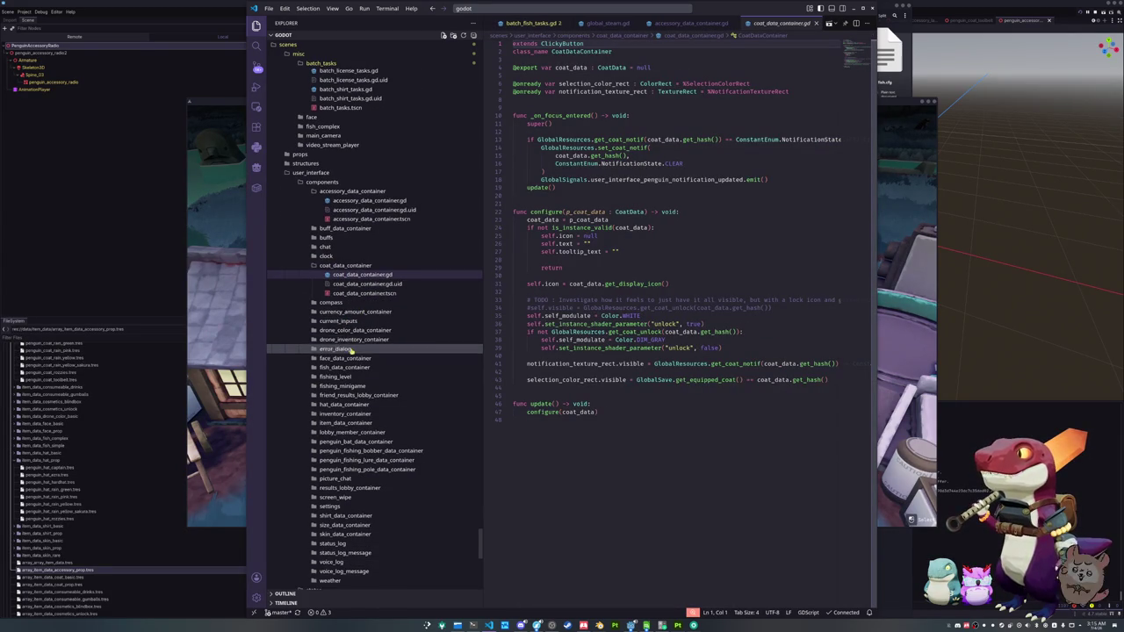
click(350, 330)
click(354, 339)
double_click(354, 339)
scroll(355, 336, down, 2)
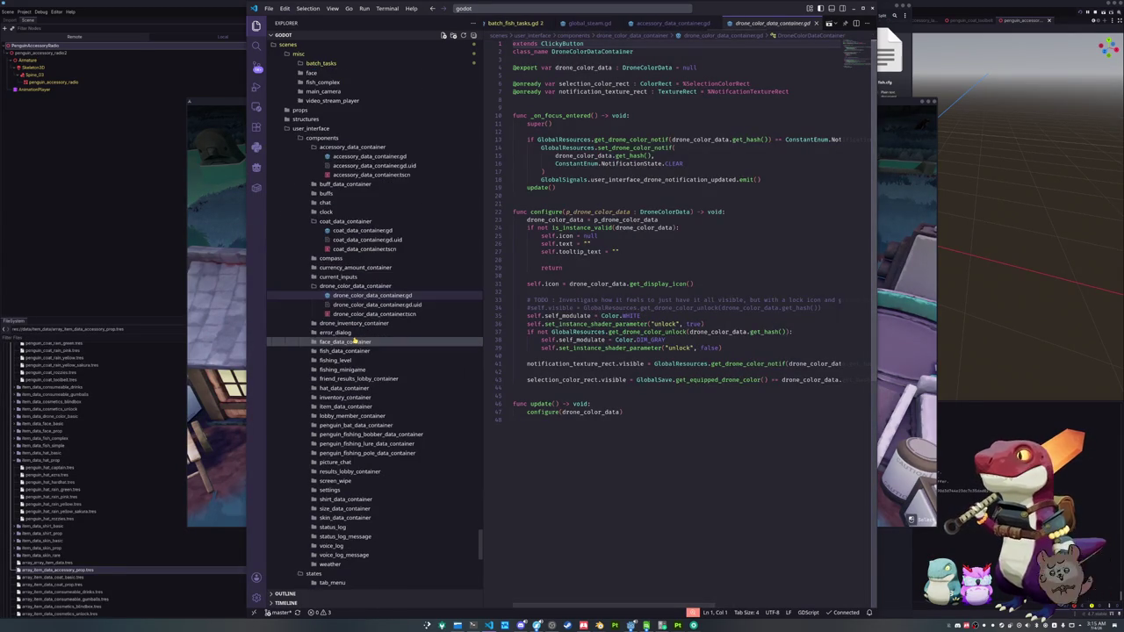
- Expand the face folder and open the hat and penguin_bat container scripts
click(349, 342)
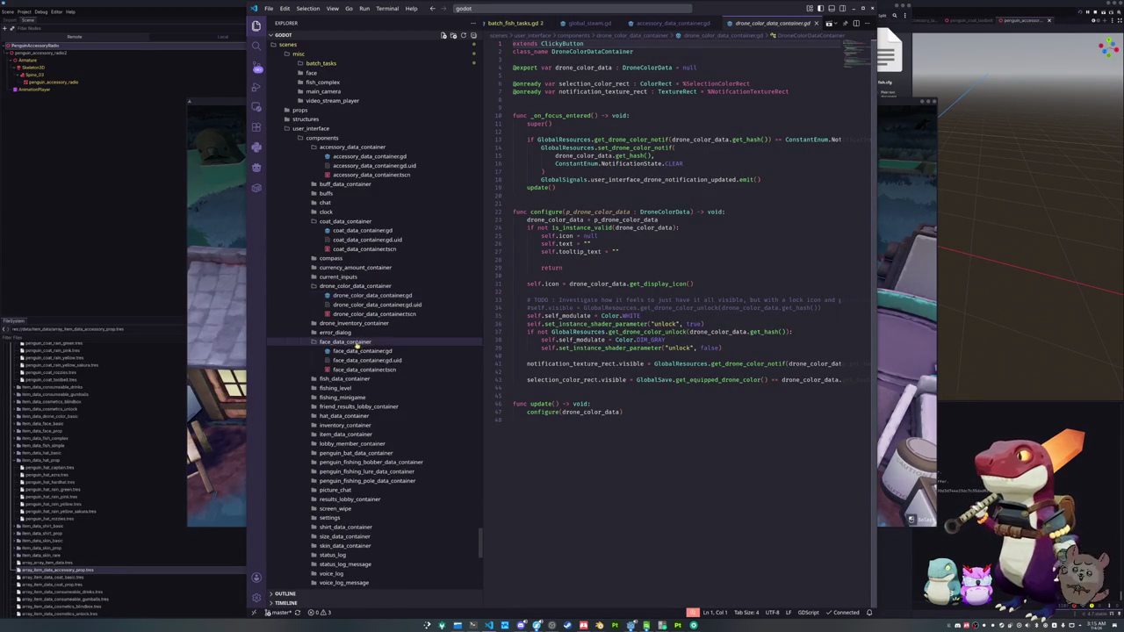
scroll(350, 379, down, 3)
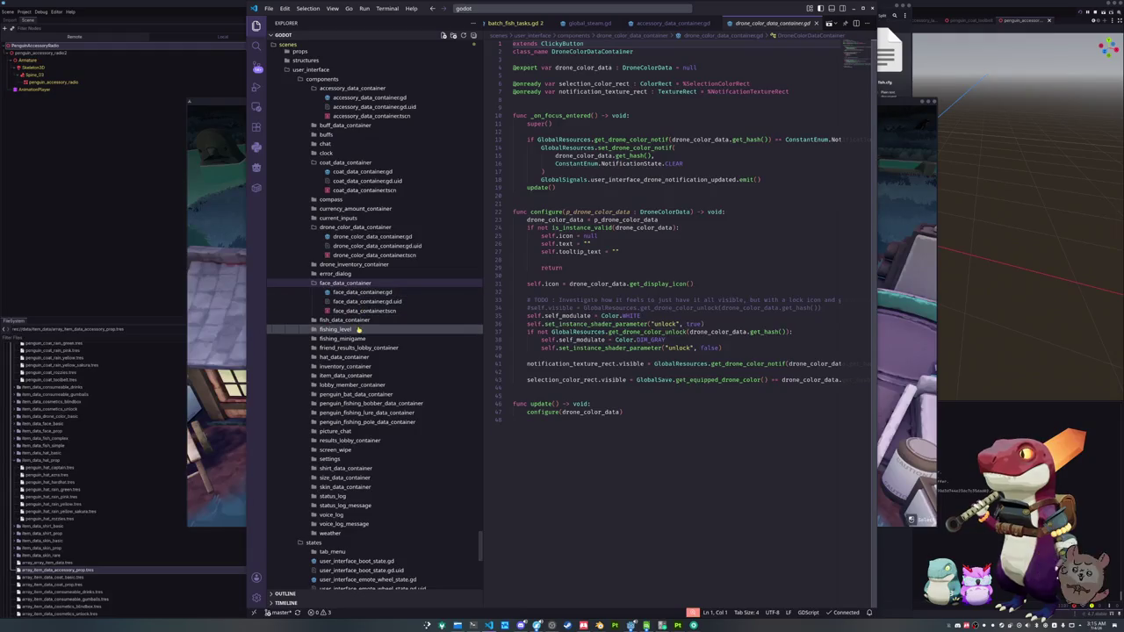
click(358, 357)
double_click(357, 367)
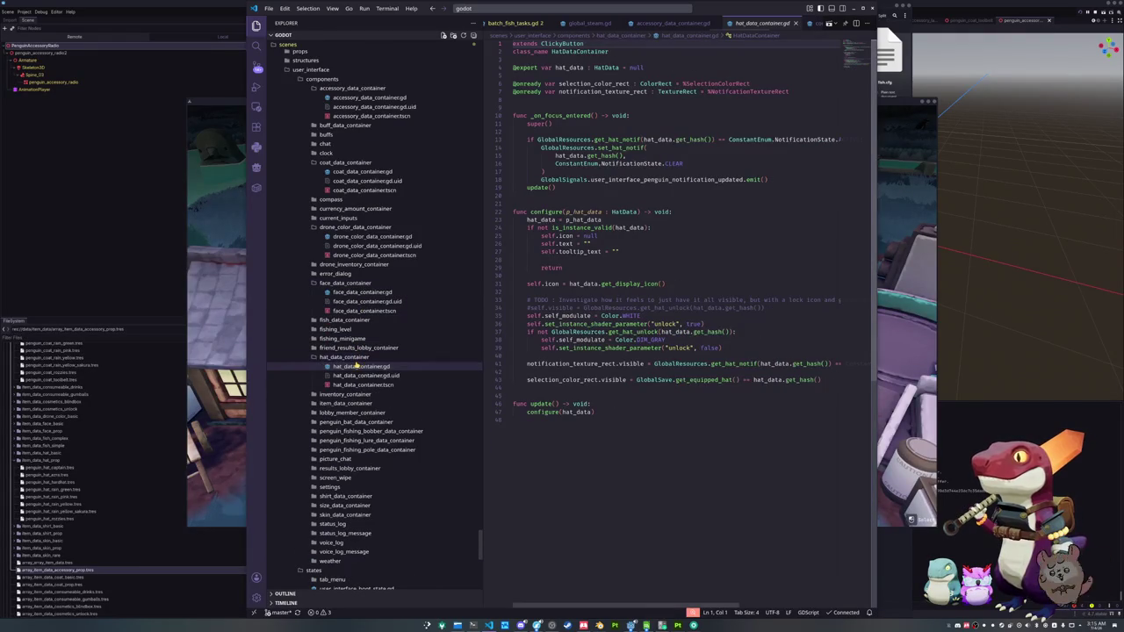
scroll(356, 364, down, 3)
click(355, 363)
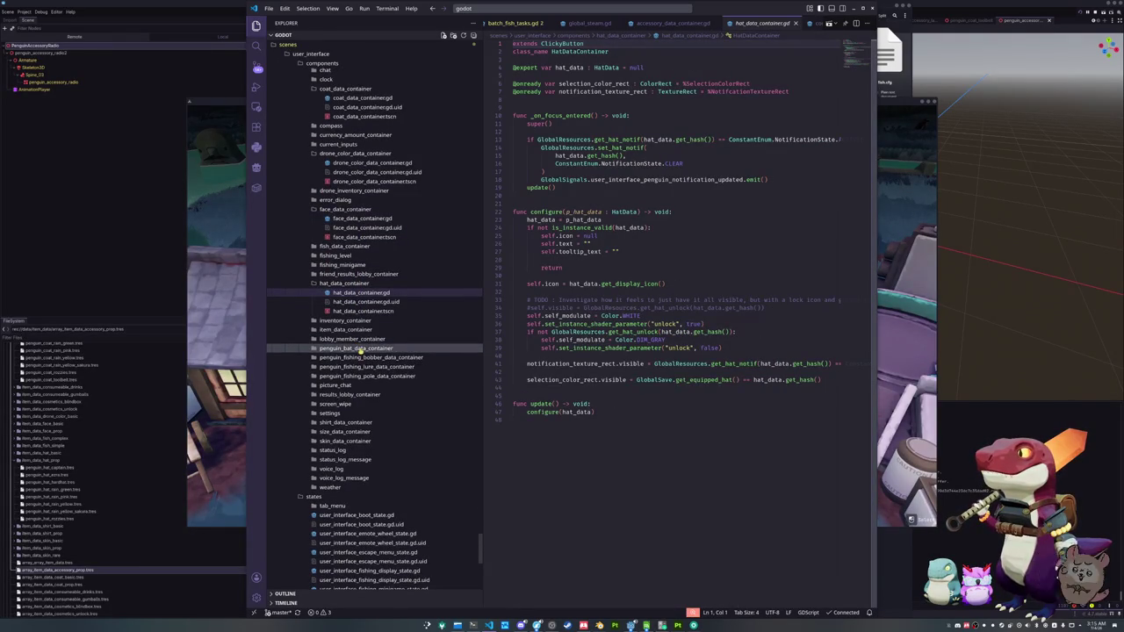
double_click(359, 358)
- Open the fishing bobber, lure and pole container scripts
scroll(358, 360, down, 3)
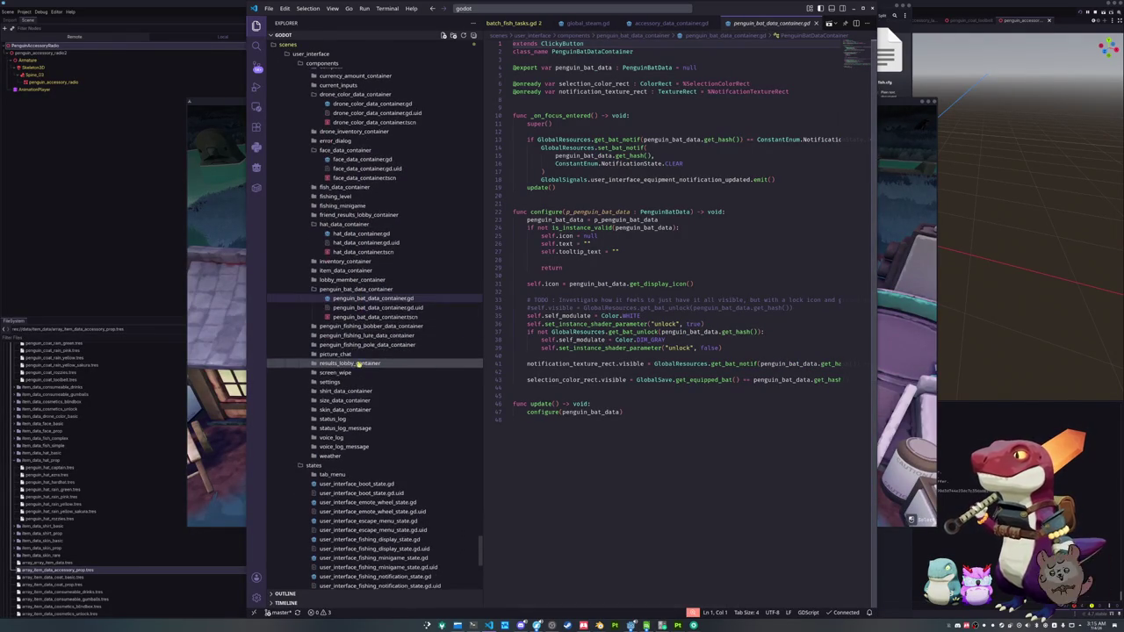
click(366, 328)
double_click(368, 335)
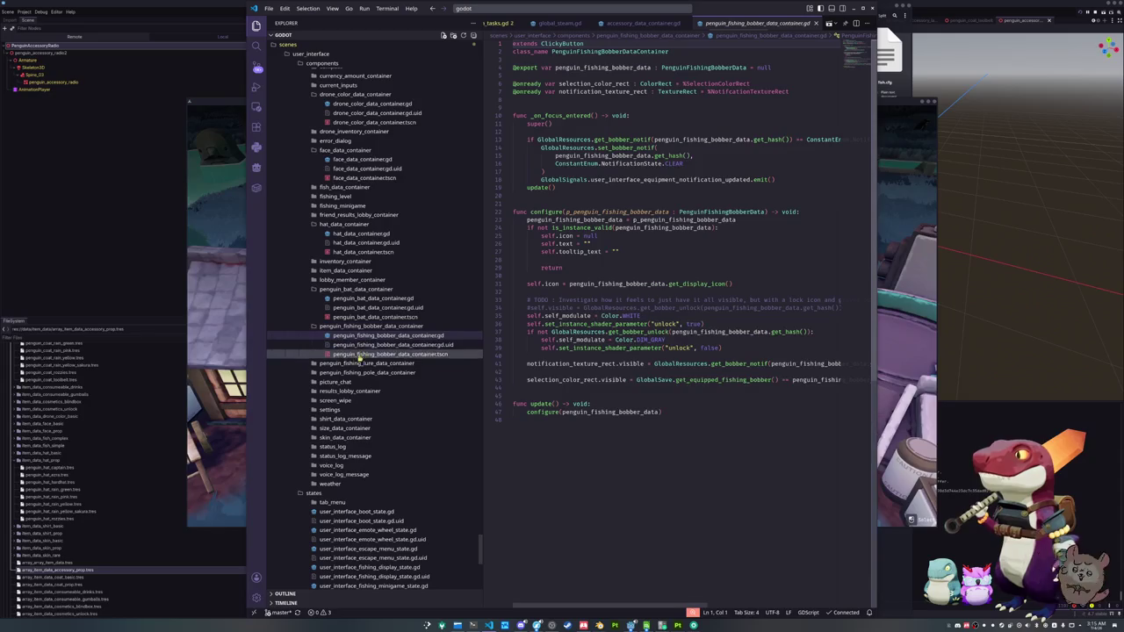
click(358, 363)
double_click(357, 373)
scroll(357, 376, down, 2)
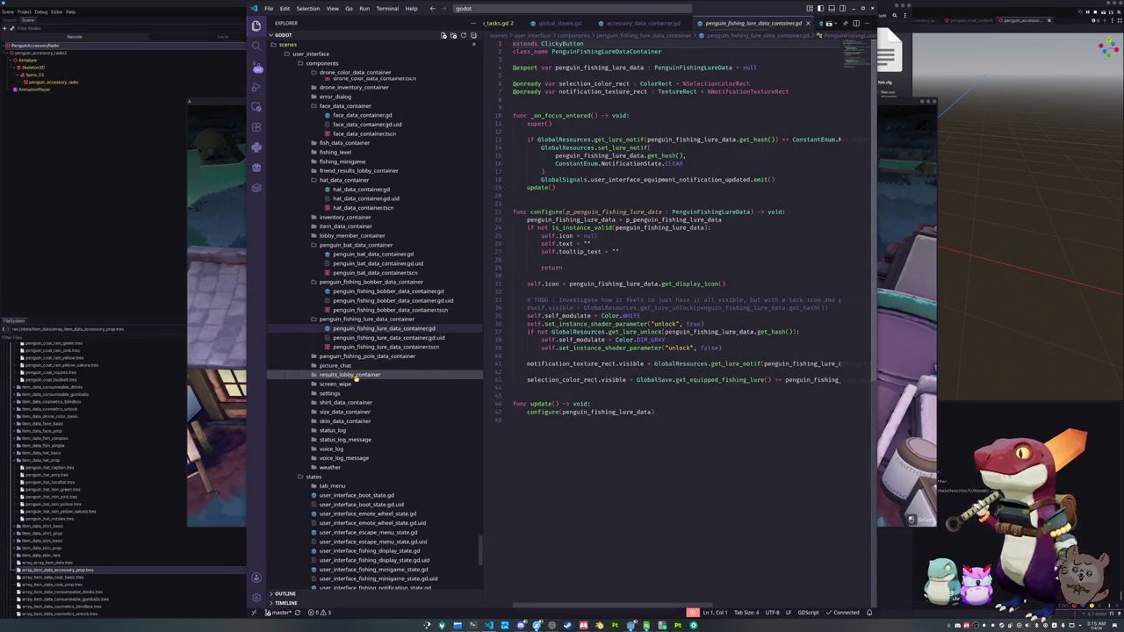
click(360, 356)
double_click(363, 366)
- Open shirt_data_container.gd and size_data_container.gd, then expand the skin_data_container folder
scroll(363, 360, down, 2)
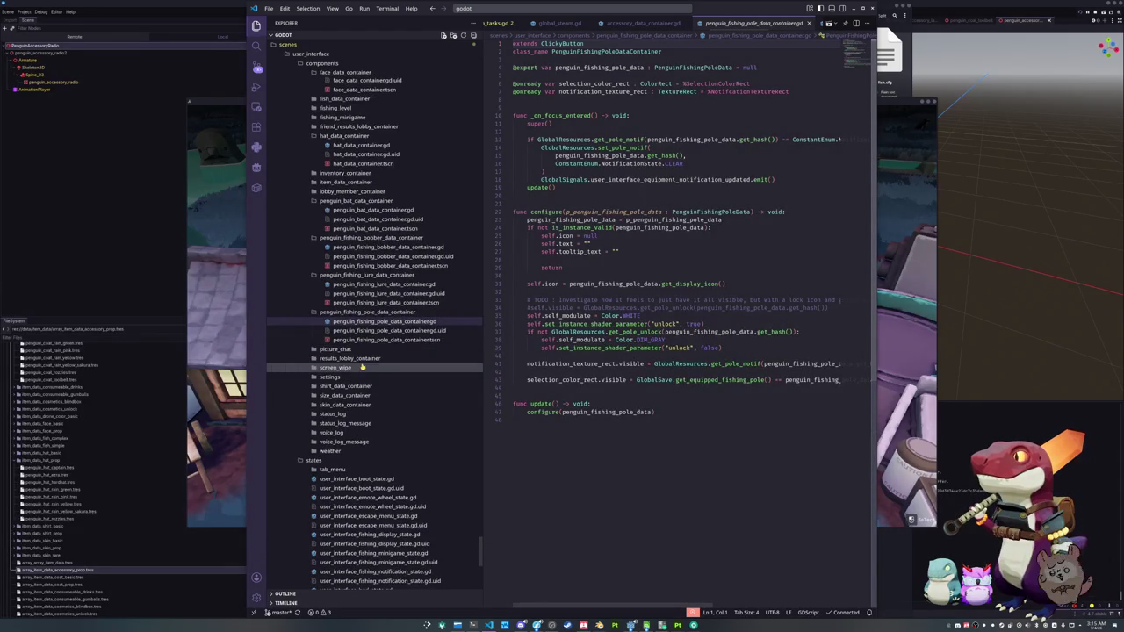
scroll(363, 354, down, 1)
click(364, 356)
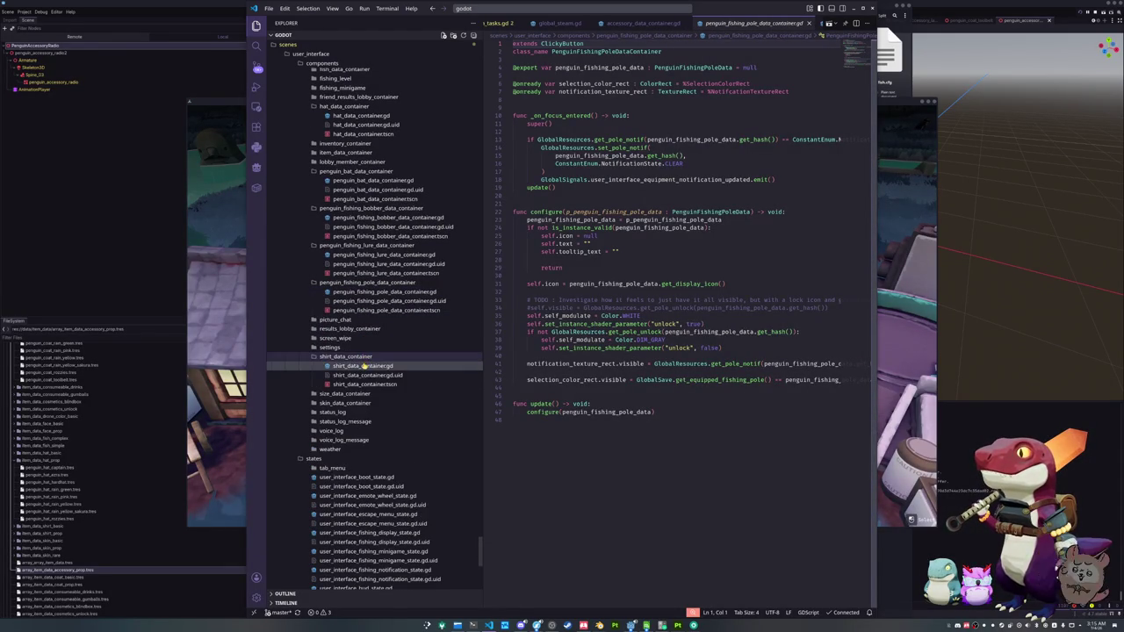
double_click(362, 366)
scroll(364, 365, down, 1)
click(363, 364)
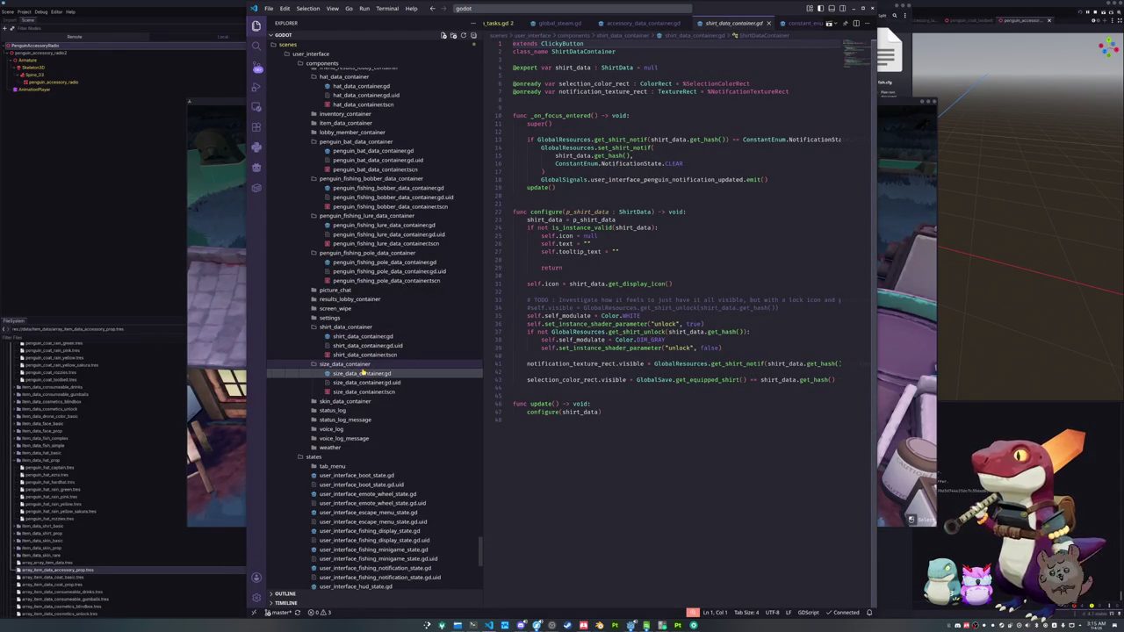
double_click(363, 373)
scroll(363, 373, down, 2)
click(364, 343)
- Open skin_data_container.gd, then close the game's cosmetics panel and quit with F8
double_click(364, 351)
scroll(363, 357, down, 2)
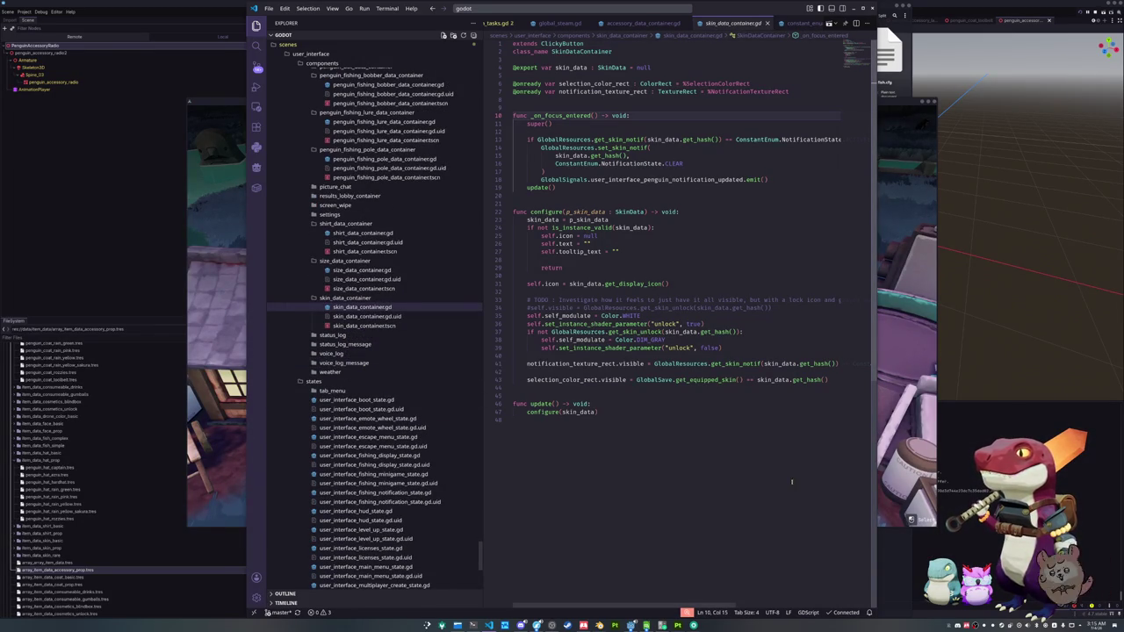
click(904, 290)
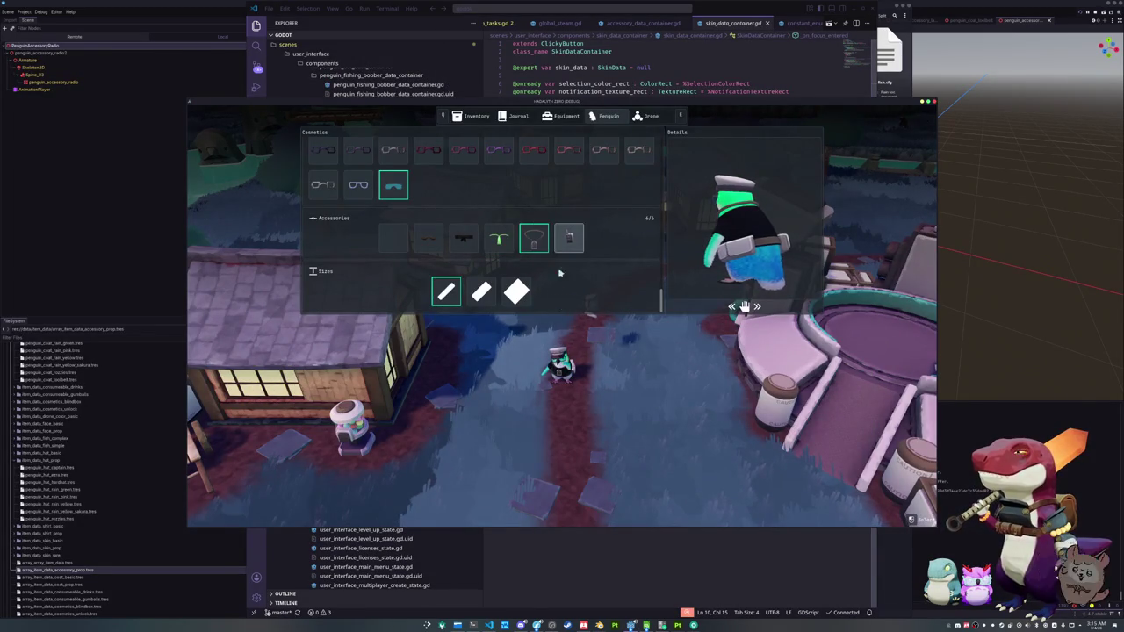
key(Escape)
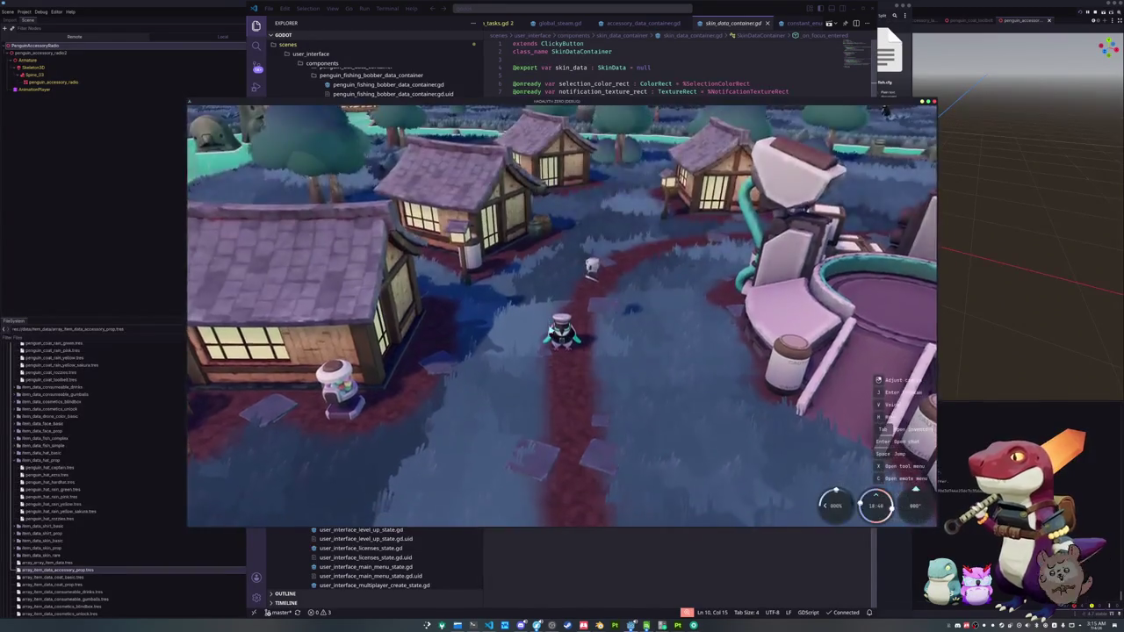
key(F8)
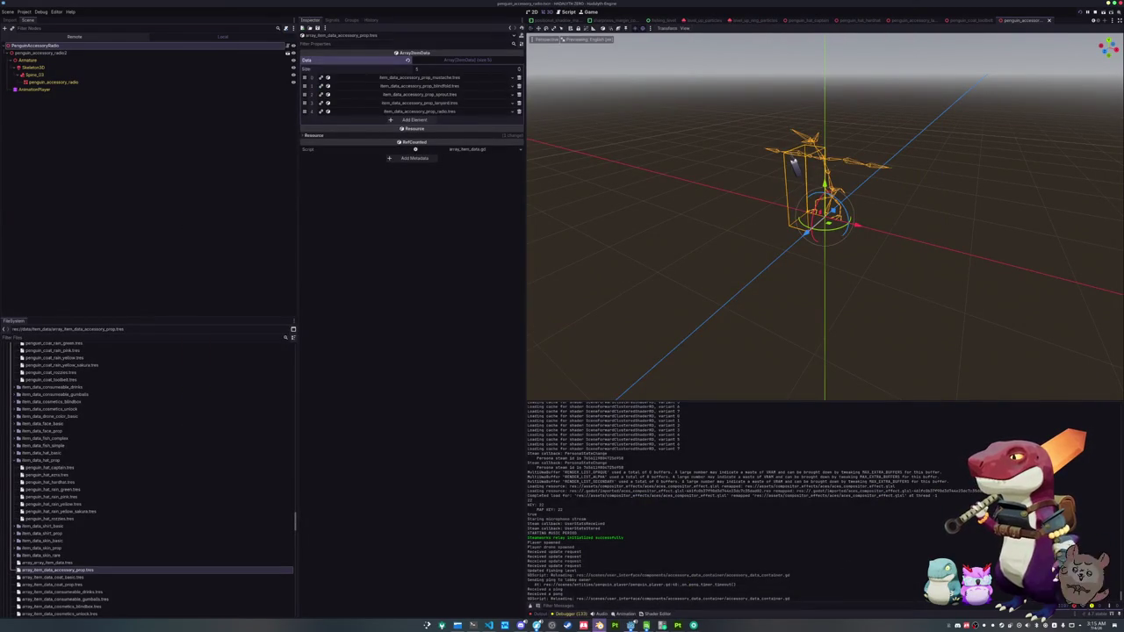
key(alt+Tab)
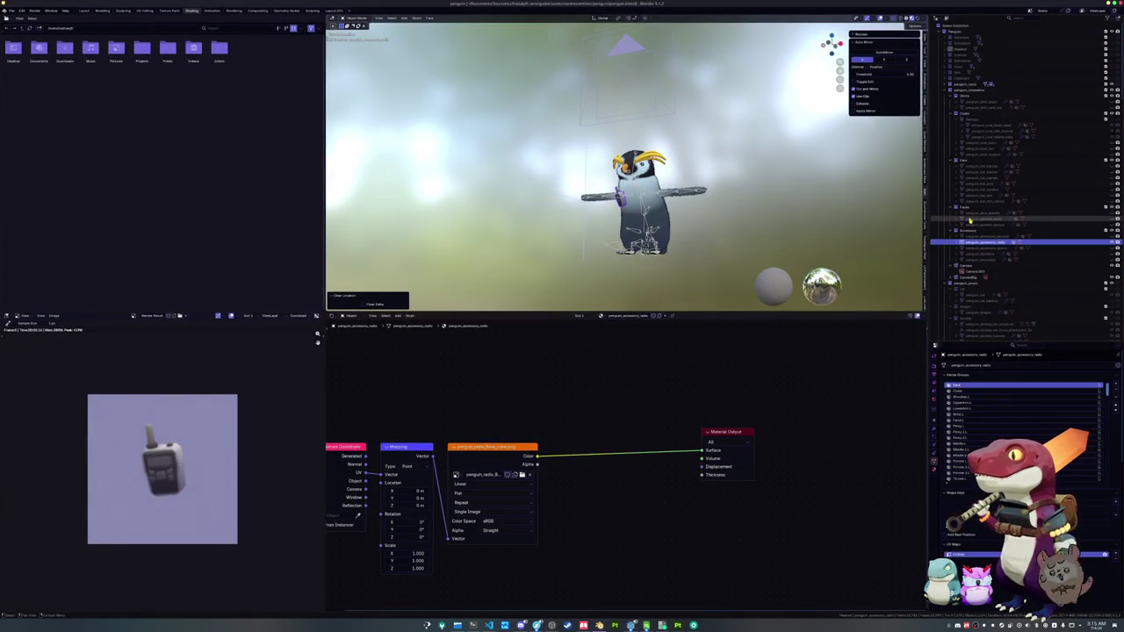
- Zoom in on the penguin's head and select the headset in the Hats collection
click(961, 79)
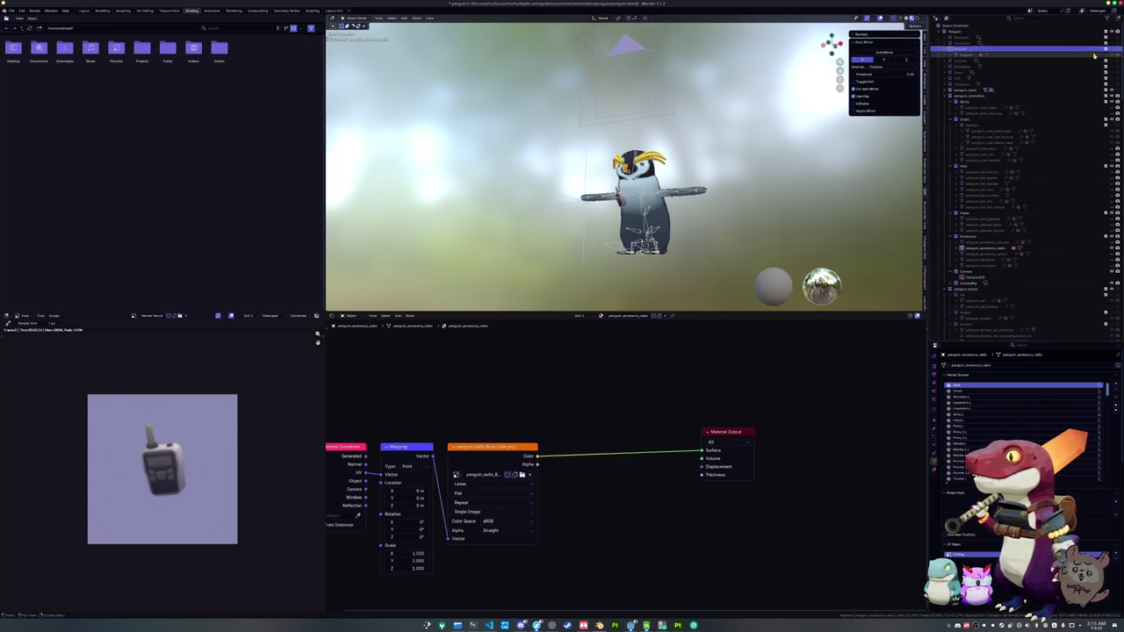
scroll(1112, 51, up, 1)
drag(831, 44, 817, 53)
scroll(615, 202, up, 5)
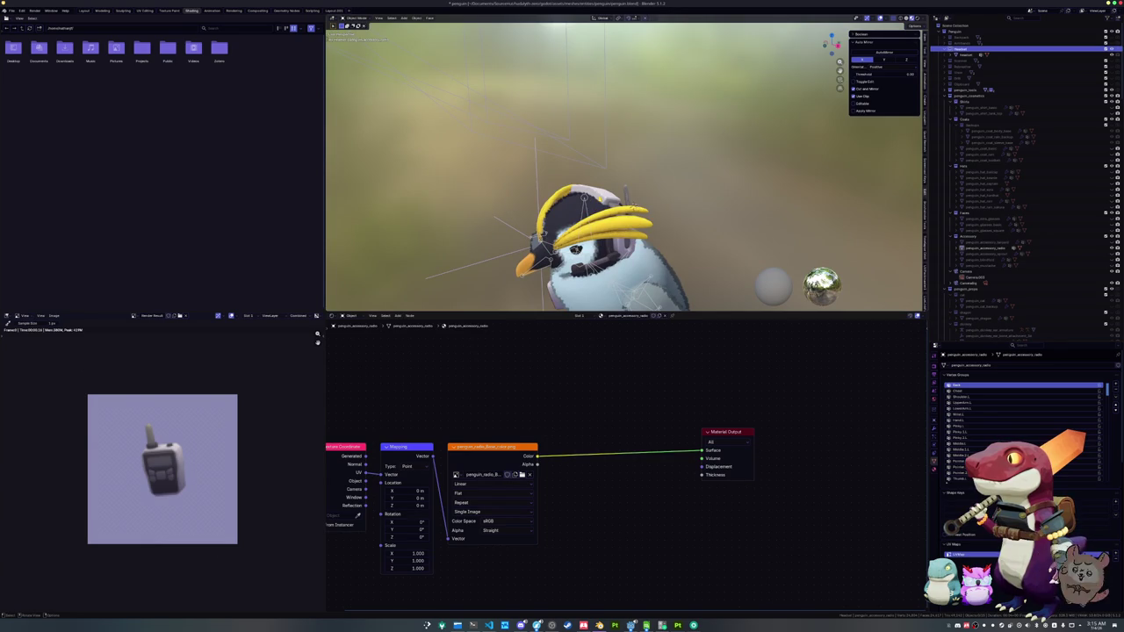
click(966, 55)
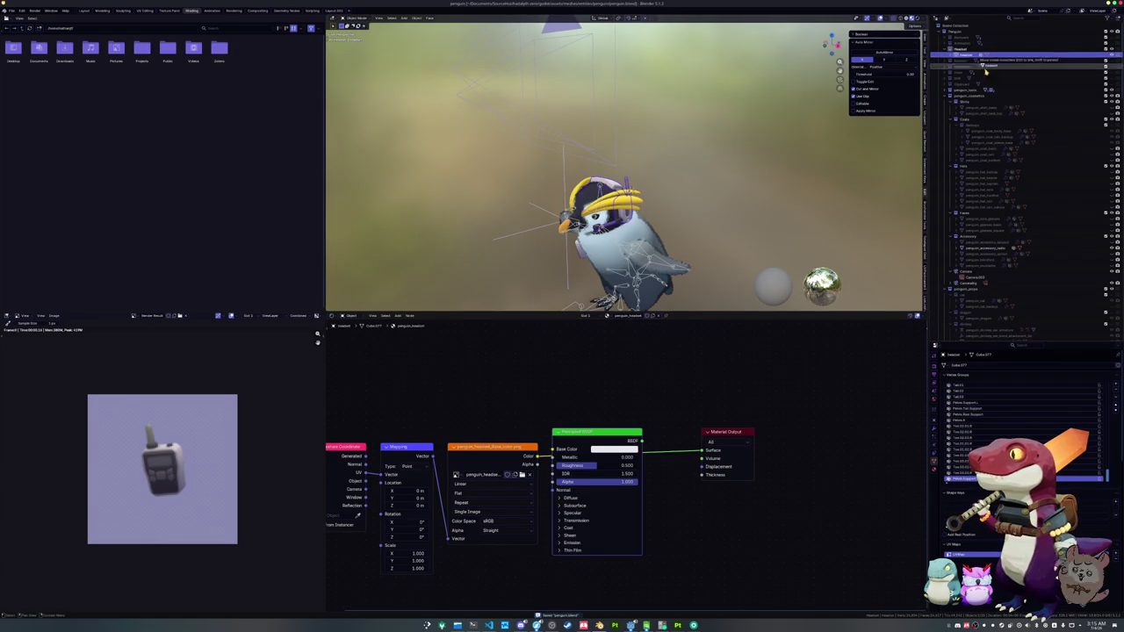
click(976, 166)
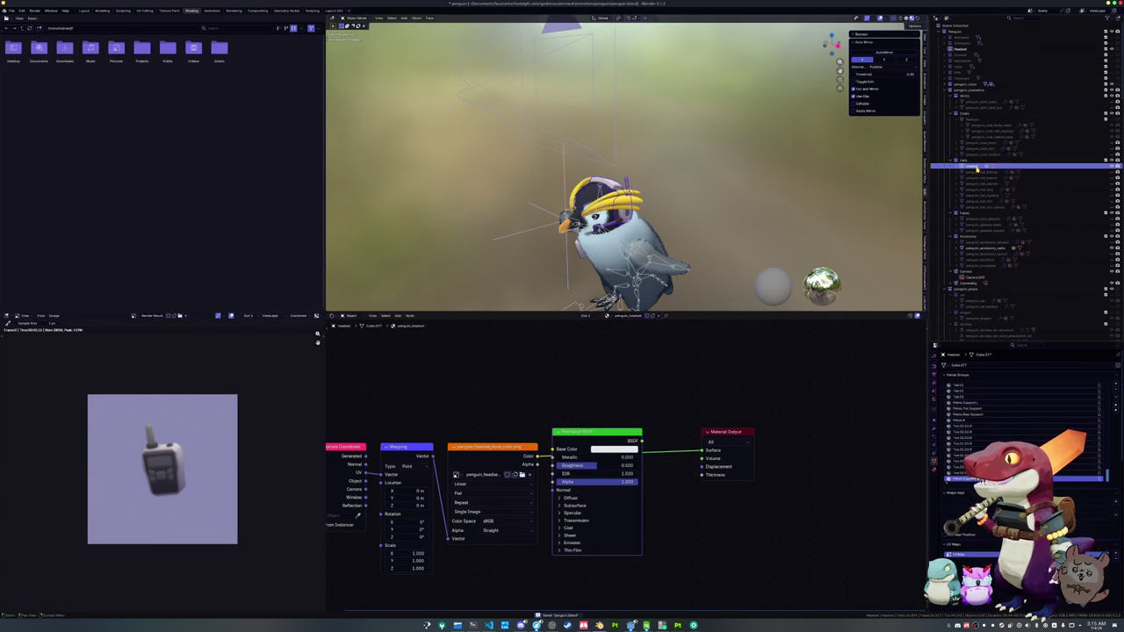
click(959, 50)
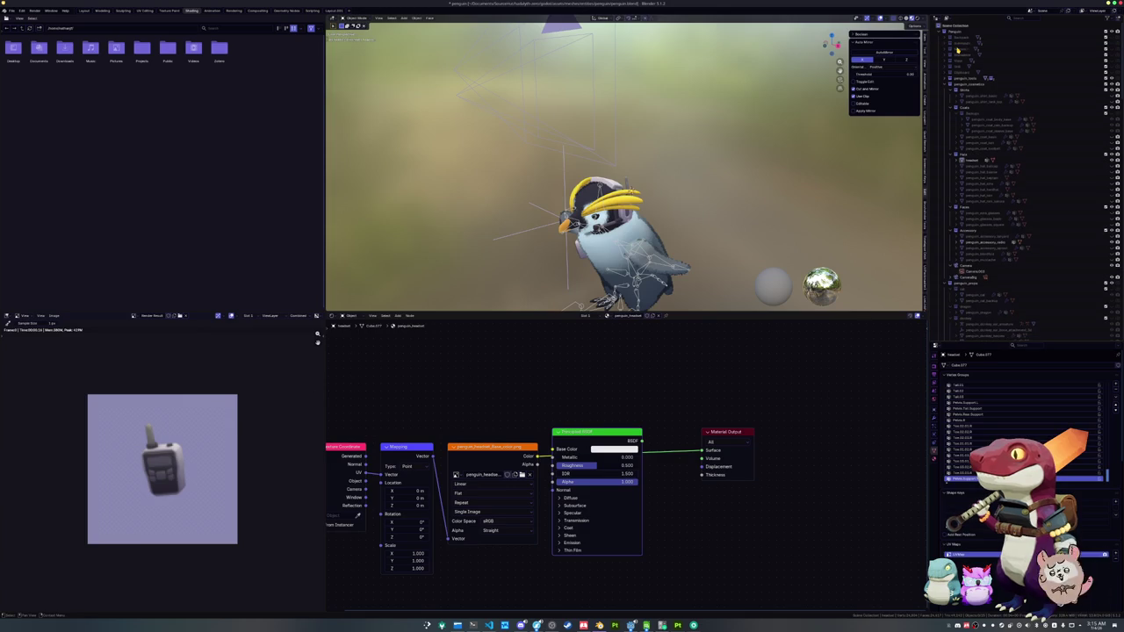
click(974, 161)
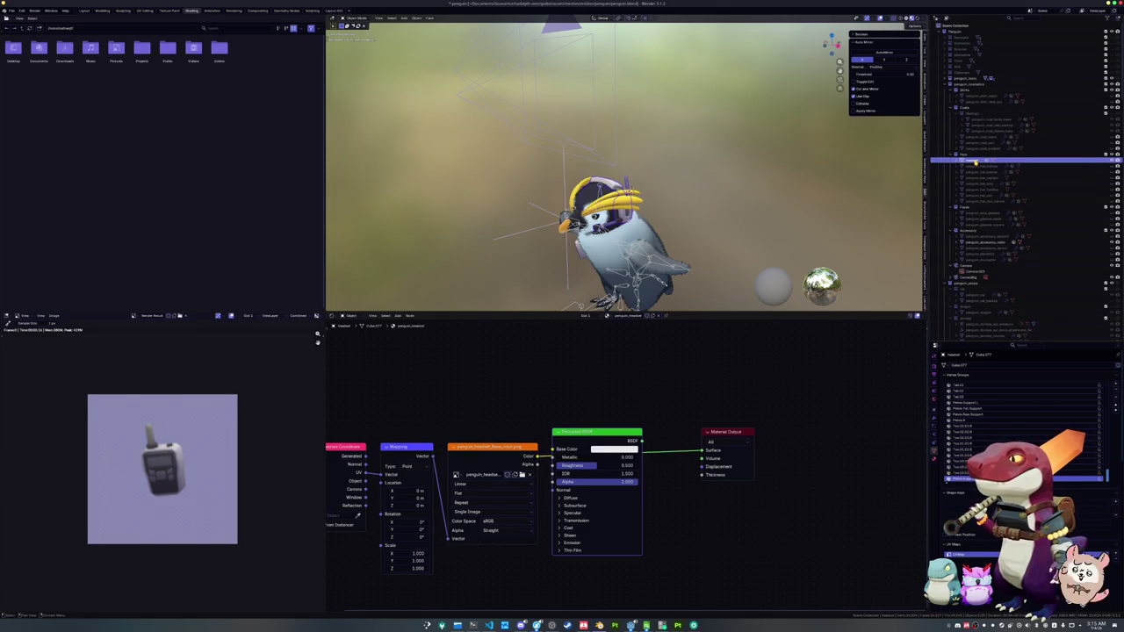
- Rename the headset object to penguin_hat_headset and check its material settings
double_click(974, 161)
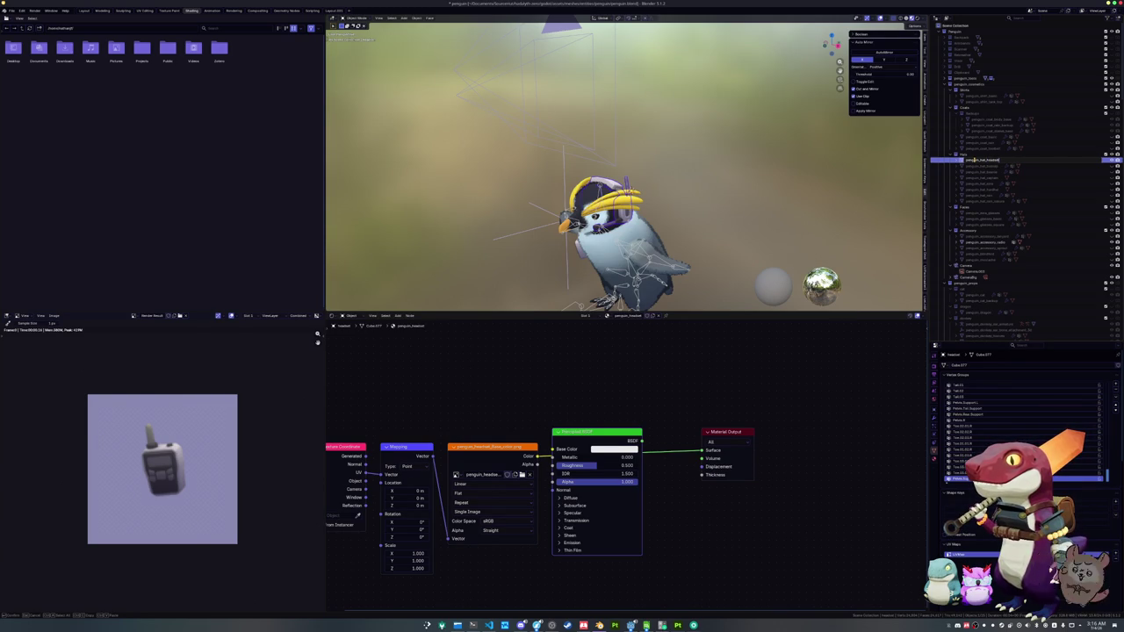
key(Return)
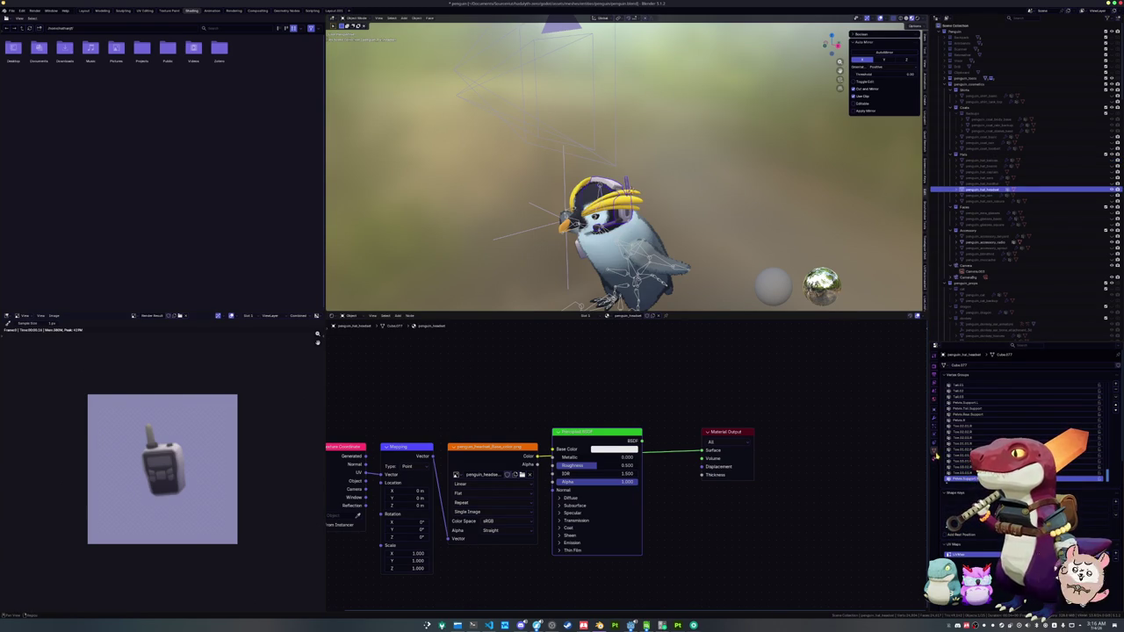
key(F2)
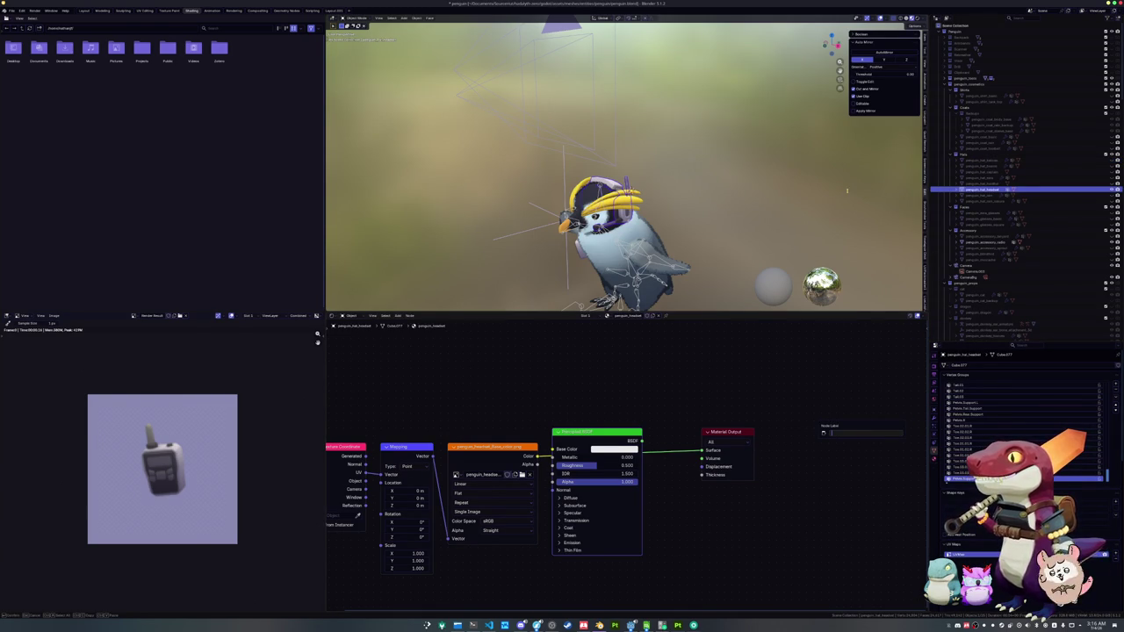
key(F2)
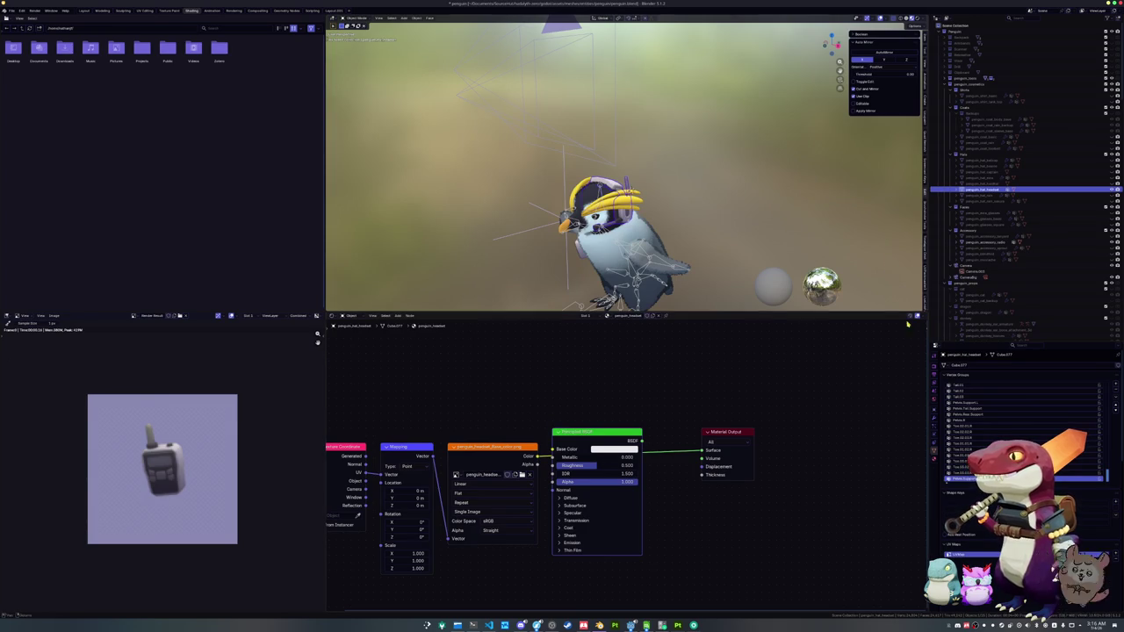
click(934, 458)
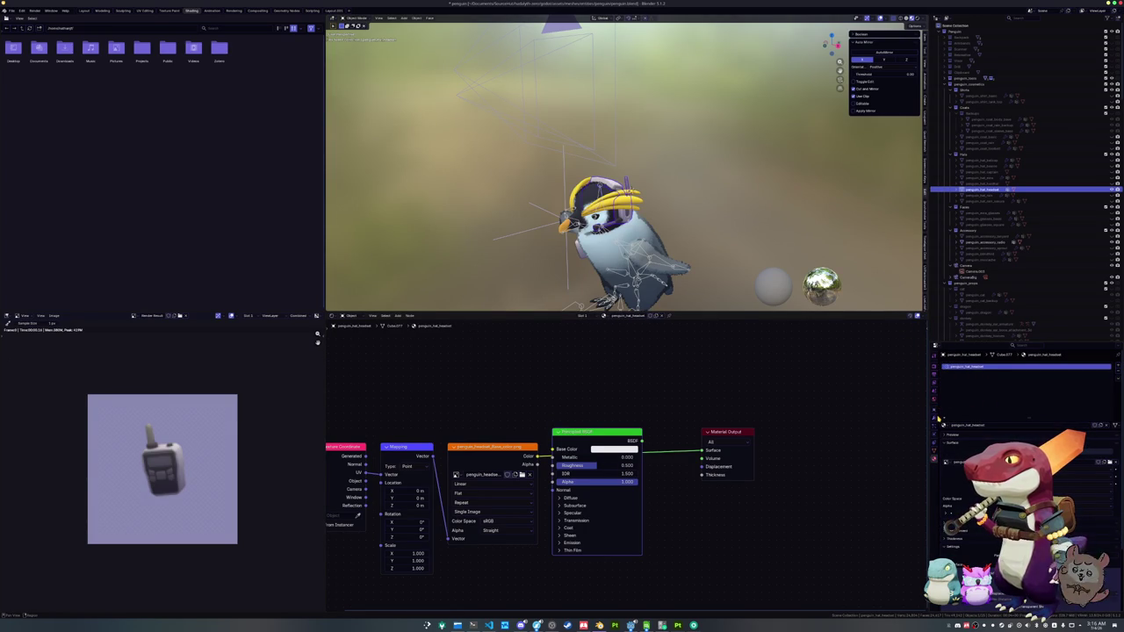
click(936, 370)
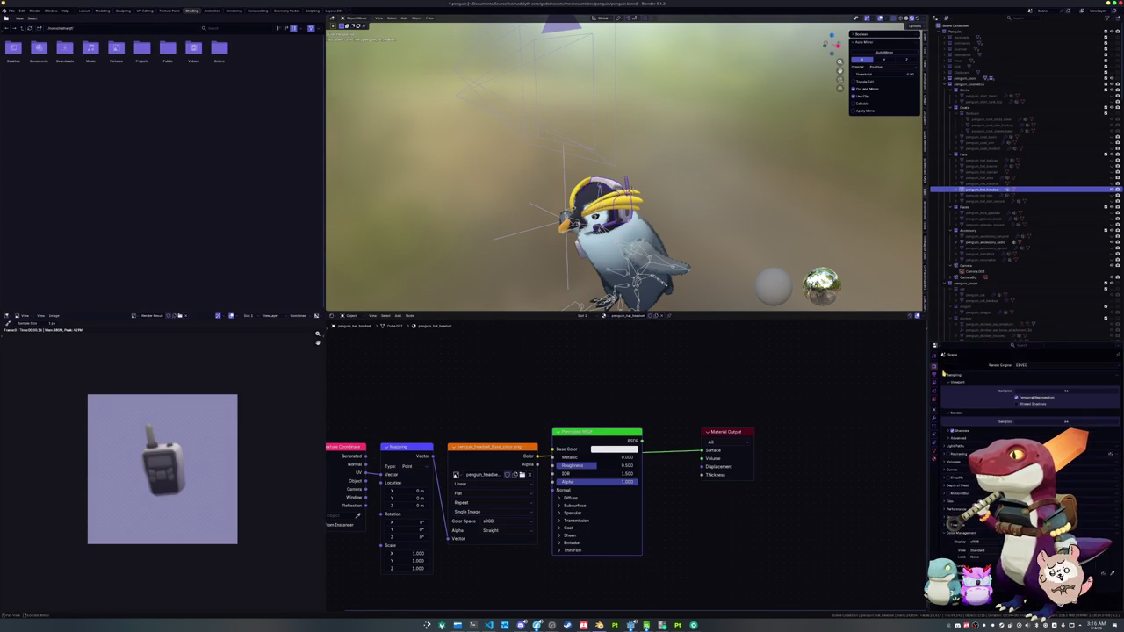
click(934, 456)
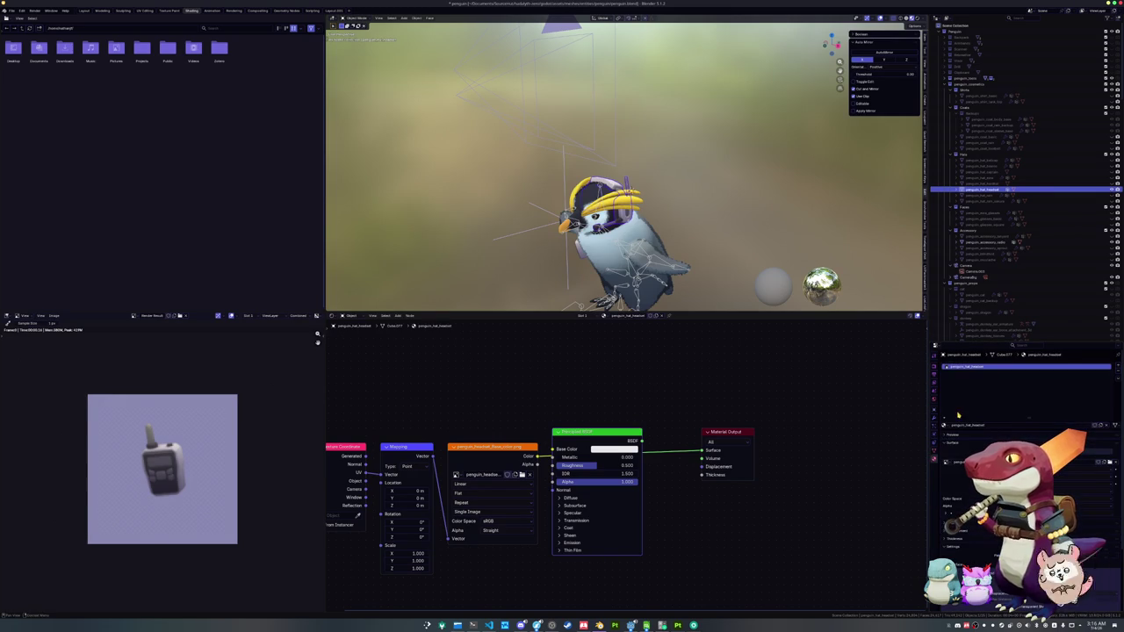
- Open the recent logo .blend file from Open Recent
click(11, 10)
mouse_move(31, 35)
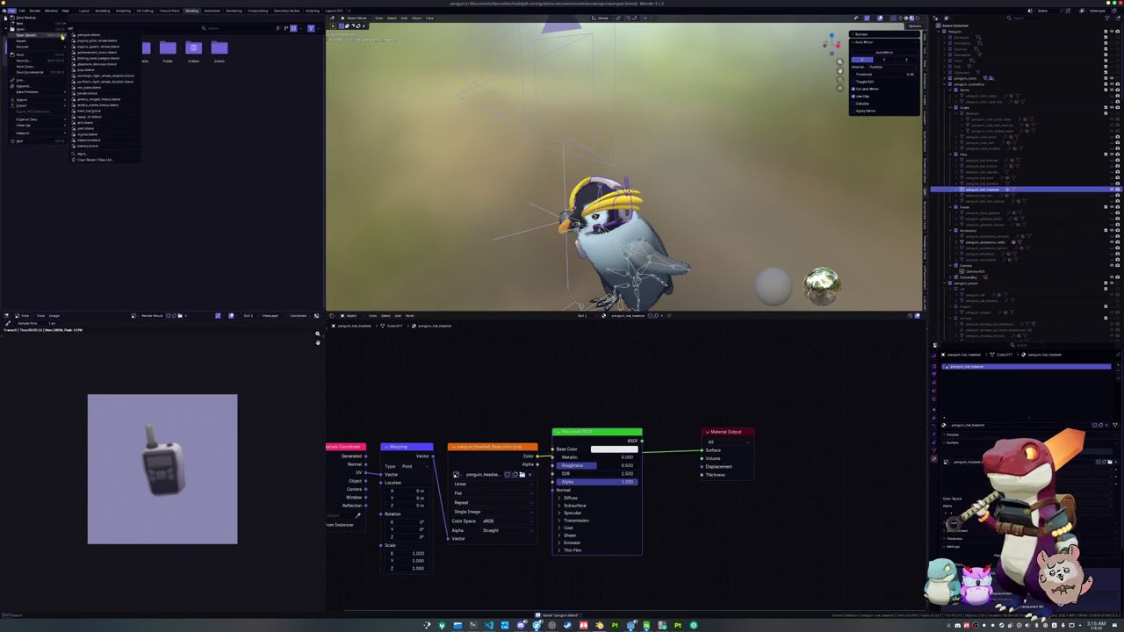
click(107, 70)
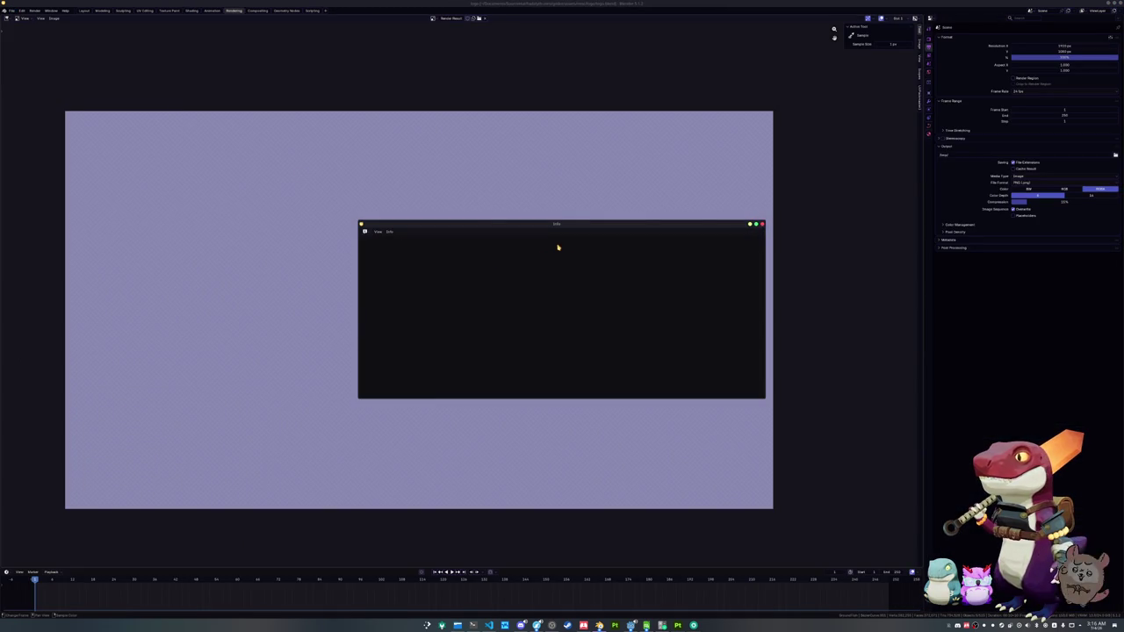
- Dismiss the info popup and hide the title text fragments in the logo's 3D scene
click(762, 225)
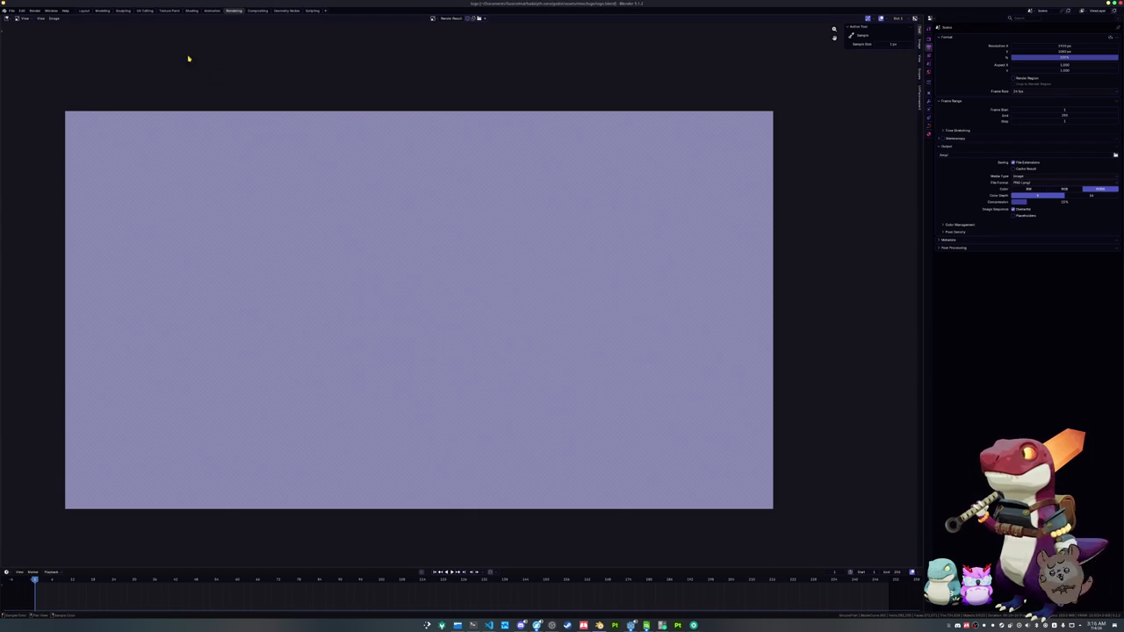
click(85, 11)
click(457, 302)
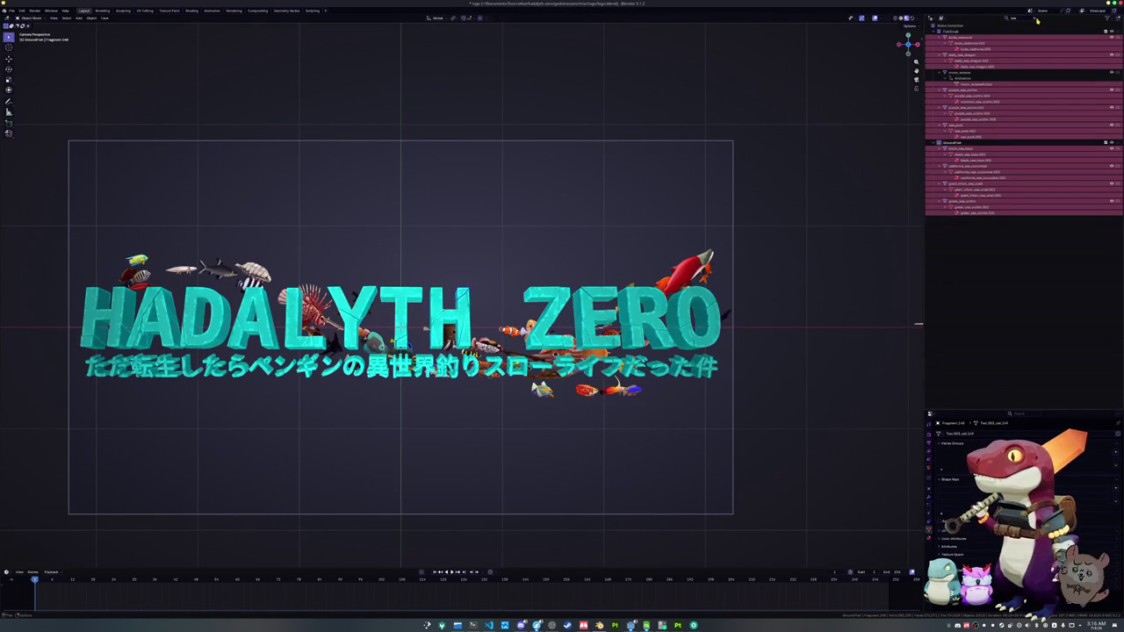
click(1038, 19)
click(932, 85)
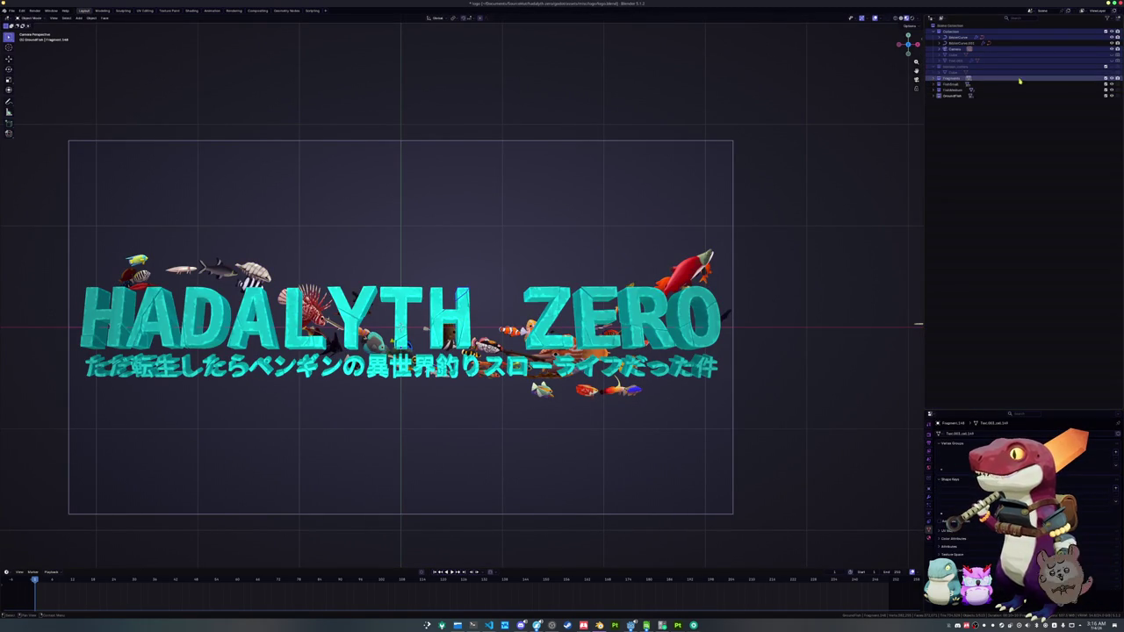
click(1113, 79)
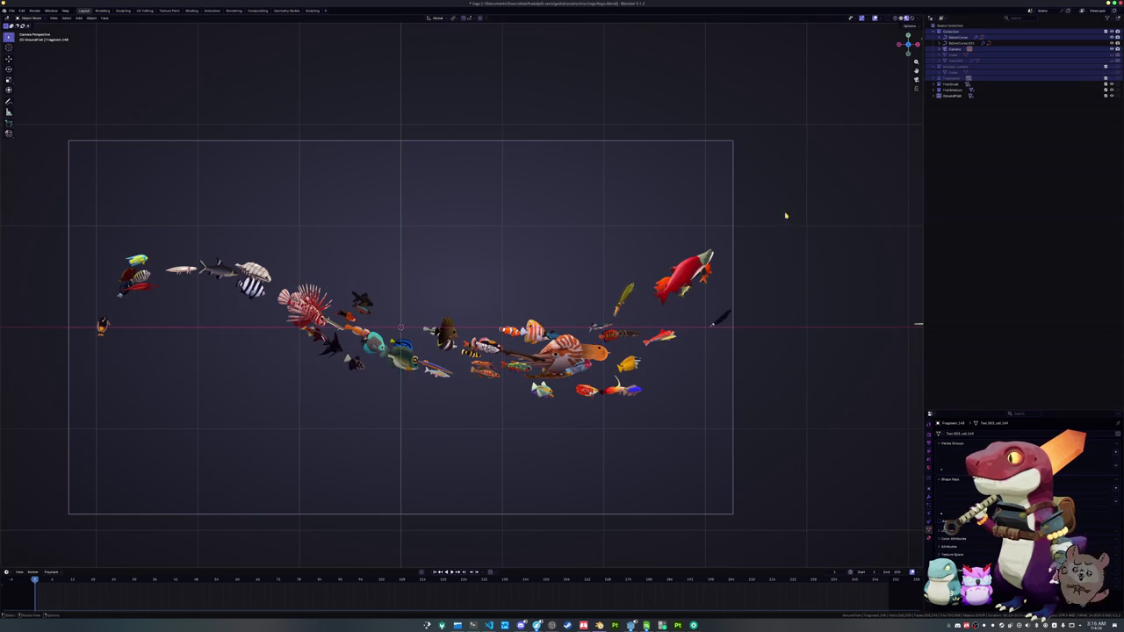
scroll(785, 228, down, 1)
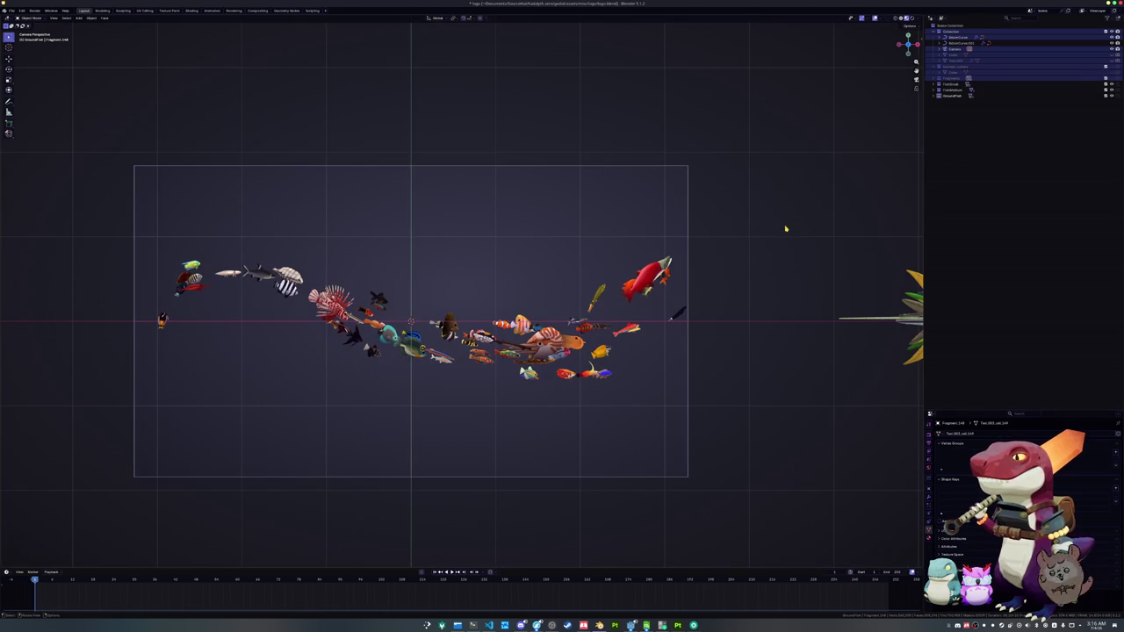
- In Compositing, unplug the image from the Mix node's A input and open the image save dialog
click(234, 10)
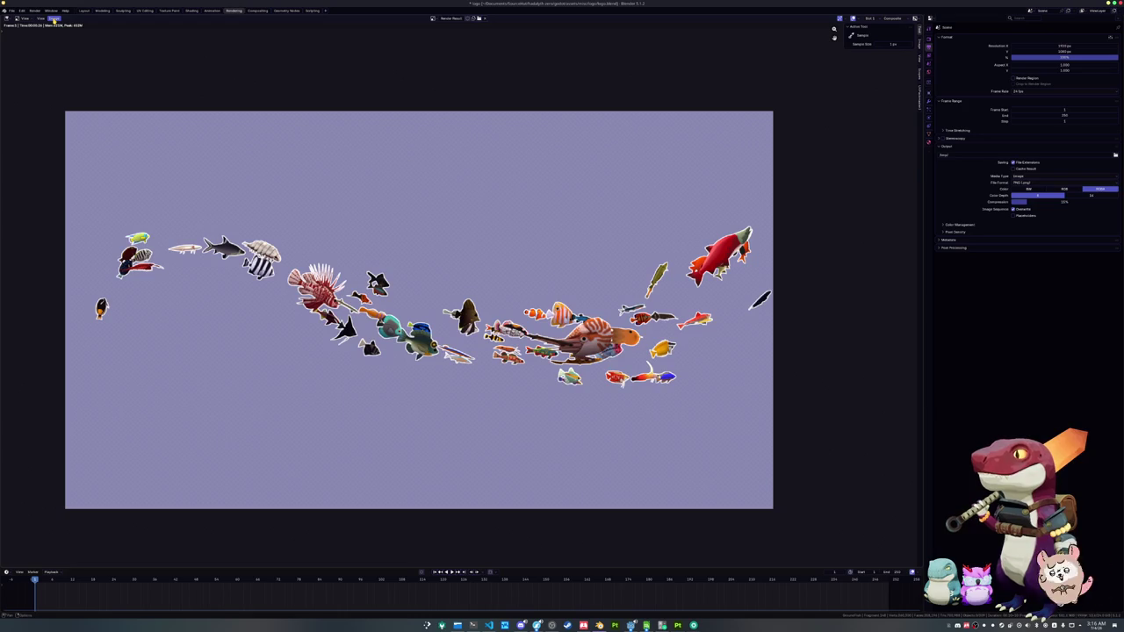
click(257, 10)
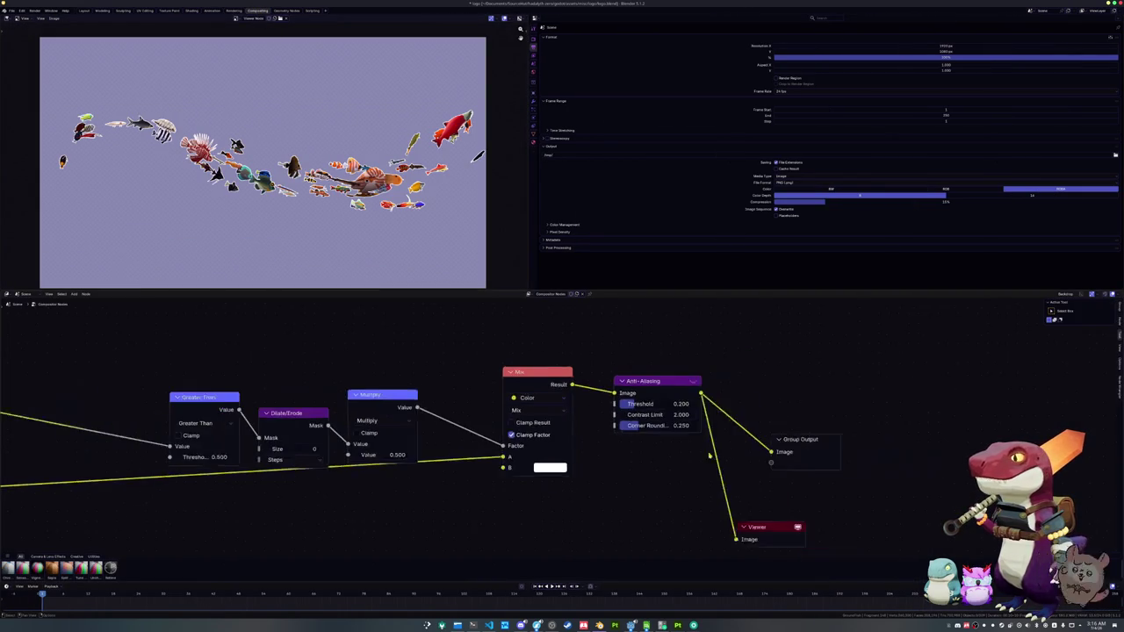
scroll(705, 440, down, 2)
drag(561, 411, 544, 399)
mouse_move(482, 373)
mouse_down()
mouse_move(562, 407)
mouse_move(546, 423)
mouse_move(663, 358)
mouse_up()
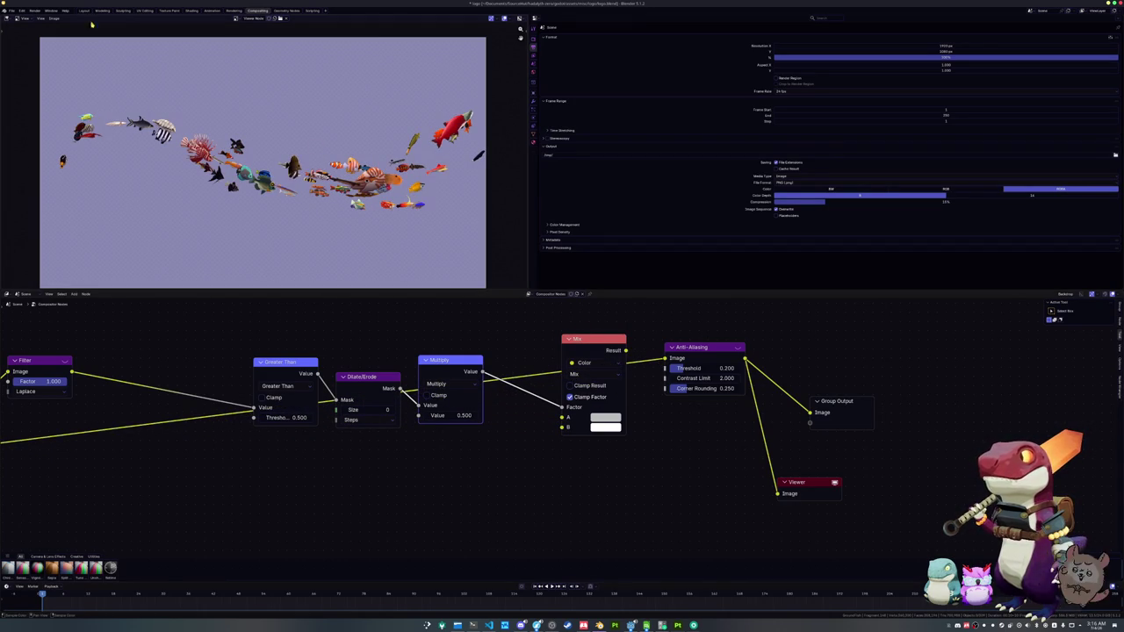
click(54, 19)
- Start saving the fish render with Save As and browse up into the godot/assets folder
click(75, 71)
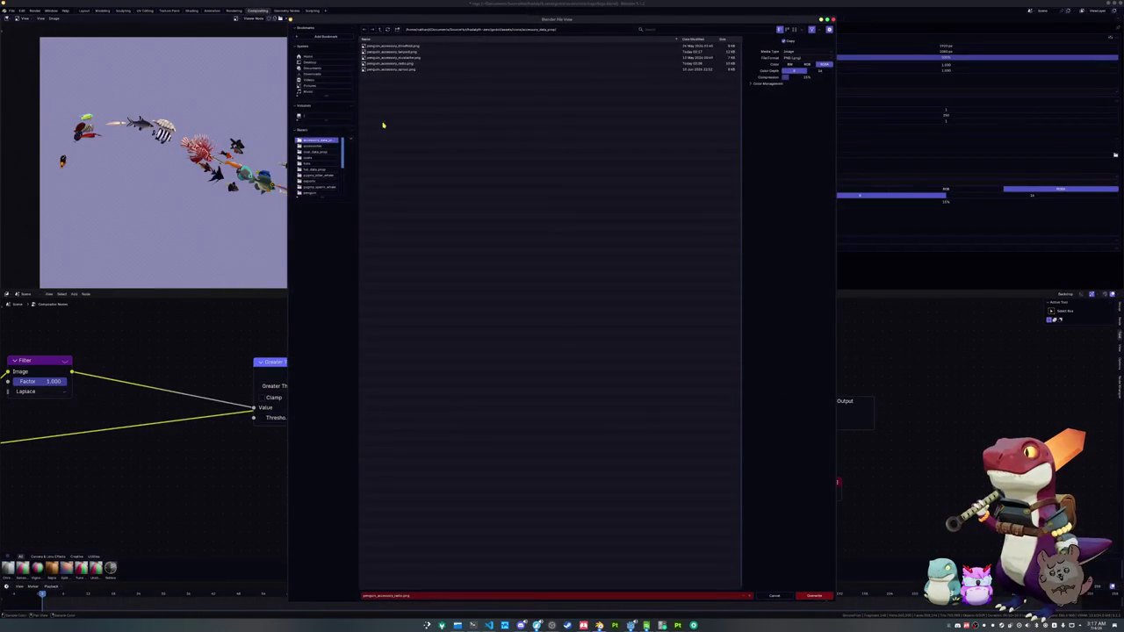
click(379, 29)
click(378, 29)
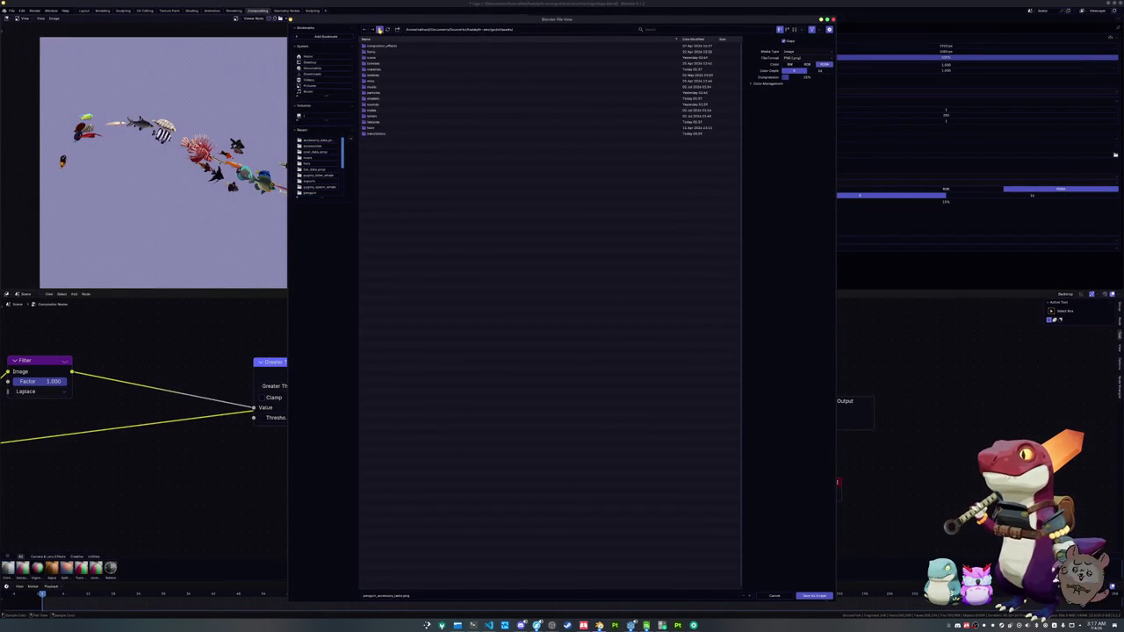
click(379, 29)
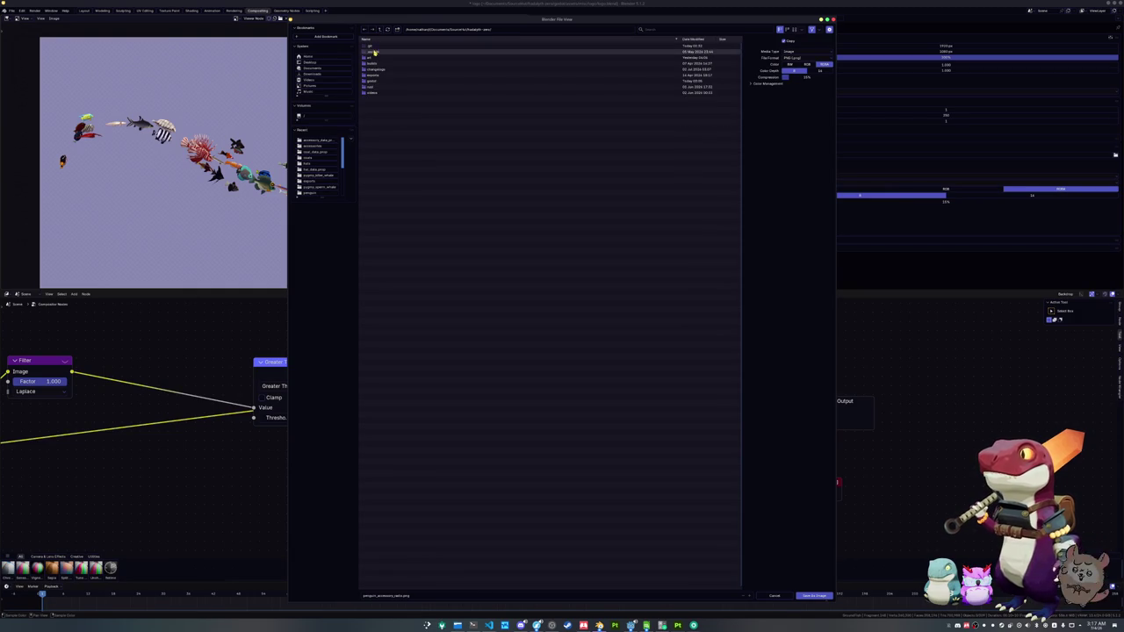
double_click(376, 57)
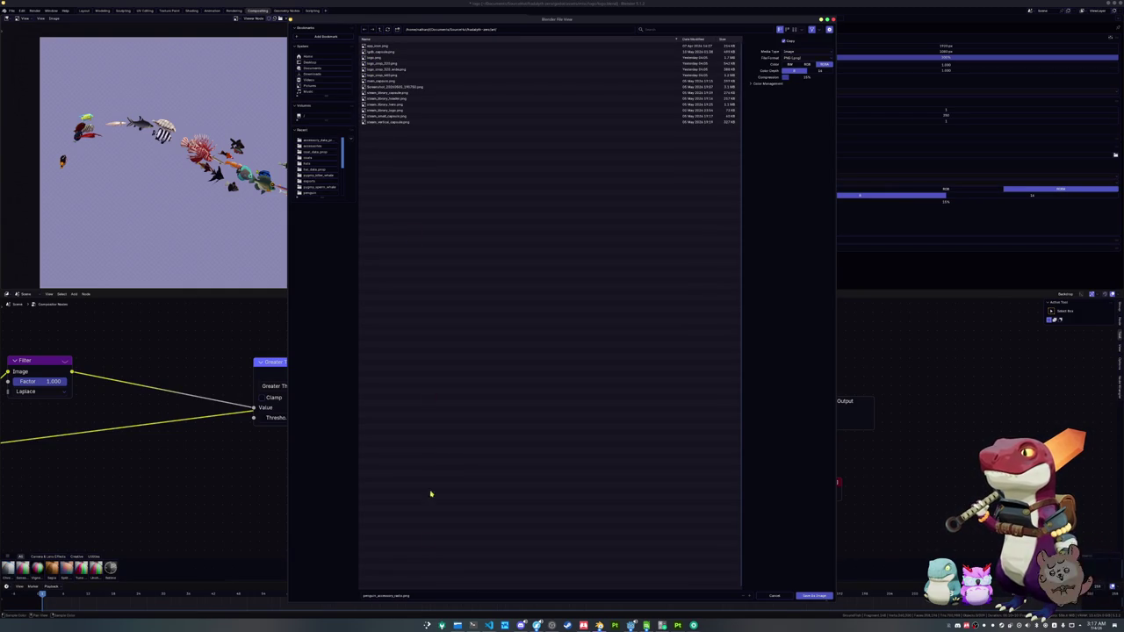
click(418, 596)
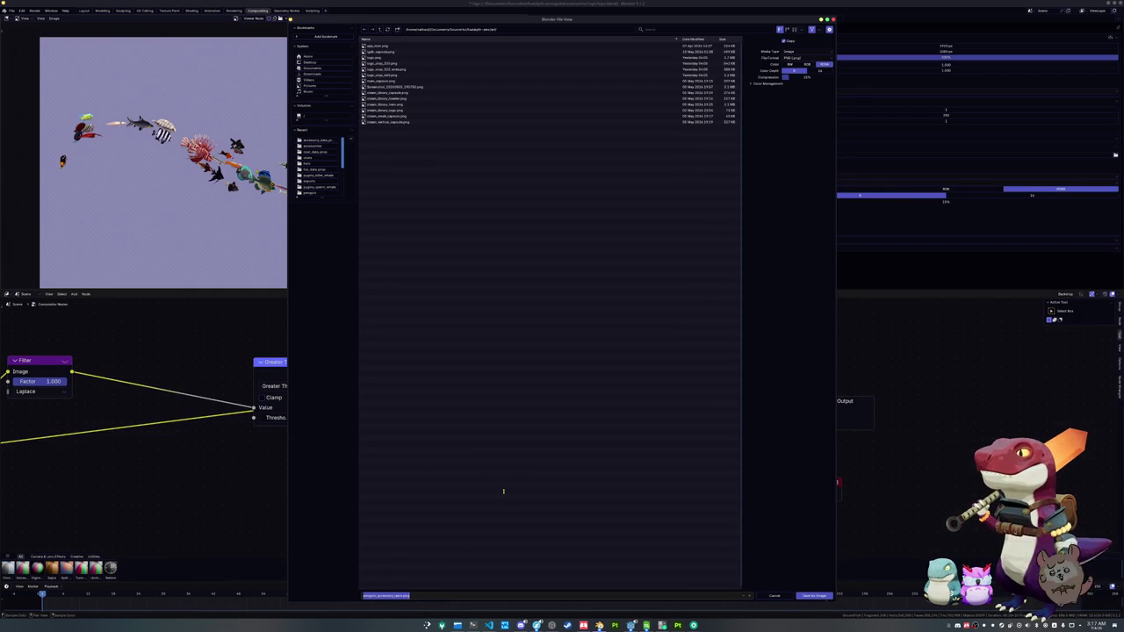
click(379, 29)
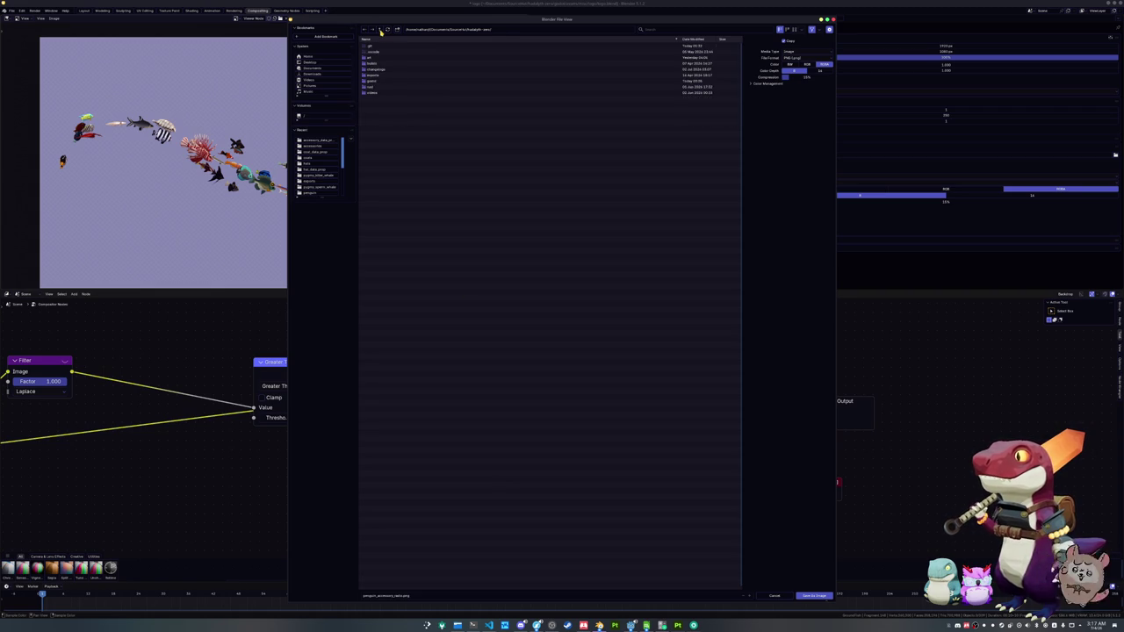
double_click(372, 81)
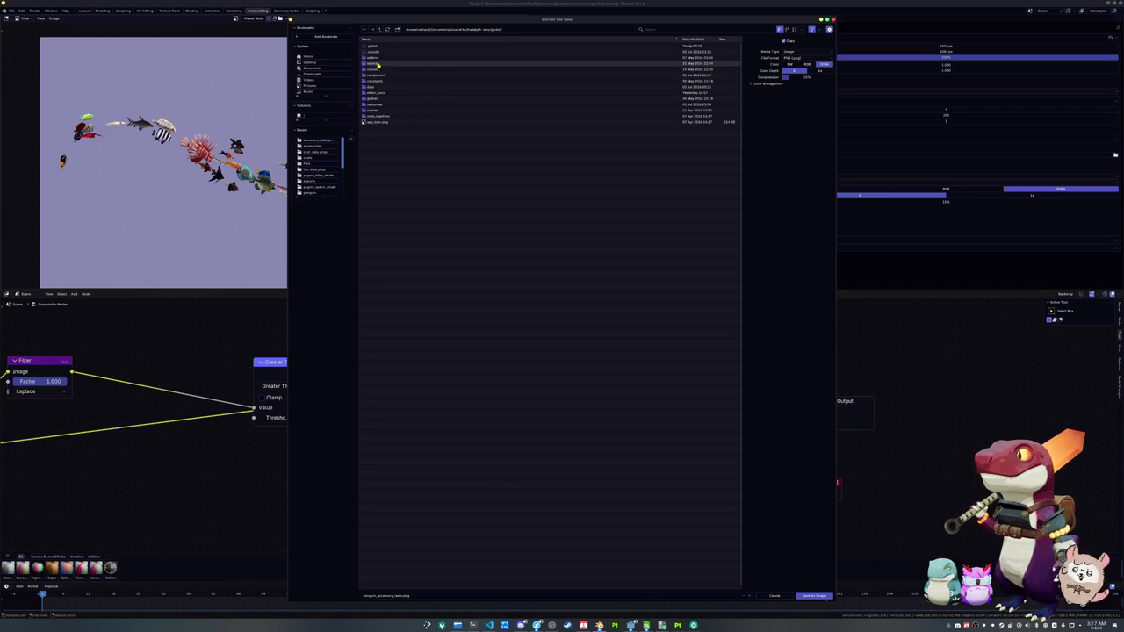
double_click(375, 65)
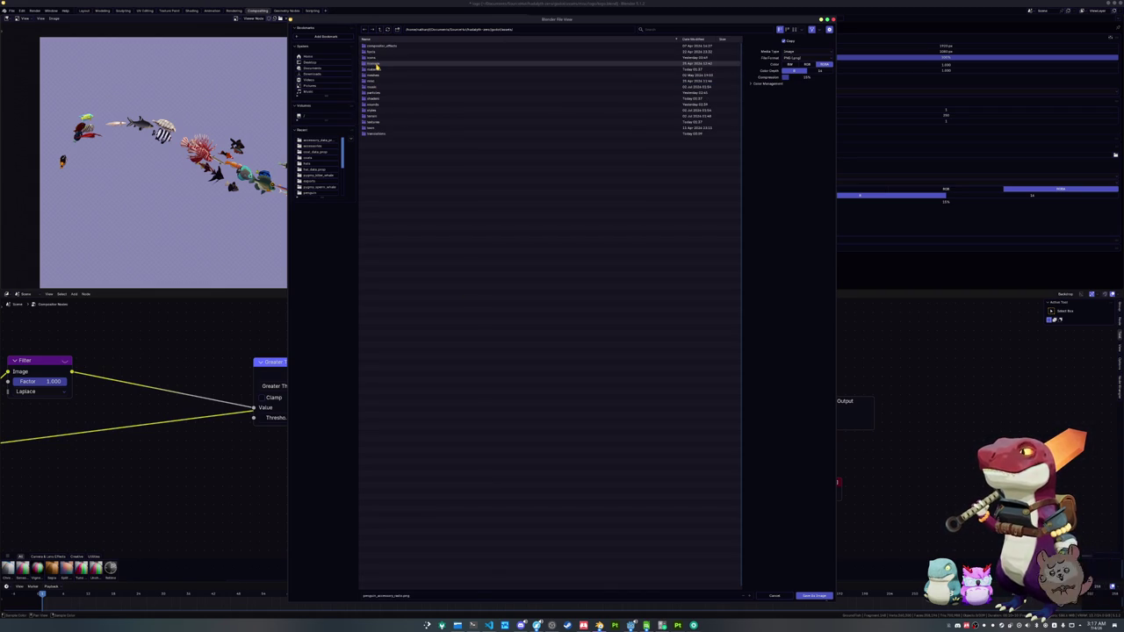
- Go into the logo textures folder and save the render as logo_fish.png
click(376, 58)
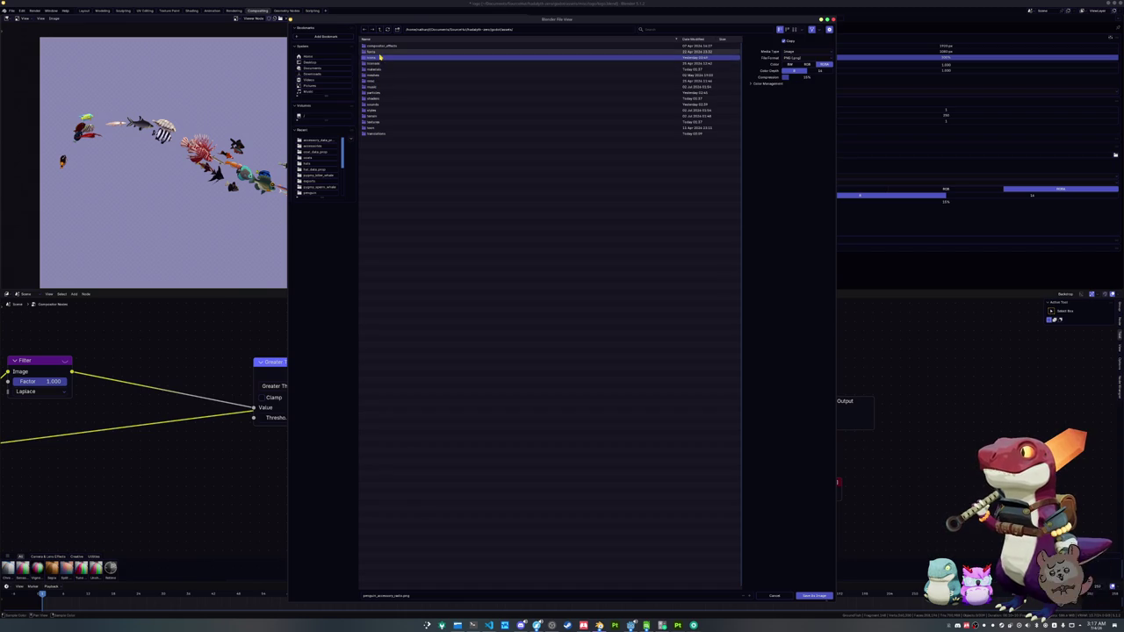
double_click(378, 58)
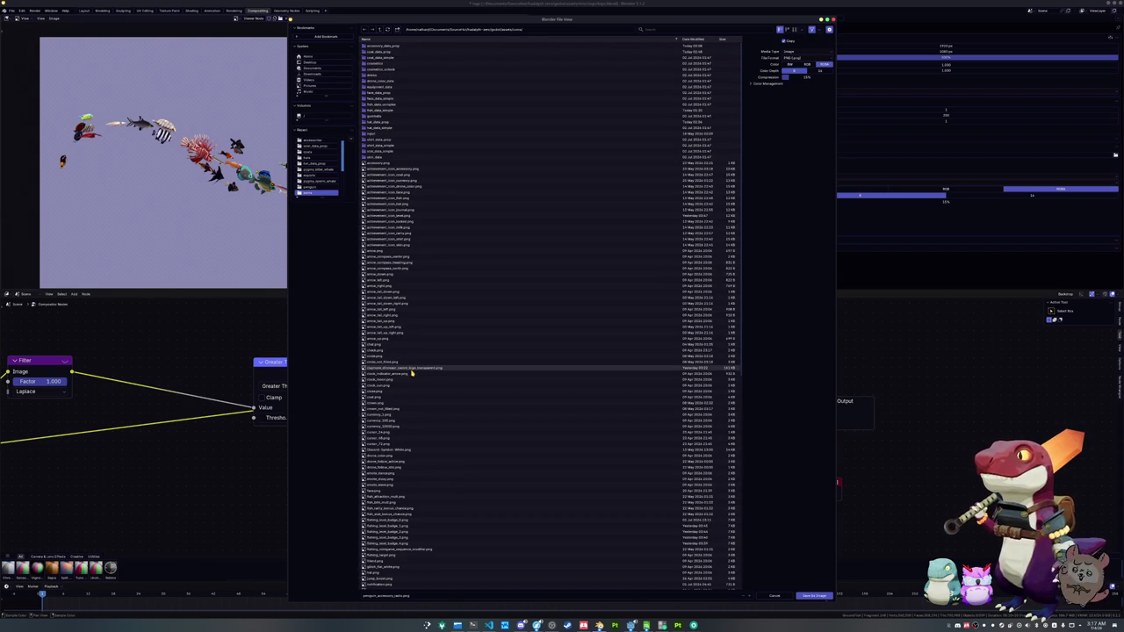
click(379, 29)
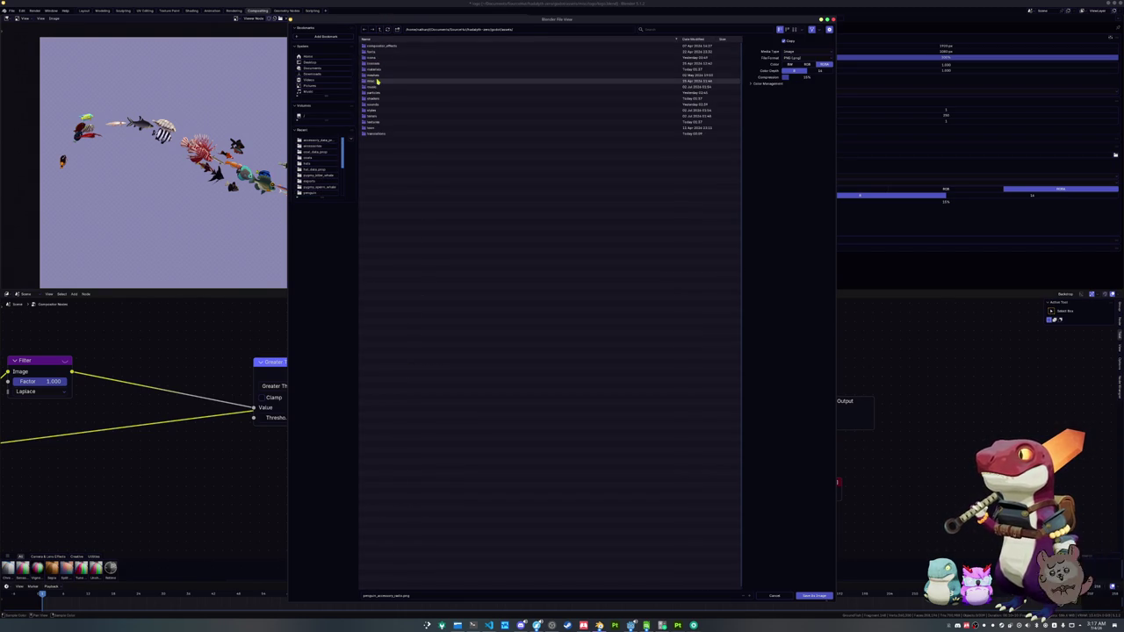
double_click(373, 63)
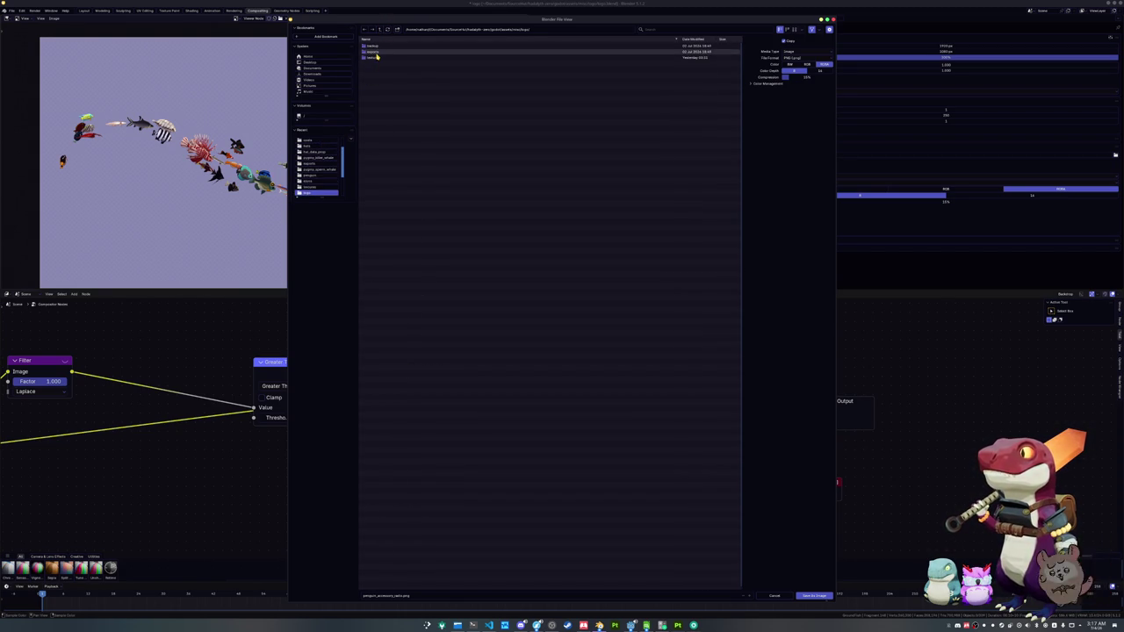
double_click(376, 58)
click(407, 596)
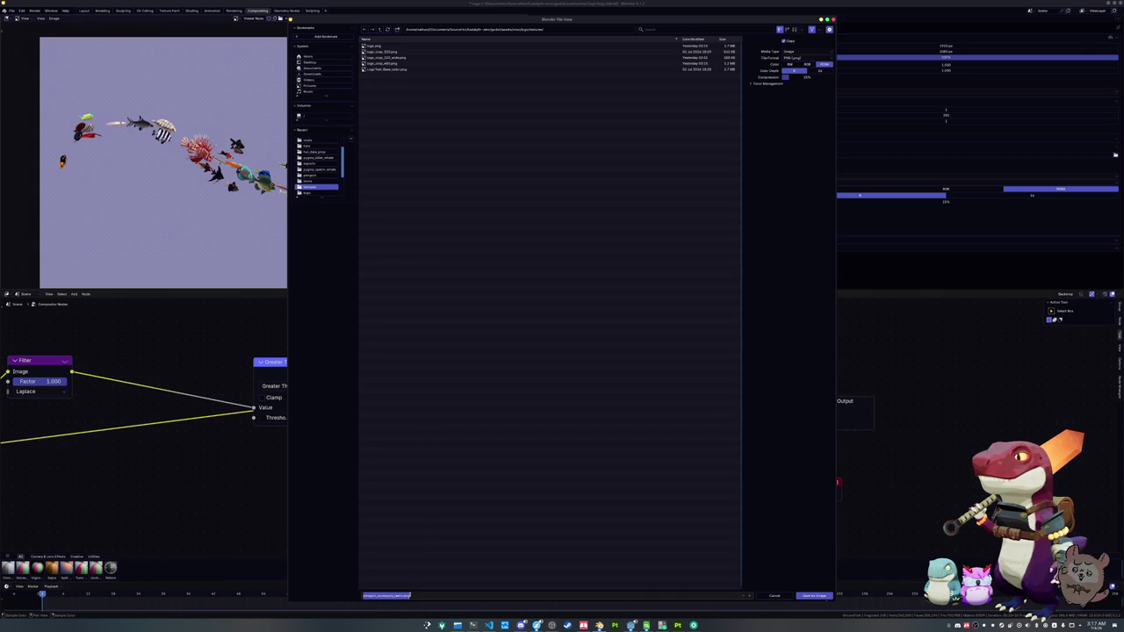
text(logo_flat)
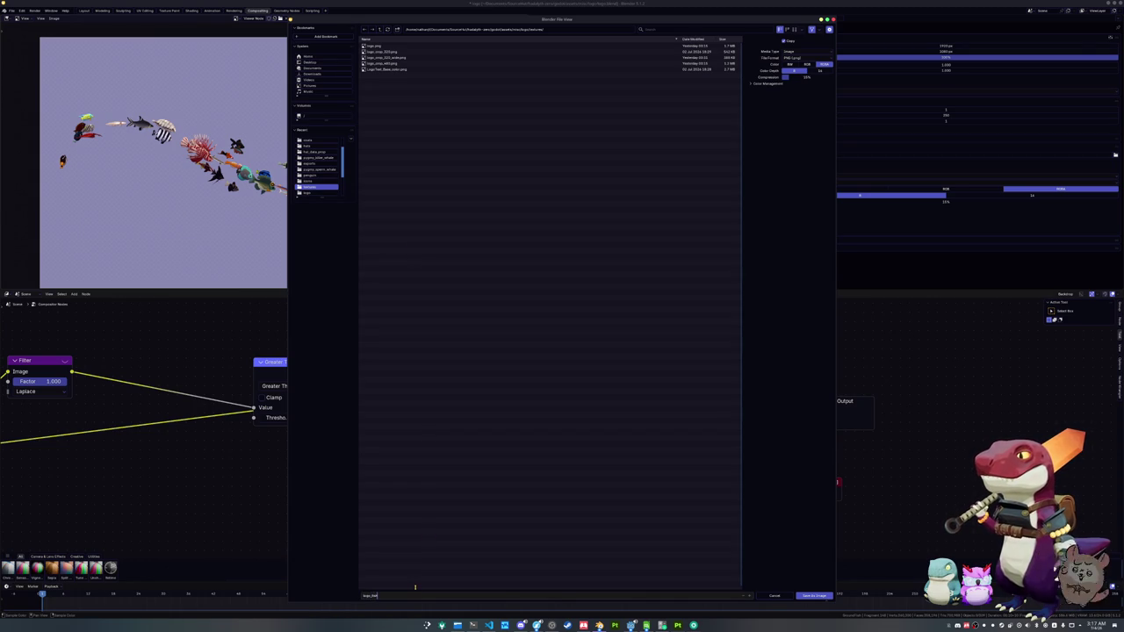
key(Return)
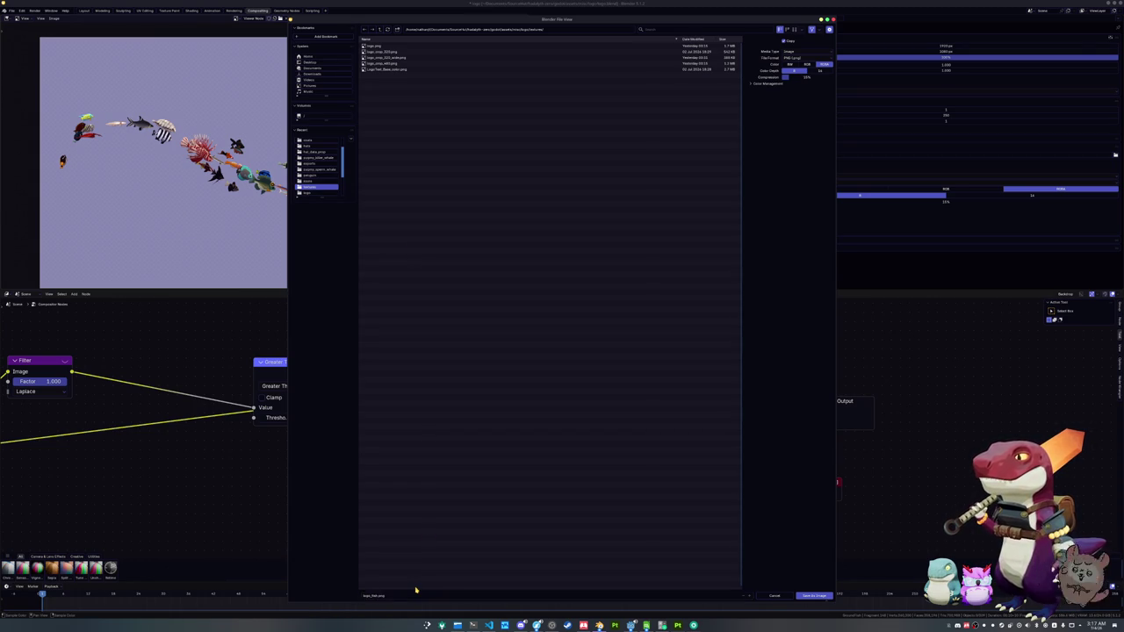
click(458, 625)
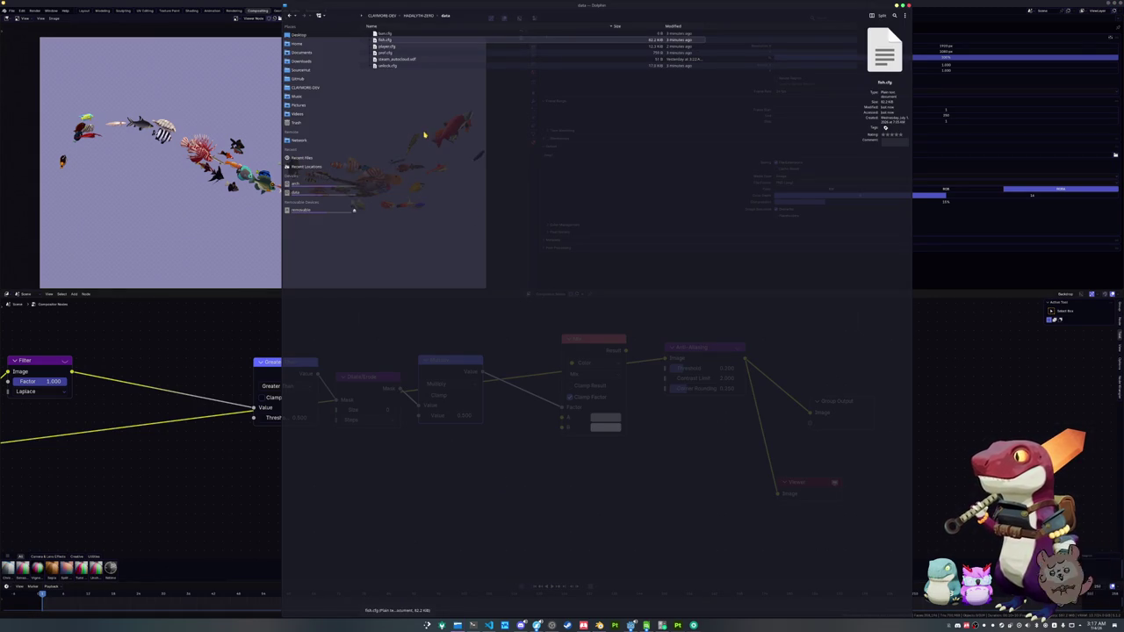
- In Dolphin, browse to hadalyth-zero/godot/assets/misc/logo/textures
click(304, 70)
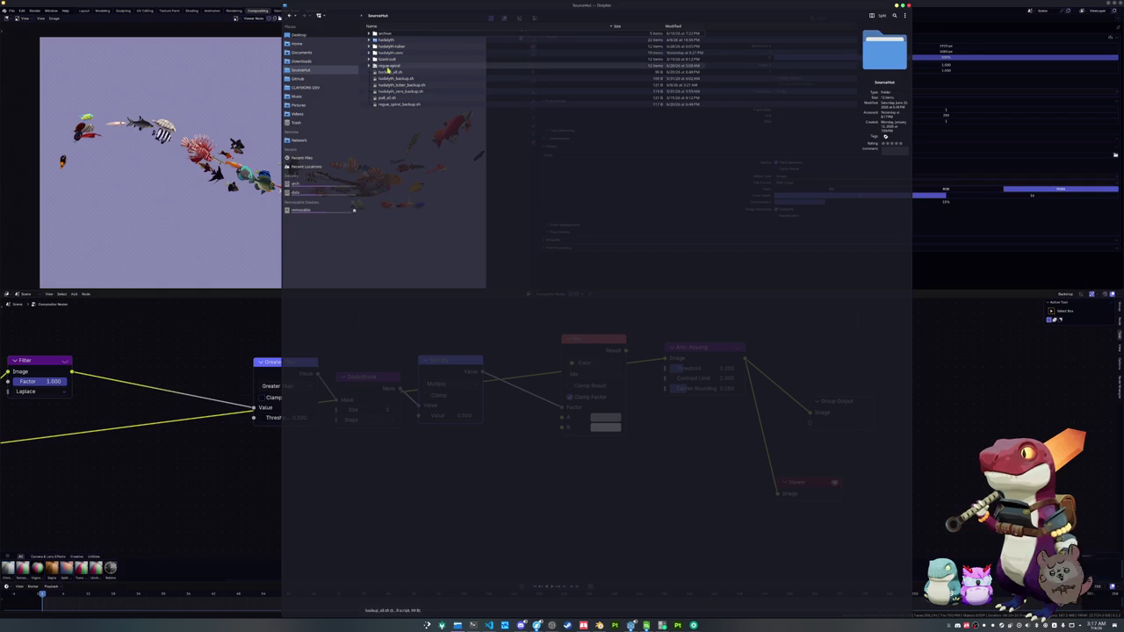
double_click(393, 52)
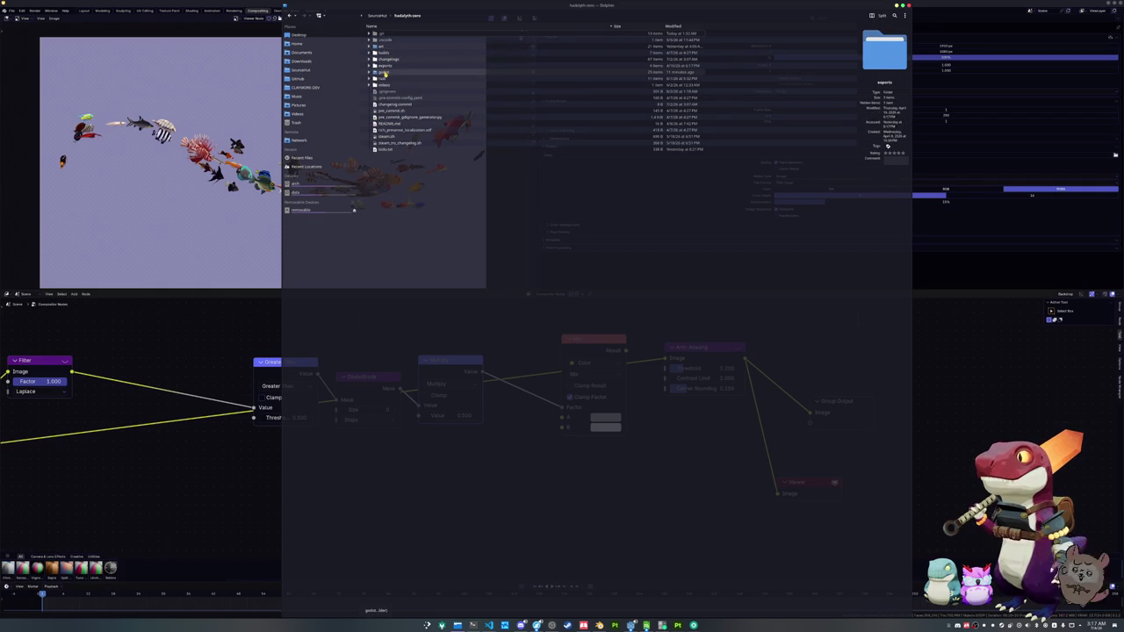
double_click(386, 72)
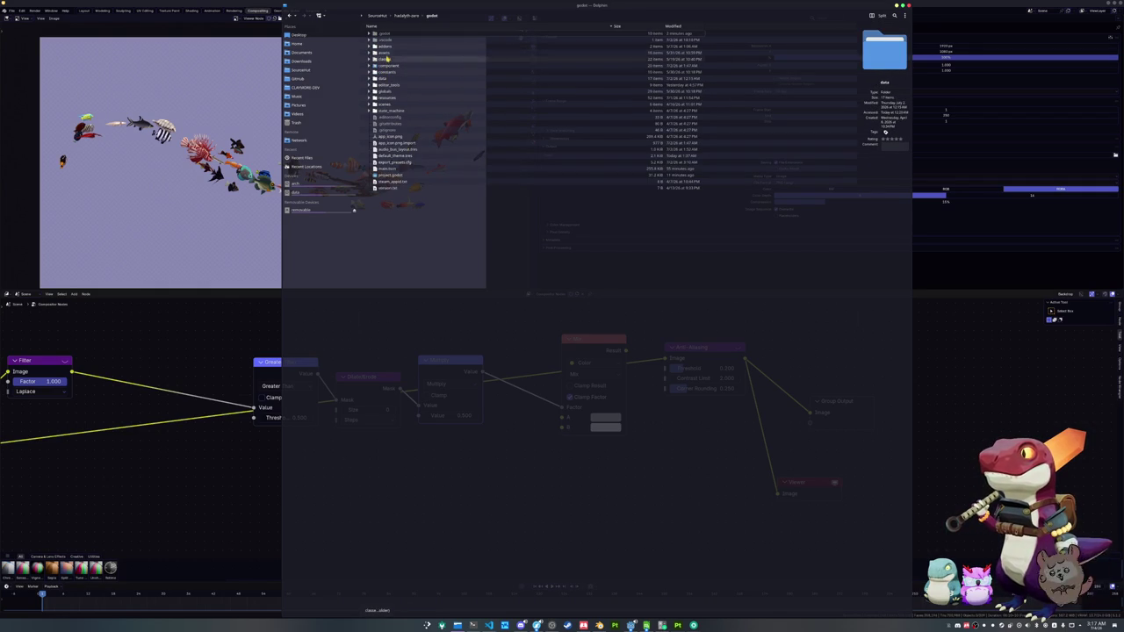
double_click(384, 52)
double_click(388, 66)
double_click(386, 53)
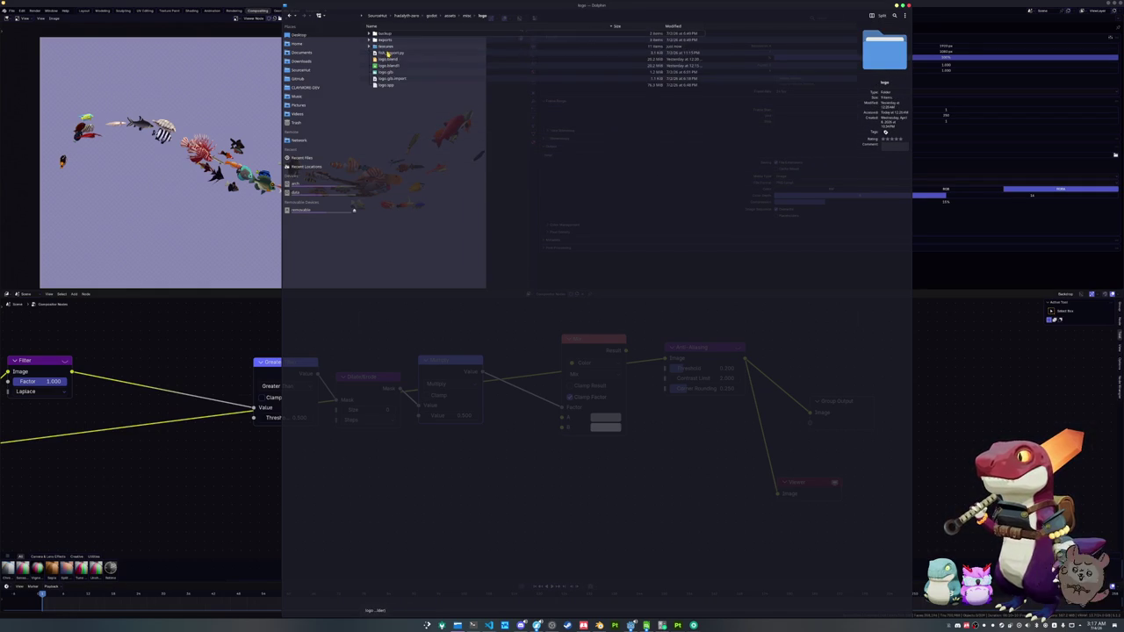
double_click(386, 53)
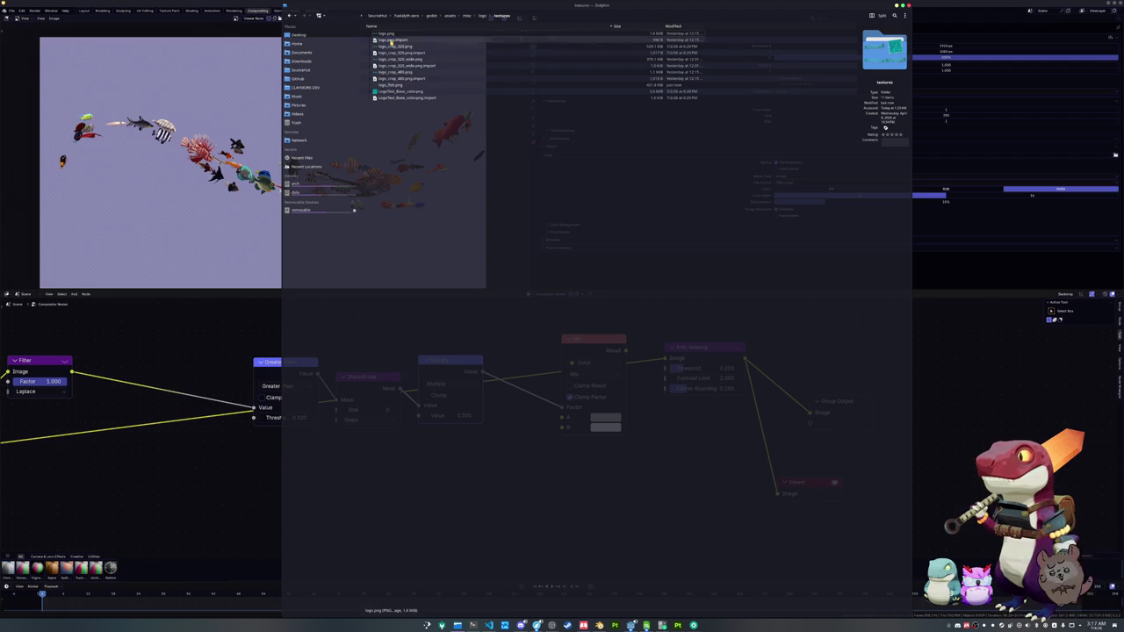
- Drag logo_fish.png, cancel the drop menu, and deselect the file
mouse_move(390, 84)
mouse_down()
mouse_move(637, 163)
mouse_move(682, 201)
mouse_move(808, 235)
mouse_move(585, 225)
mouse_up()
click(713, 295)
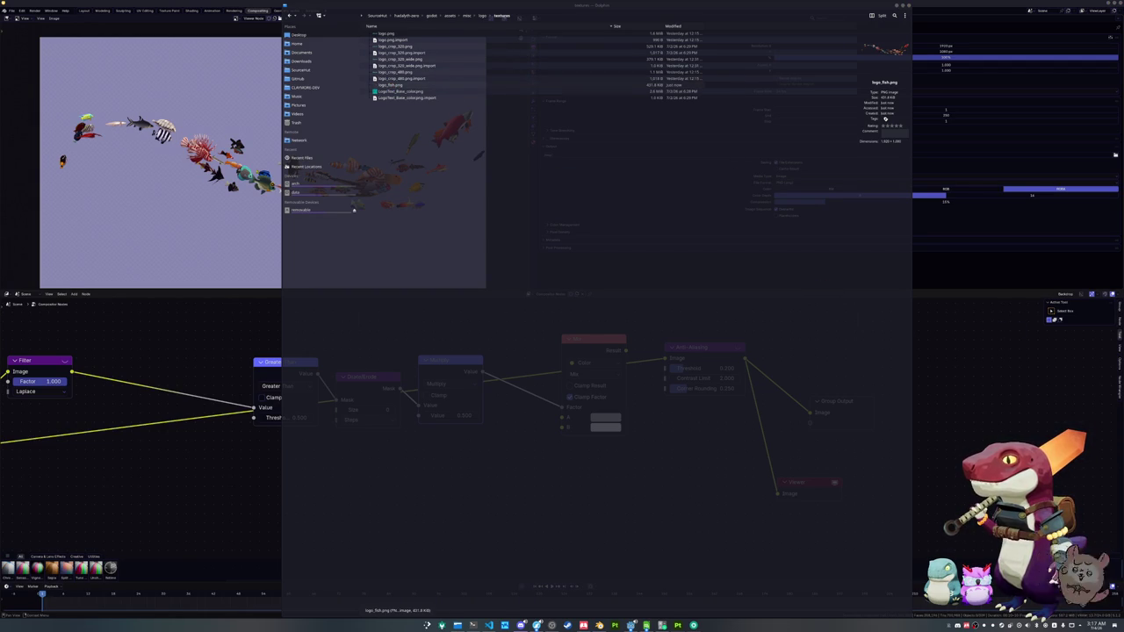
click(605, 168)
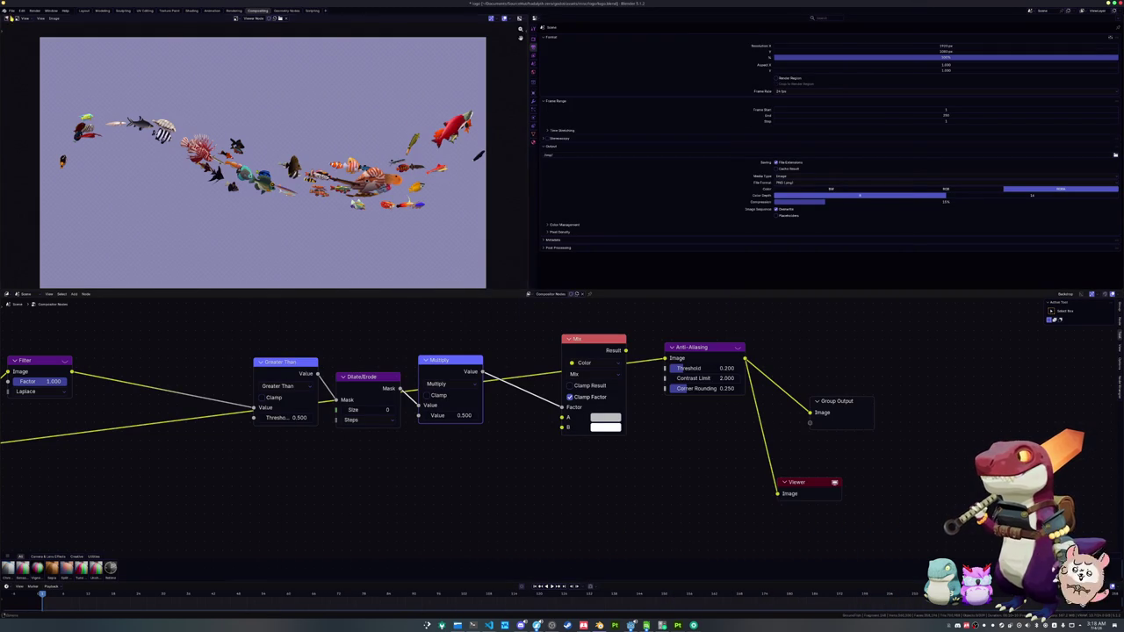
- Preview the outline mask, wire the Render Layers Image into the Mix node's A input, and return to Layout
click(10, 11)
mouse_move(35, 46)
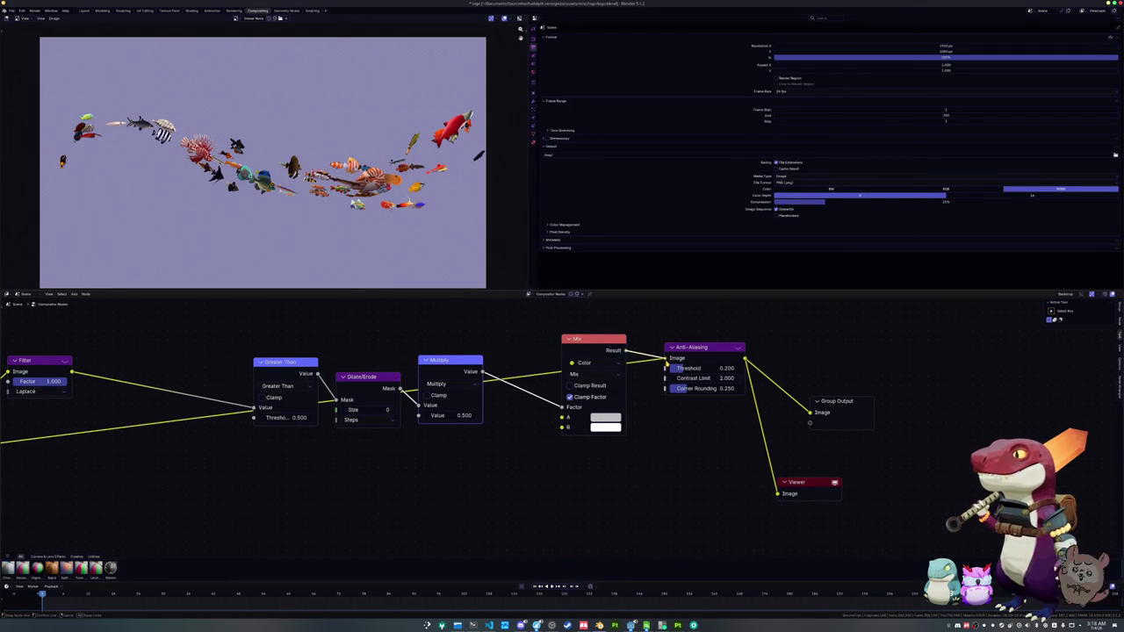
click(594, 386)
scroll(457, 390, down, 1)
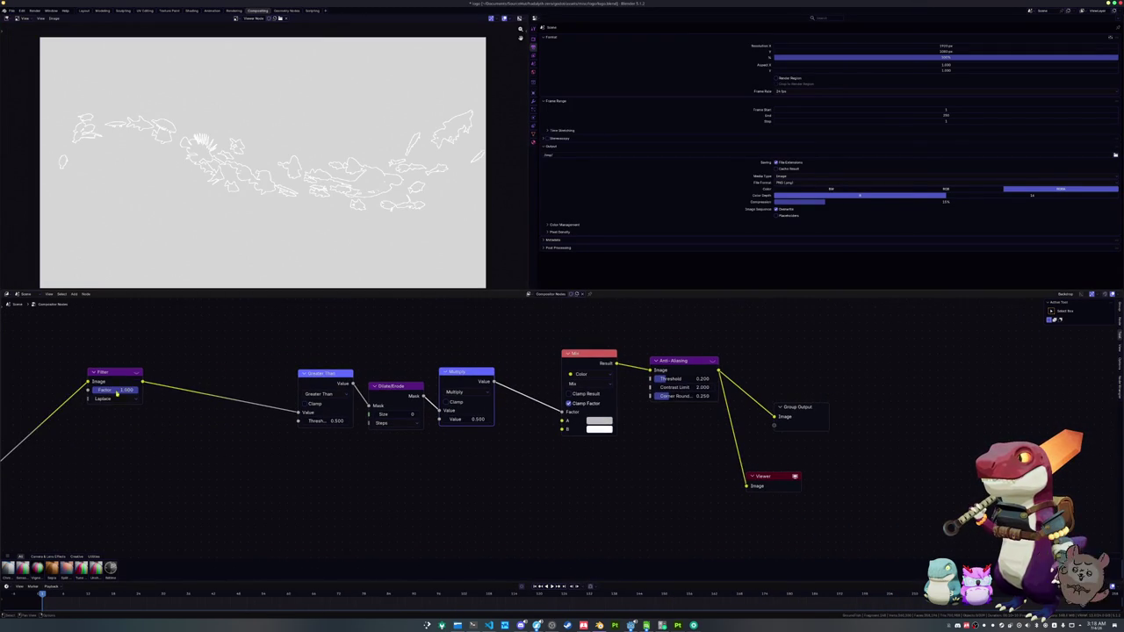
scroll(124, 389, left, 3)
drag(68, 430, 641, 398)
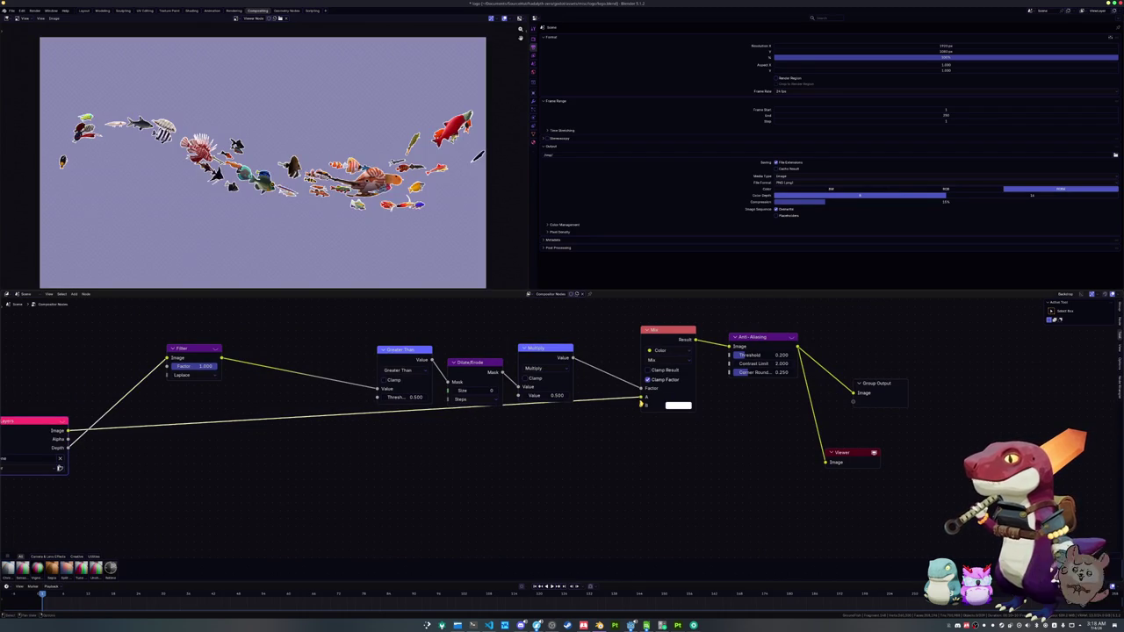
click(84, 10)
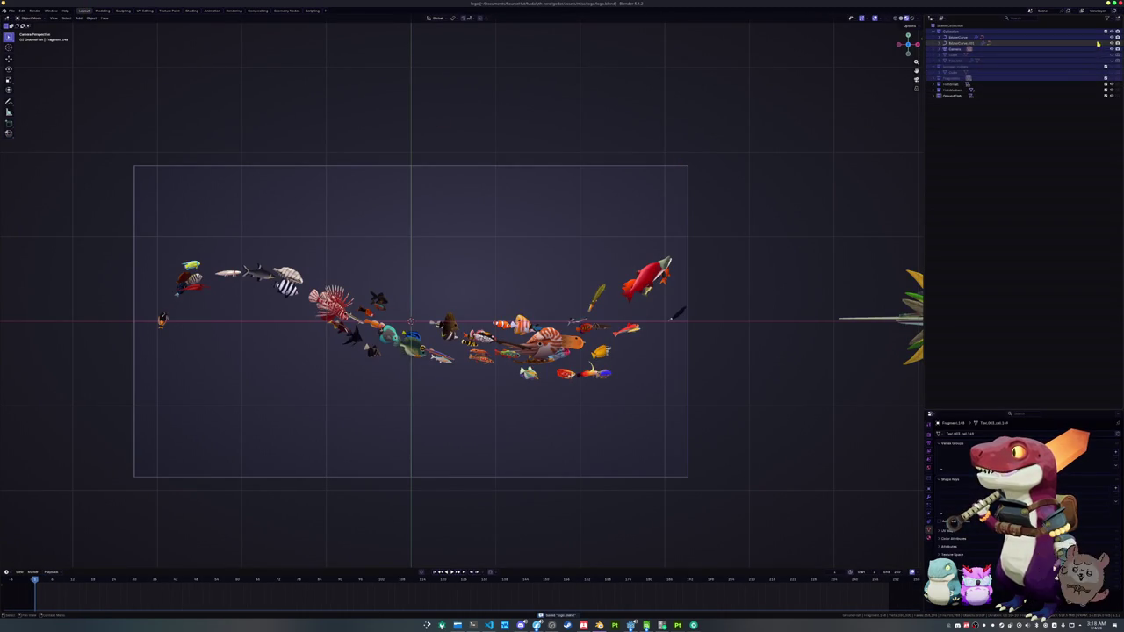
- Unhide the HADALYTH ZERO title text and save logo.blend
click(1112, 78)
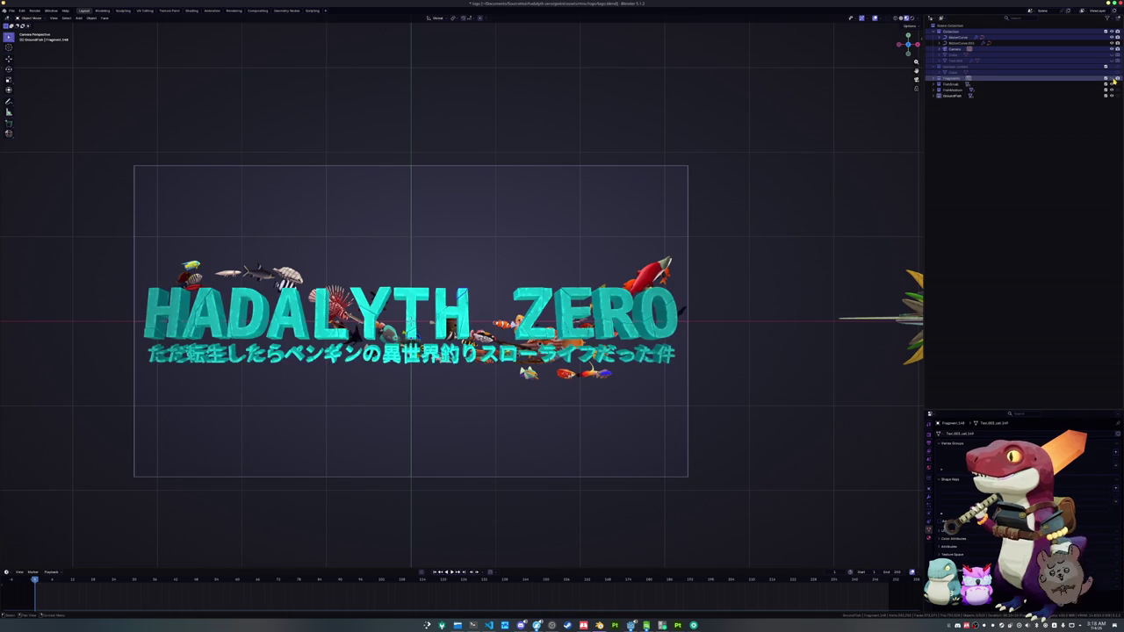
click(1019, 123)
key(ctrl+s)
- Reopen penguin.blend from the recent files list
click(12, 11)
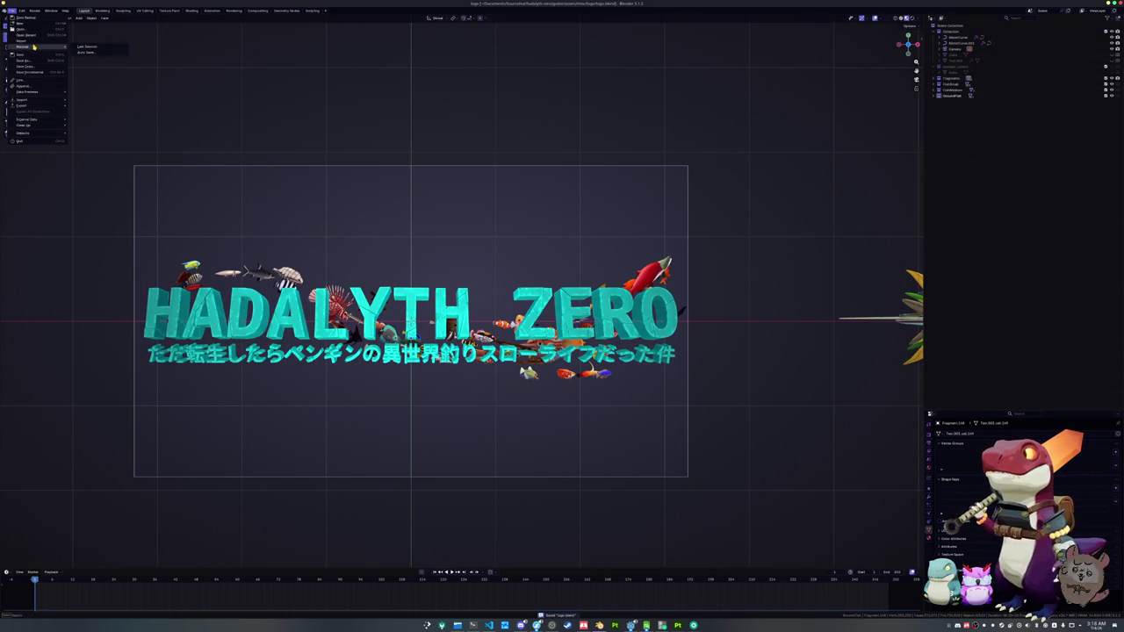
mouse_move(35, 34)
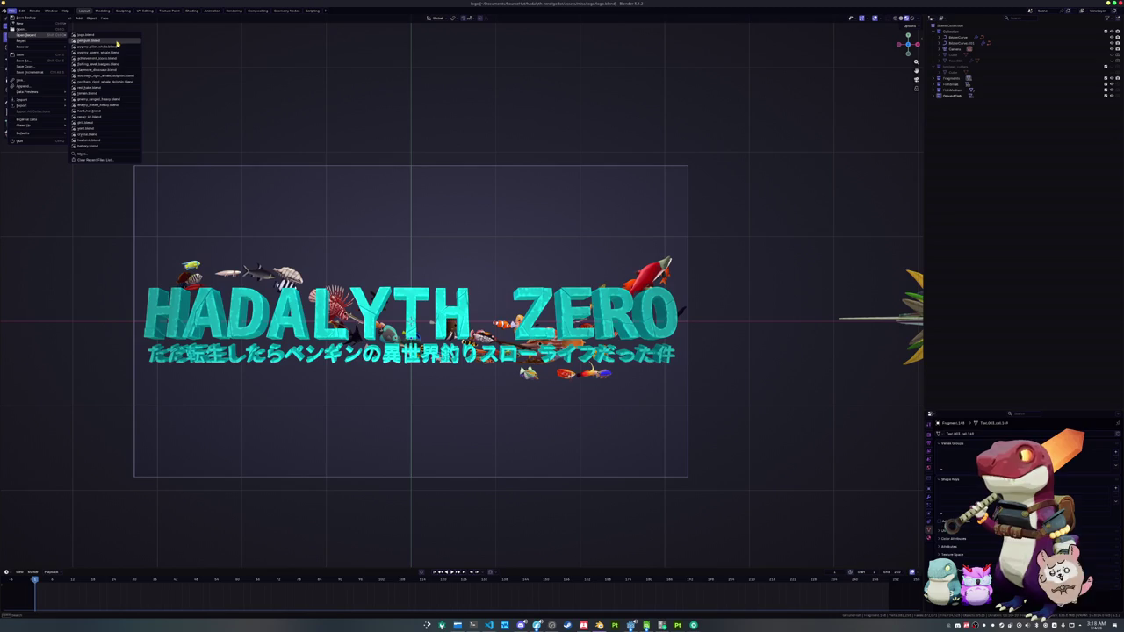
click(117, 41)
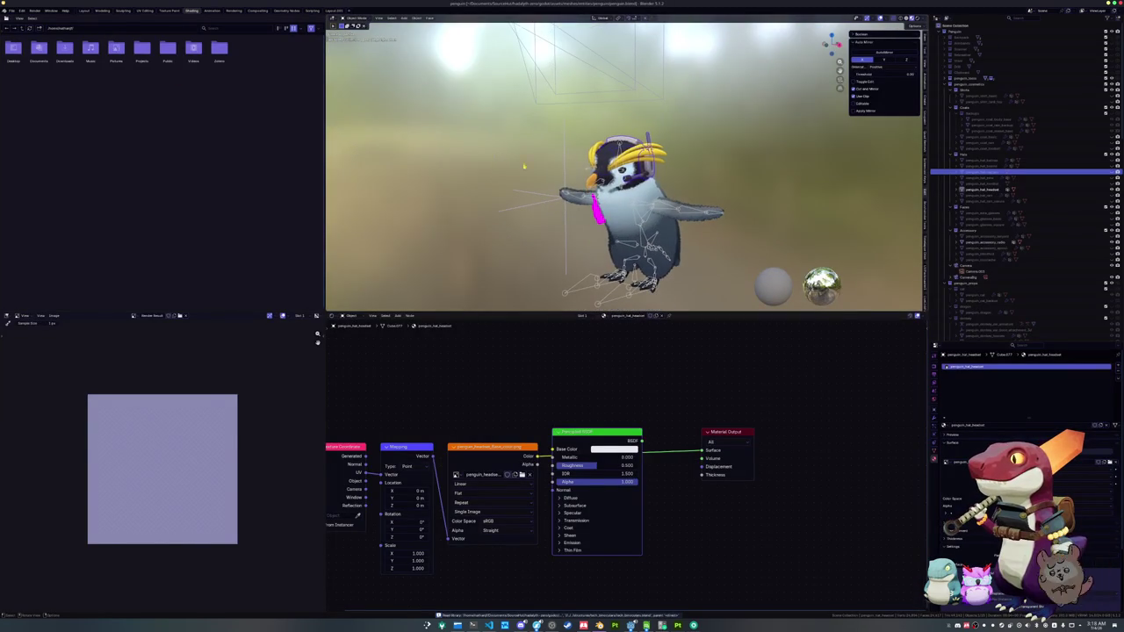
- Show the radio accessory's material and browse for the penguin_hat_01_Base_color.png texture
click(983, 240)
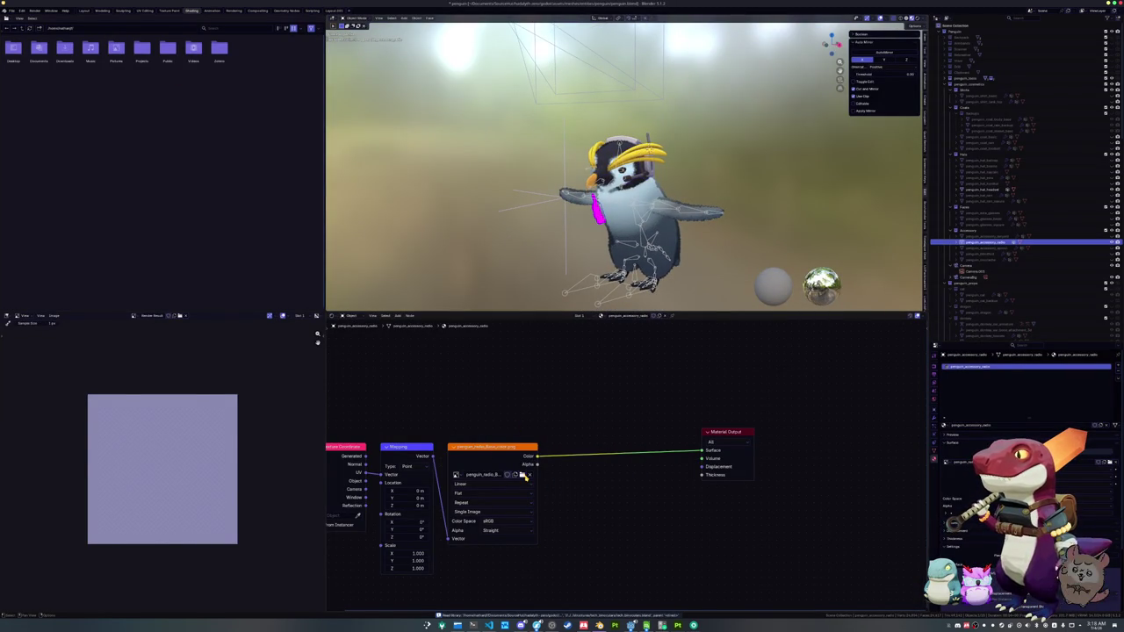
click(524, 475)
scroll(442, 427, down, 1)
key(a)
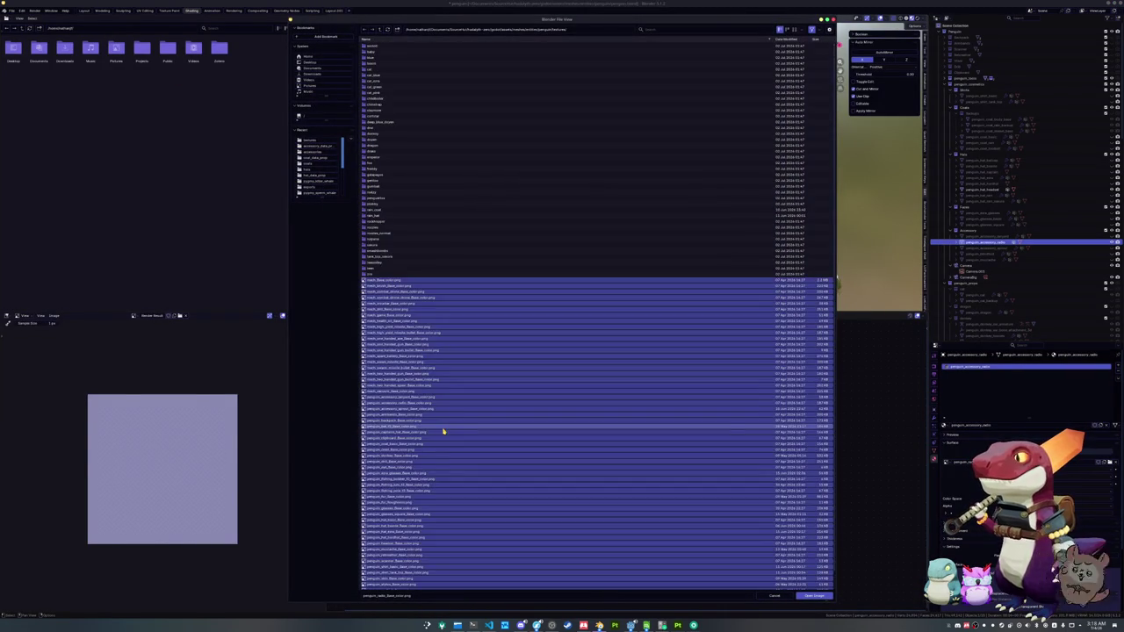
click(443, 432)
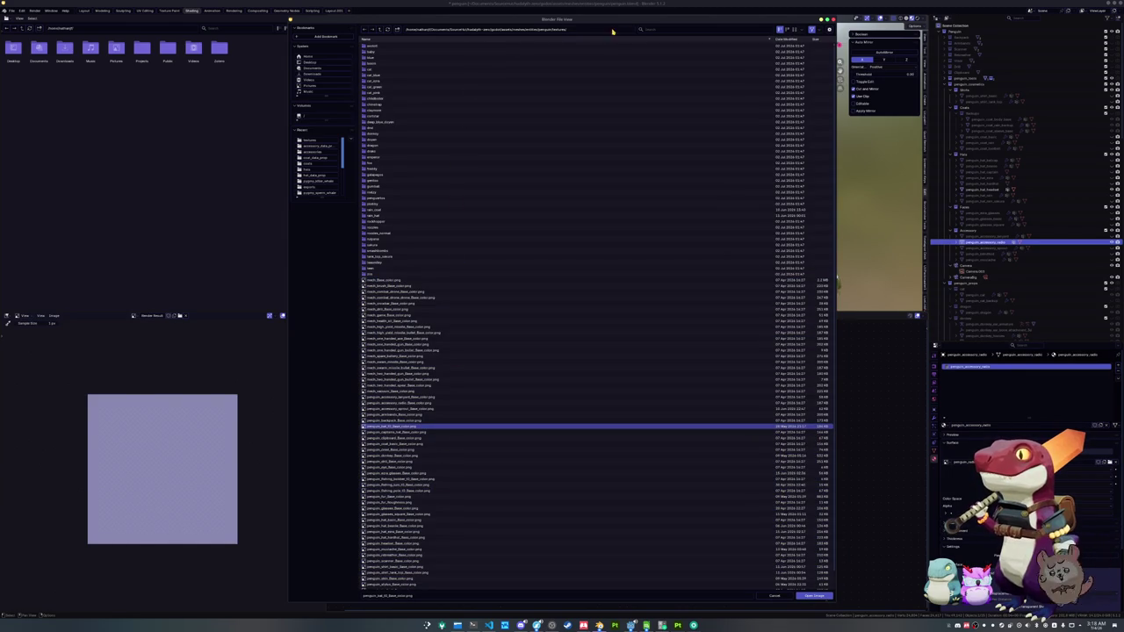
scroll(527, 263, down, 5)
text(rad)
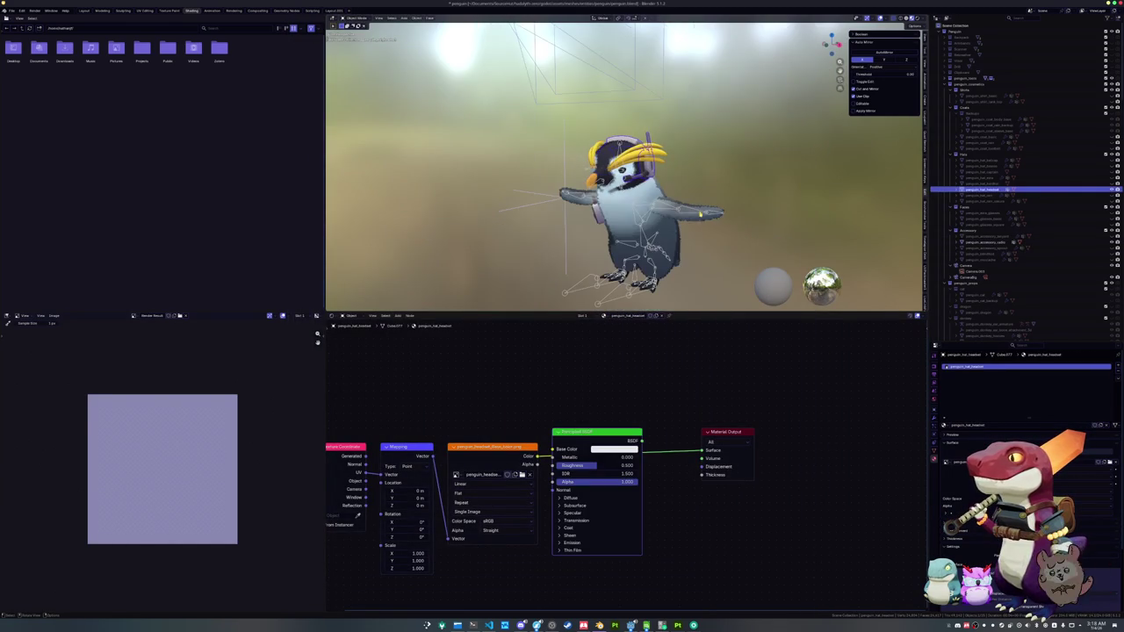
- Delete the Principled BSDF from the headset material and view the penguin from the front
key(ctrl+x)
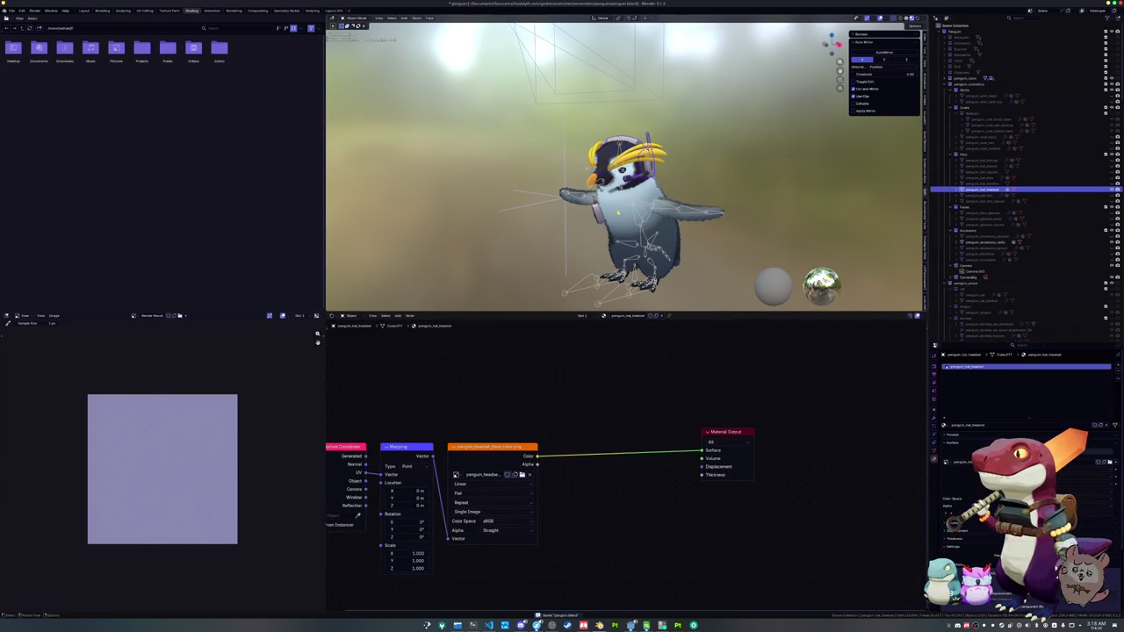
scroll(618, 202, down, 2)
key(KP_1)
- Raise the headset to 1.5 m along Z and render it with F12
key(g)
key(z)
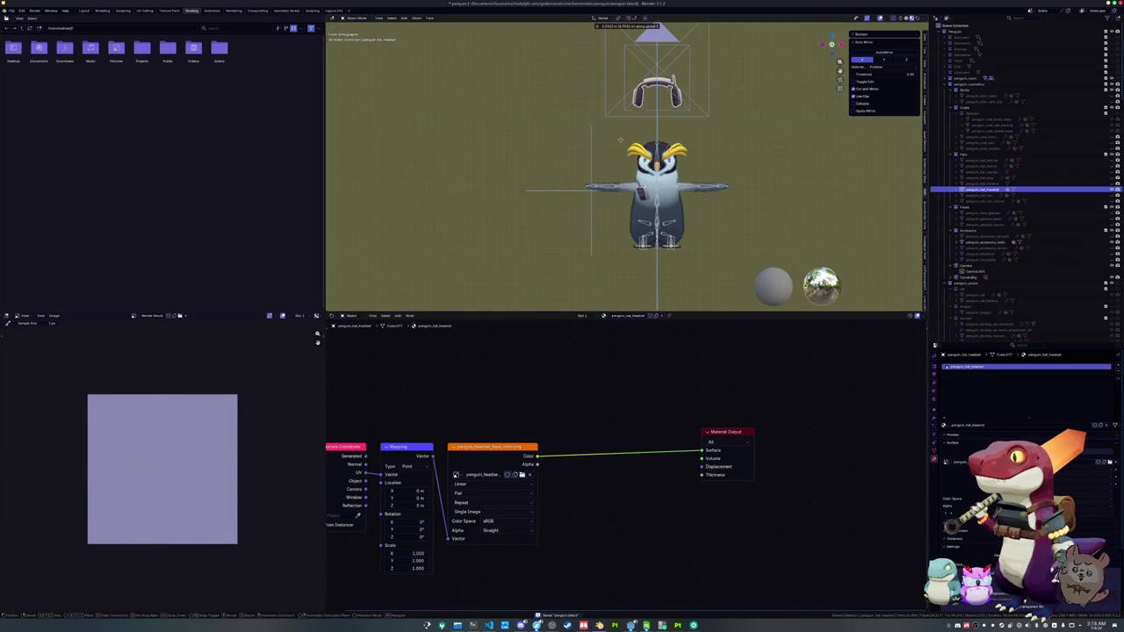
key(Return)
key(F12)
- Save the render as penguin_hat_headset.png in the hat icons folder and reset the headset's location
click(54, 316)
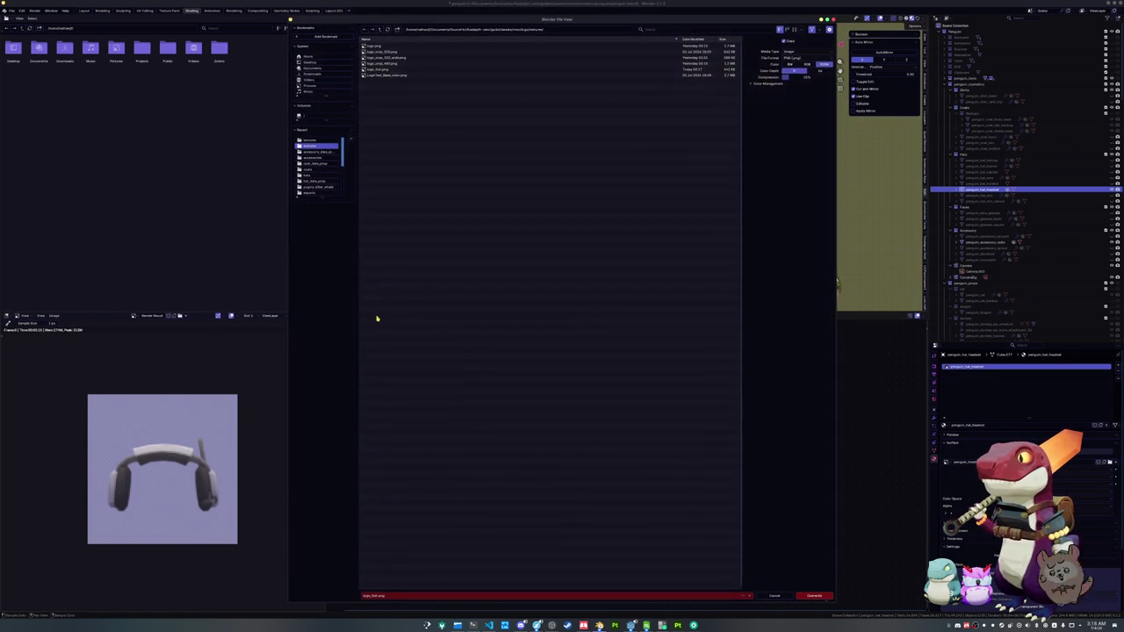
click(67, 374)
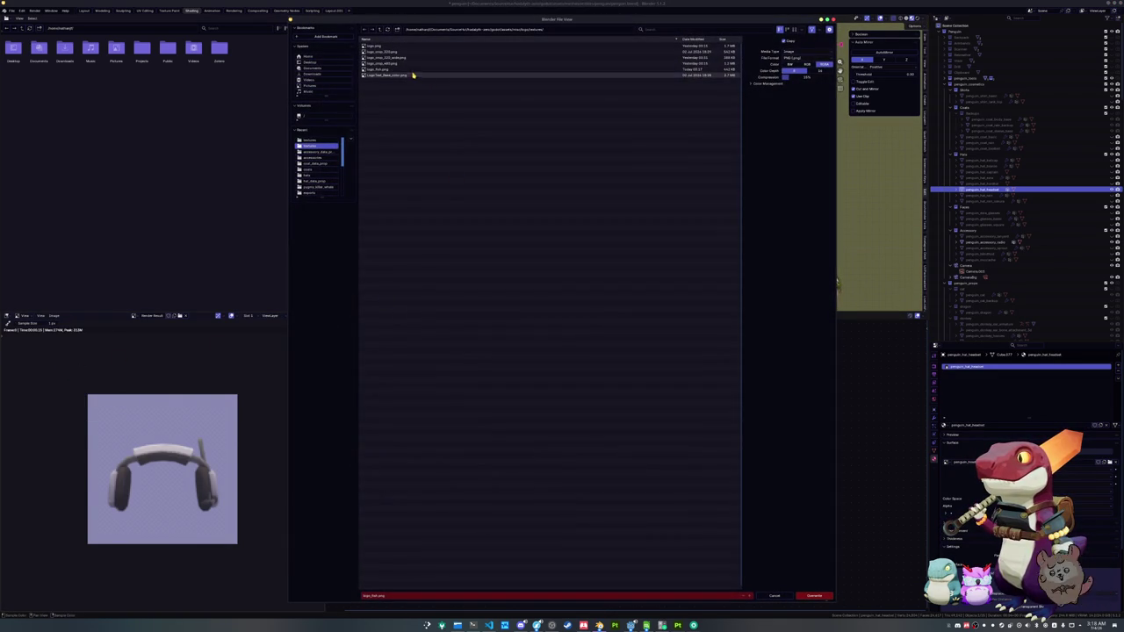
click(380, 29)
click(380, 29)
click(380, 30)
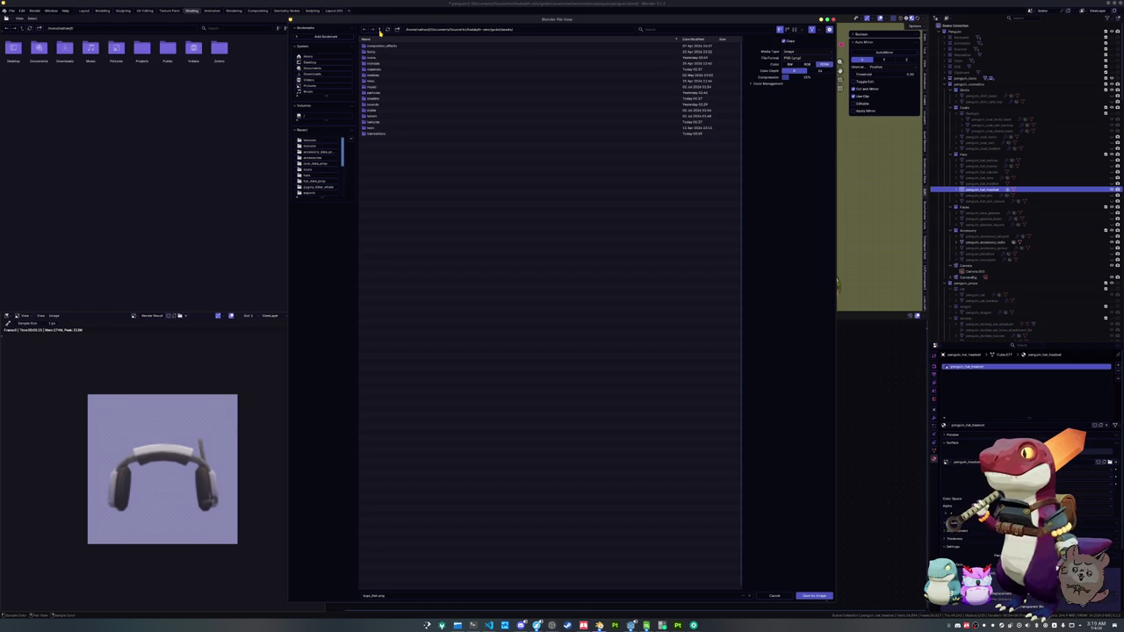
double_click(380, 58)
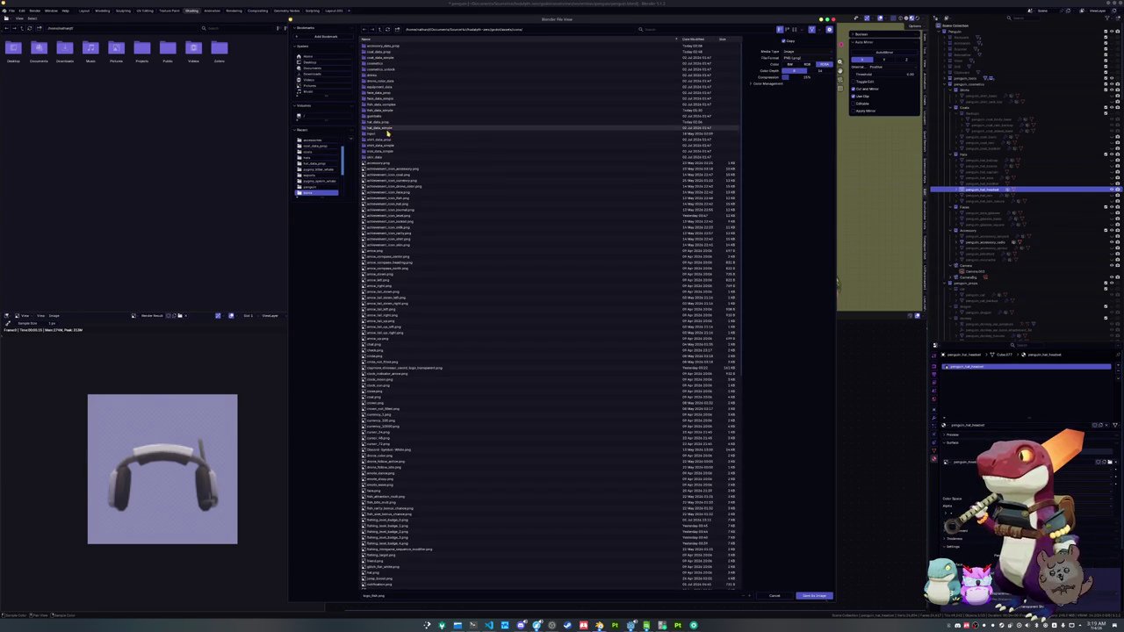
double_click(387, 128)
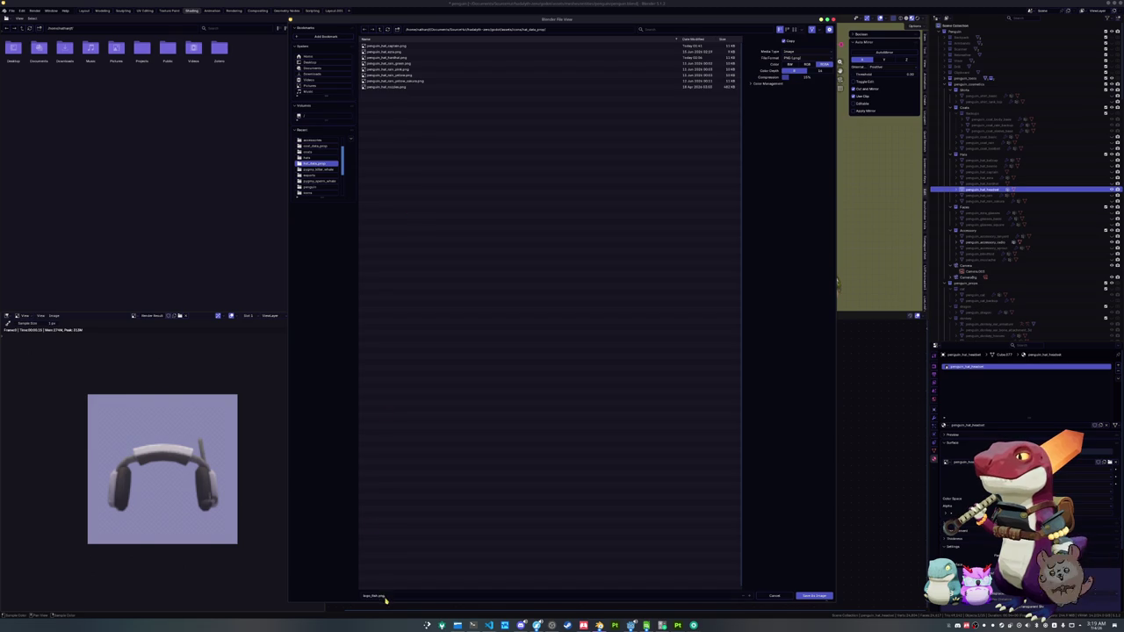
text(penguin)
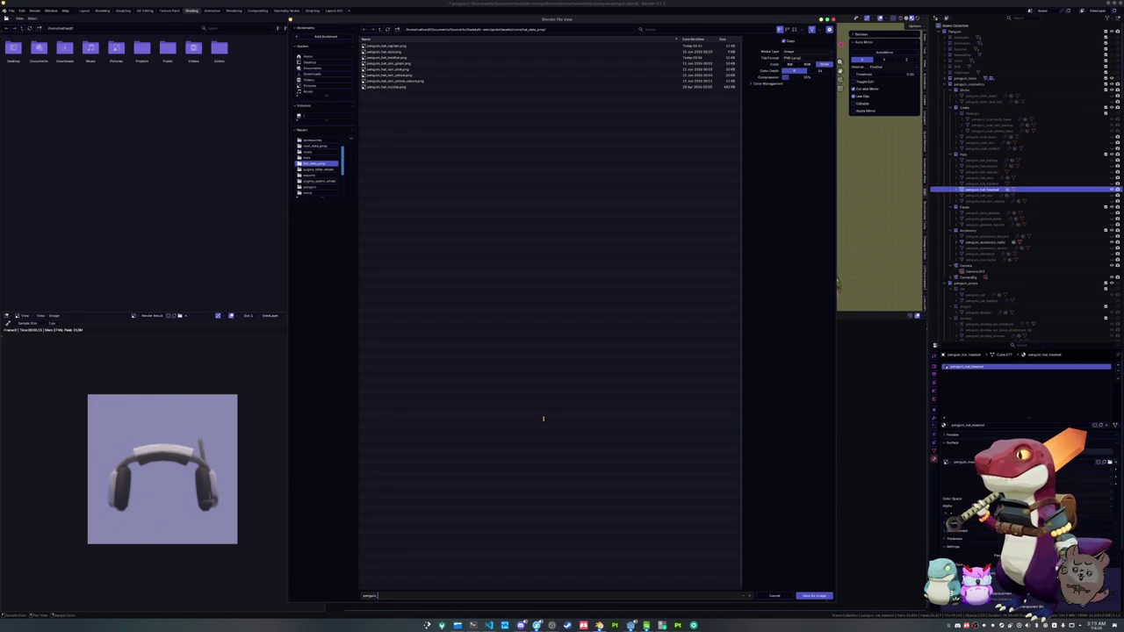
text(set)
key(Return)
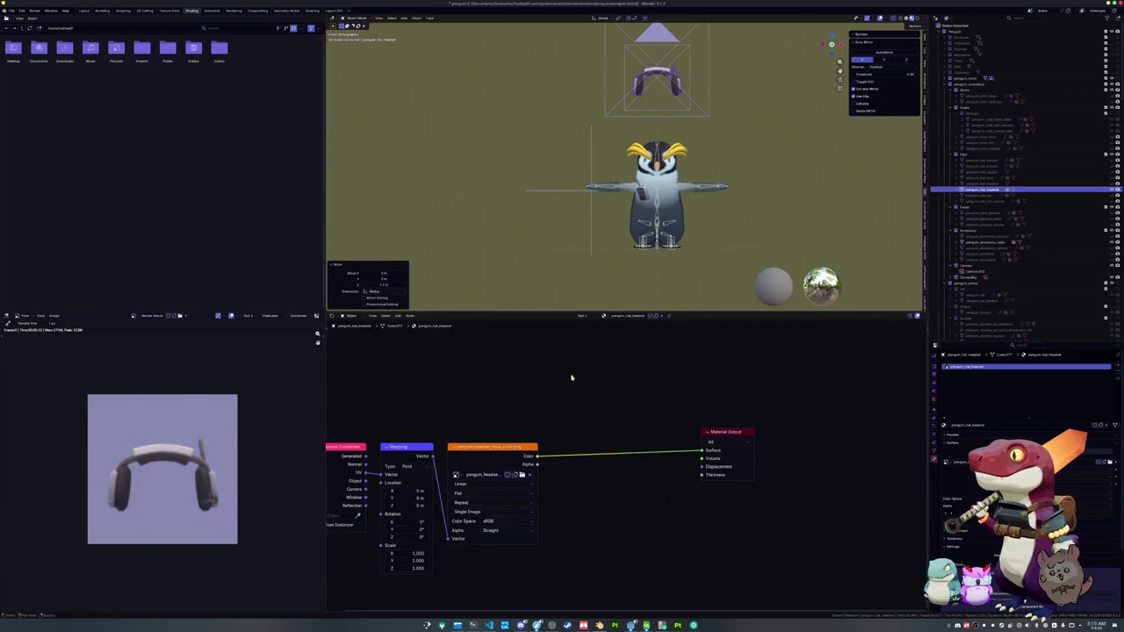
key(alt+g)
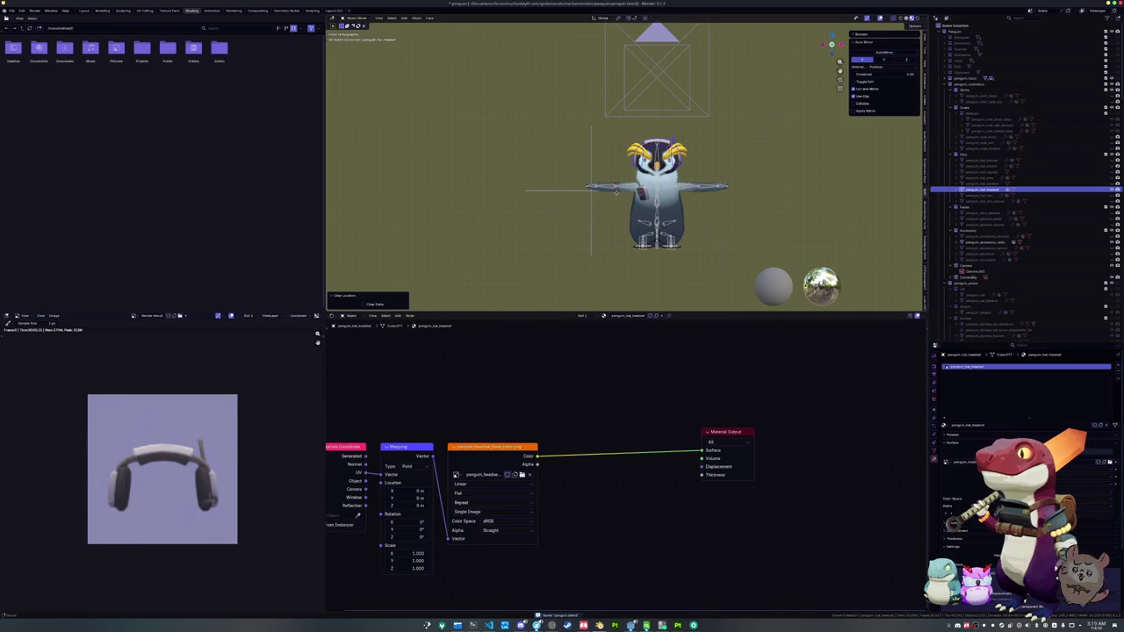
- Start a glTF 2.0 export and browse into the cosmetics hats folder
drag(617, 195, 597, 257)
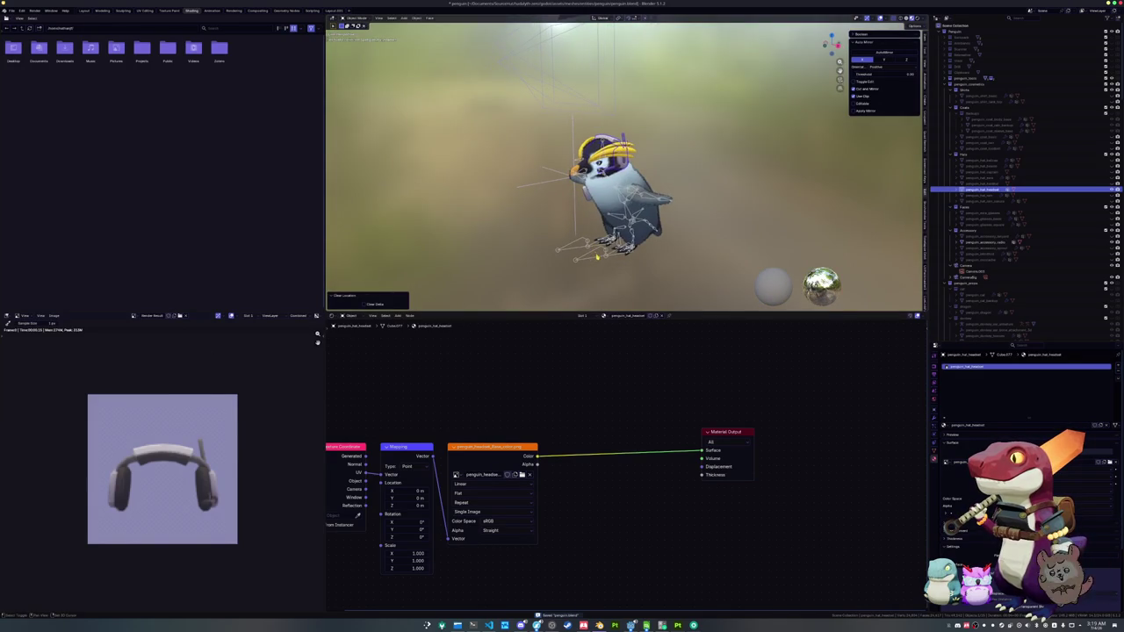
click(597, 257)
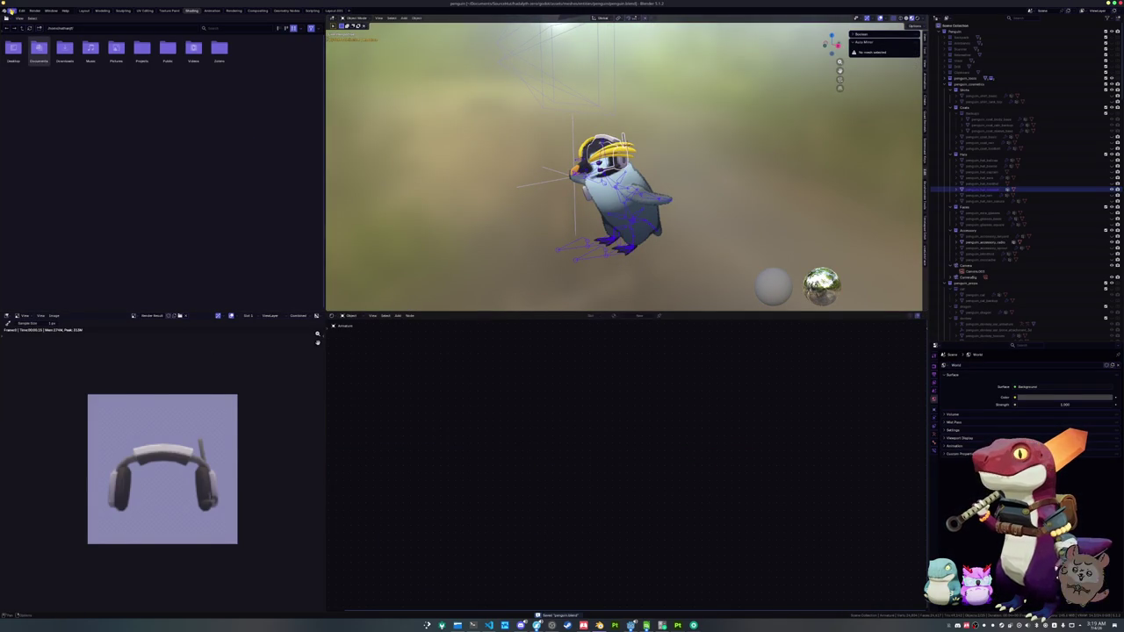
click(11, 10)
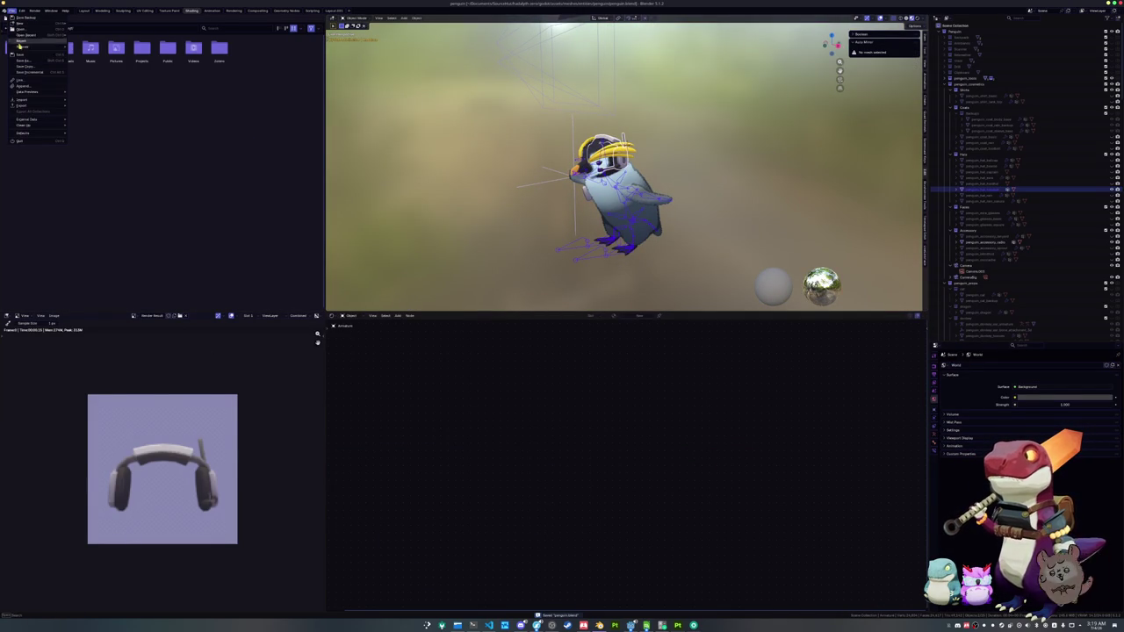
mouse_move(54, 108)
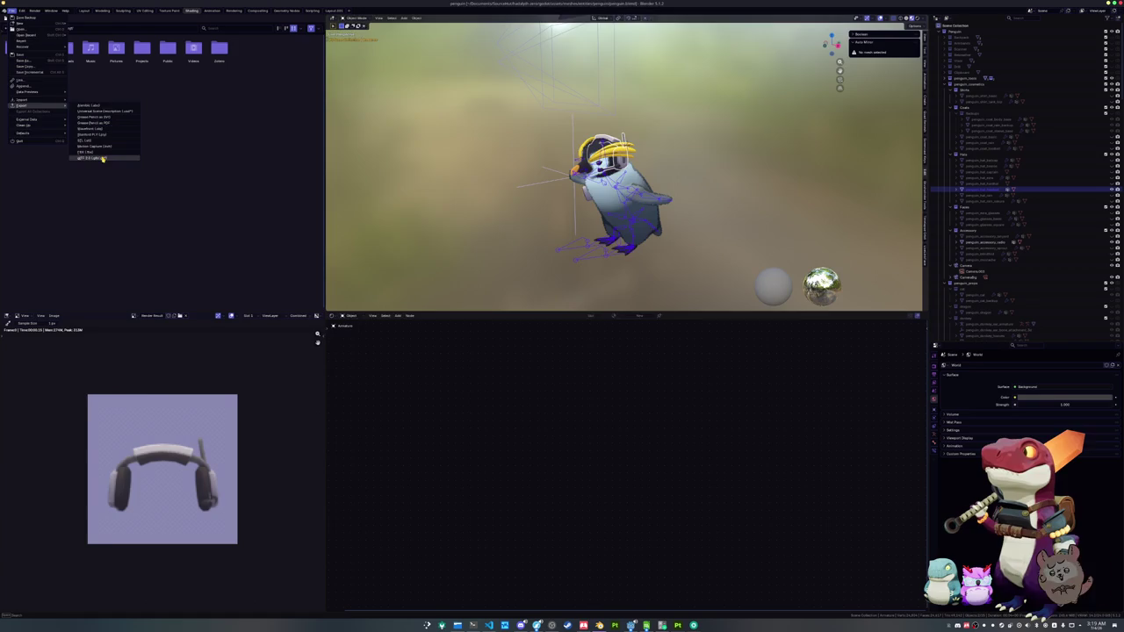
click(102, 158)
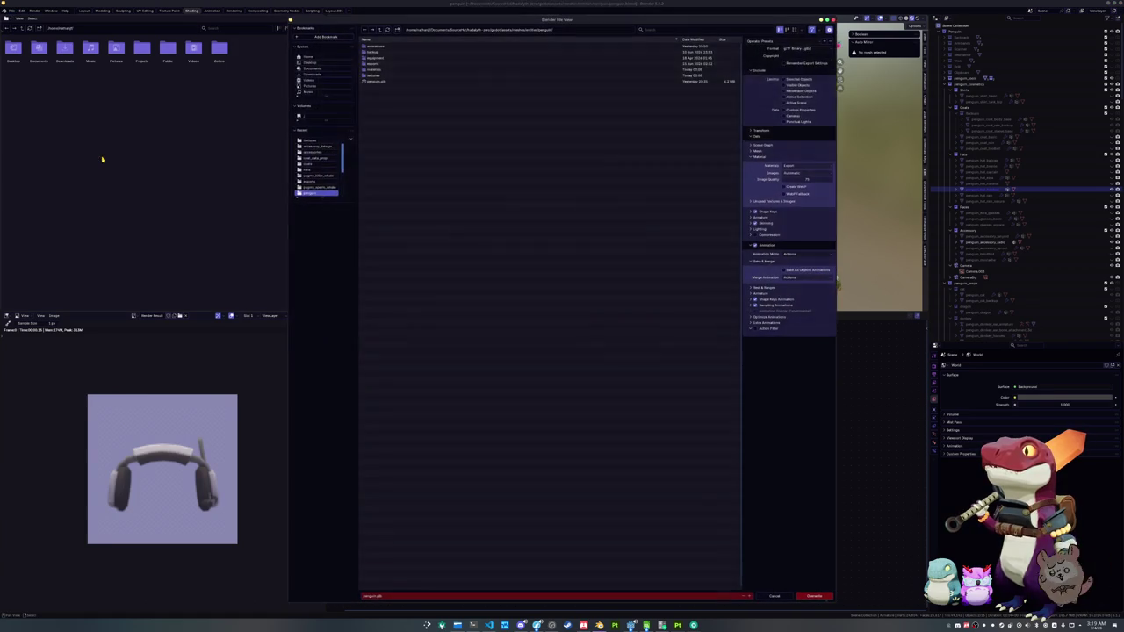
double_click(374, 57)
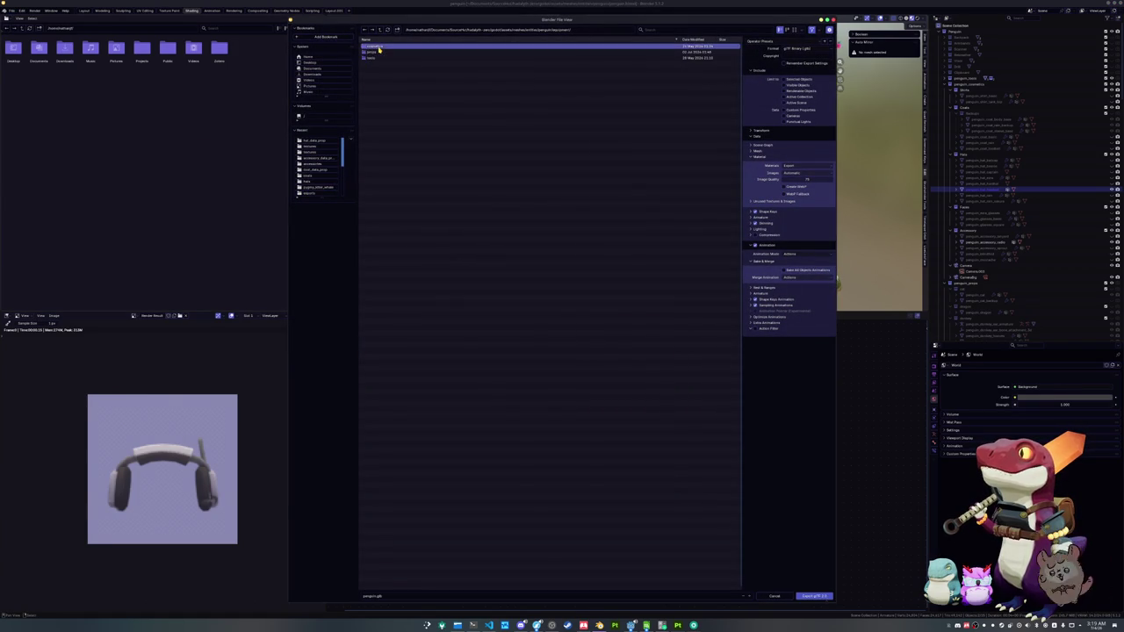
click(376, 53)
double_click(377, 53)
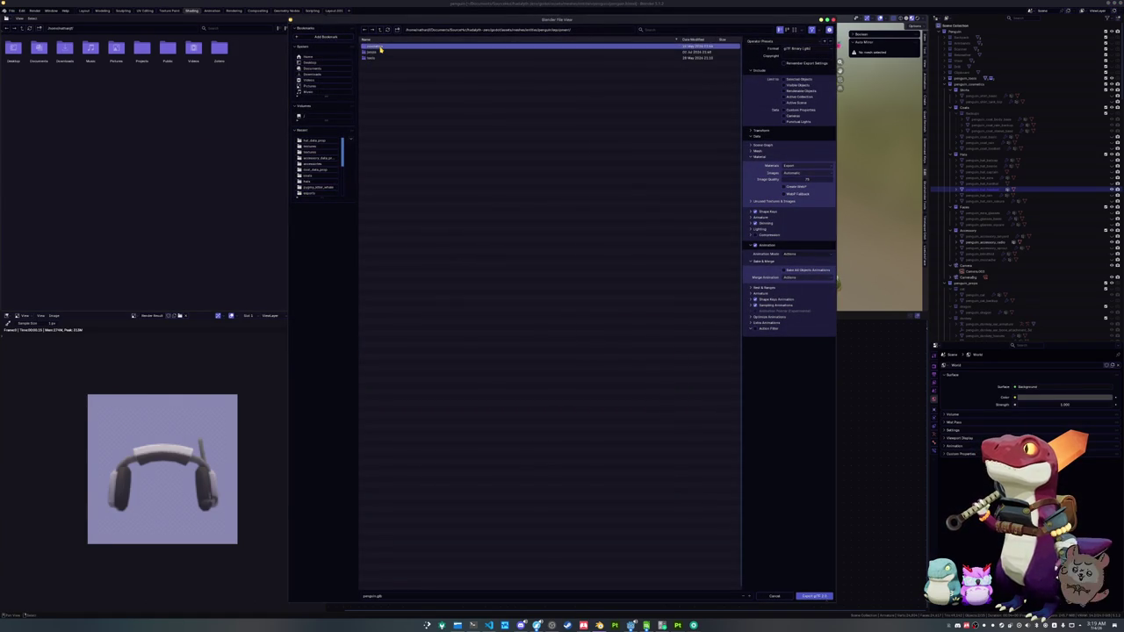
double_click(380, 64)
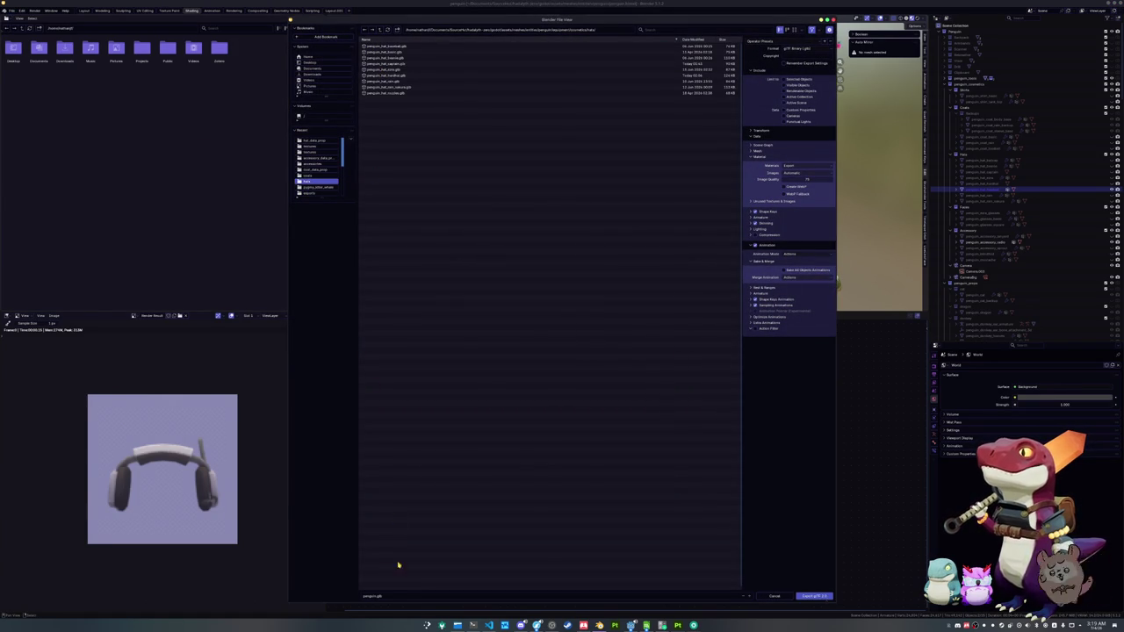
- Name the export penguin_hat_headset.glb, set Images to None, and export it
click(393, 597)
text(pen)
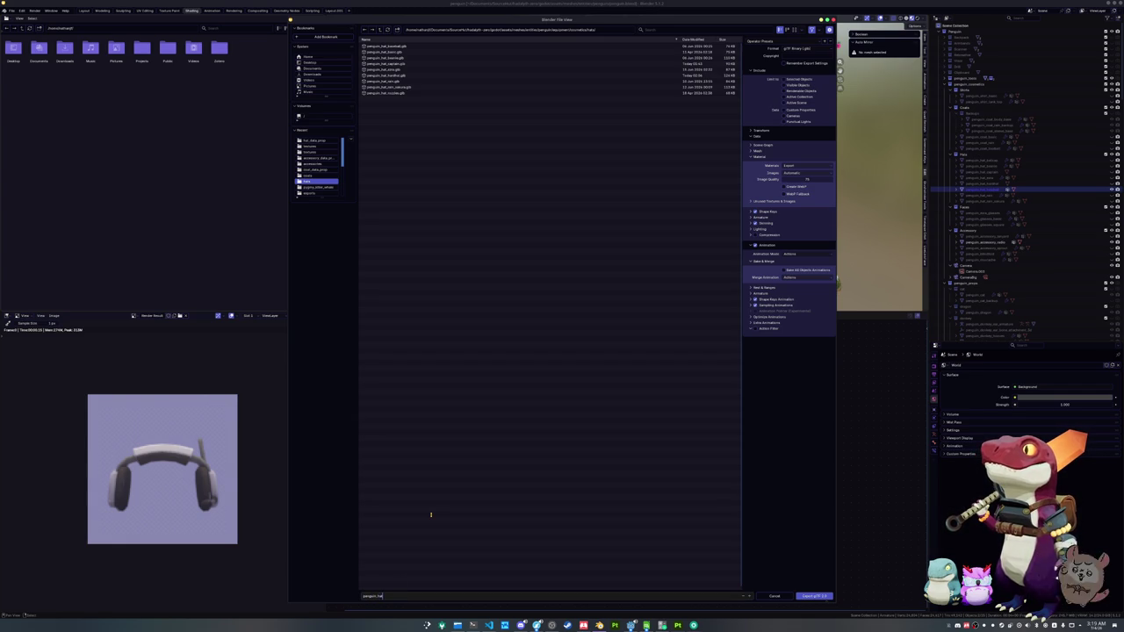
text(dset)
key(Return)
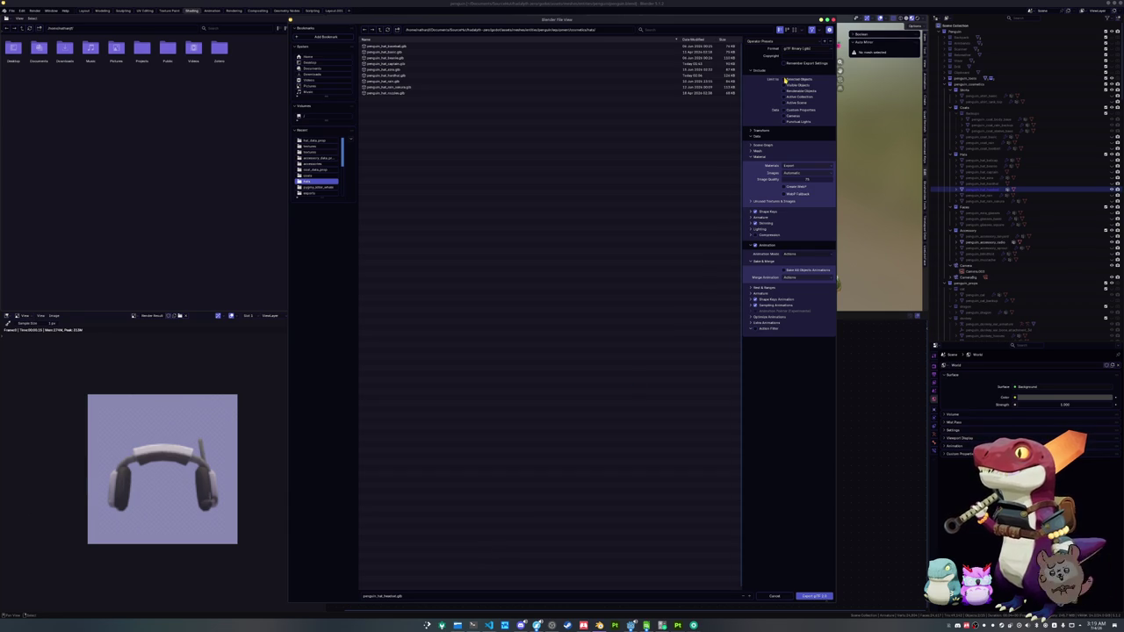
click(796, 173)
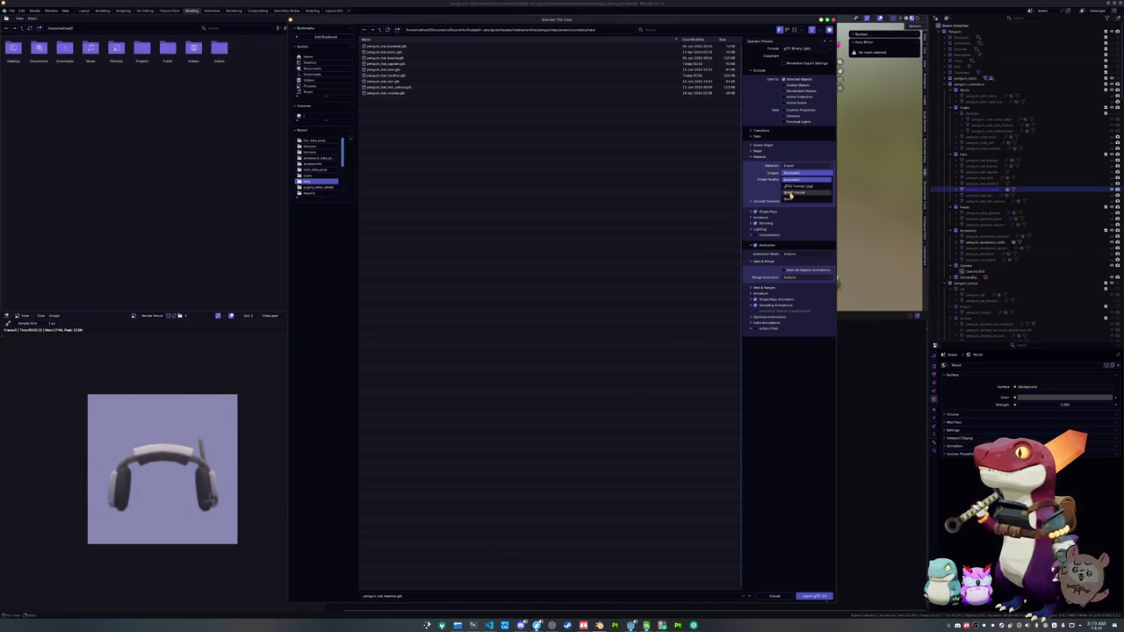
click(794, 198)
click(755, 323)
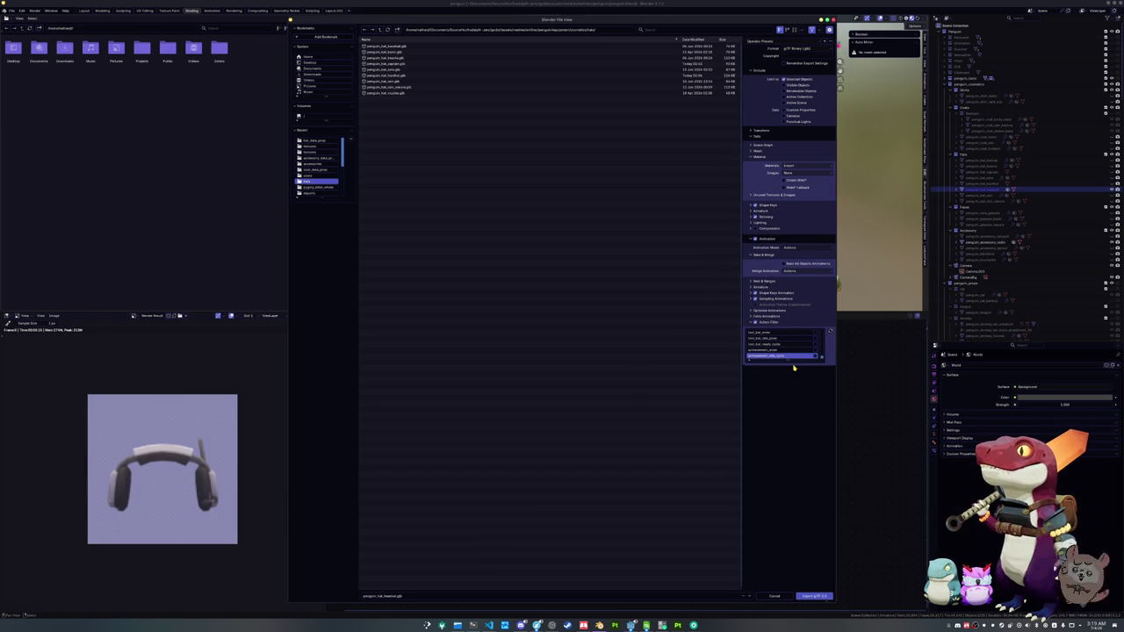
drag(782, 359, 772, 566)
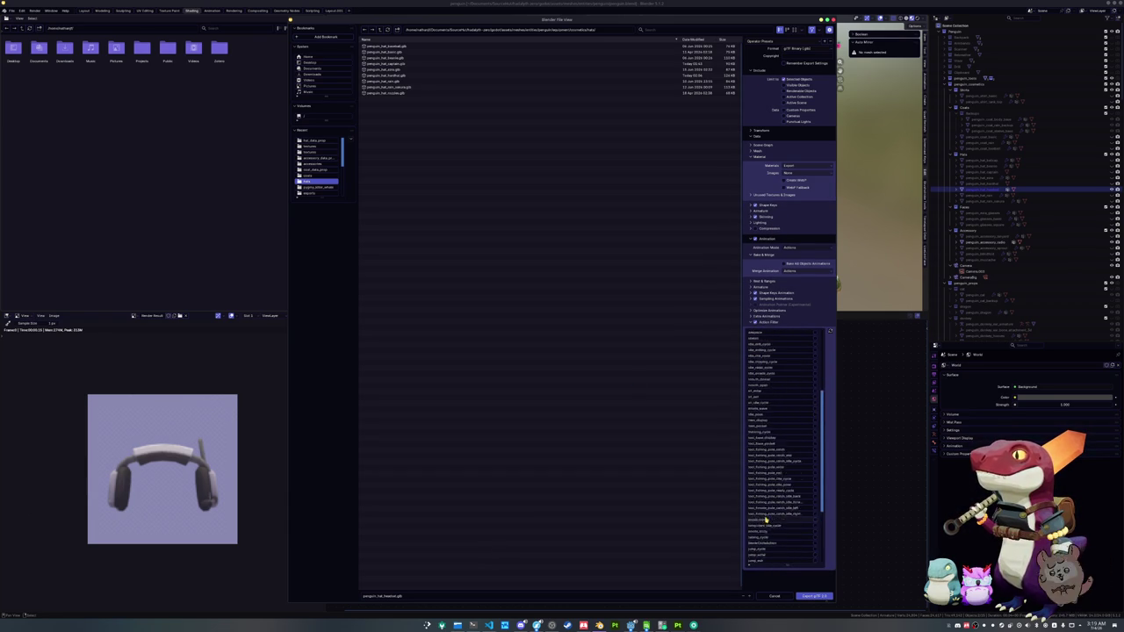
scroll(769, 512, up, 5)
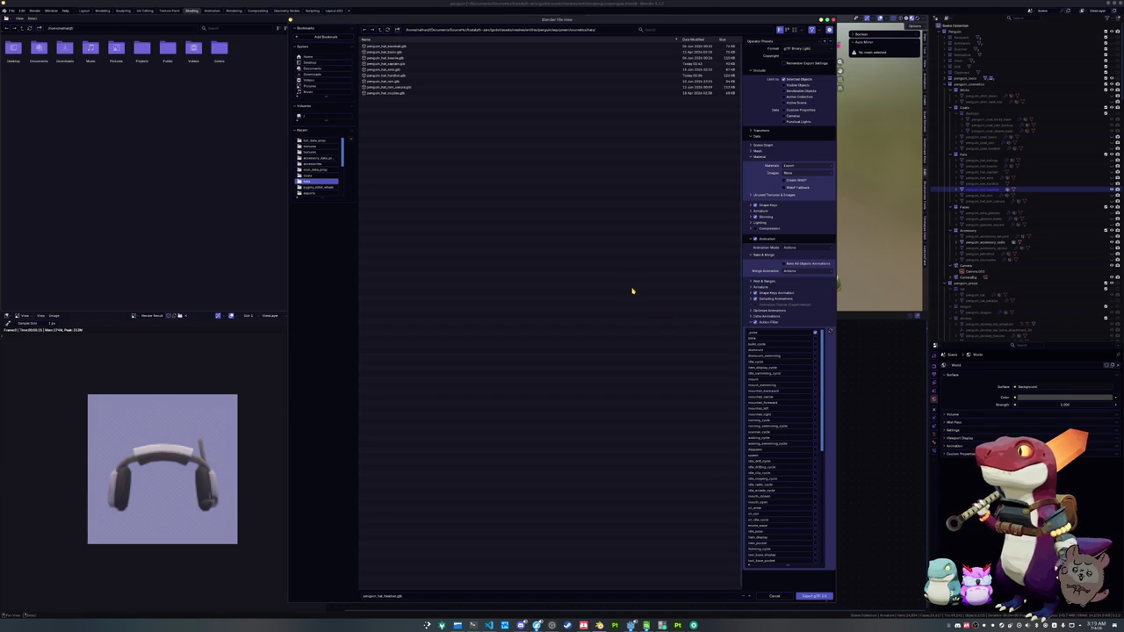
click(813, 596)
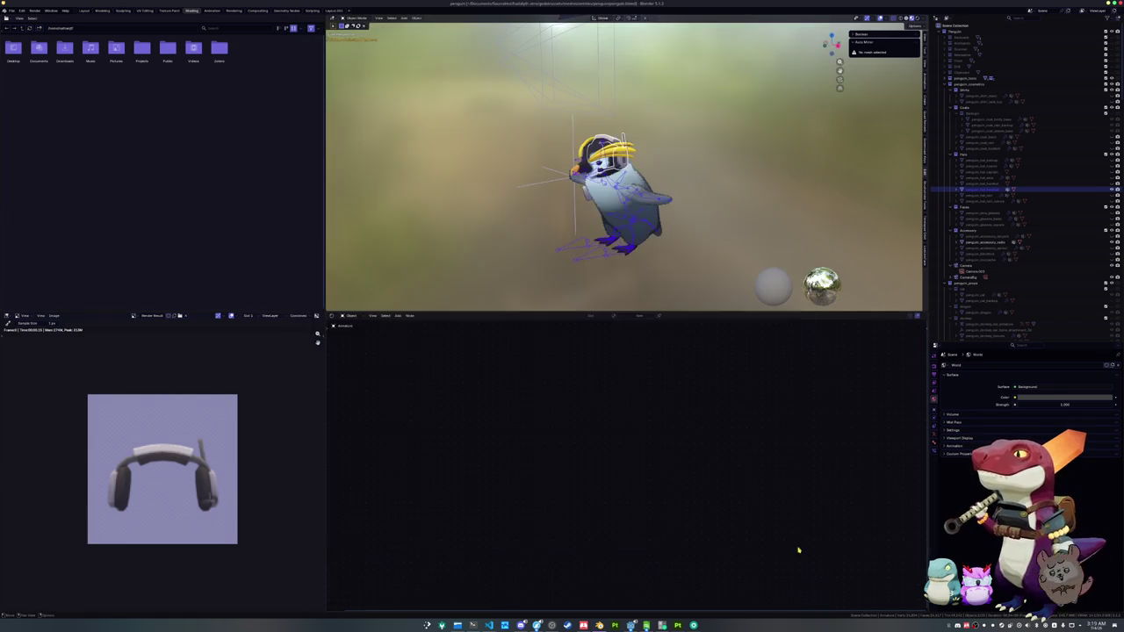
- Bring the Godot editor to the front and scroll the FileSystem dock up to the texture files
click(631, 625)
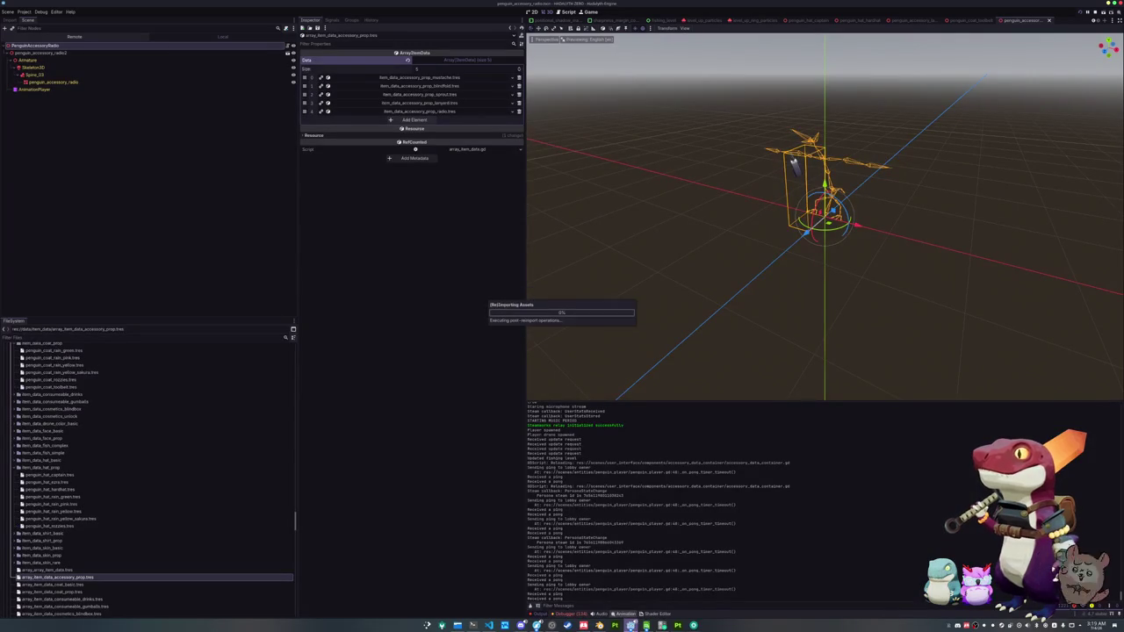
scroll(79, 496, up, 10)
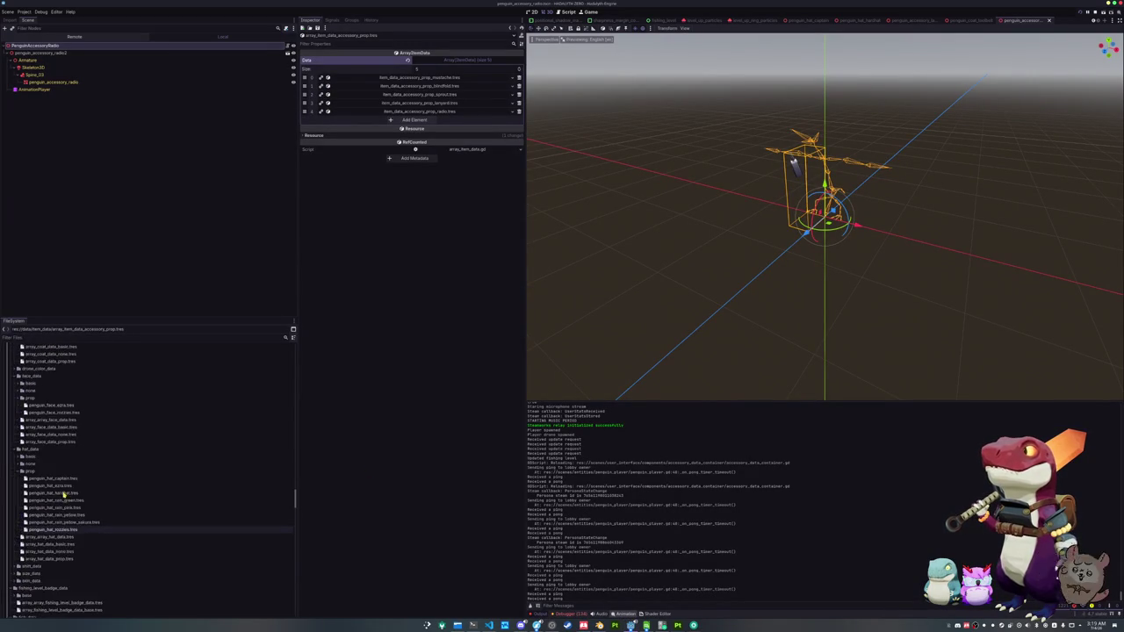
scroll(61, 496, up, 15)
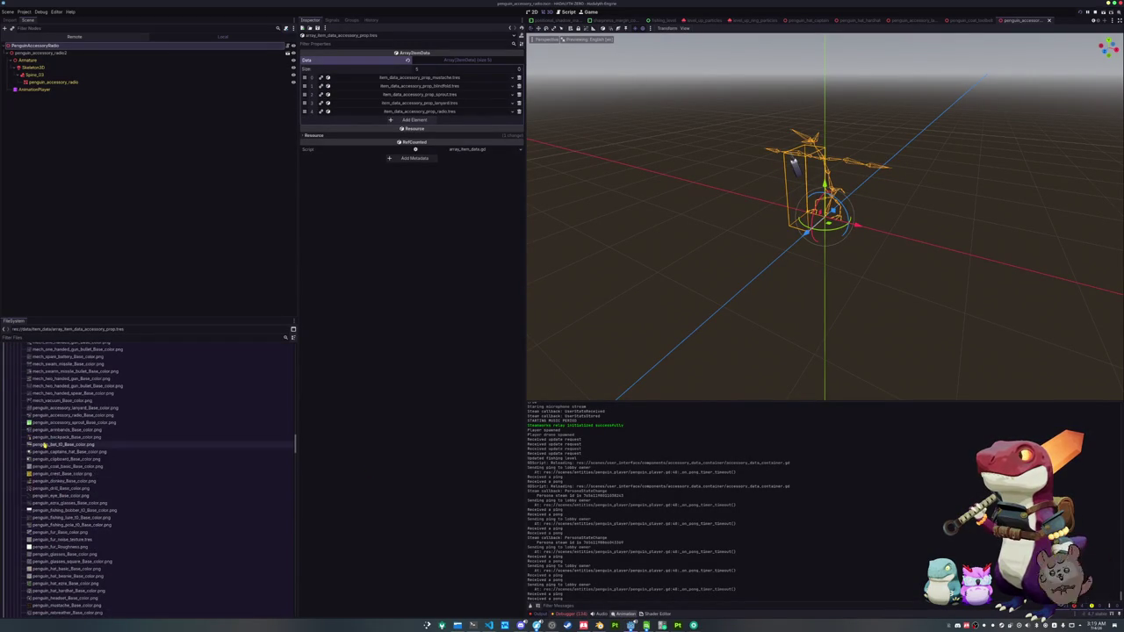
scroll(51, 496, up, 5)
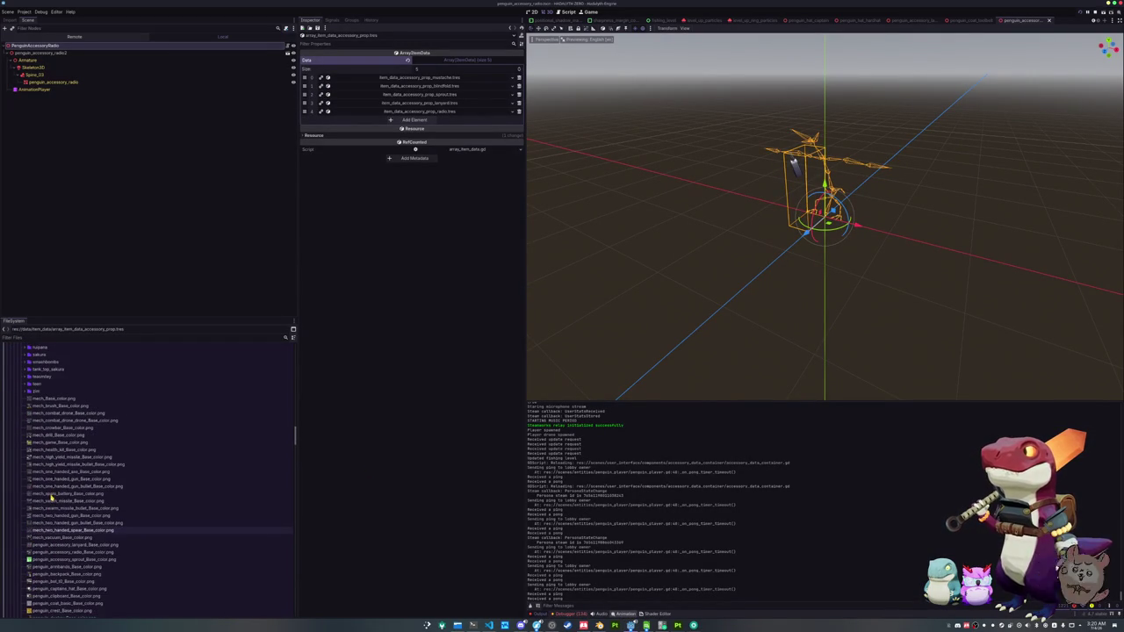
click(53, 465)
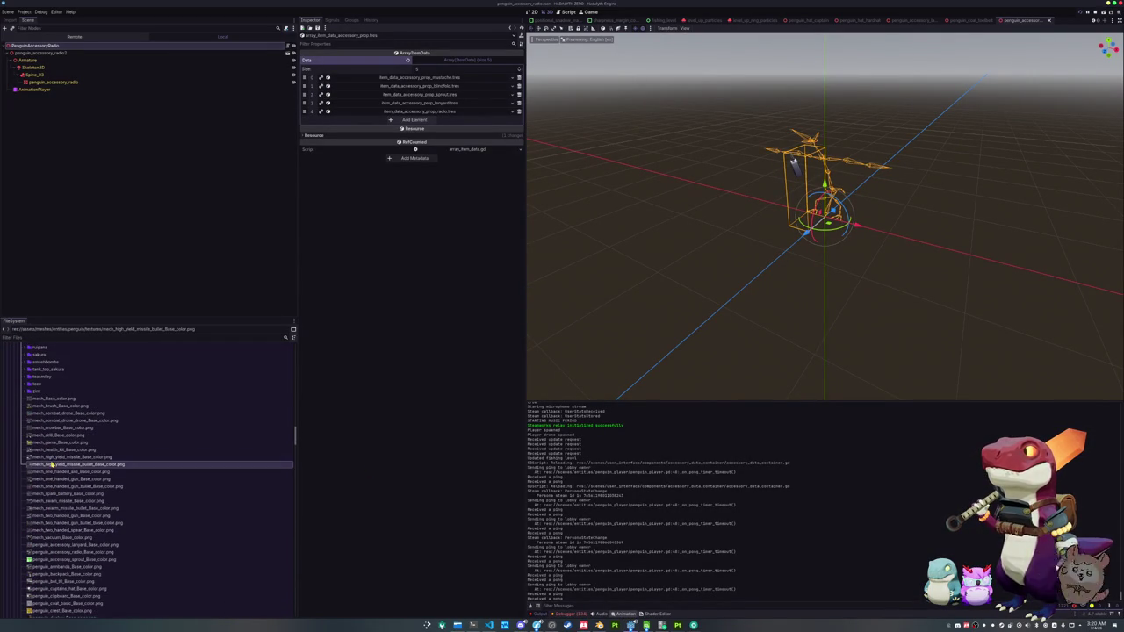
- Filter files by 'headset' and rename the material to penguin_hat_headset_shader_material.tres
click(35, 336)
text(headset)
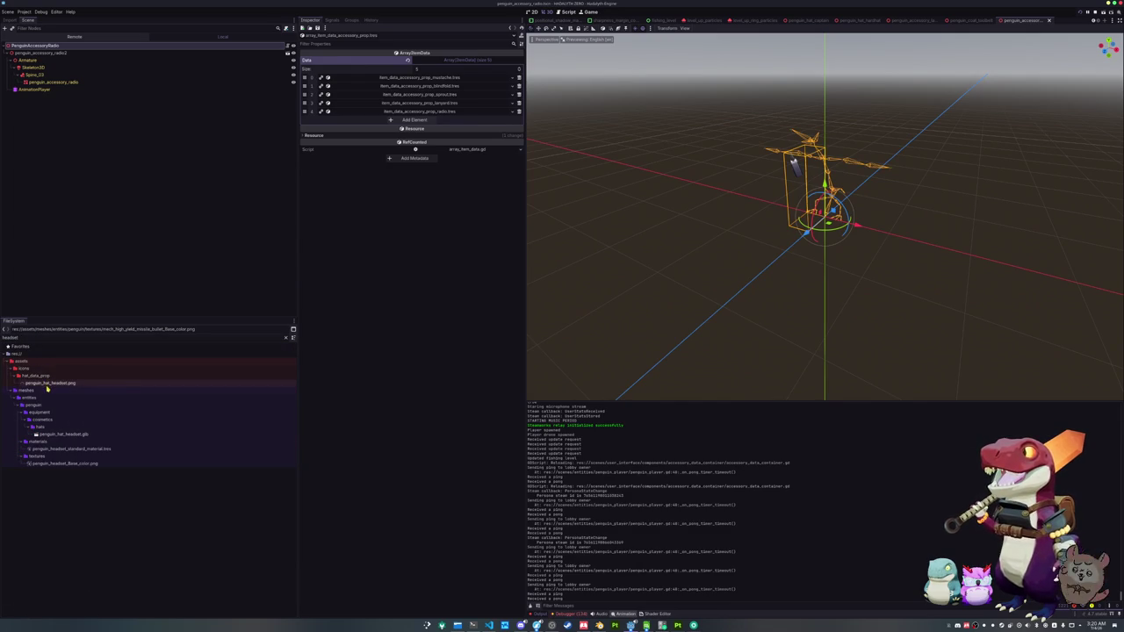
click(62, 449)
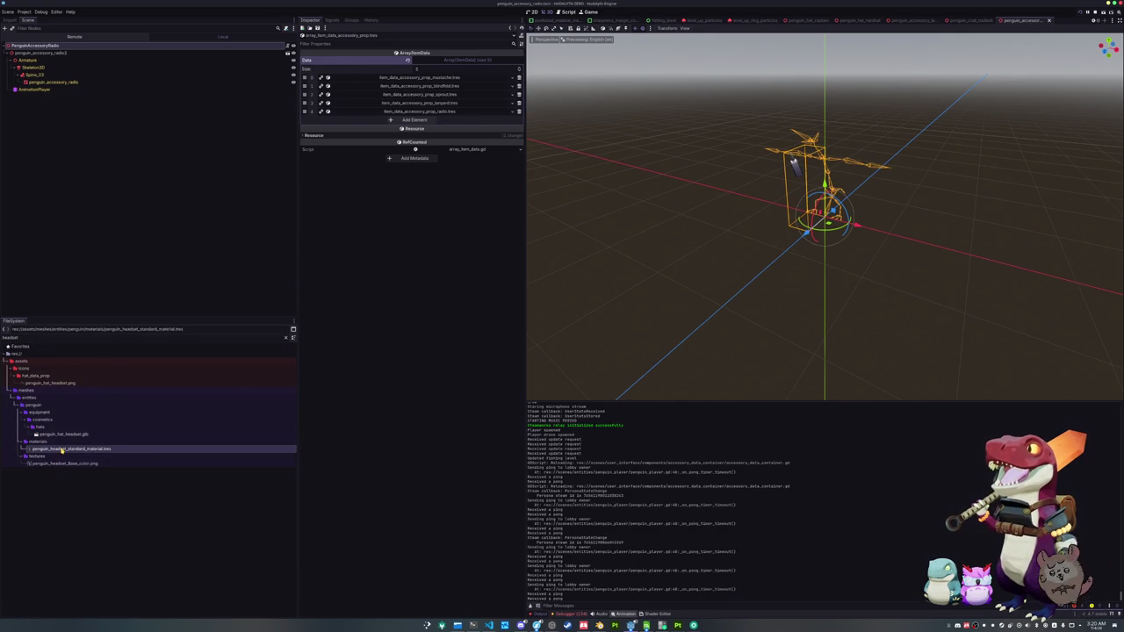
right_click(62, 449)
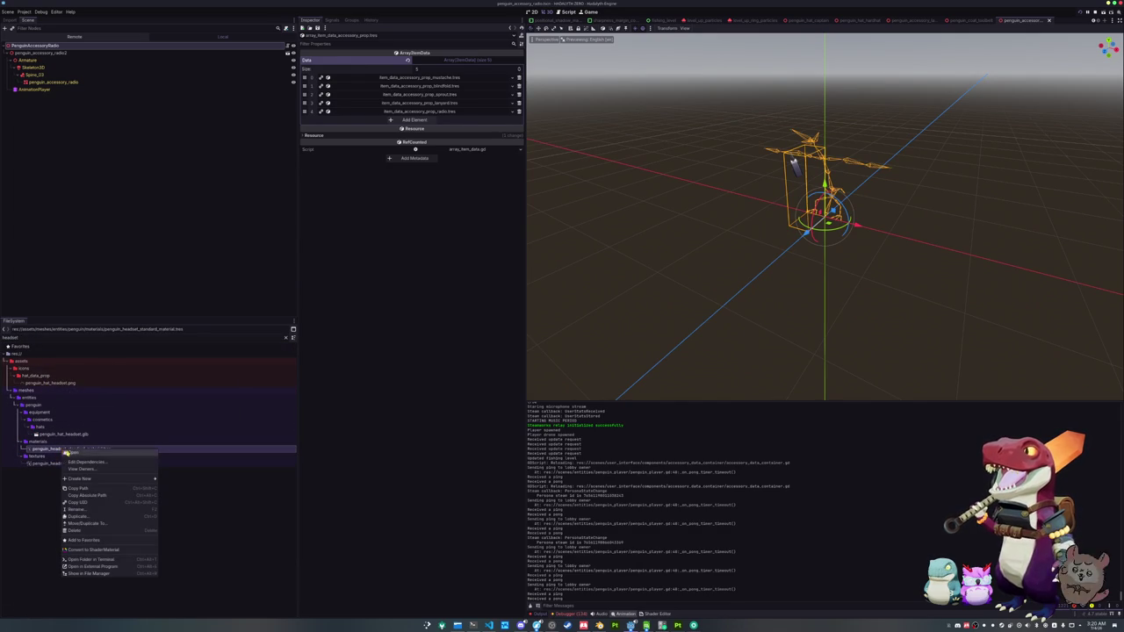
click(84, 510)
click(127, 495)
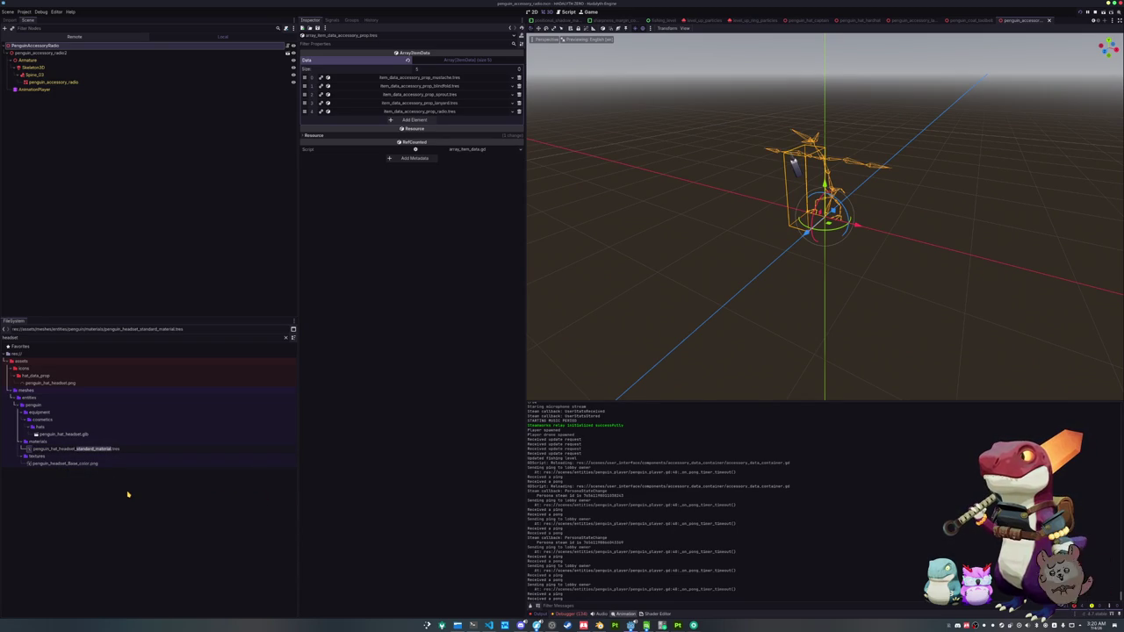
text(shader_material)
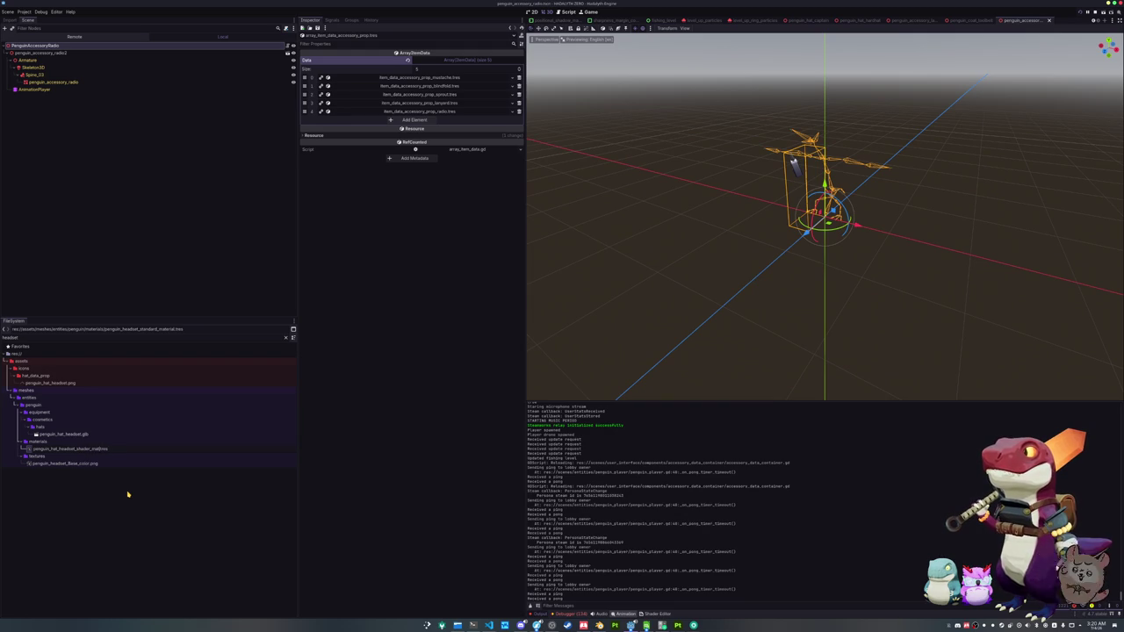
key(Return)
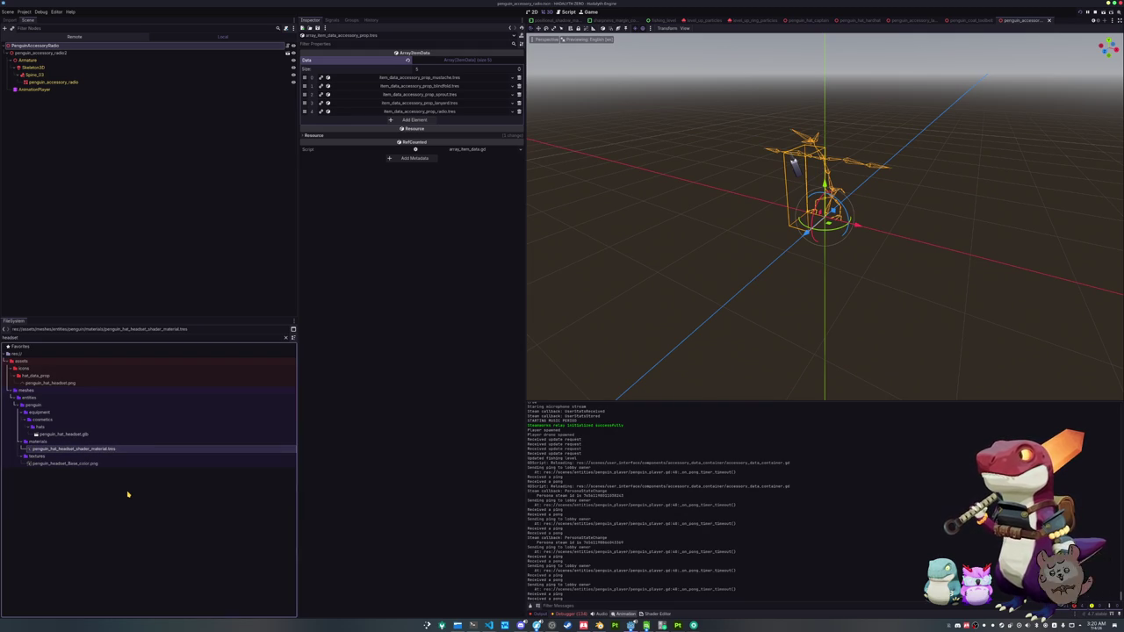
- Convert the material to a ShaderMaterial and load standard_material_cell_shader.gdshader into it
click(90, 449)
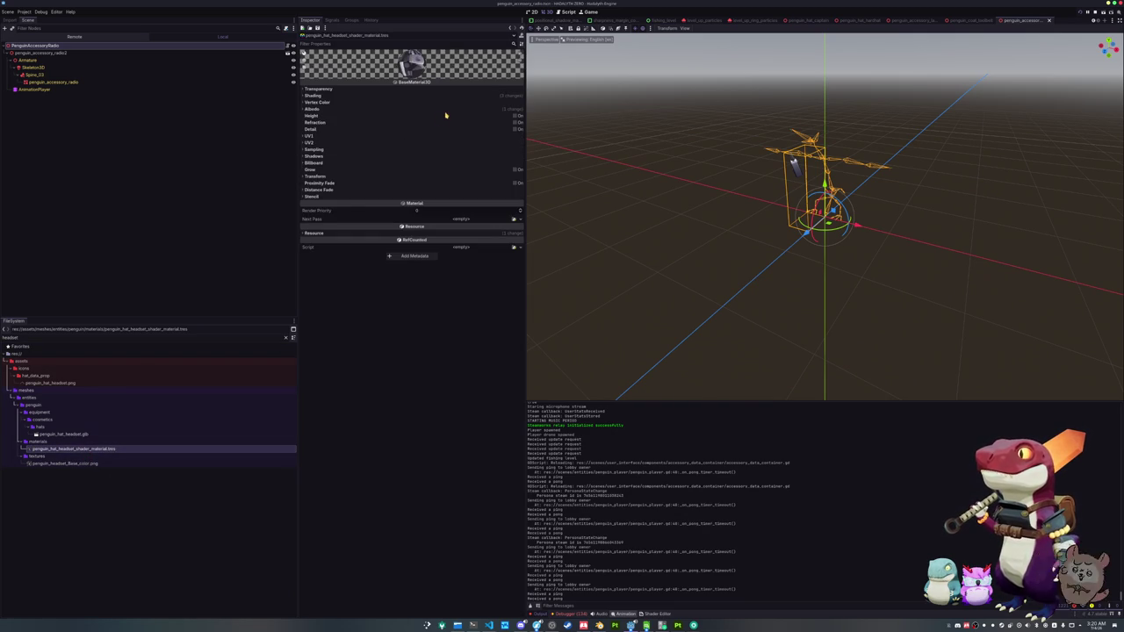
right_click(82, 449)
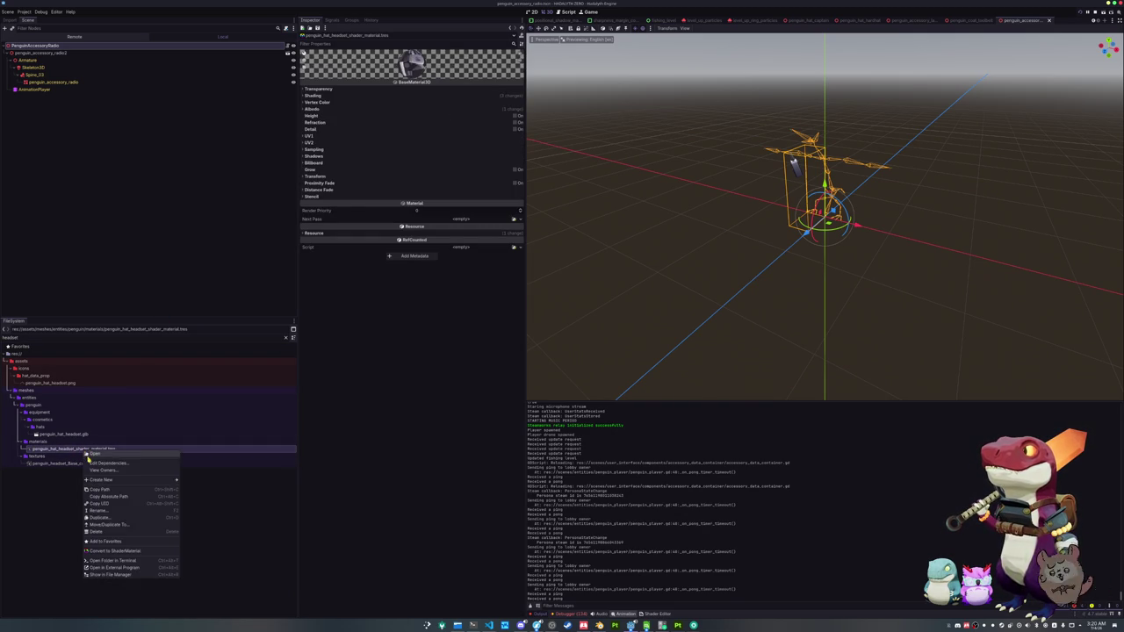
click(114, 553)
click(528, 322)
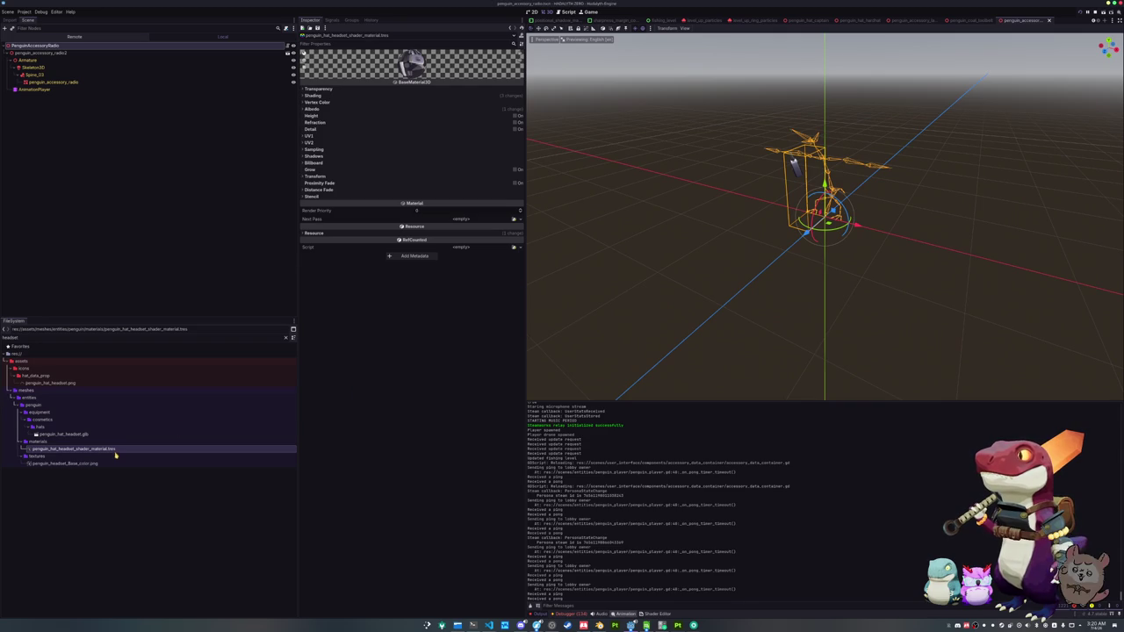
click(520, 91)
click(505, 114)
text(sd)
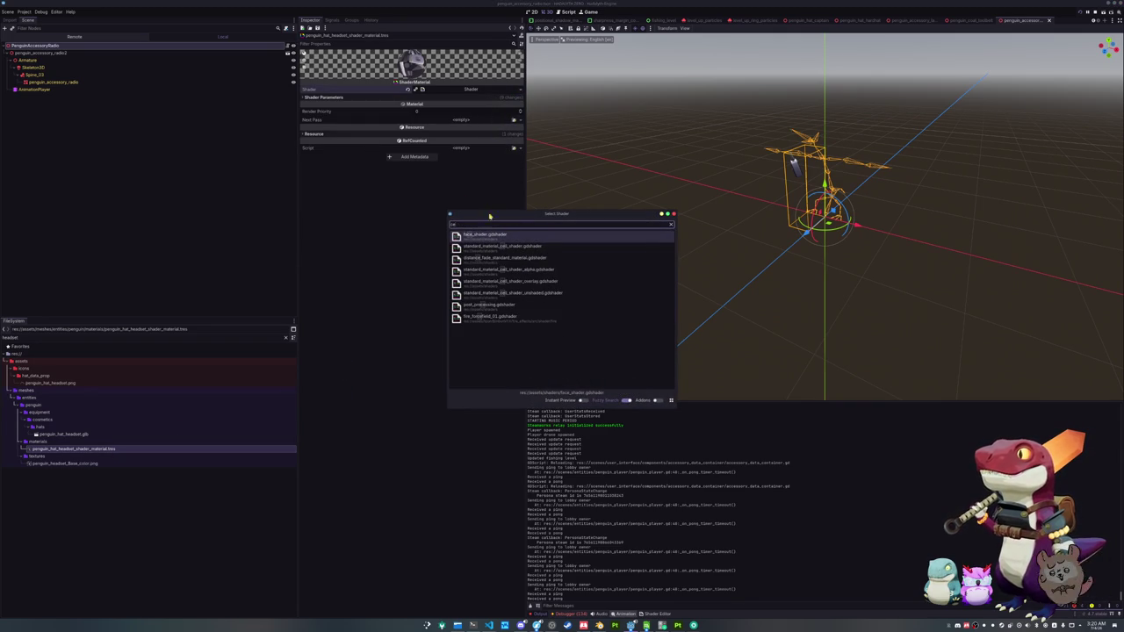
click(498, 251)
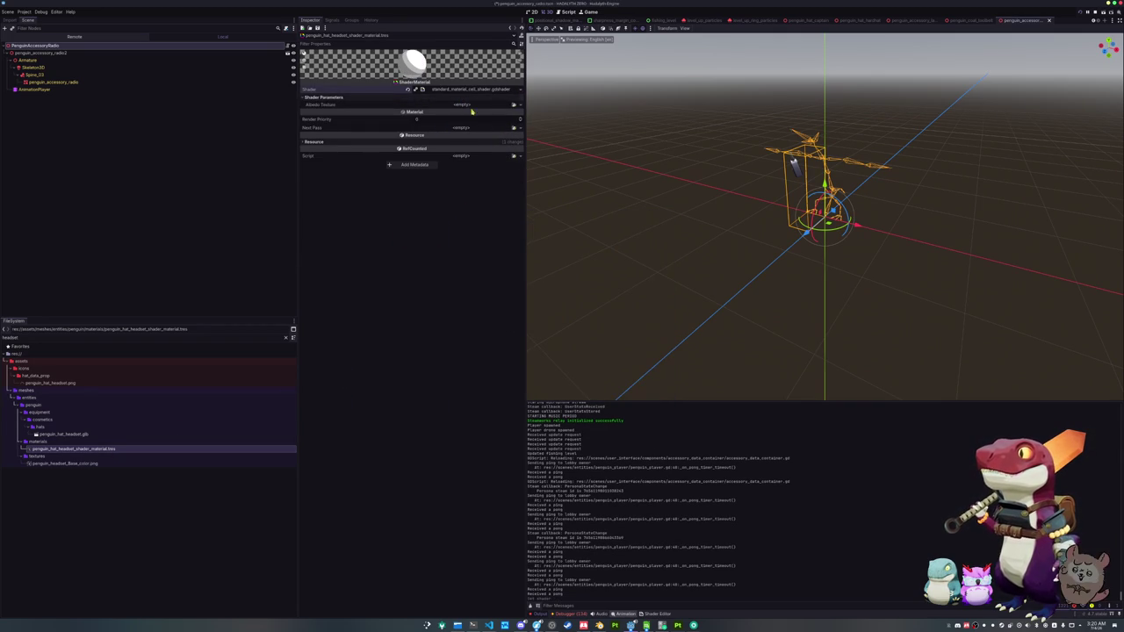
- Set the headset texture as the Albedo Texture, then select the penguin_hat_headset.png icon
click(512, 104)
text(headset)
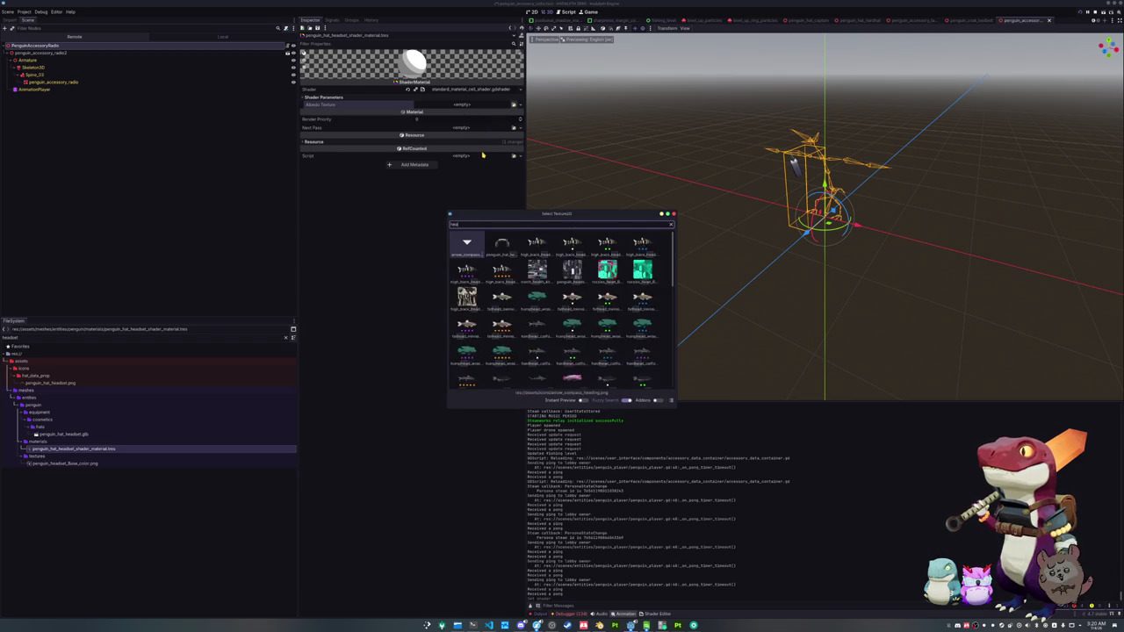
click(502, 243)
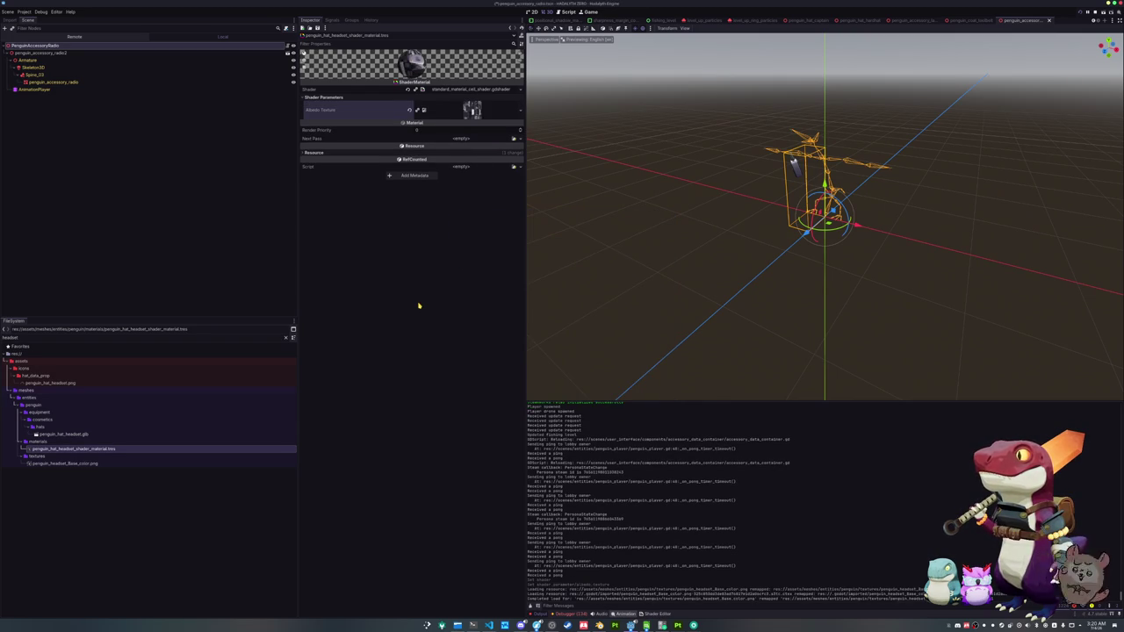
click(50, 382)
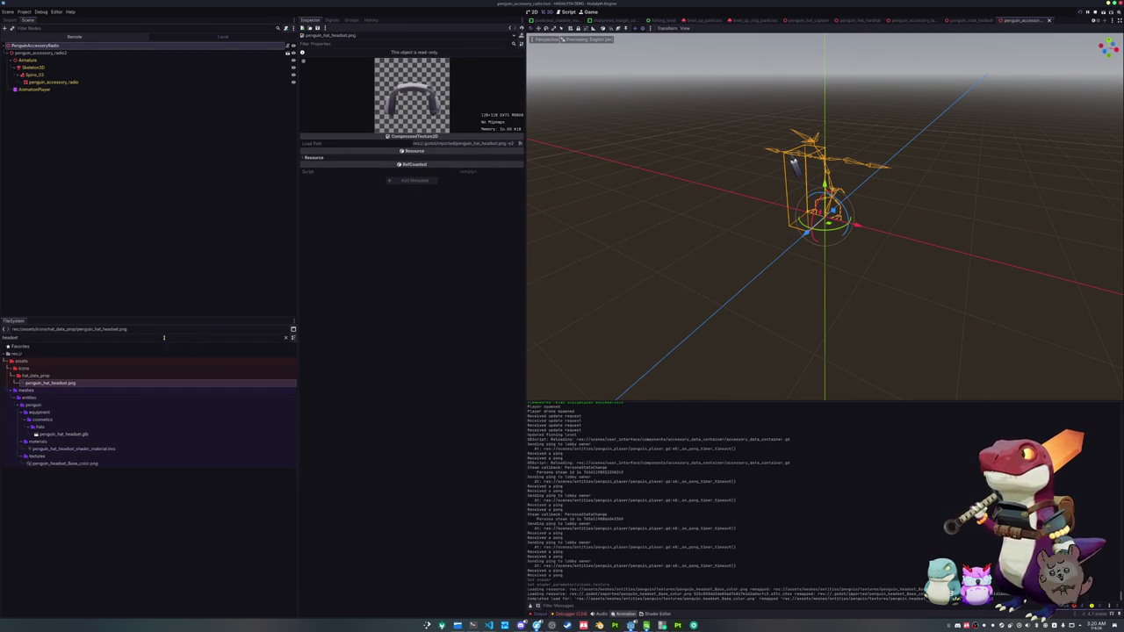
- Clear the filter and duplicate the penguin_hat_hardhat folder as penguin_hat_headset
click(285, 338)
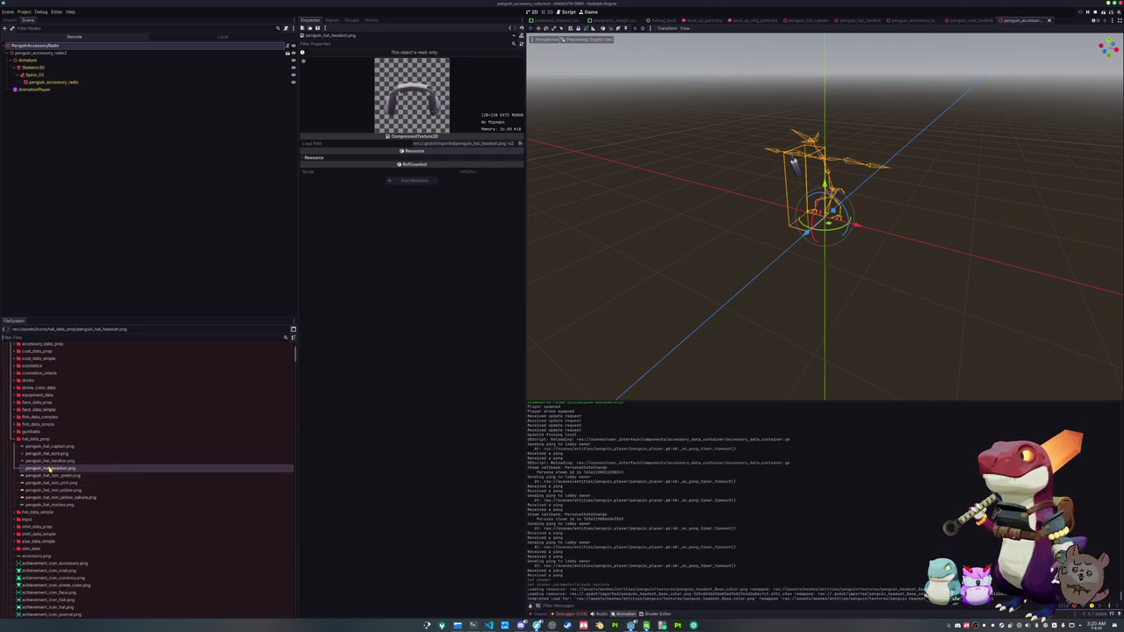
scroll(49, 469, down, 5)
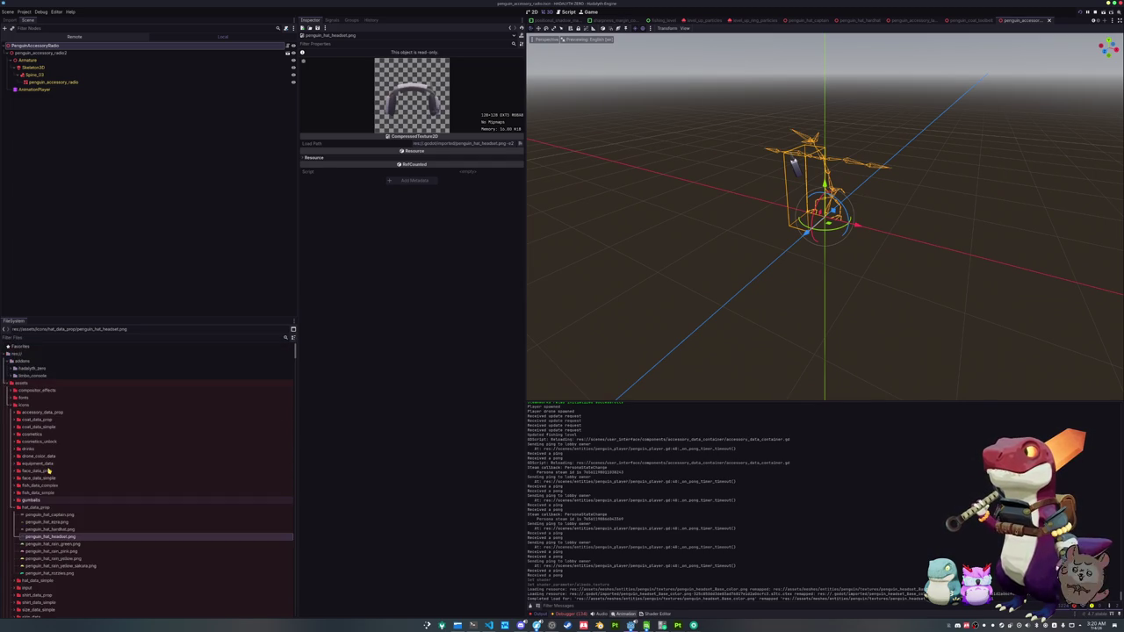
scroll(49, 470, down, 15)
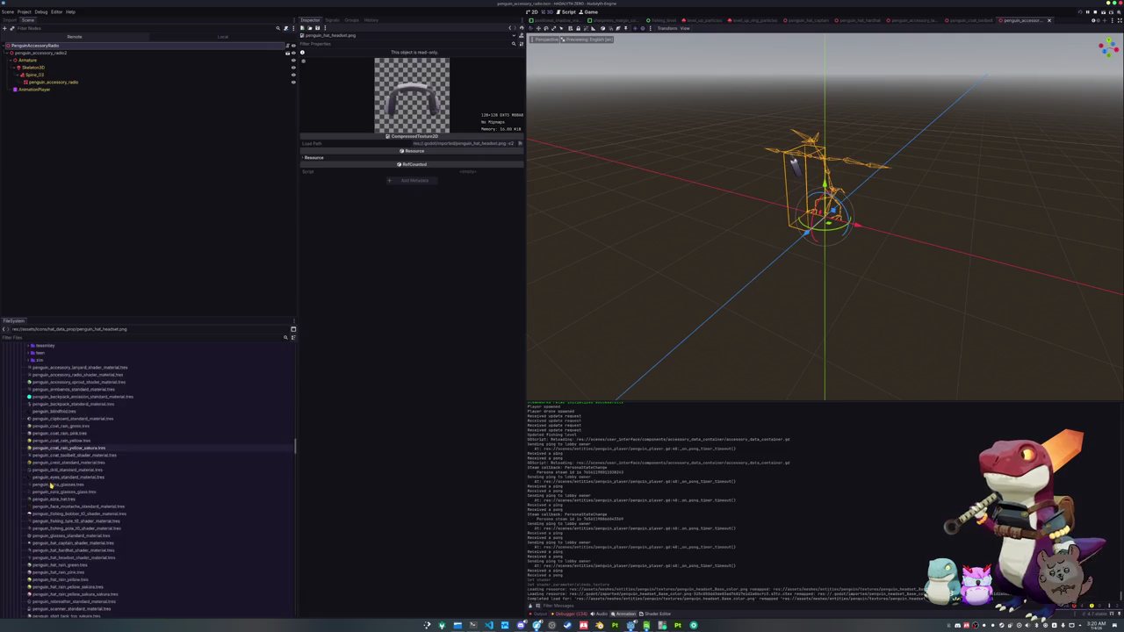
scroll(50, 485, up, 20)
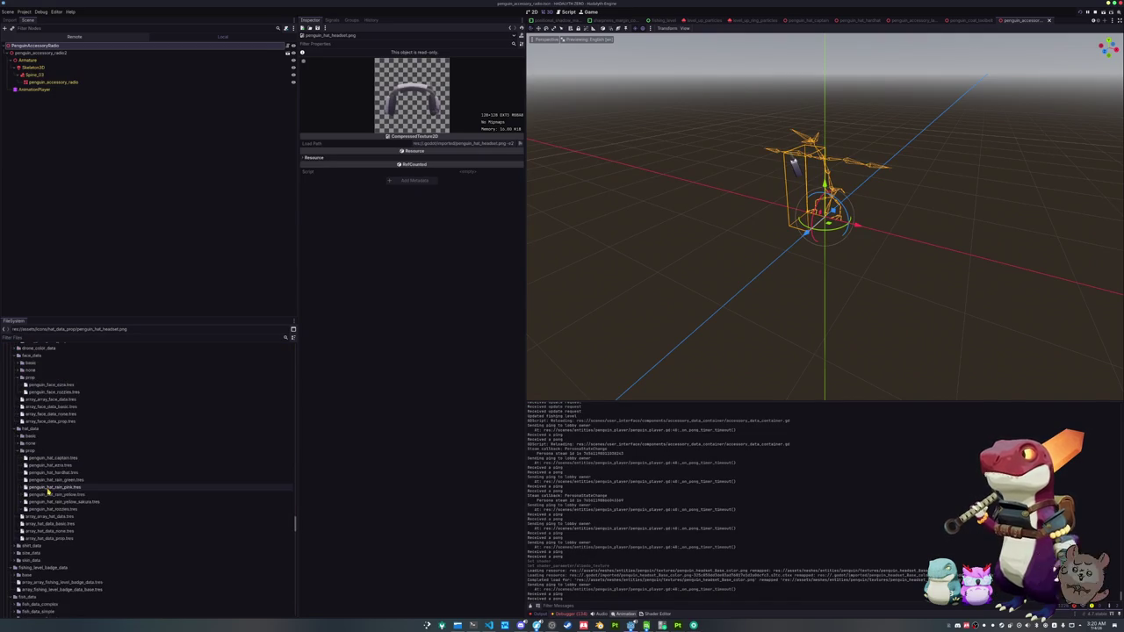
scroll(47, 492, down, 15)
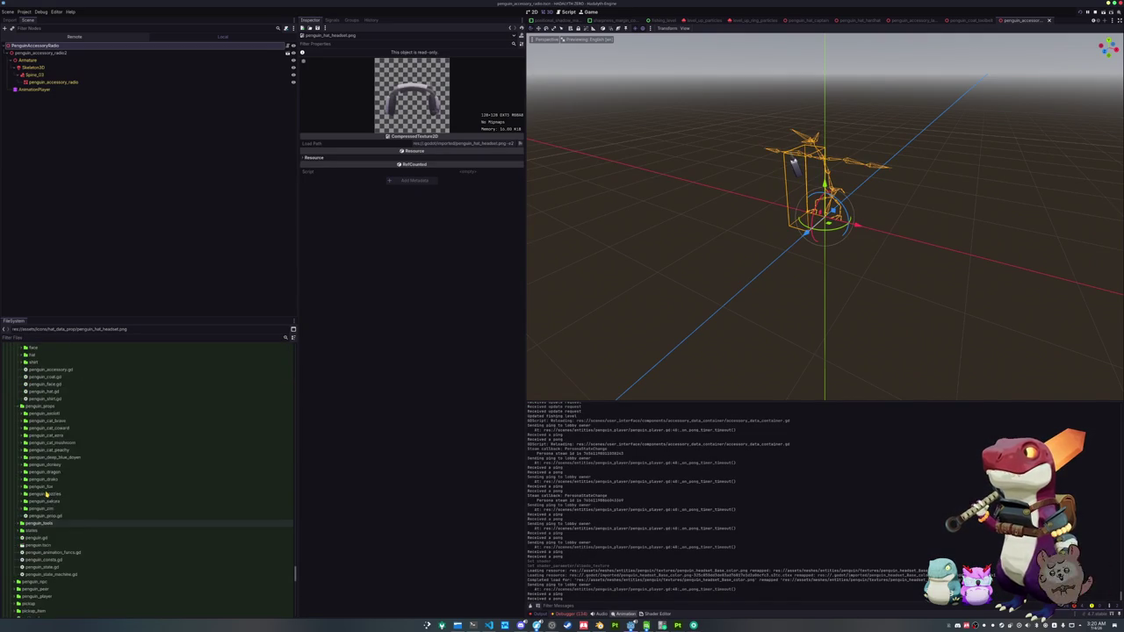
double_click(37, 420)
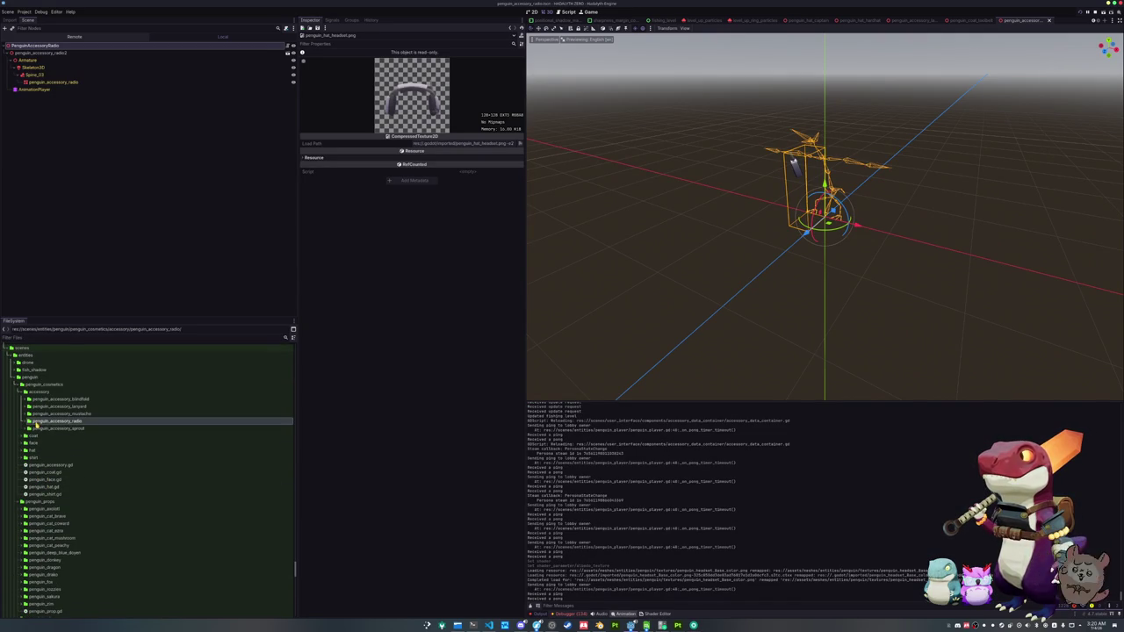
double_click(35, 449)
scroll(43, 482, down, 10)
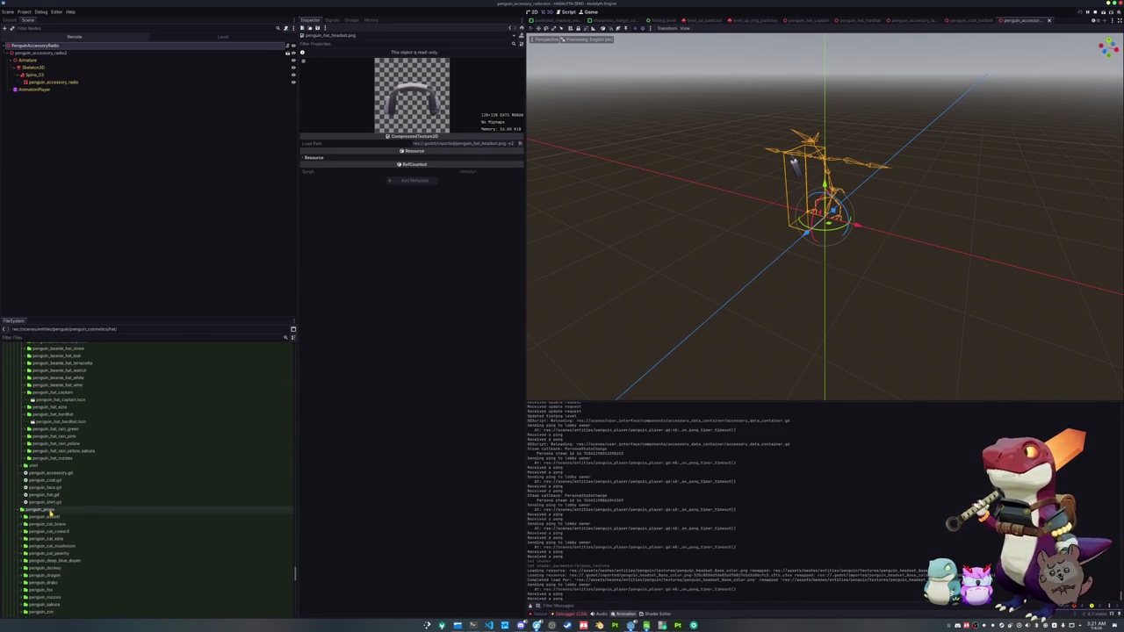
click(54, 414)
key(ctrl+d)
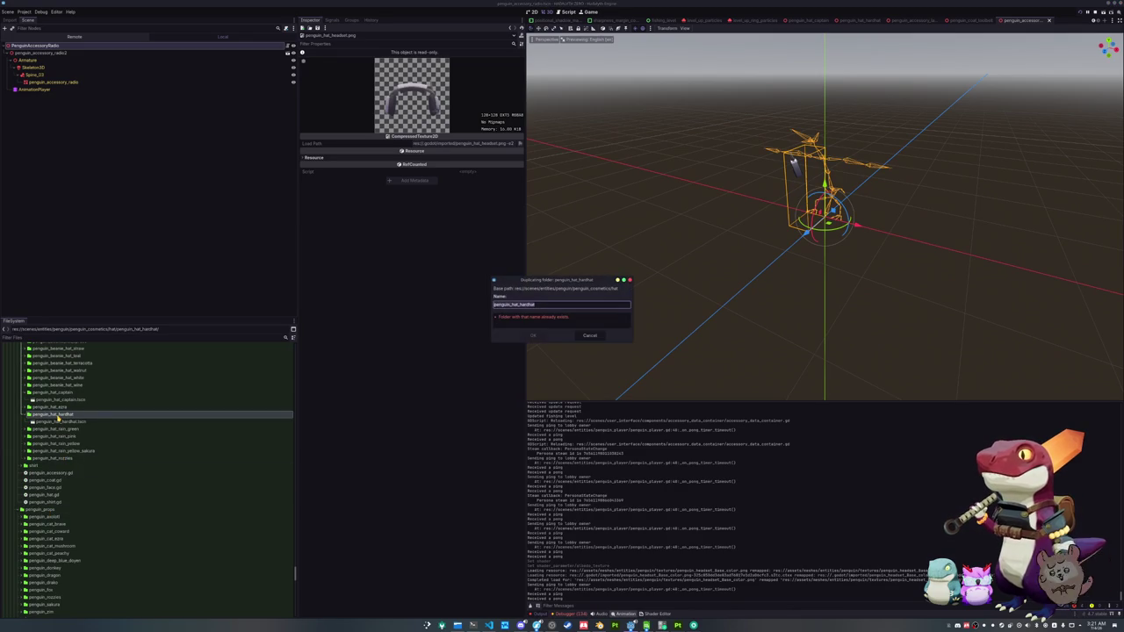
text(headse)
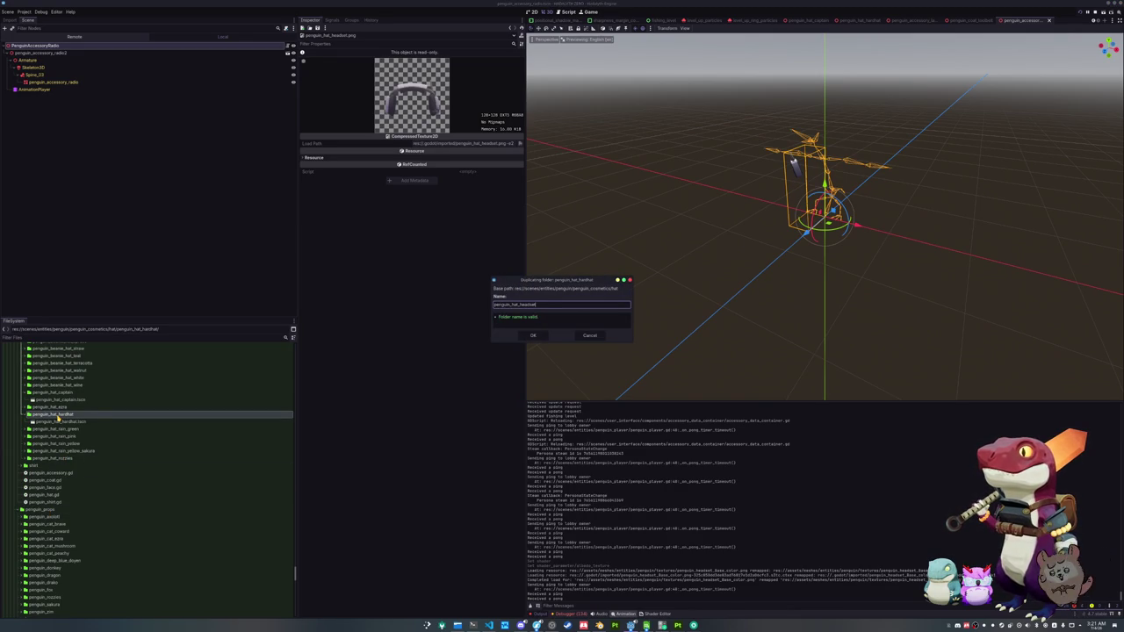
key(Return)
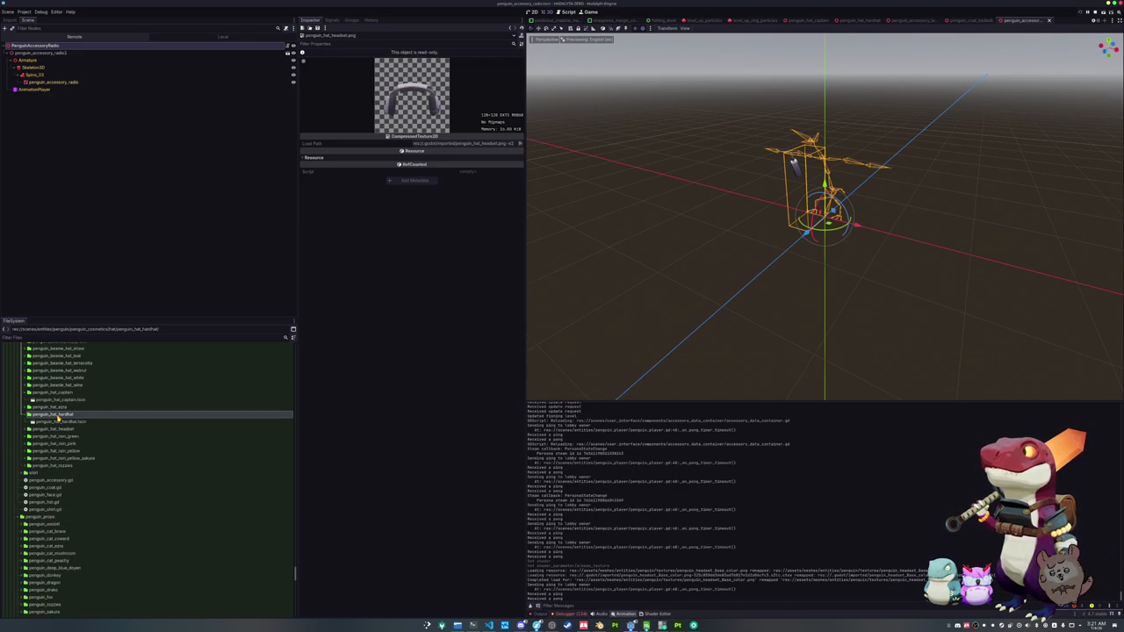
- Rename the copied scene to penguin_hat_headset.tscn, open it, and delete the hardhat model node
click(62, 436)
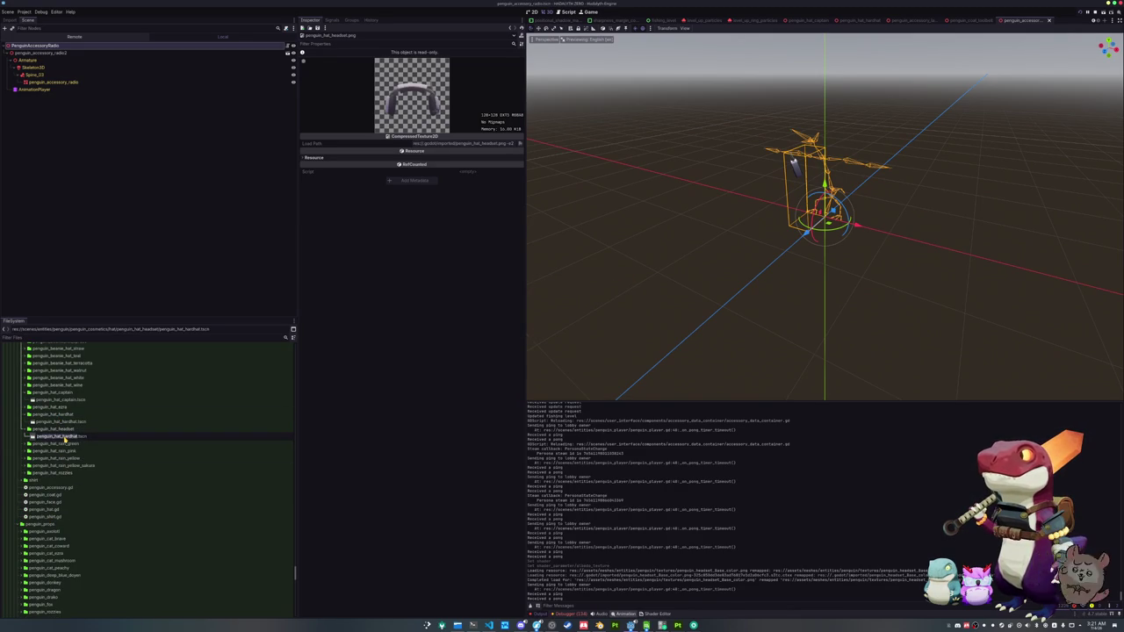
text(headset)
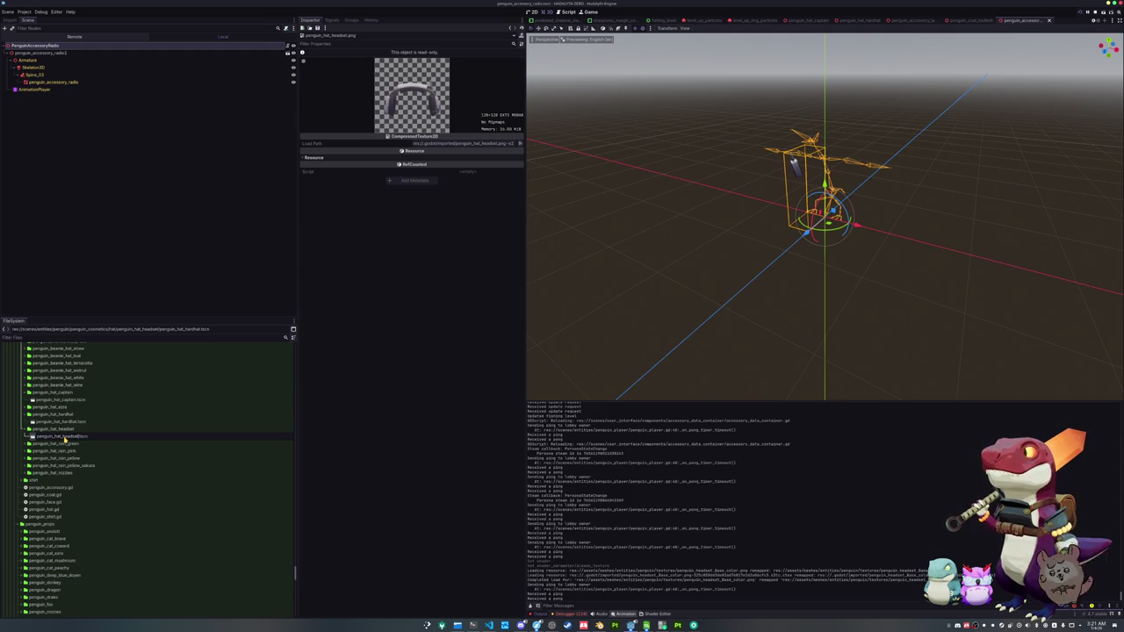
key(Return)
double_click(61, 436)
click(37, 53)
key(Delete)
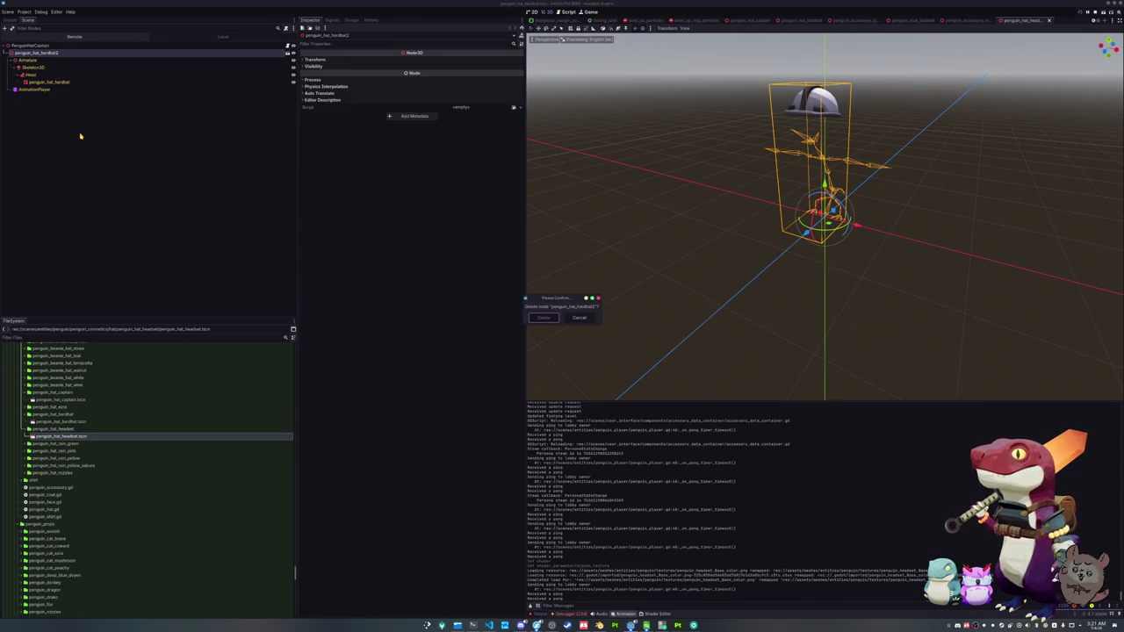
- Delete the hardhat model node and add penguin_hat_headset.glb under the root node
key(Return)
click(44, 46)
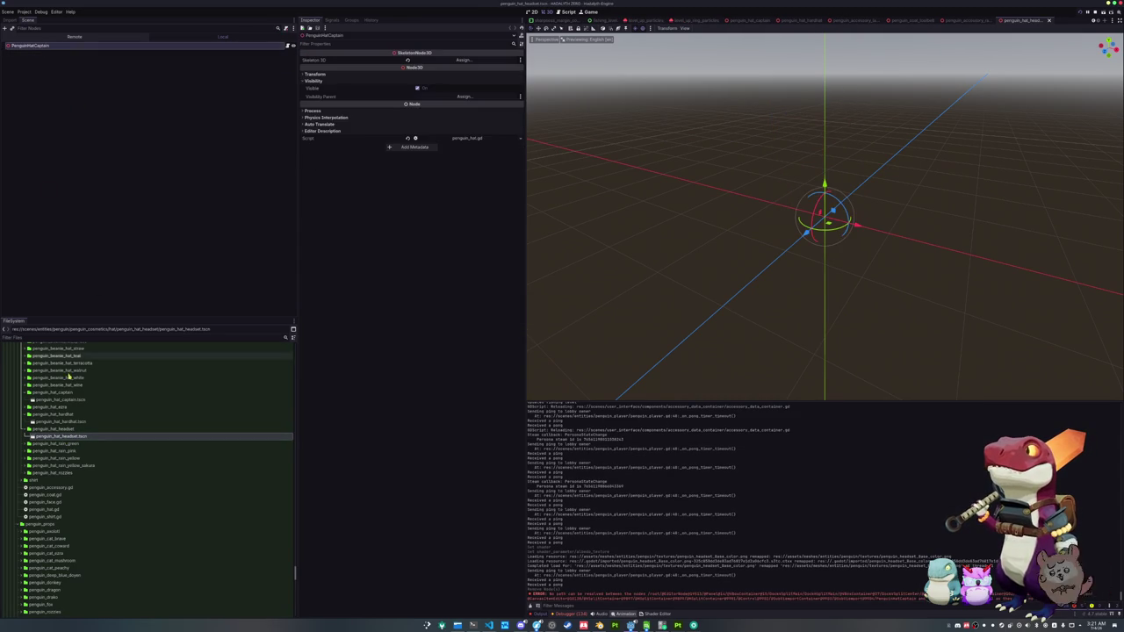
click(54, 336)
text(headset)
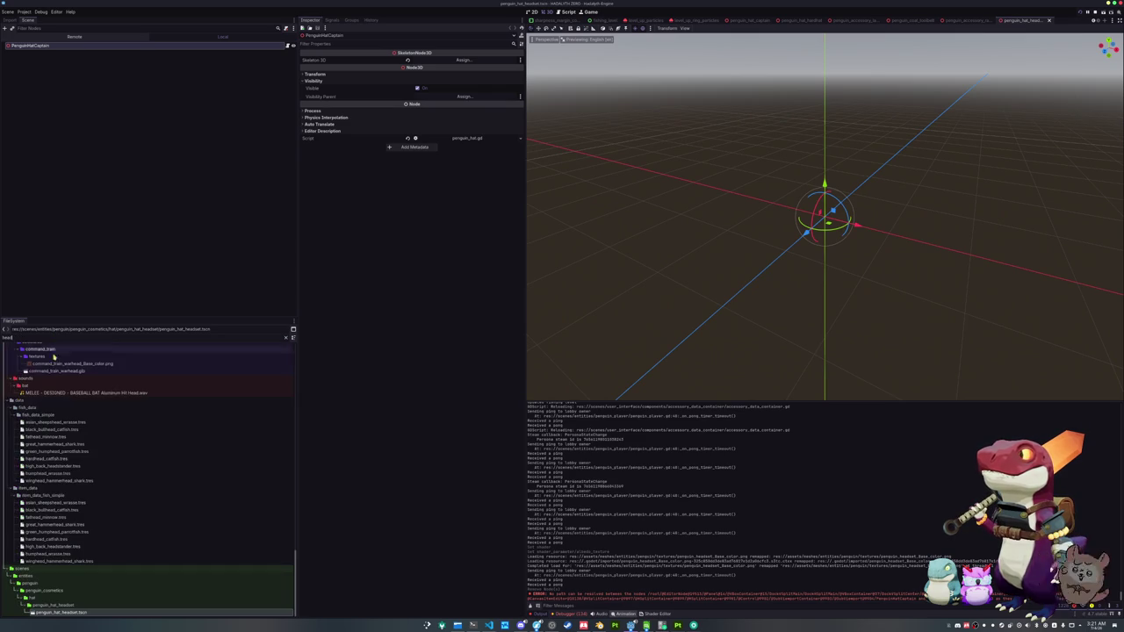
mouse_move(61, 435)
mouse_down()
mouse_move(98, 407)
mouse_move(133, 244)
mouse_move(57, 49)
mouse_up()
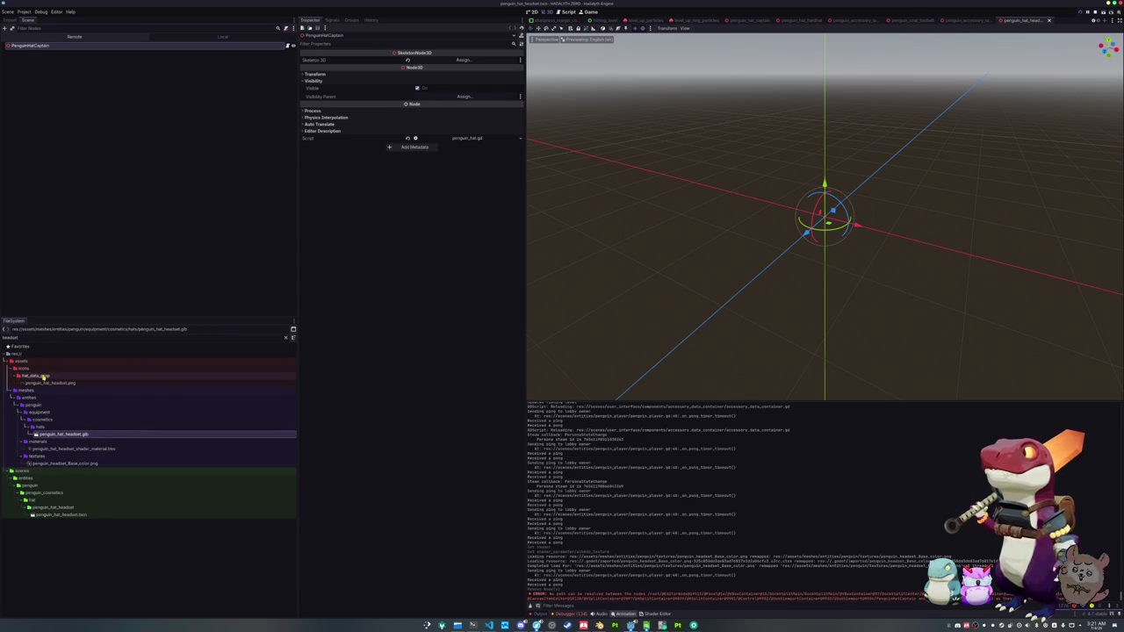
mouse_move(57, 434)
mouse_down()
mouse_move(61, 235)
mouse_move(39, 46)
mouse_up()
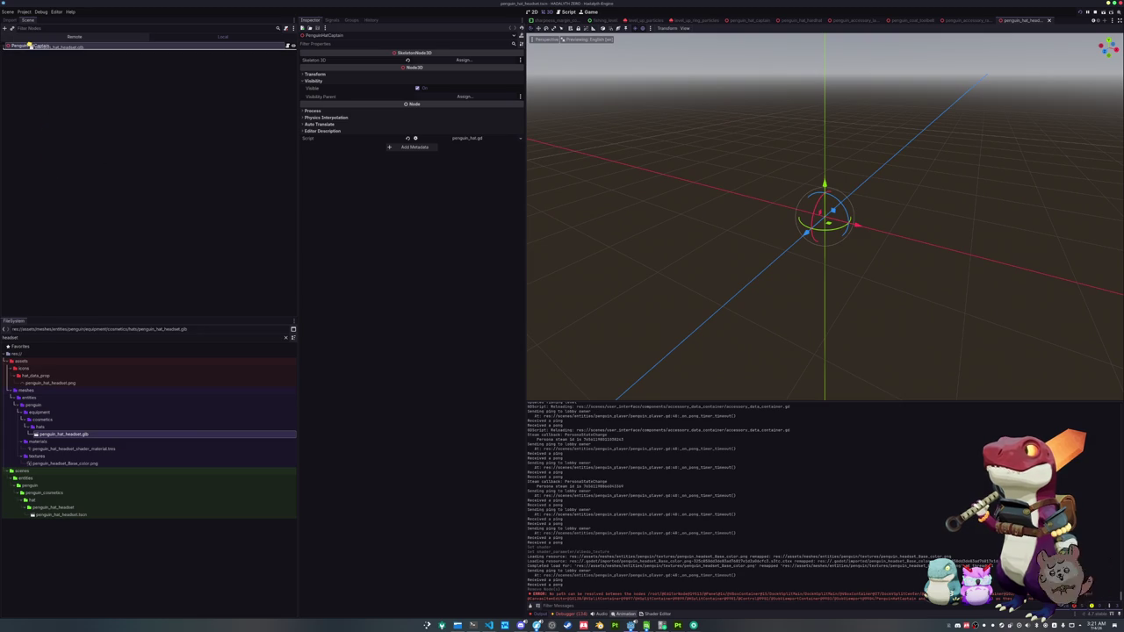
- Enable Editable Children on the headset model and rename the root to PenguinHatHeadset
right_click(36, 53)
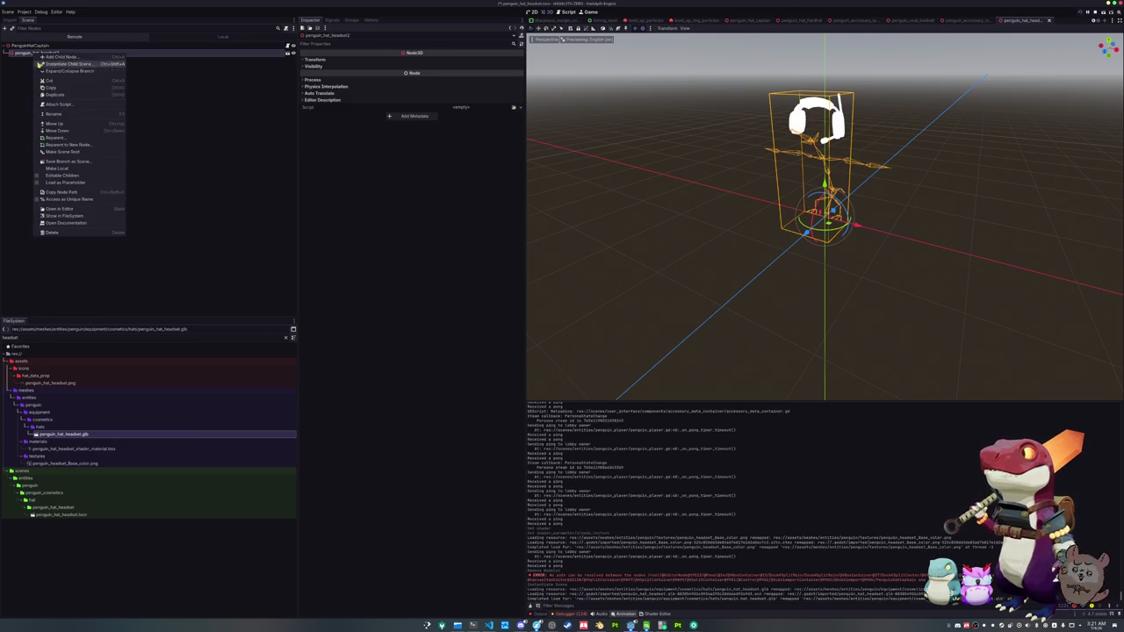
click(62, 175)
click(51, 46)
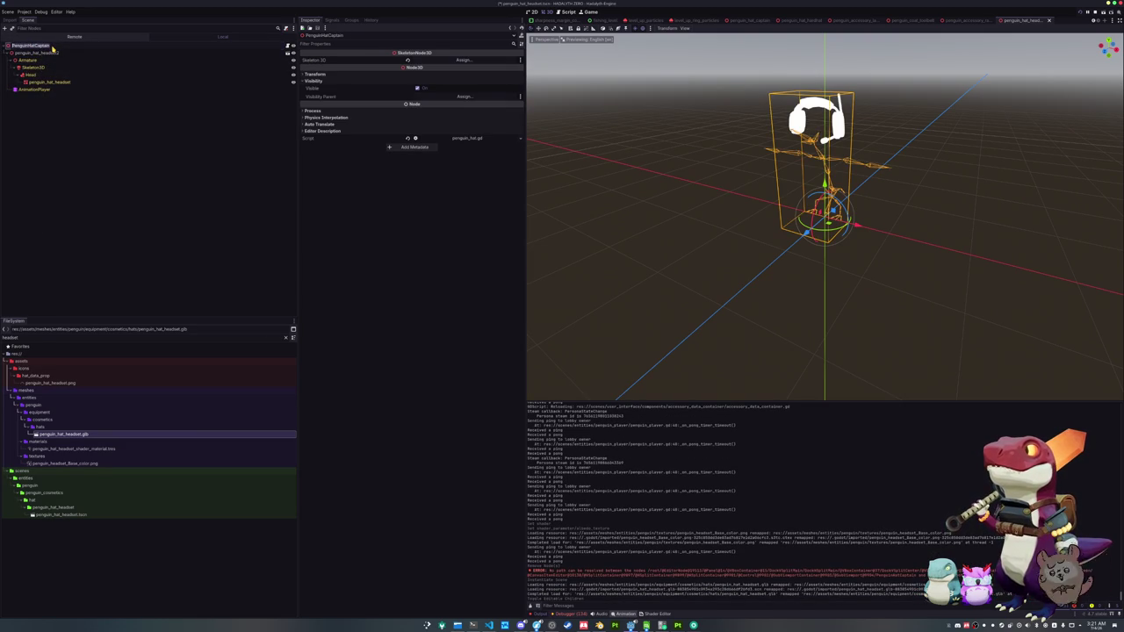
text(Headse)
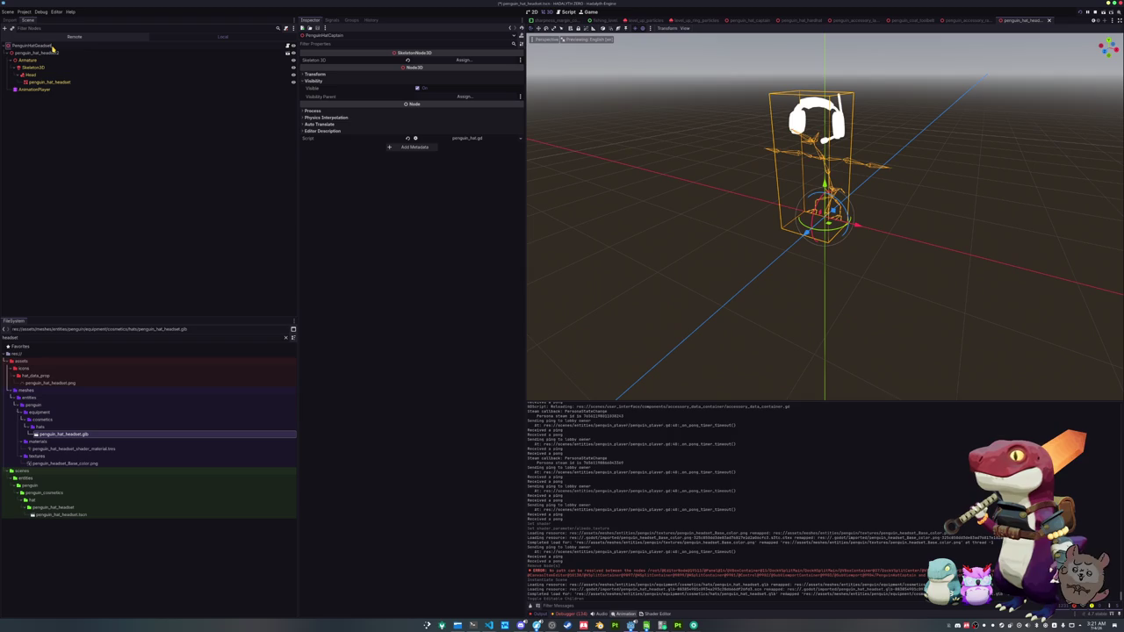
key(Return)
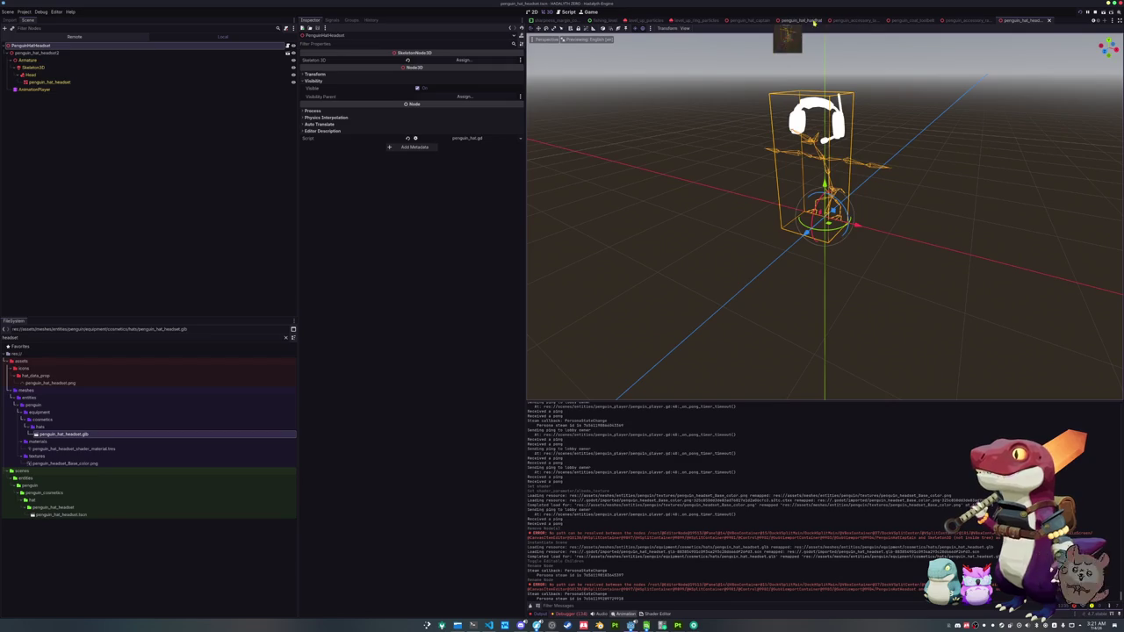
- Rename the penguin_hat_hardhat scene's root to PenguinHatHardHat and save the scene
click(762, 20)
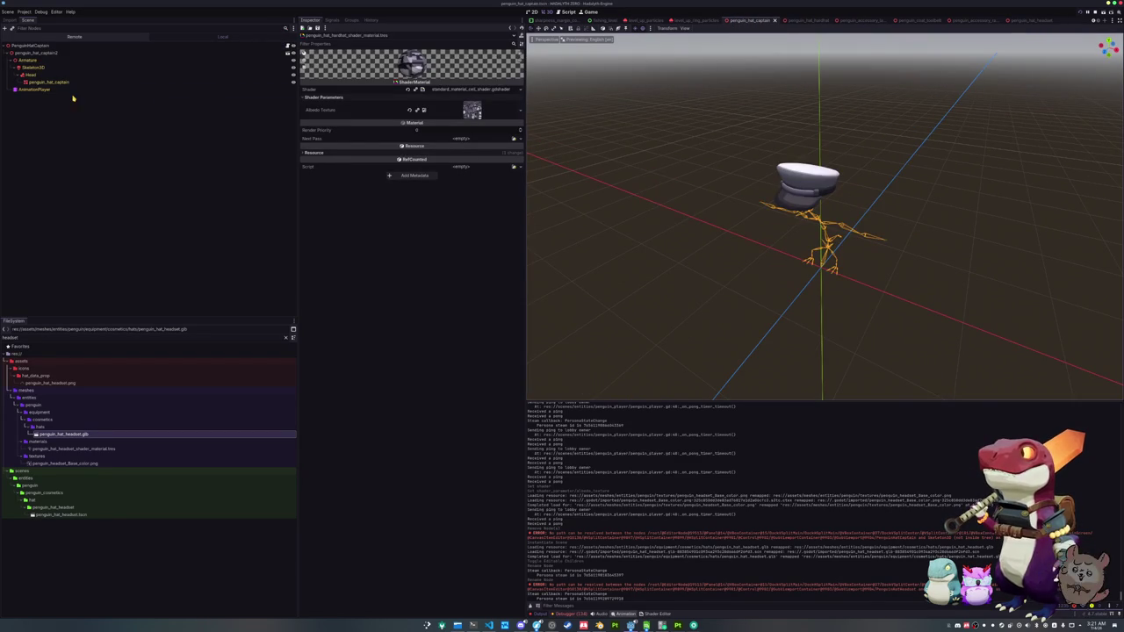
click(792, 19)
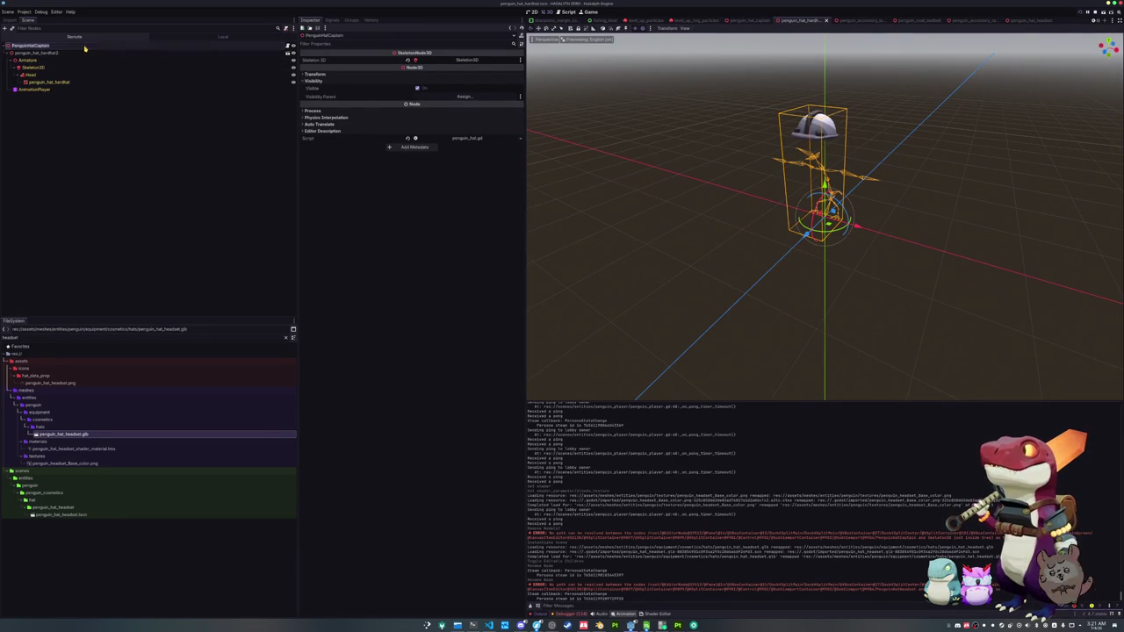
text(HardHa)
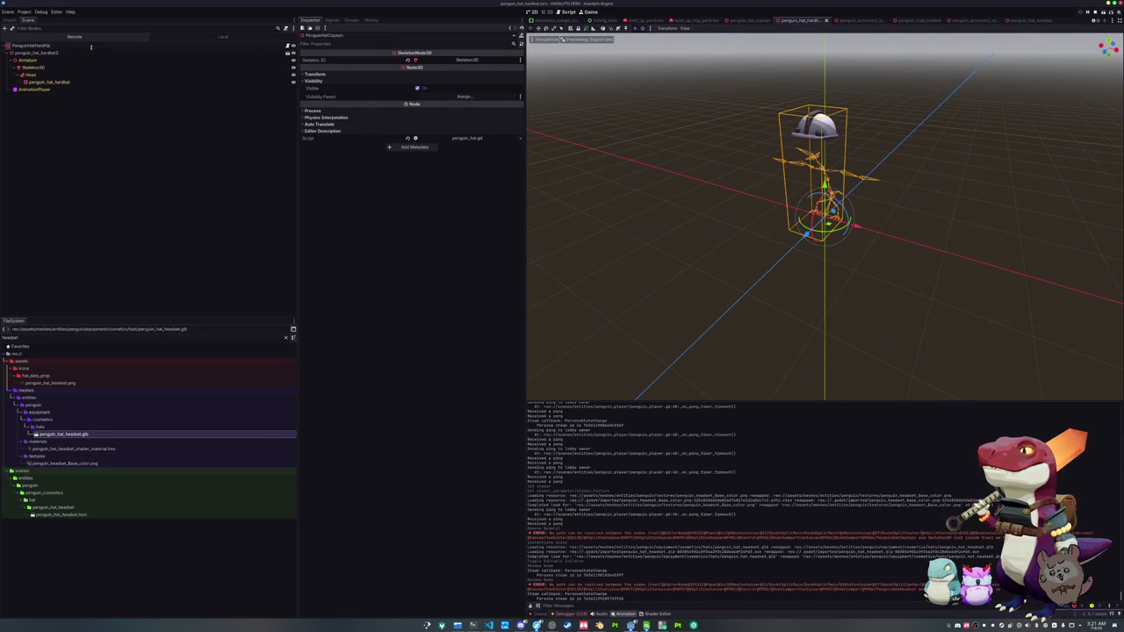
key(Return)
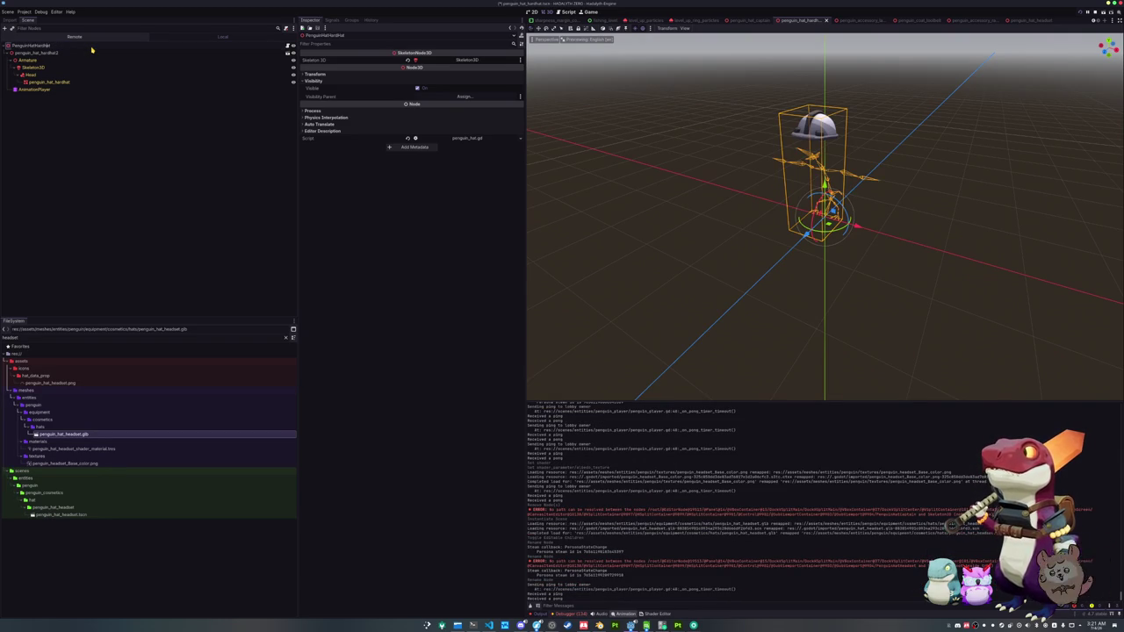
key(ctrl+s)
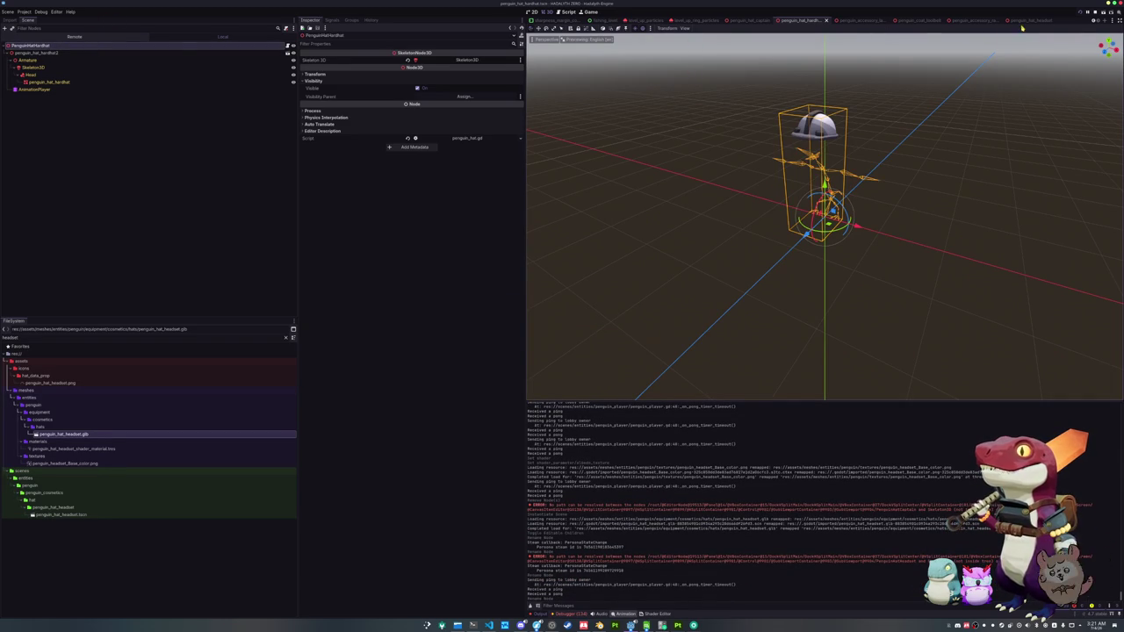
click(1018, 20)
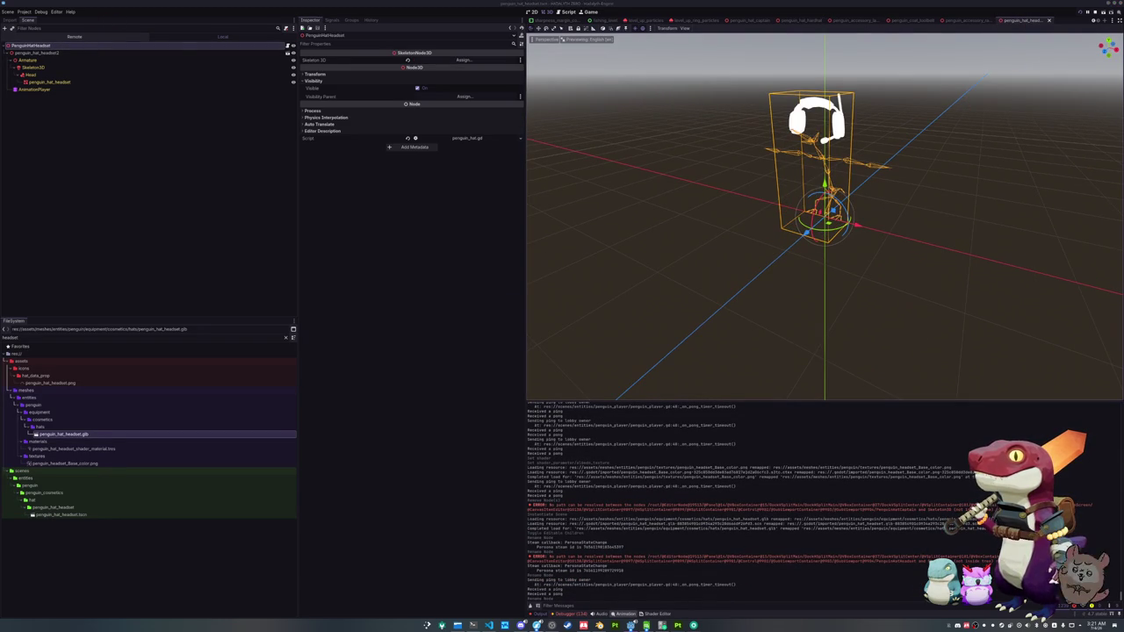
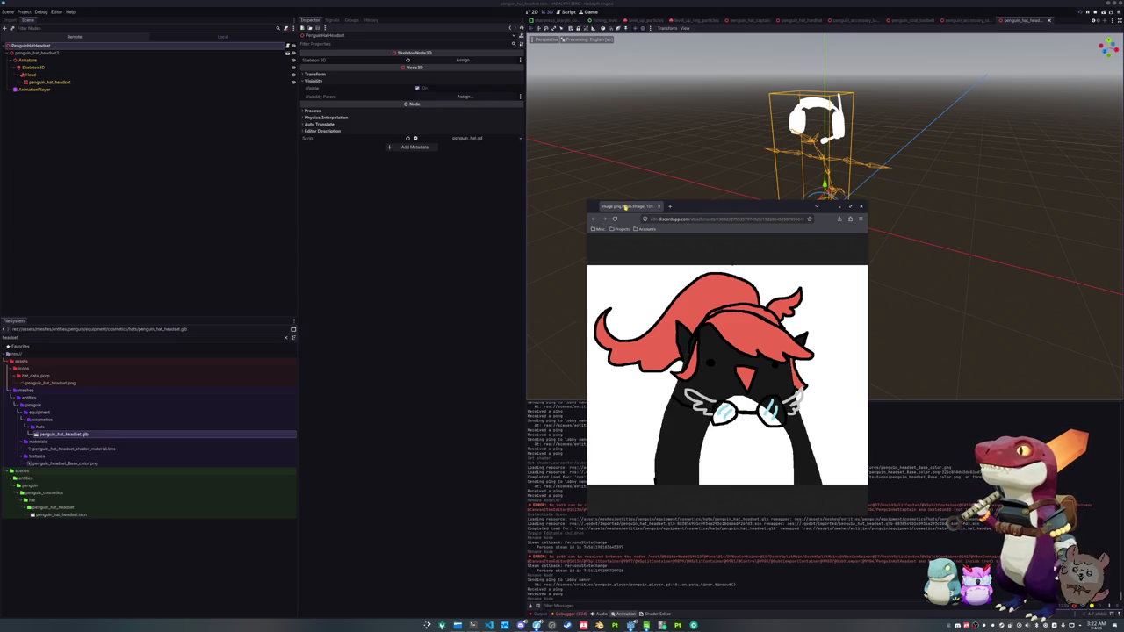
- Save the hat scene and quick-load the headset shader material into the headset mesh's Material Override
key(ctrl+w)
click(652, 288)
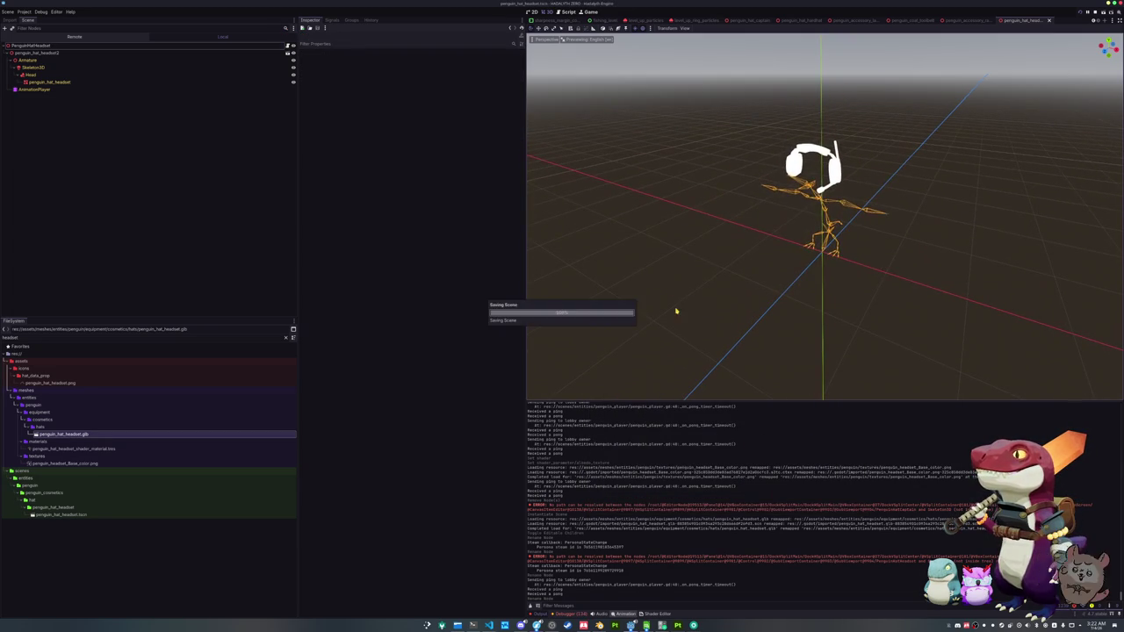
click(760, 208)
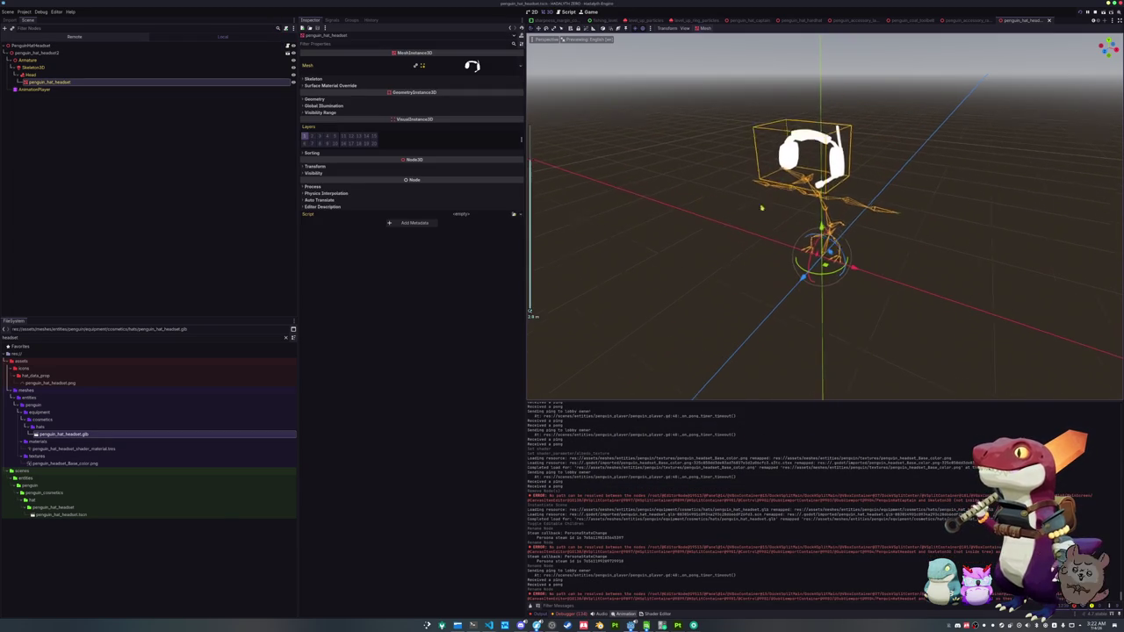
click(307, 98)
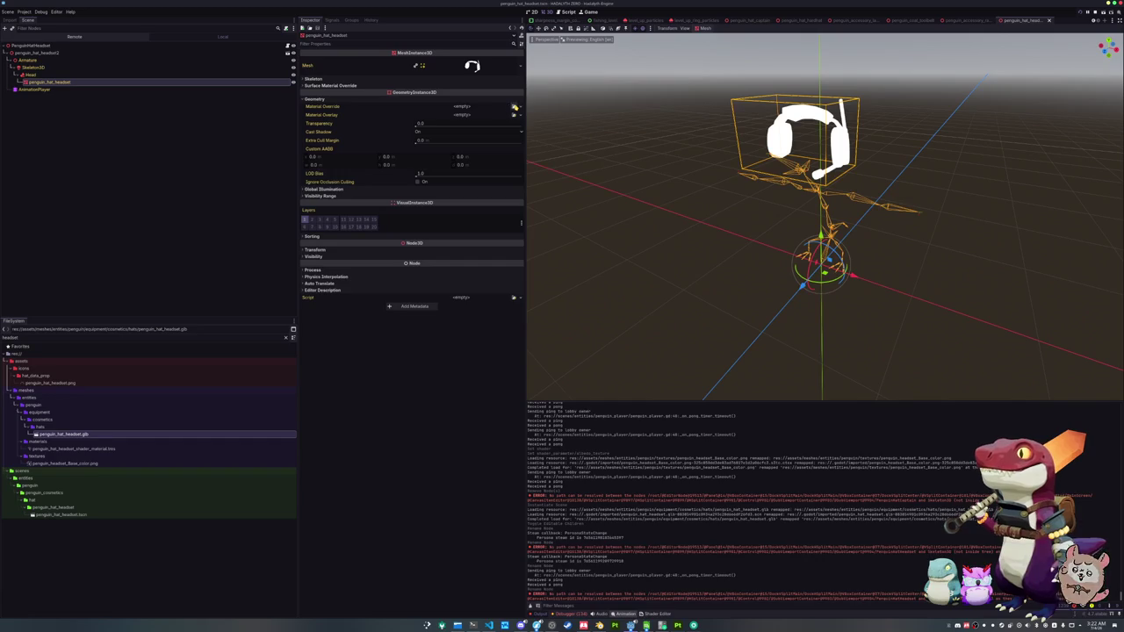
click(515, 106)
text(head)
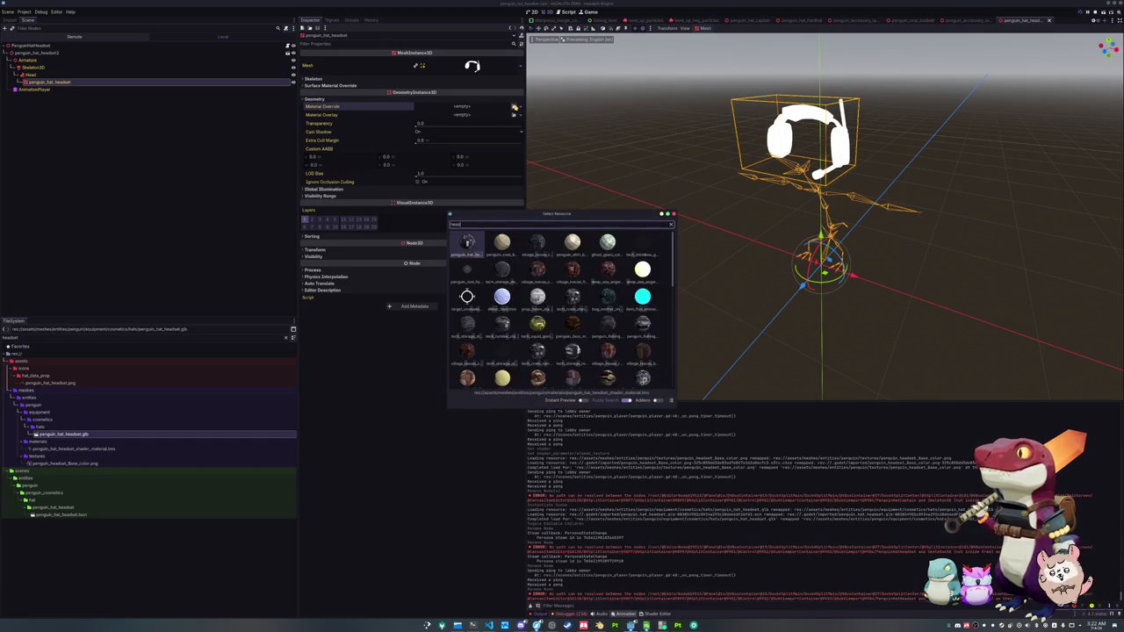
text(set)
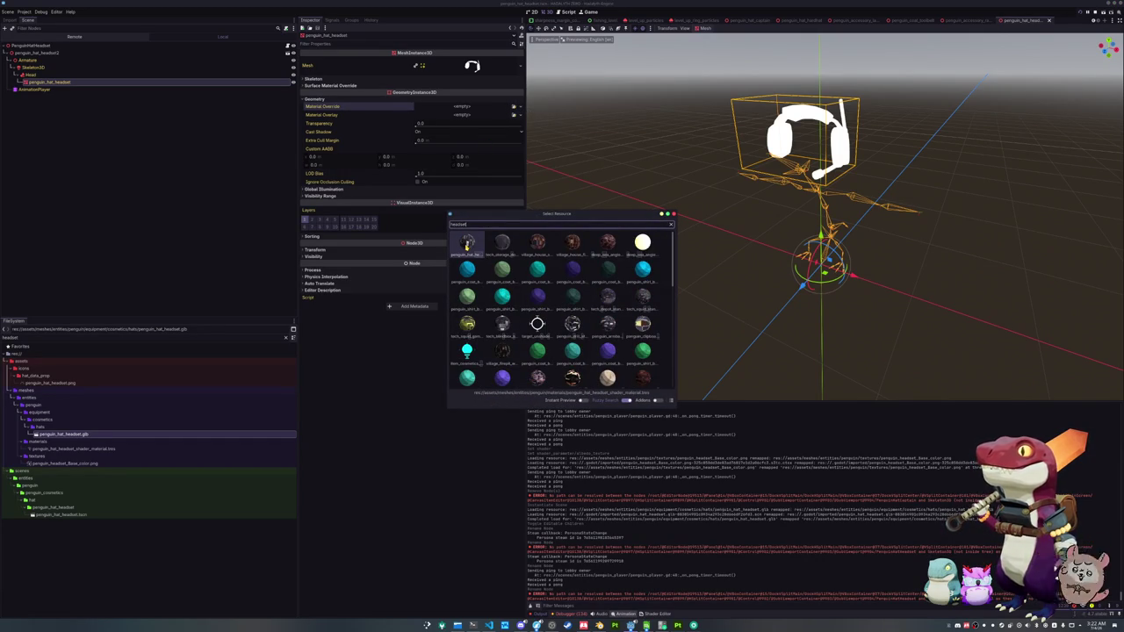
key(Return)
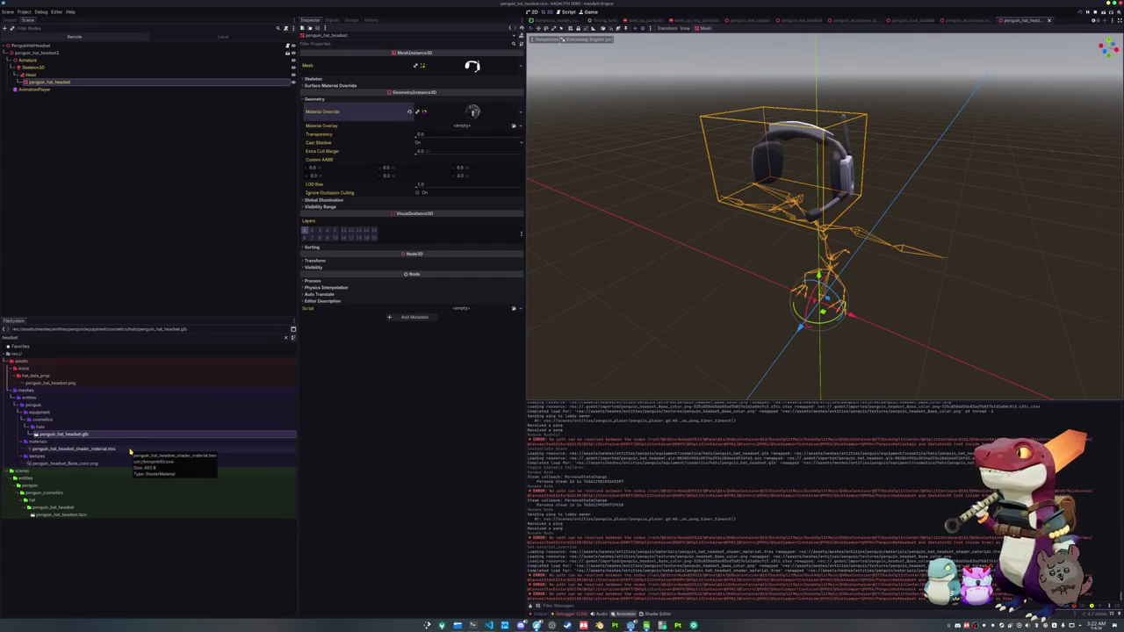
- Compare the headset shader material and base colour texture files in FileSystem
click(130, 451)
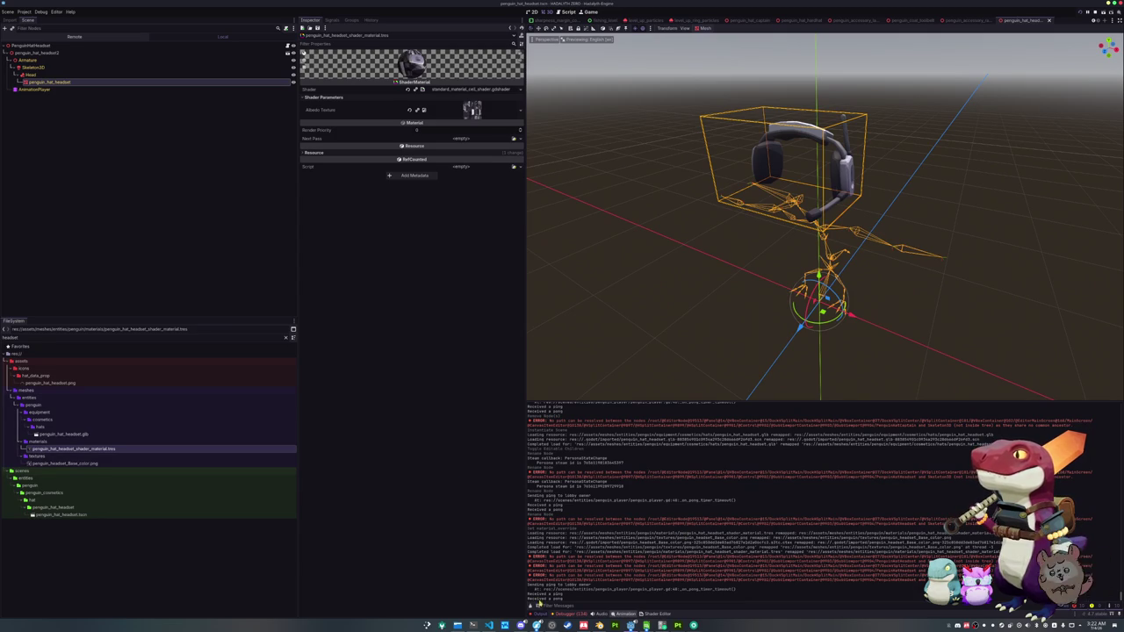
click(530, 605)
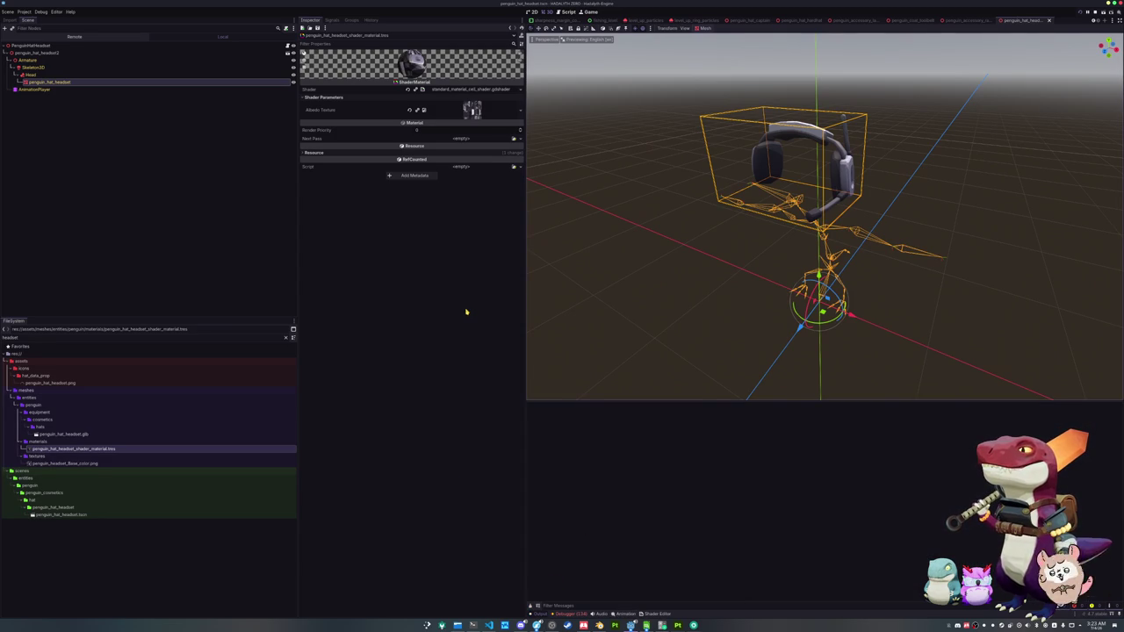
click(97, 463)
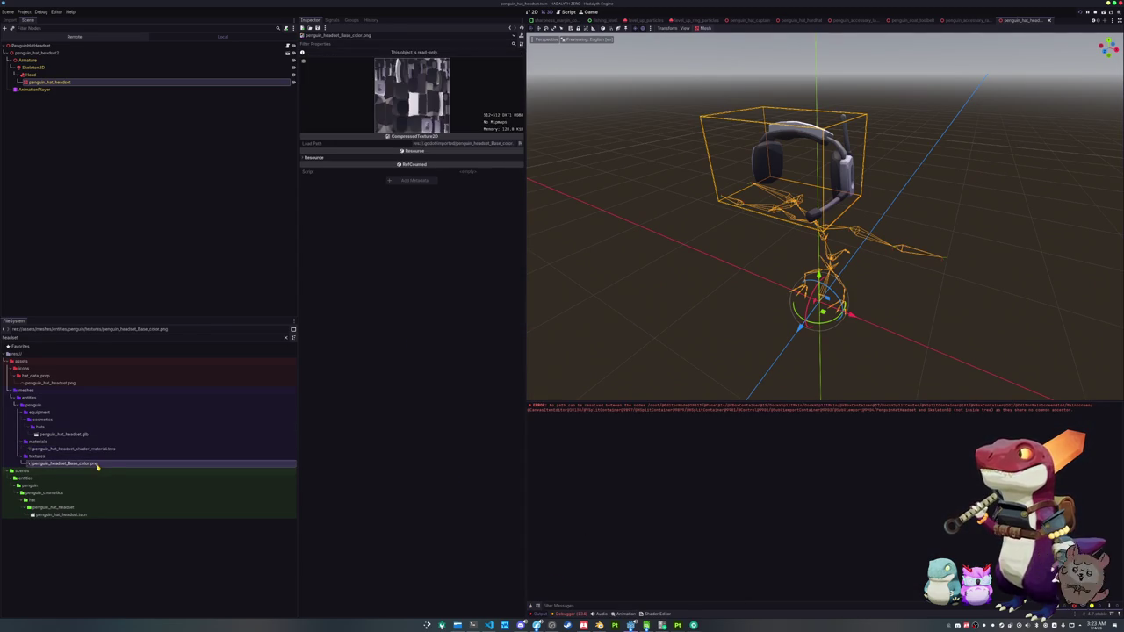
key(Up)
key(Down)
click(101, 450)
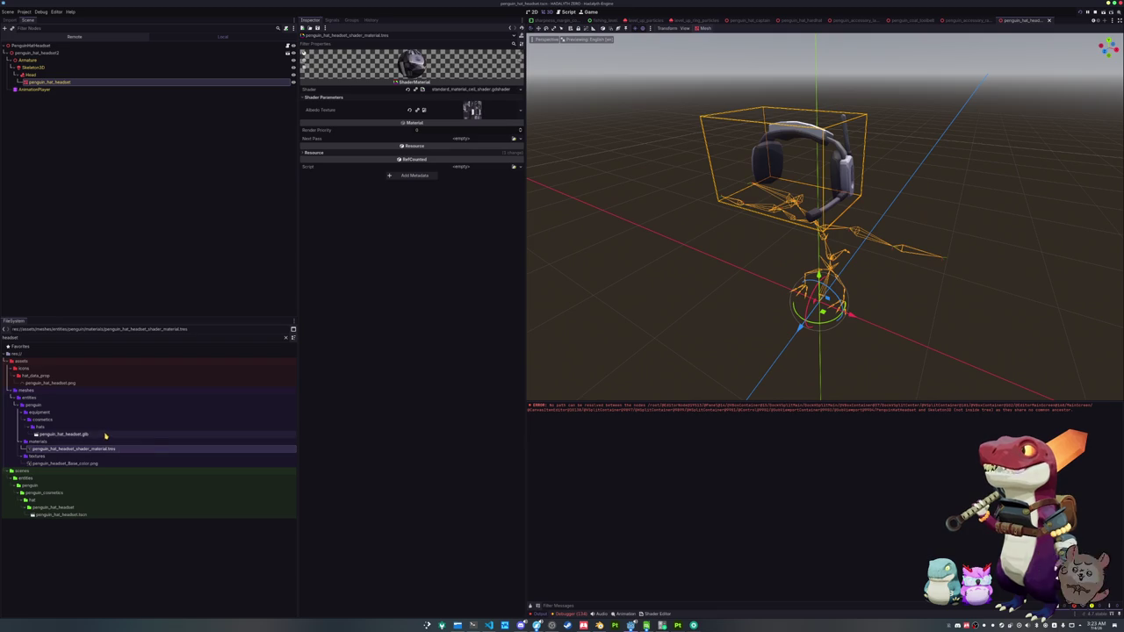
click(100, 463)
click(122, 450)
click(105, 464)
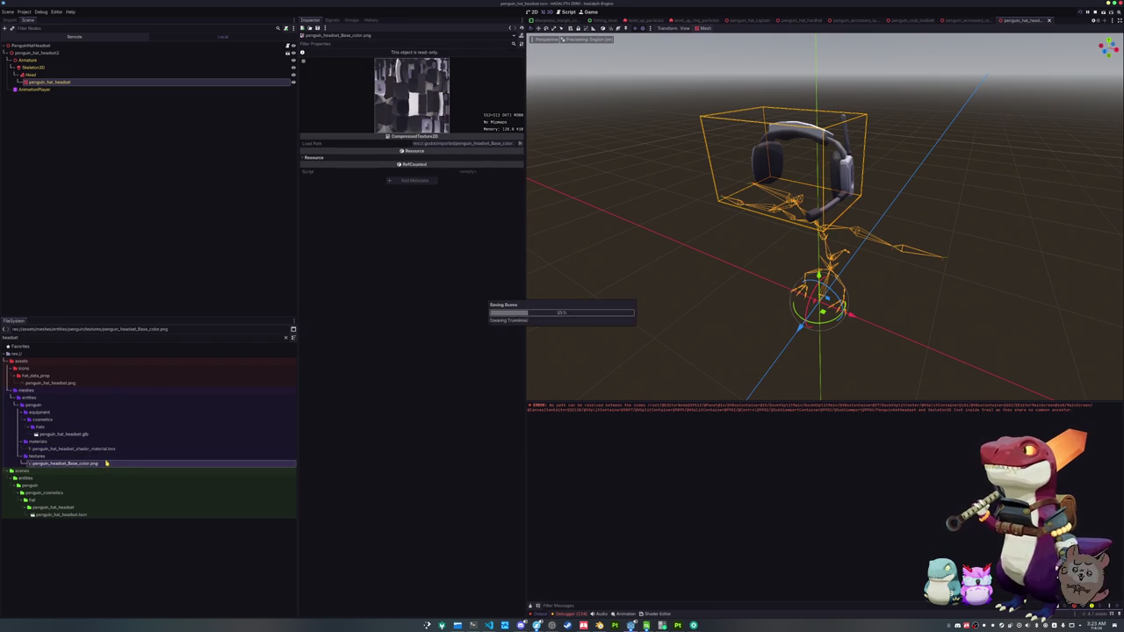
- Save the penguin_hat_headset scene with Ctrl+S
key(ctrl+s)
click(88, 514)
key(ctrl+s)
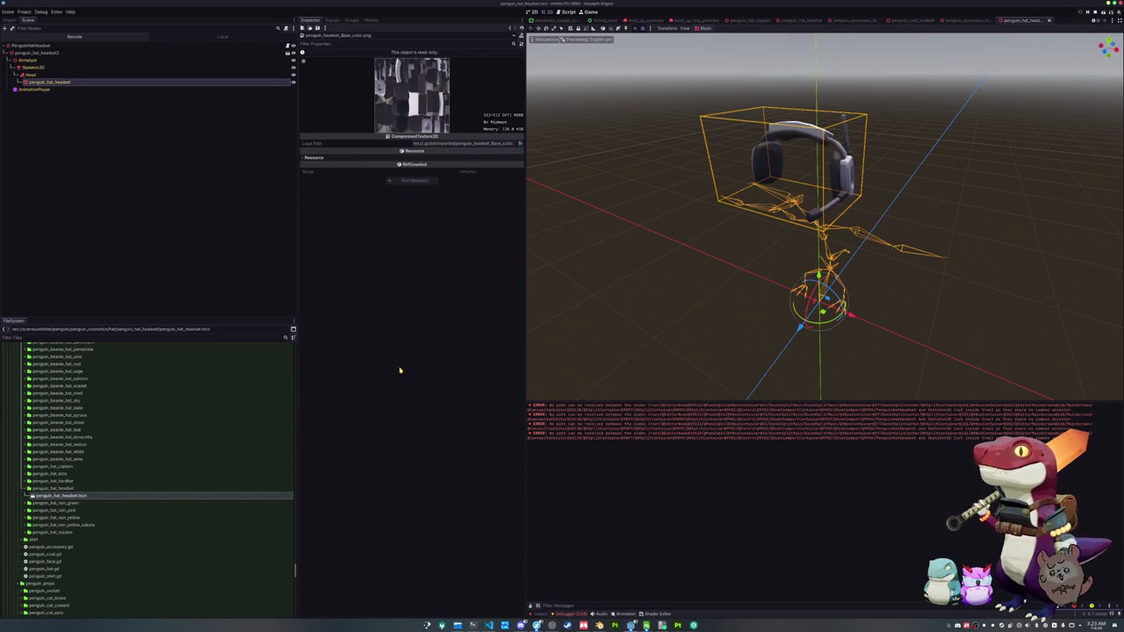
- Clear the error messages from the Output log and the Debugger Errors list
scroll(113, 485, up, 5)
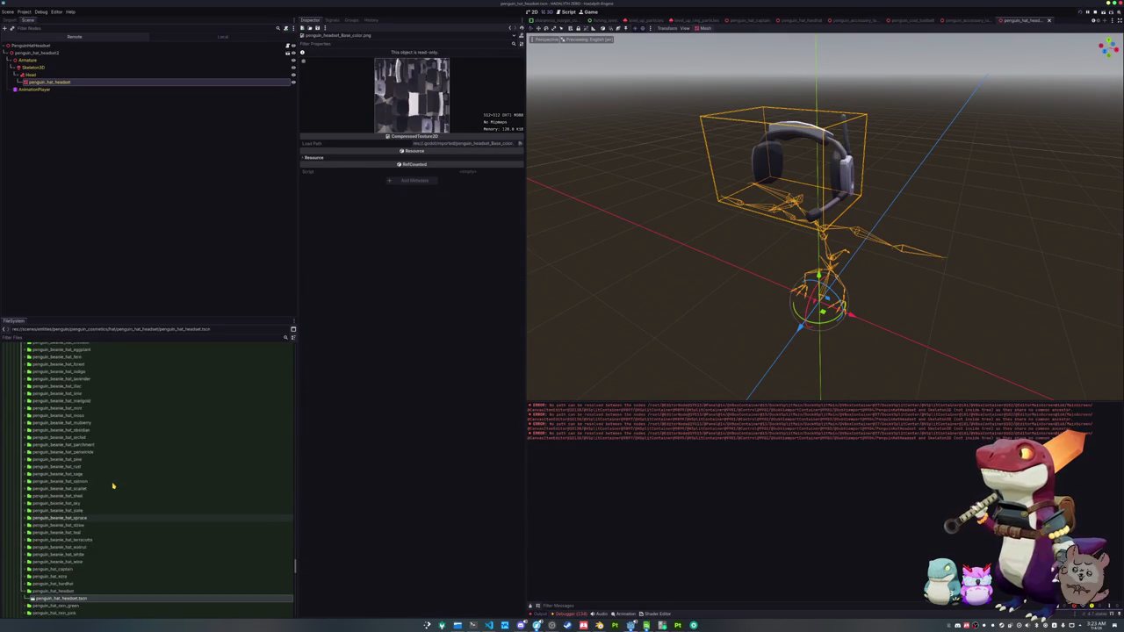
scroll(113, 484, up, 20)
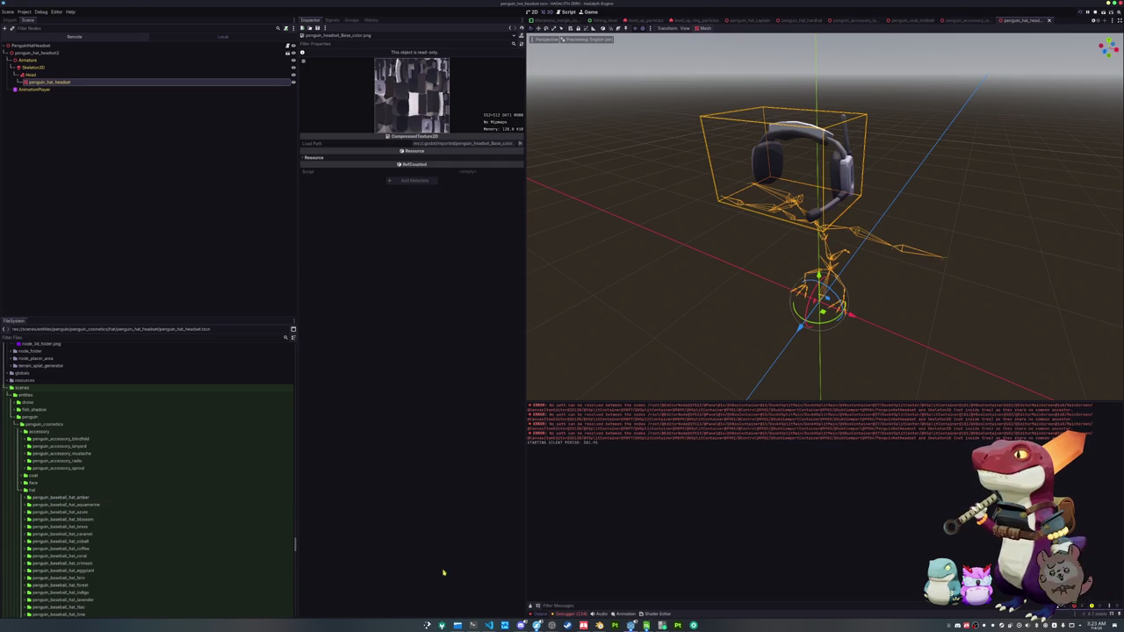
click(530, 606)
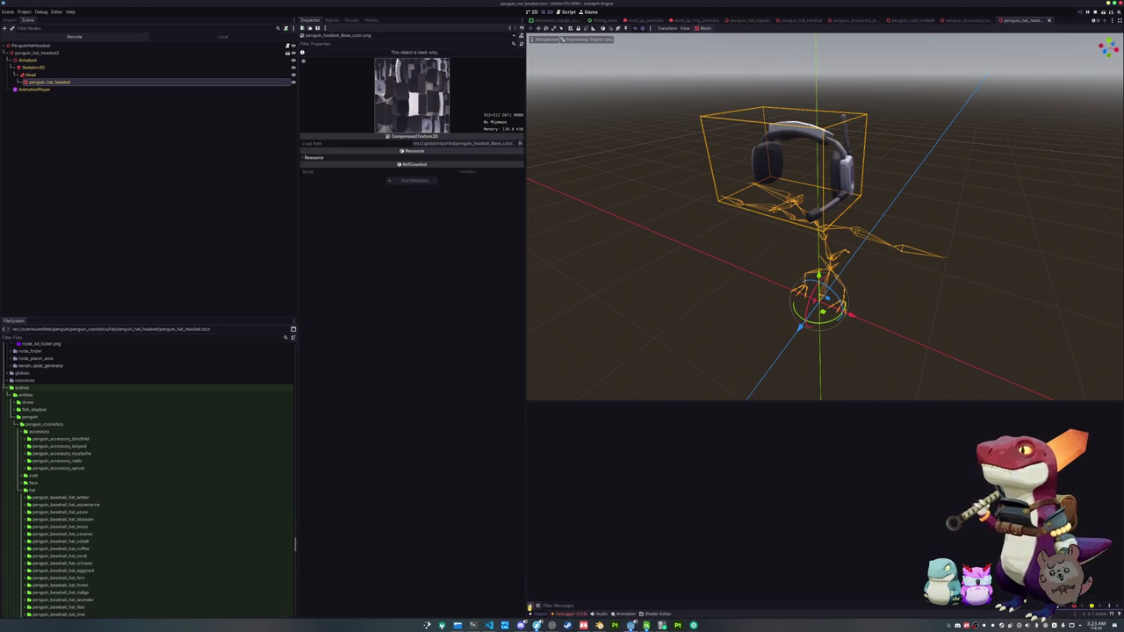
click(575, 615)
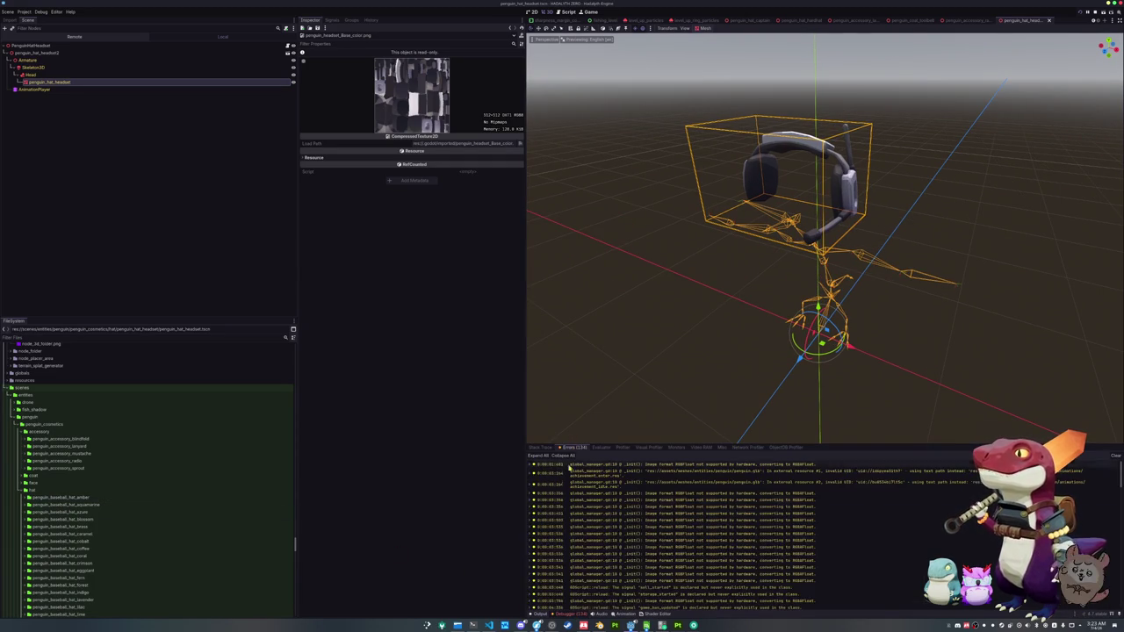
click(1113, 457)
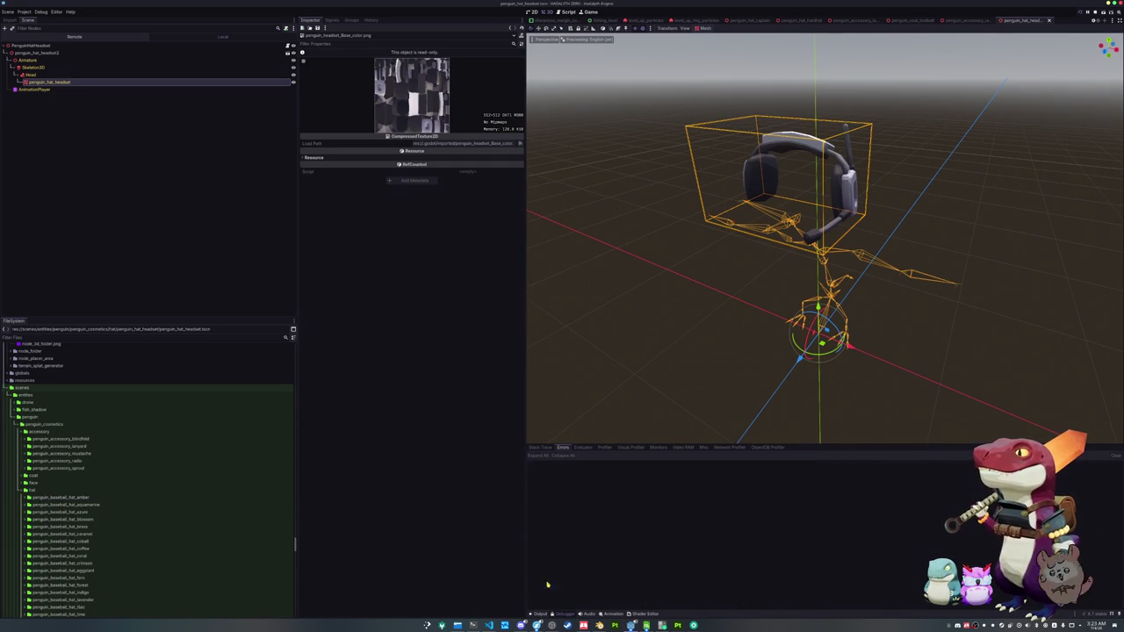
click(539, 614)
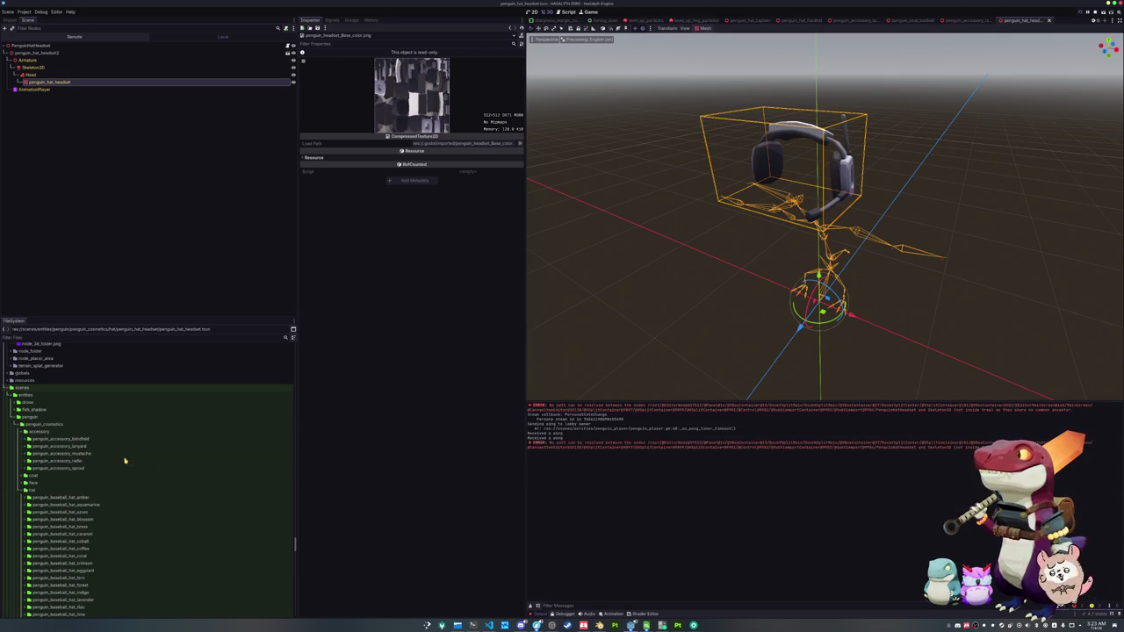
- Reselect the penguin_hat_headset node so the inspector shows its MeshInstance3D properties
click(93, 491)
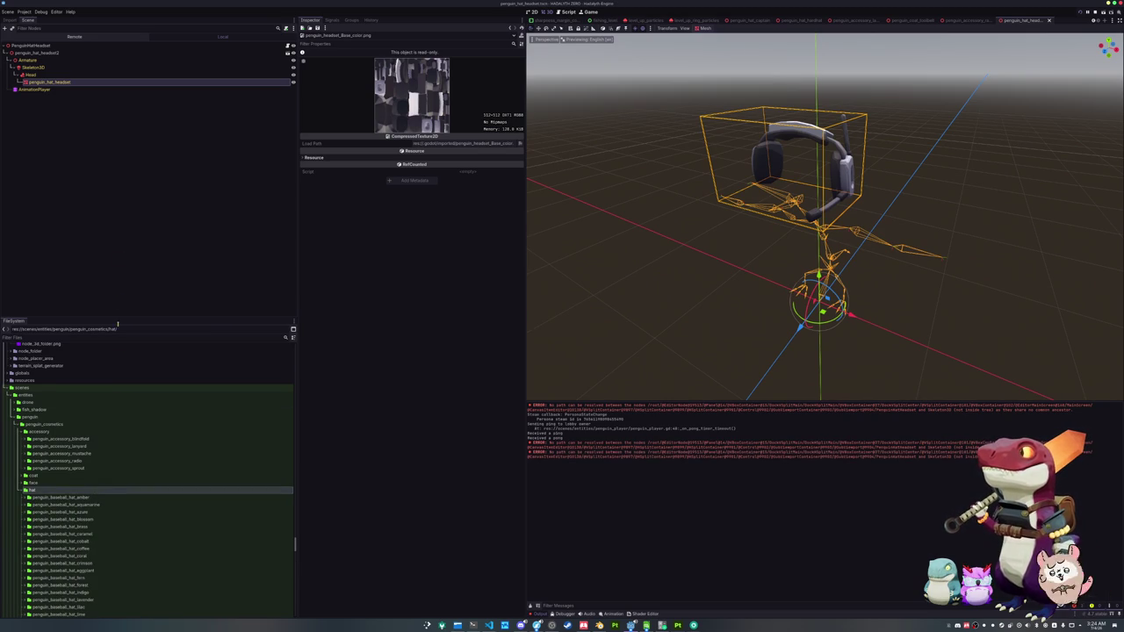
click(75, 82)
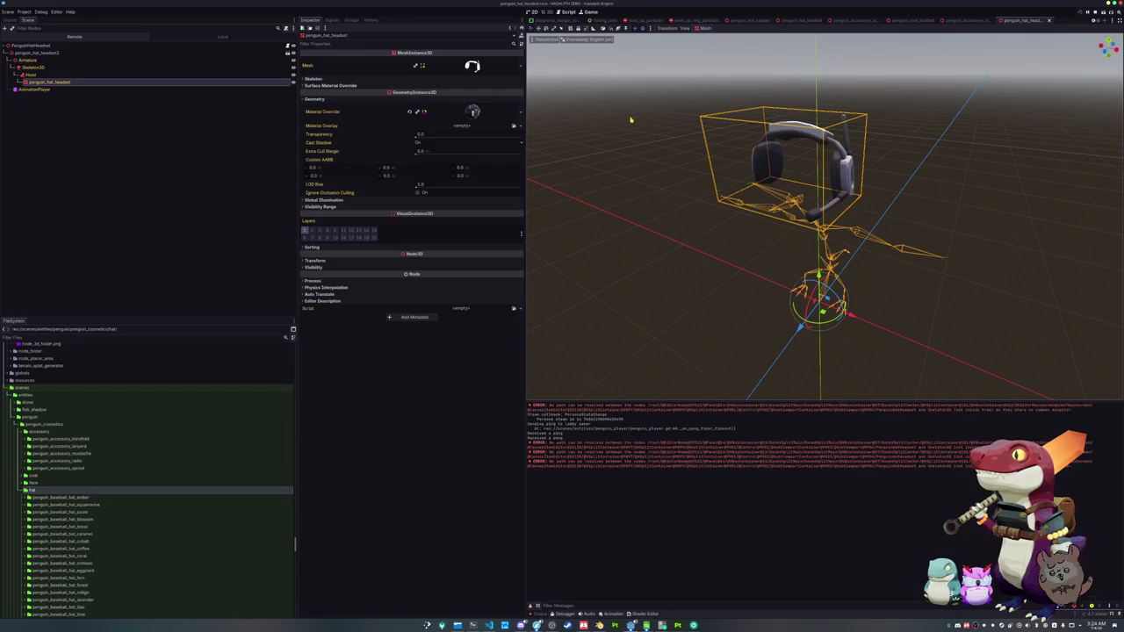
- Assign the armature's Skeleton3D to the PenguinHatHeadset root node
click(70, 45)
click(463, 60)
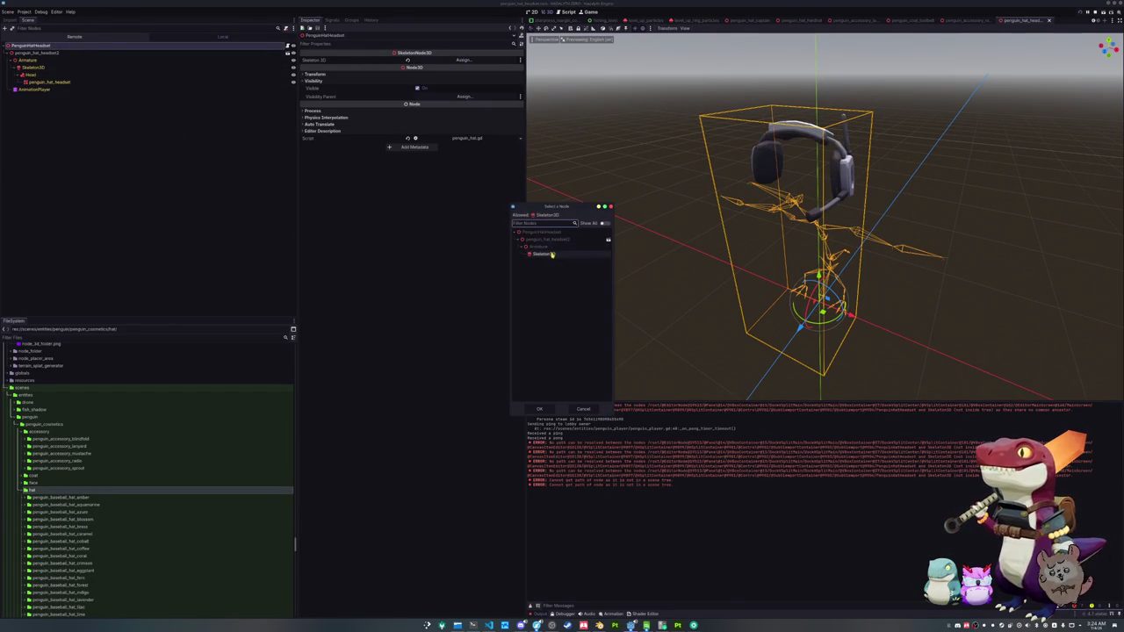
double_click(548, 254)
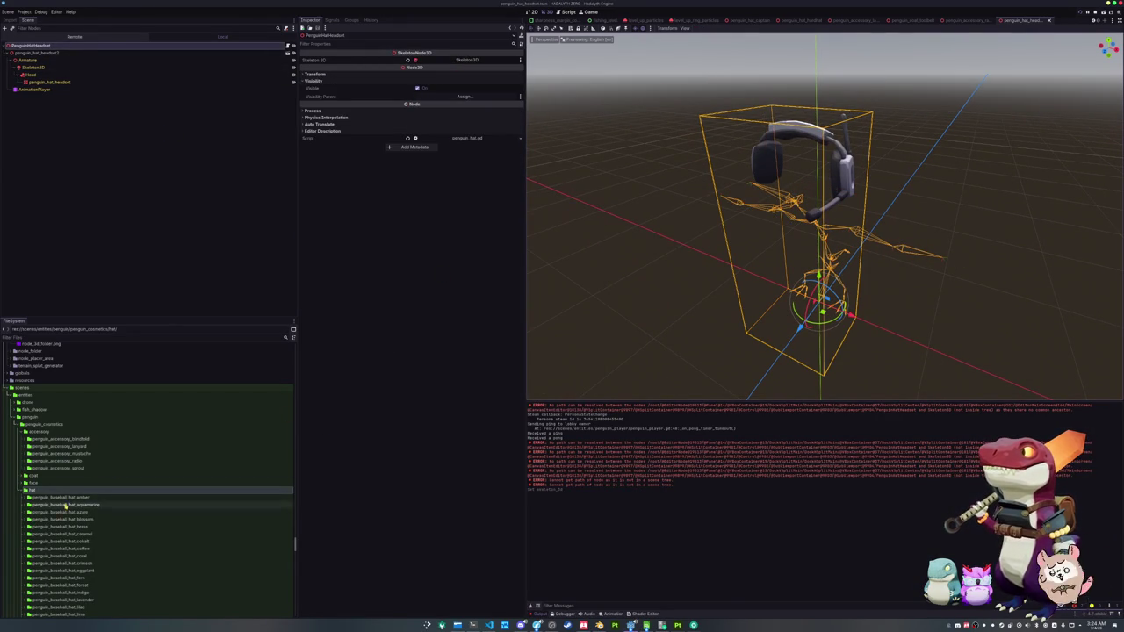
- Browse basic_npc_data to the hat item files and duplicate penguin_hat_rizzoo.tres
scroll(54, 502, up, 15)
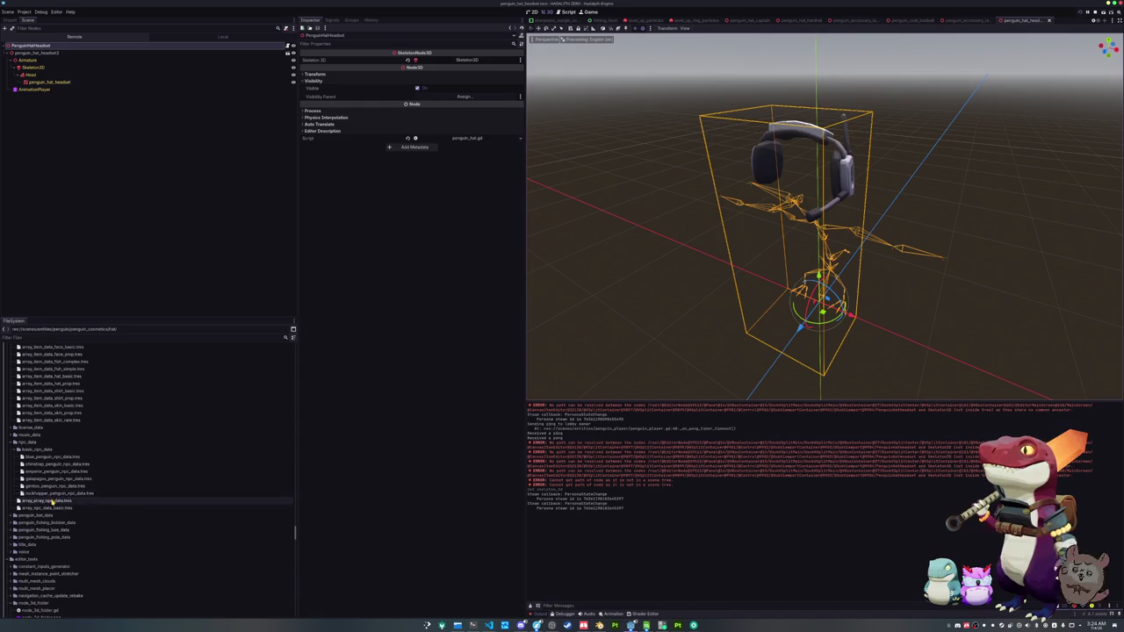
double_click(33, 451)
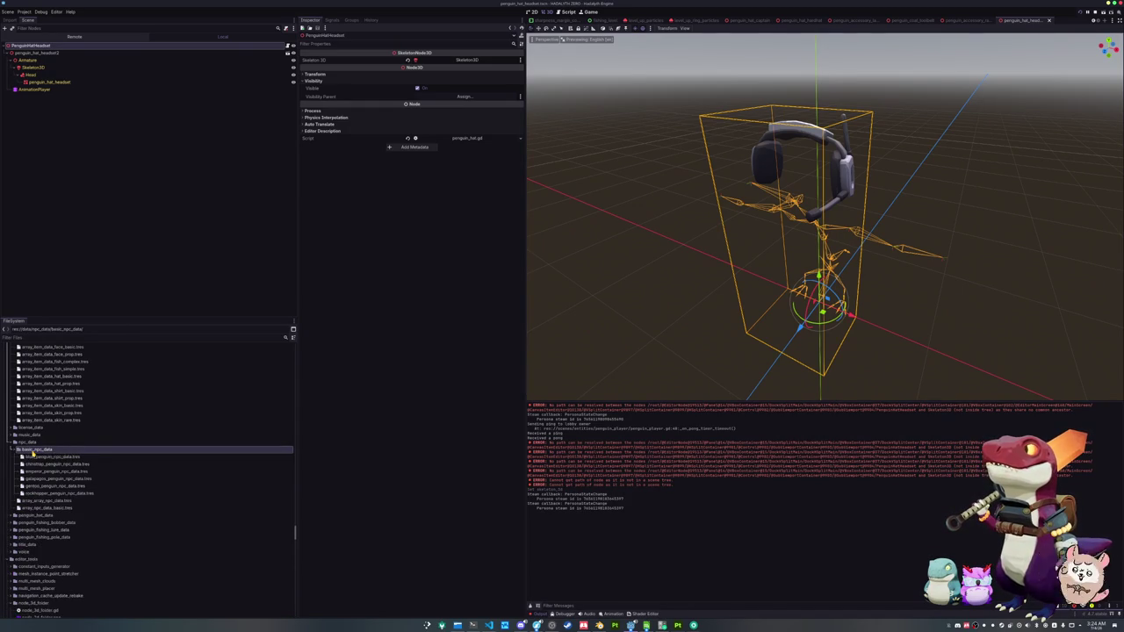
double_click(32, 450)
scroll(39, 466, up, 5)
scroll(47, 477, up, 3)
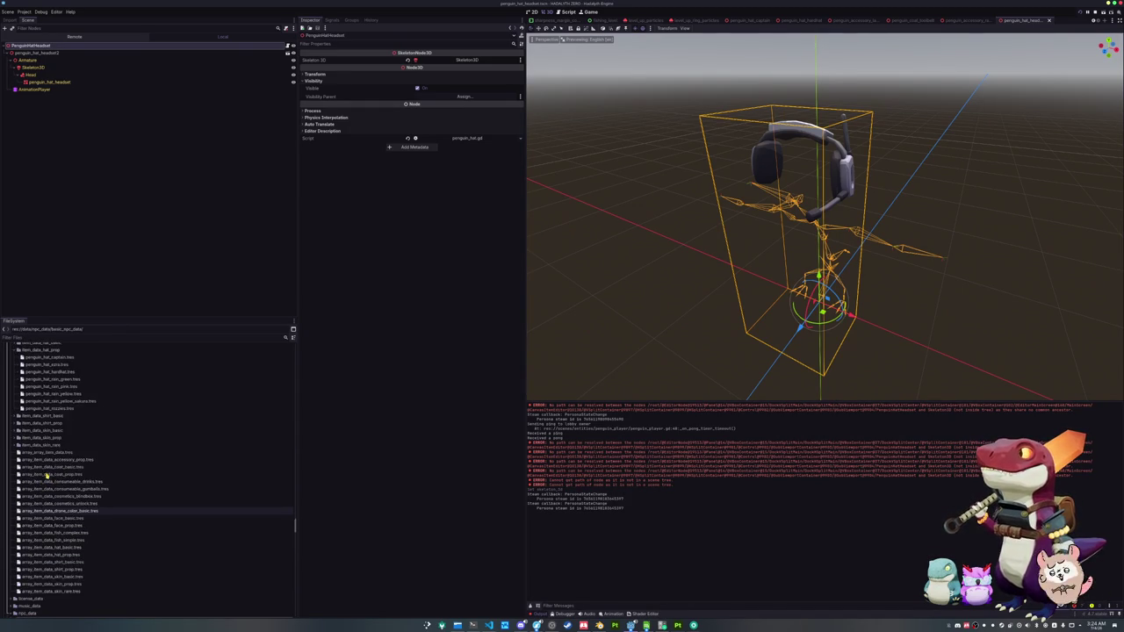
scroll(46, 456, up, 3)
click(47, 449)
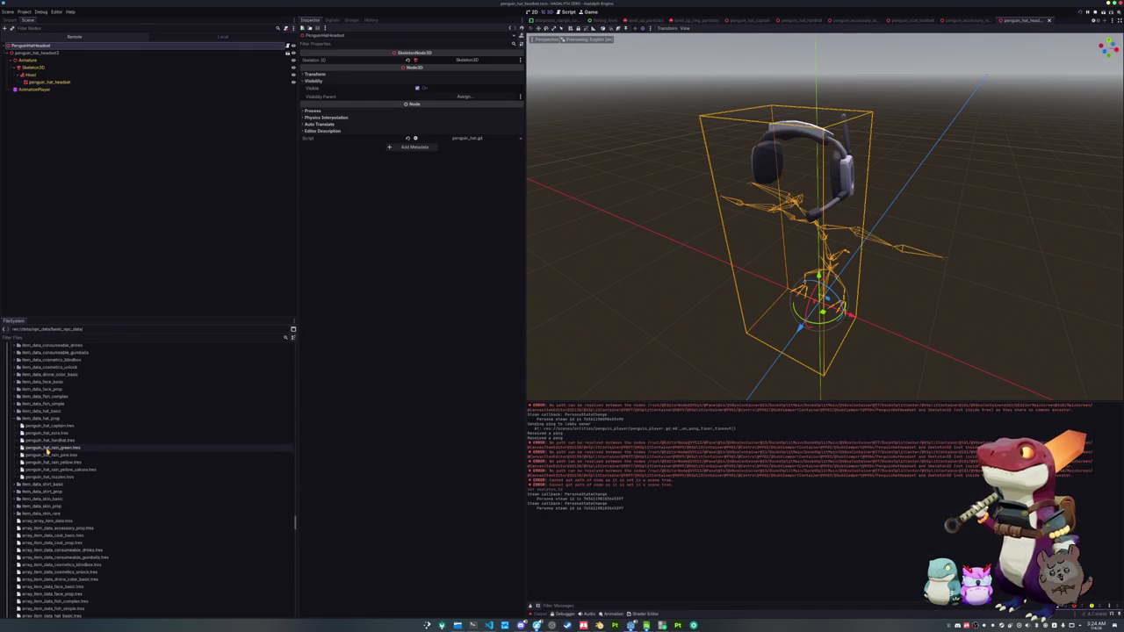
click(61, 477)
scroll(61, 477, down, 3)
scroll(62, 477, down, 3)
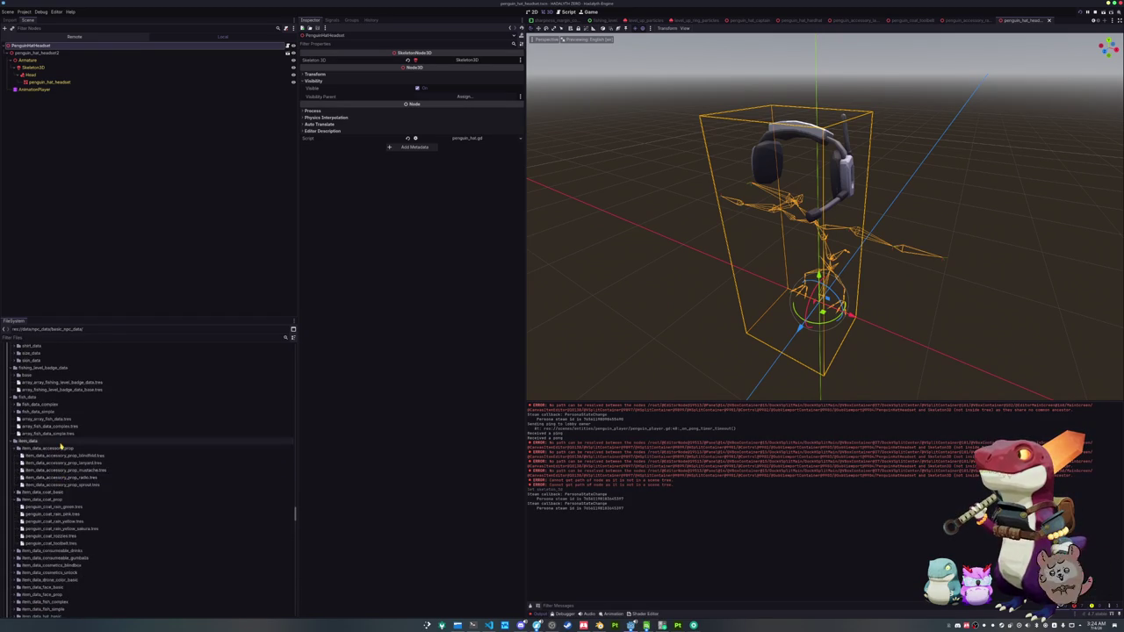
scroll(61, 446, down, 3)
scroll(62, 465, up, 4)
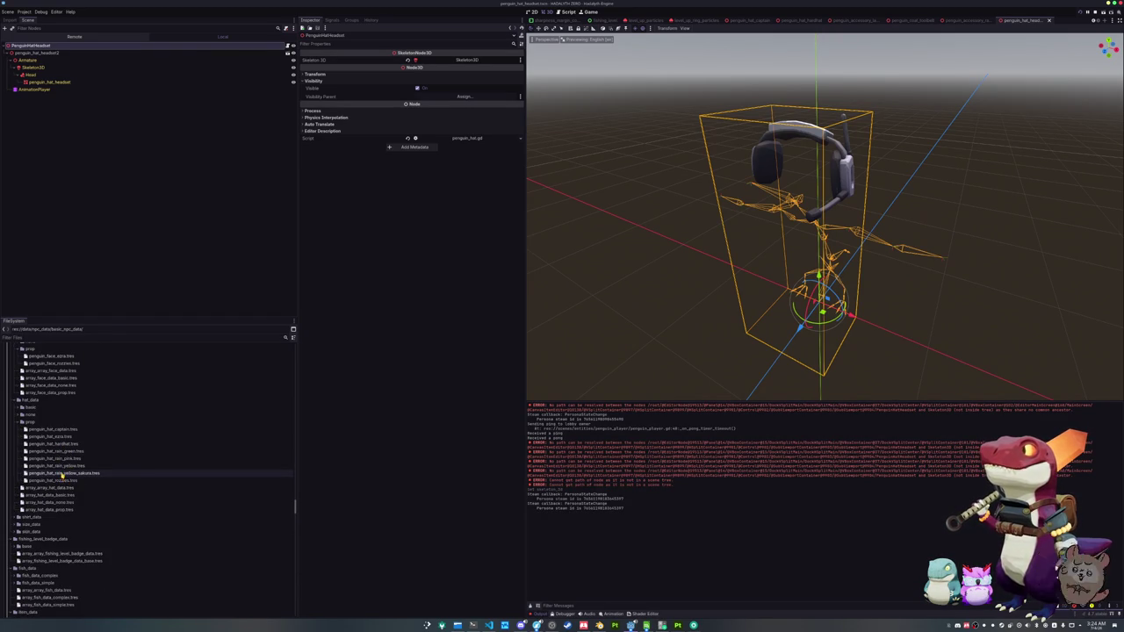
key(ctrl+d)
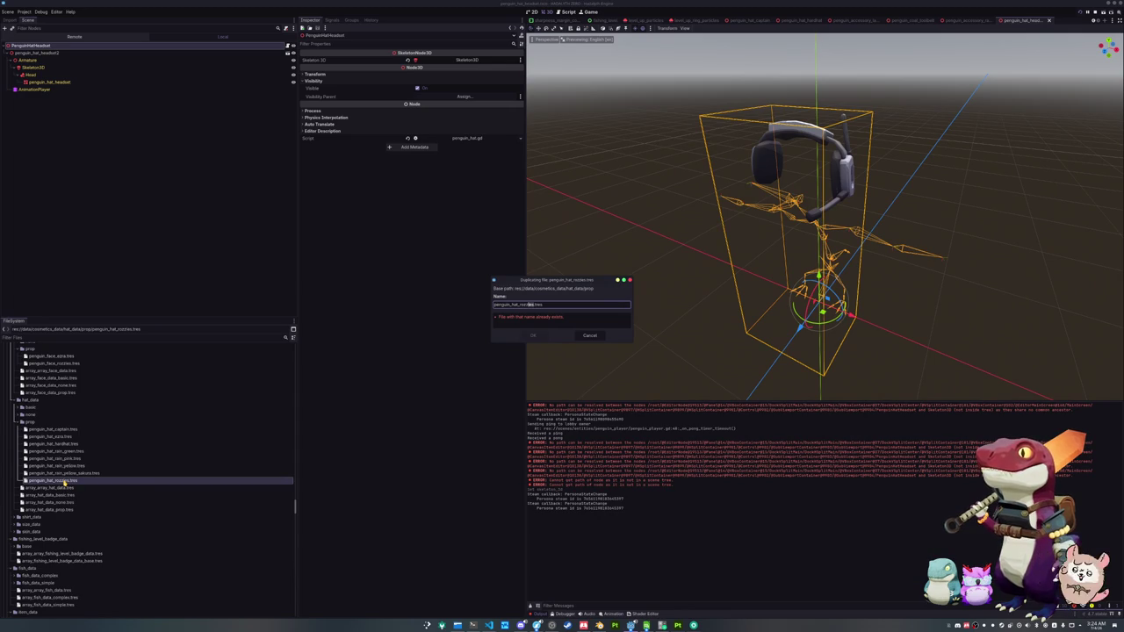
- Name the copy penguin_hat_headset.tres and open it for editing
text(headset)
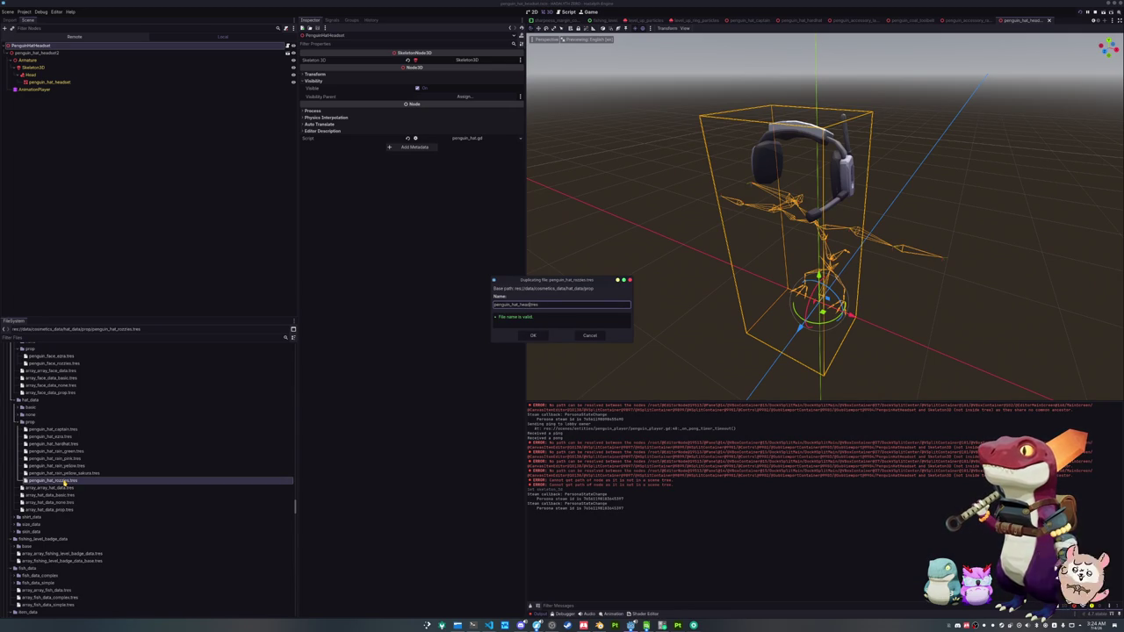
key(Return)
double_click(67, 452)
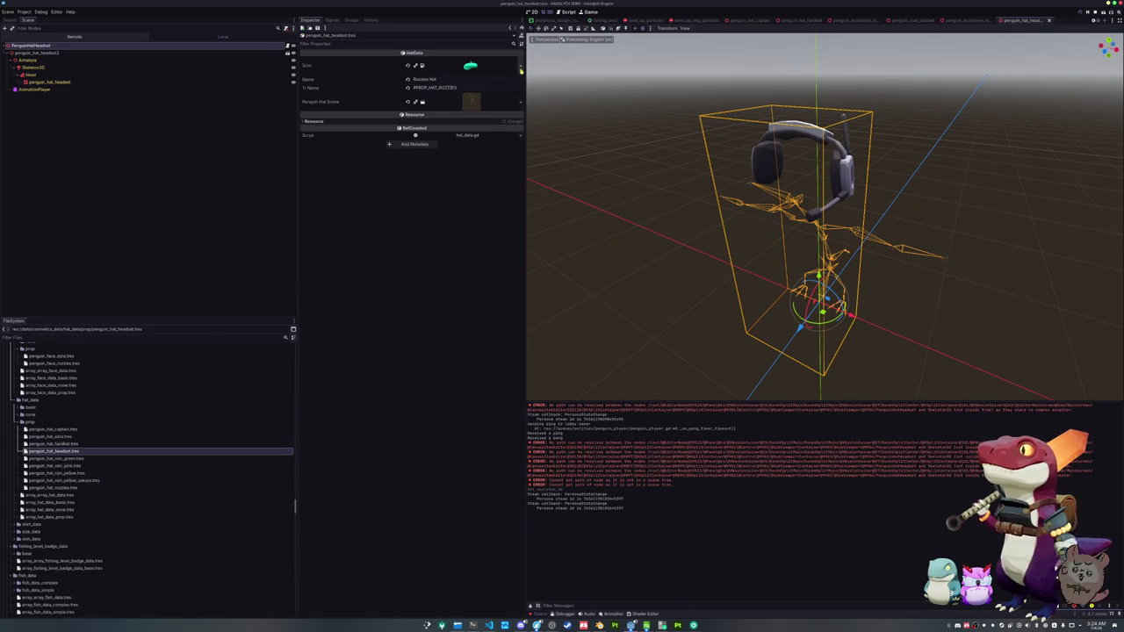
- Quick-load the headset texture as the hat data's Icon
click(519, 67)
click(479, 228)
text(hea)
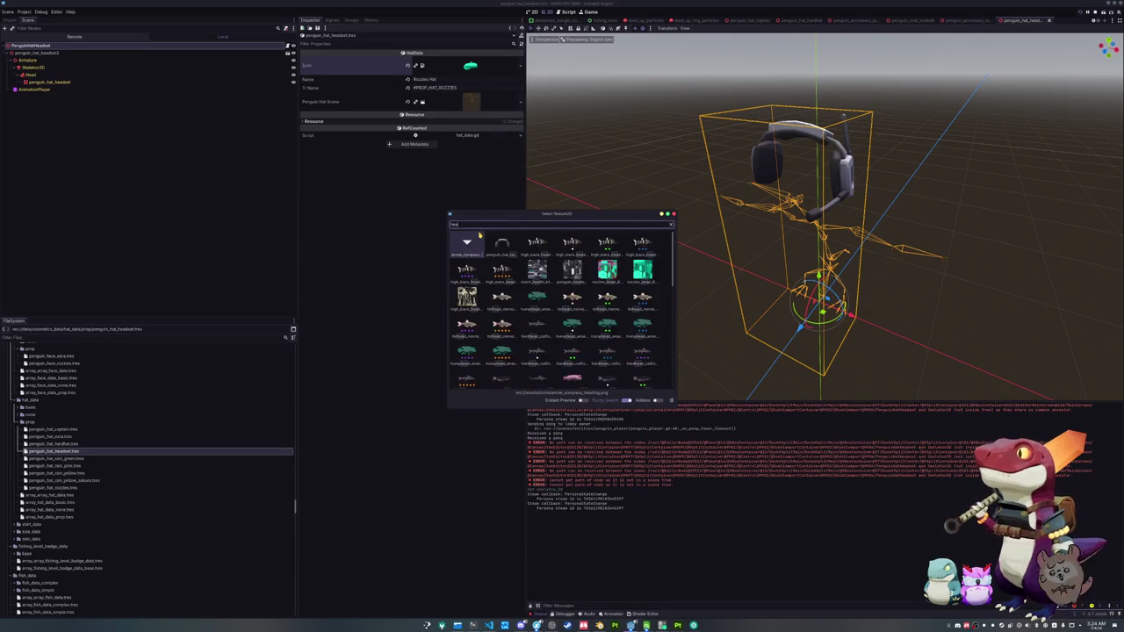
double_click(501, 244)
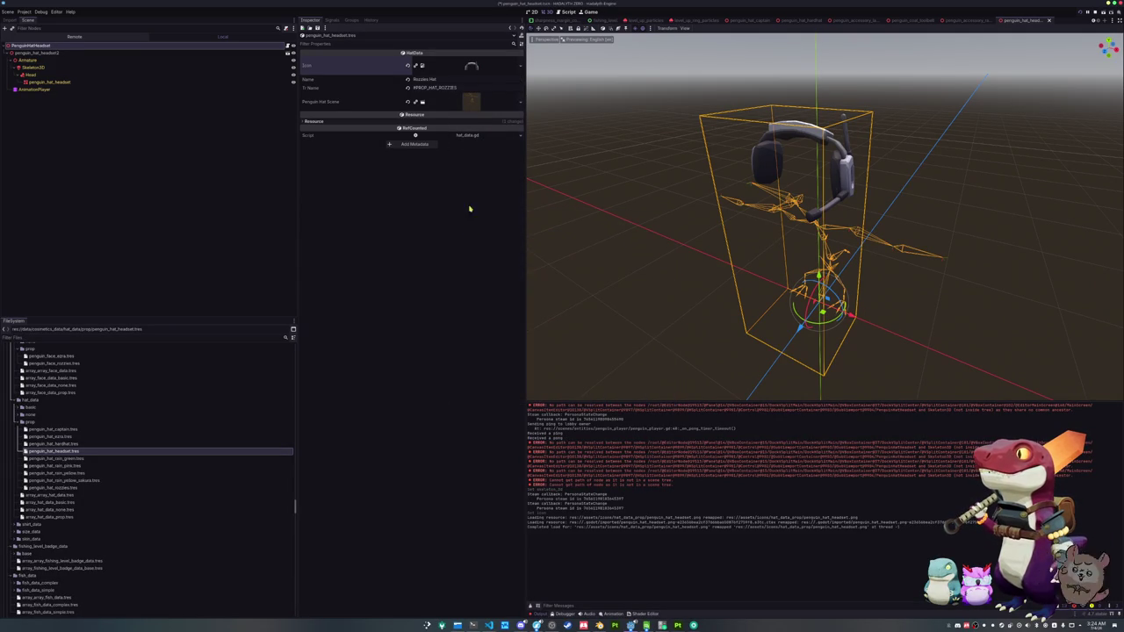
- Set the Name to Headset and the Tr Name key to KPROP_HAT_HEADSET
click(444, 79)
text(Headset)
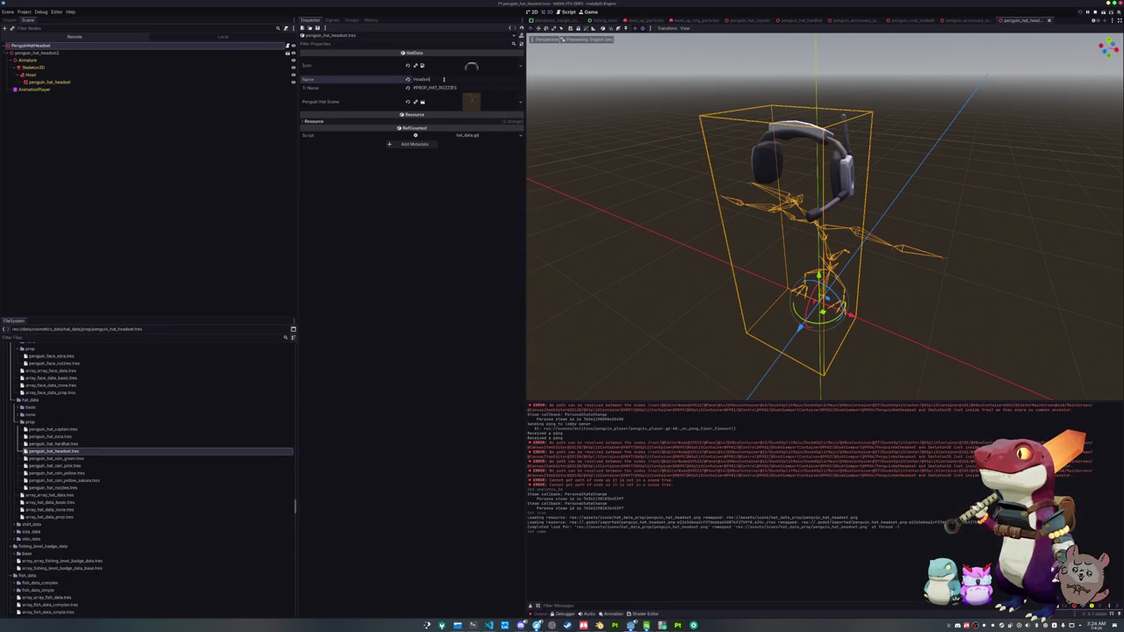
key(Tab)
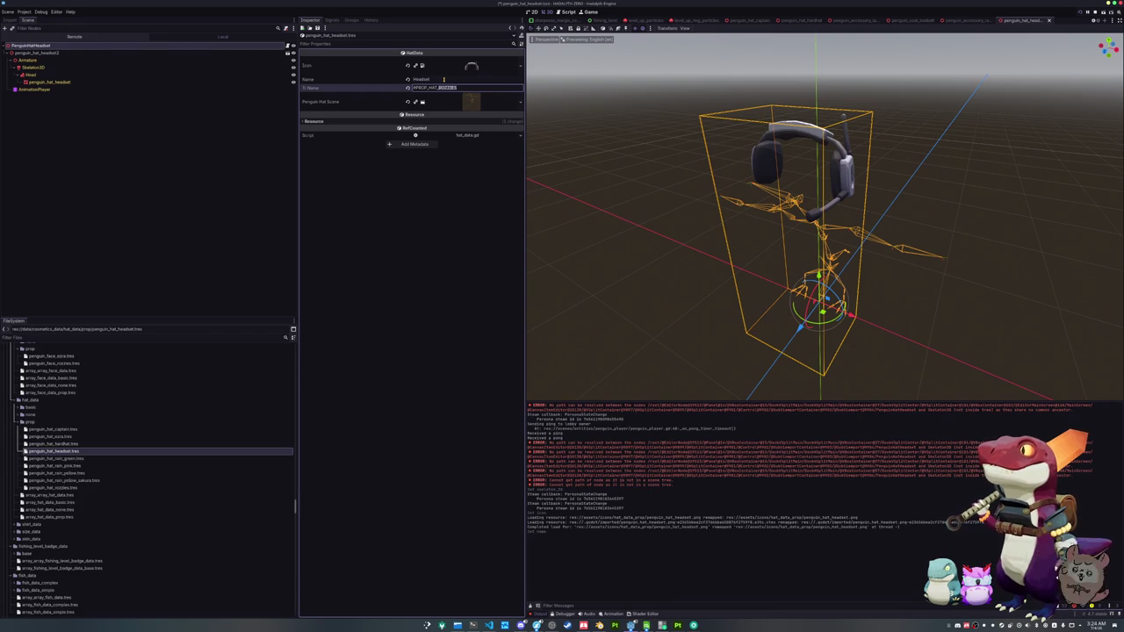
text(HEADSET)
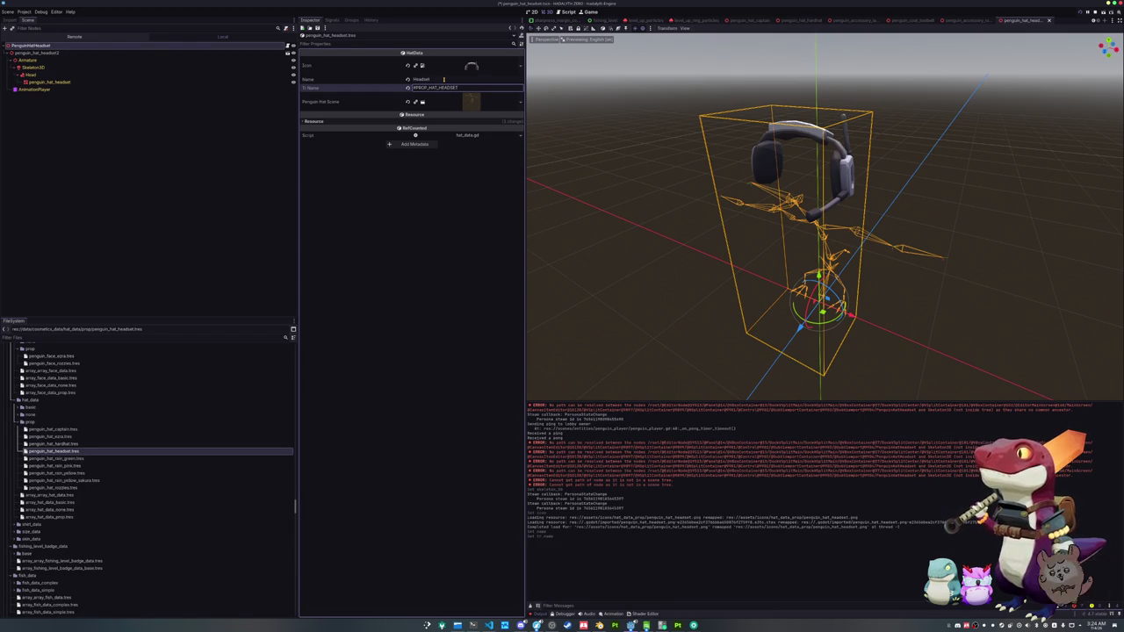
- Quick-load penguin_hat_headset.tscn as the hat data's Penguin Hat Scene
click(479, 103)
click(518, 104)
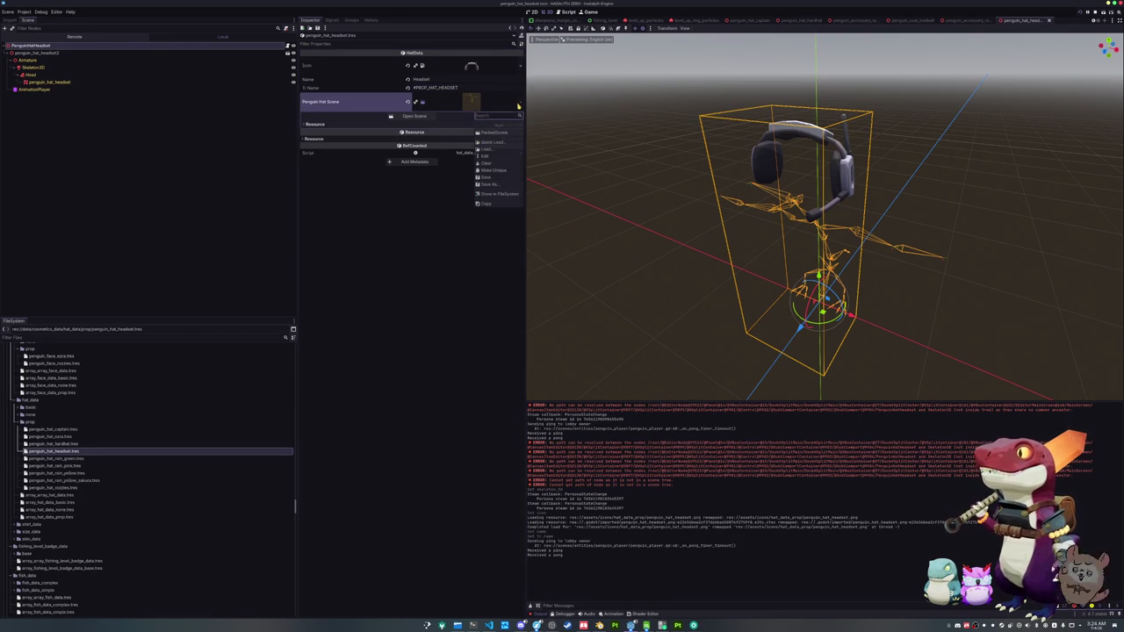
click(488, 142)
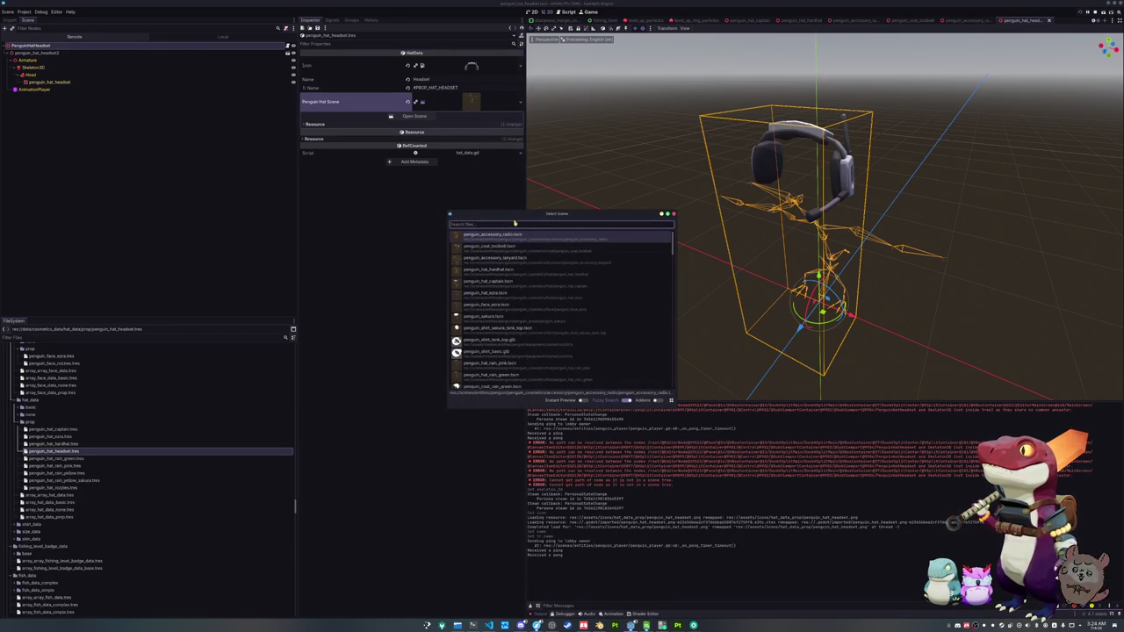
mouse_move(515, 221)
mouse_down()
mouse_move(601, 401)
mouse_move(614, 289)
mouse_up()
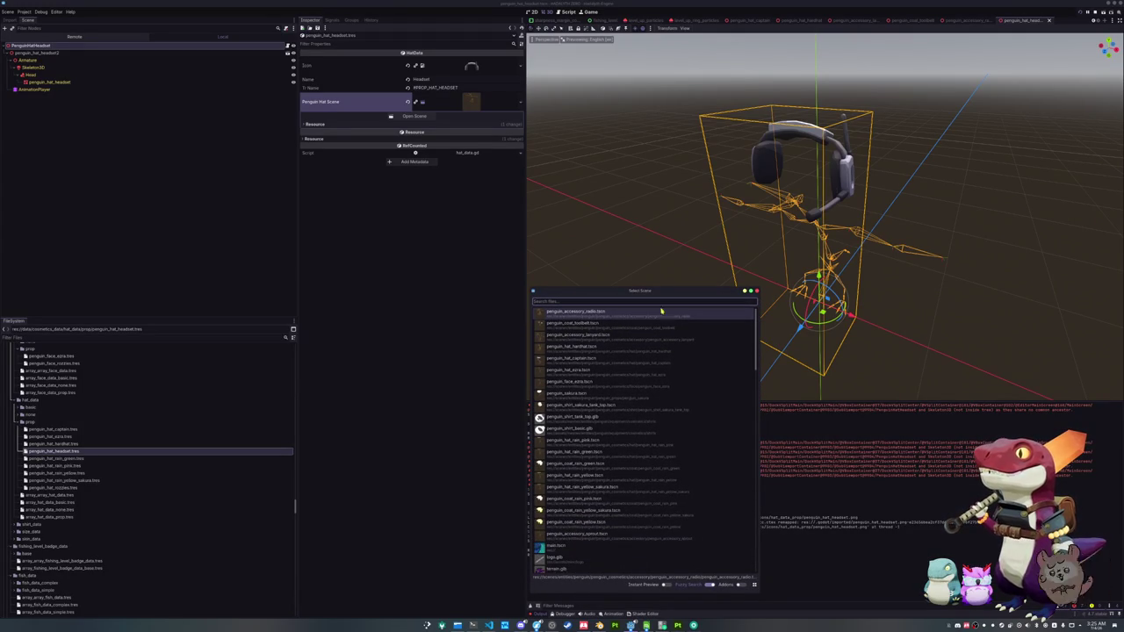
mouse_move(762, 303)
mouse_down()
mouse_move(876, 304)
mouse_move(850, 304)
mouse_up()
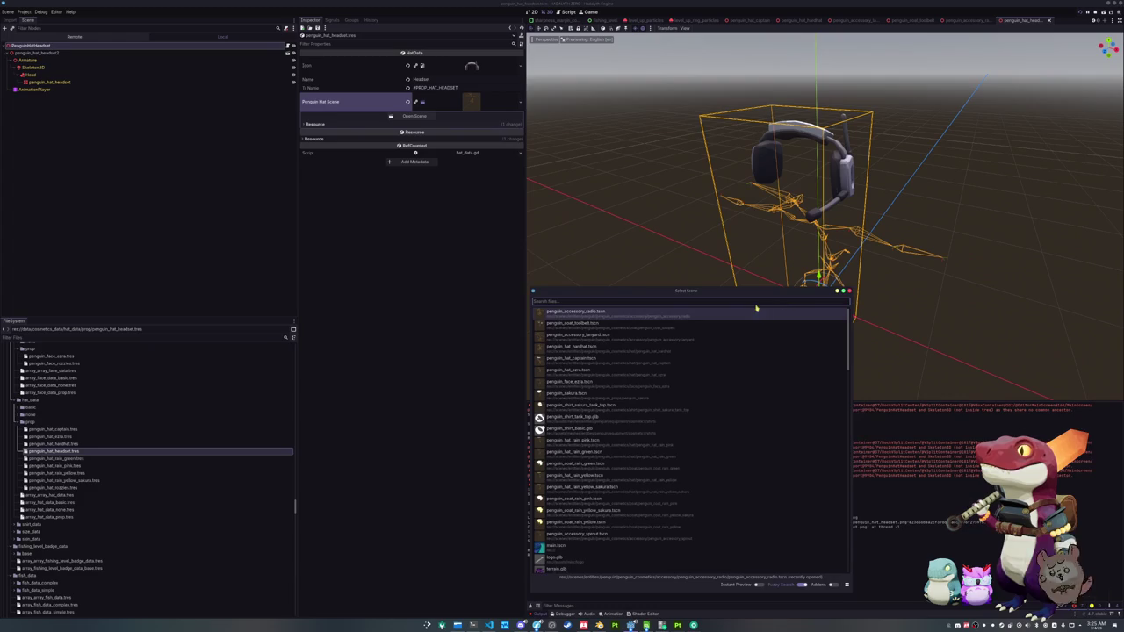
text(headset)
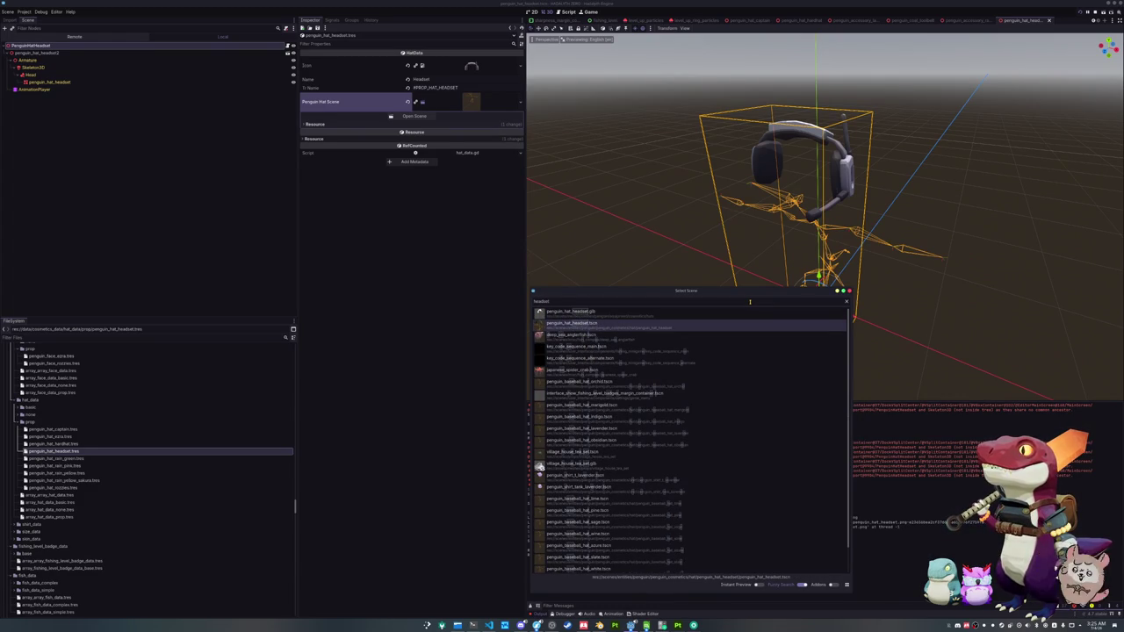
key(Return)
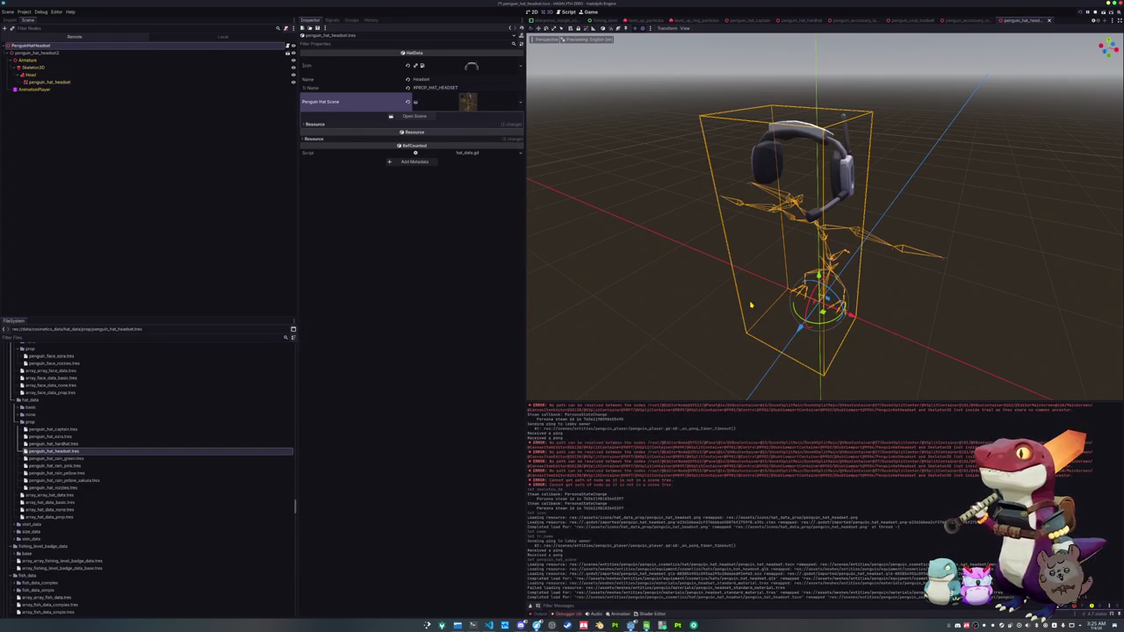
- Save the headset hat data, clear the Output log, and open array_hat_data_prop.tres
key(ctrl+s)
click(537, 607)
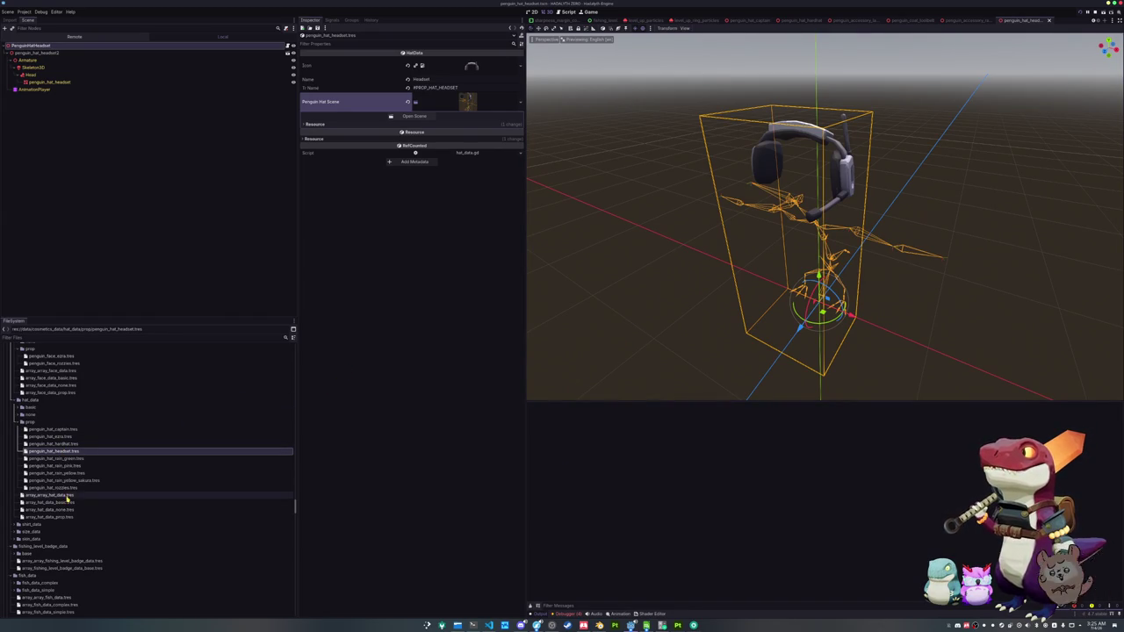
click(78, 516)
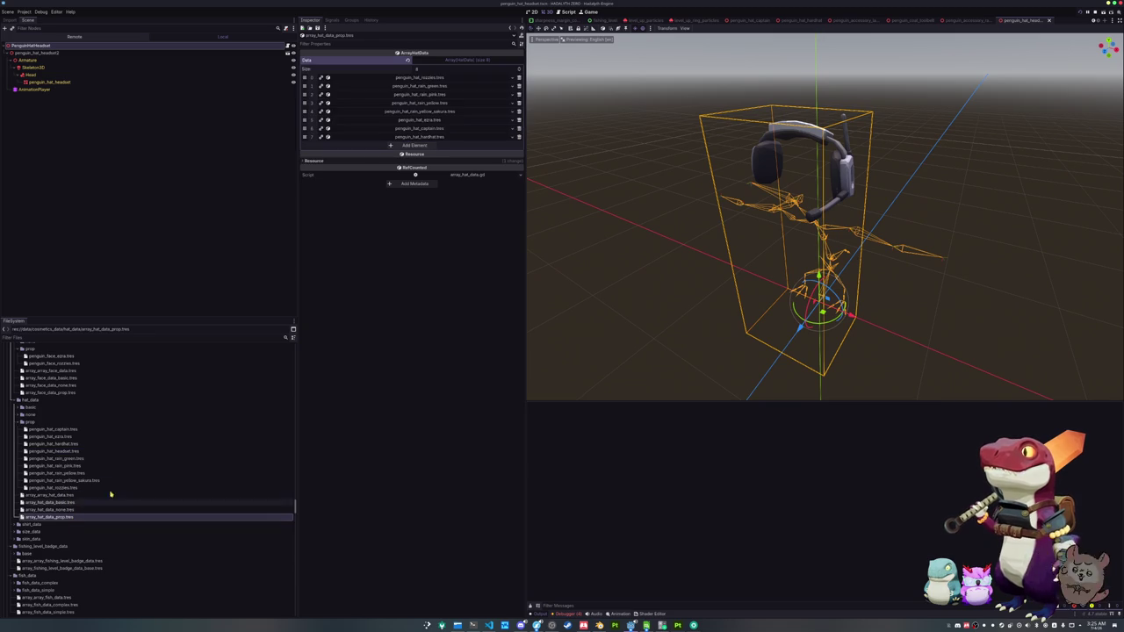
- Append penguin_hat_headset.tres to ArrayHatData as its index 8 entry
click(414, 145)
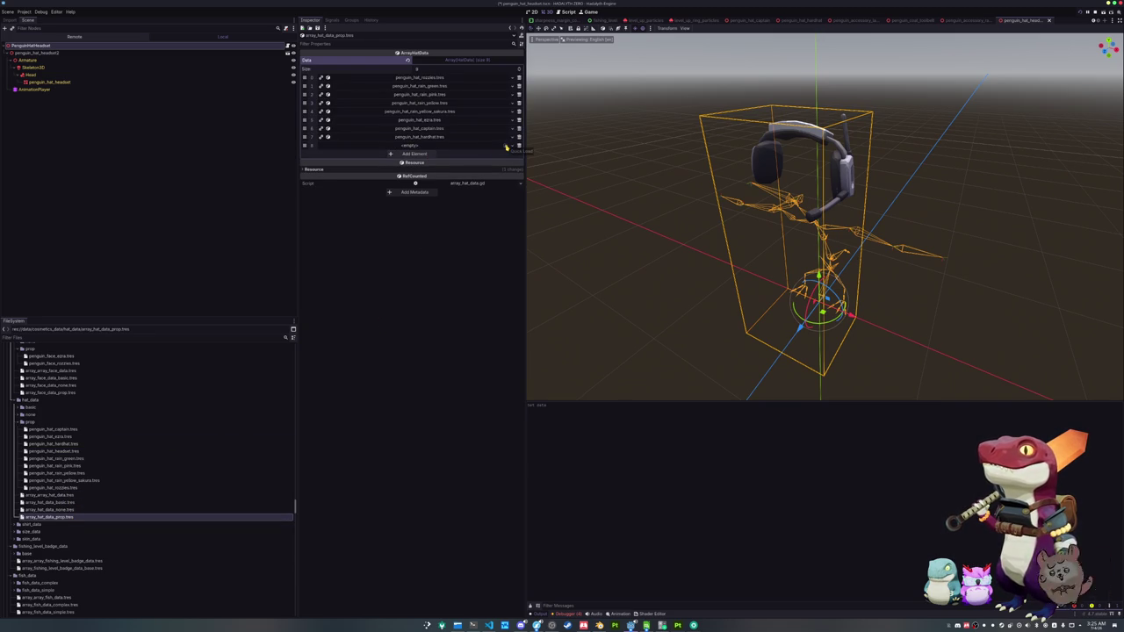
click(506, 146)
text(headset)
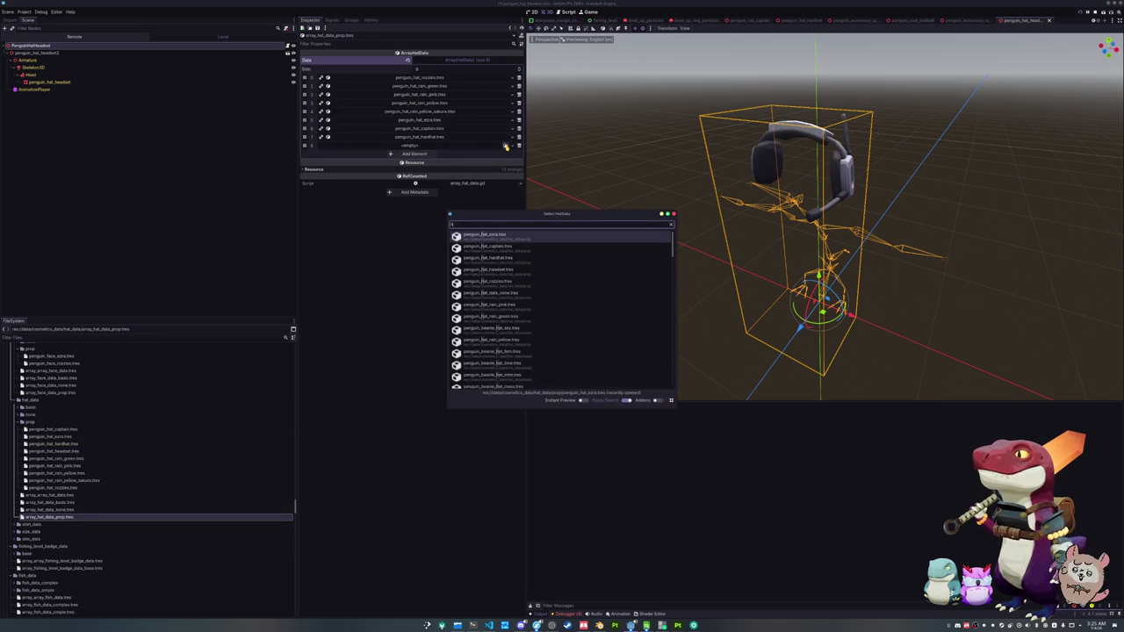
double_click(497, 240)
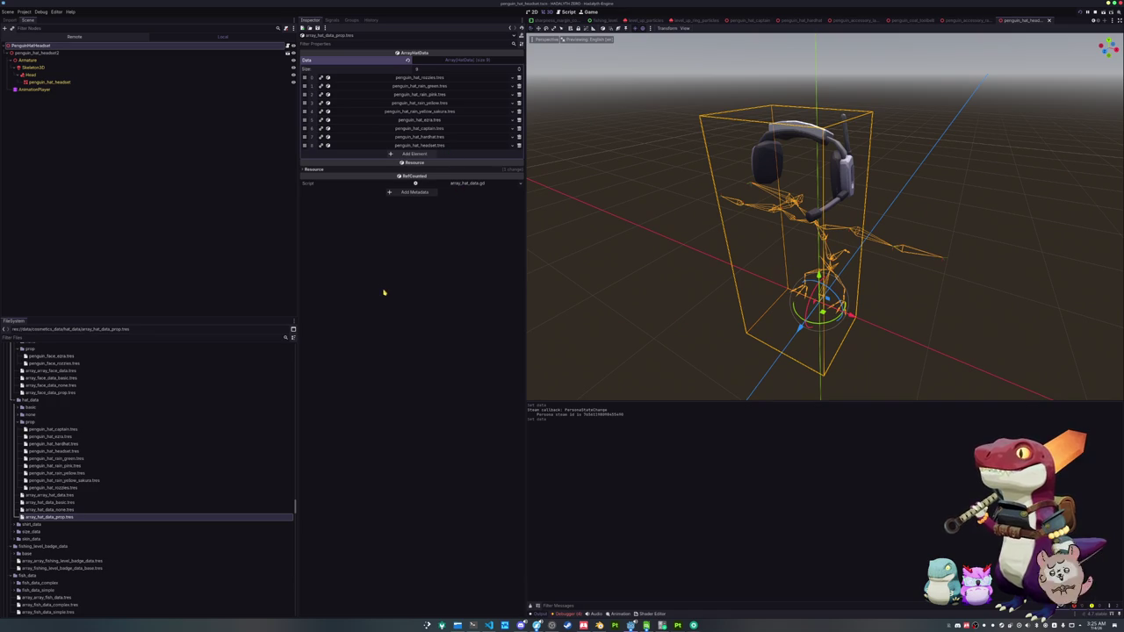
- Duplicate item_data_hat_prop's penguin_hat_rozzies.tres as penguin_hat_headset.tres and open it
scroll(88, 491, down, 5)
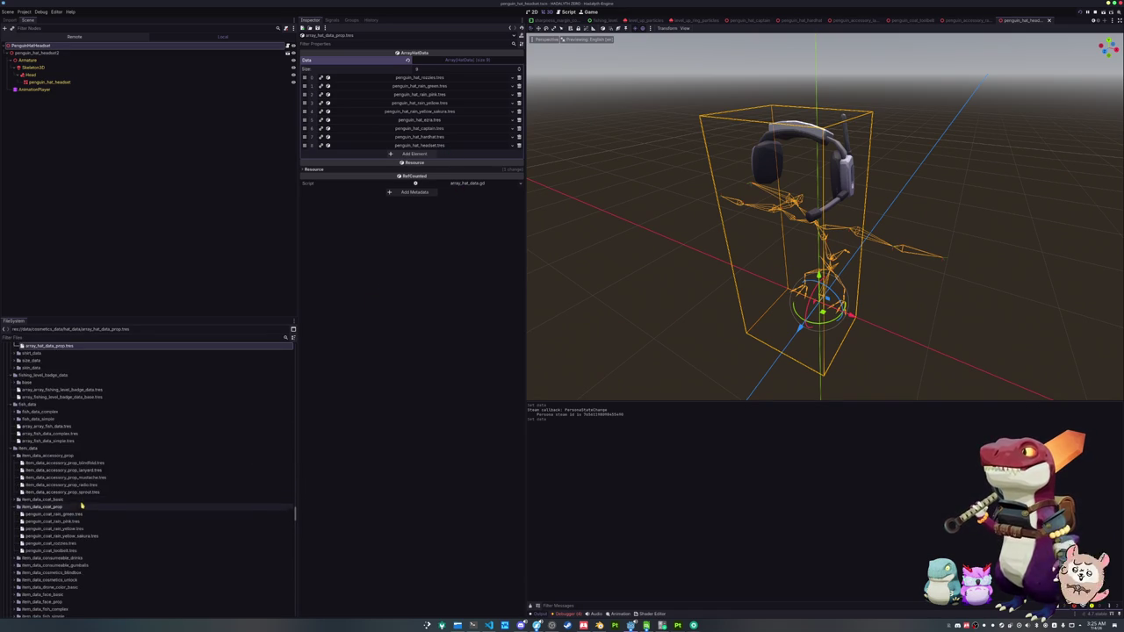
scroll(70, 492, down, 2)
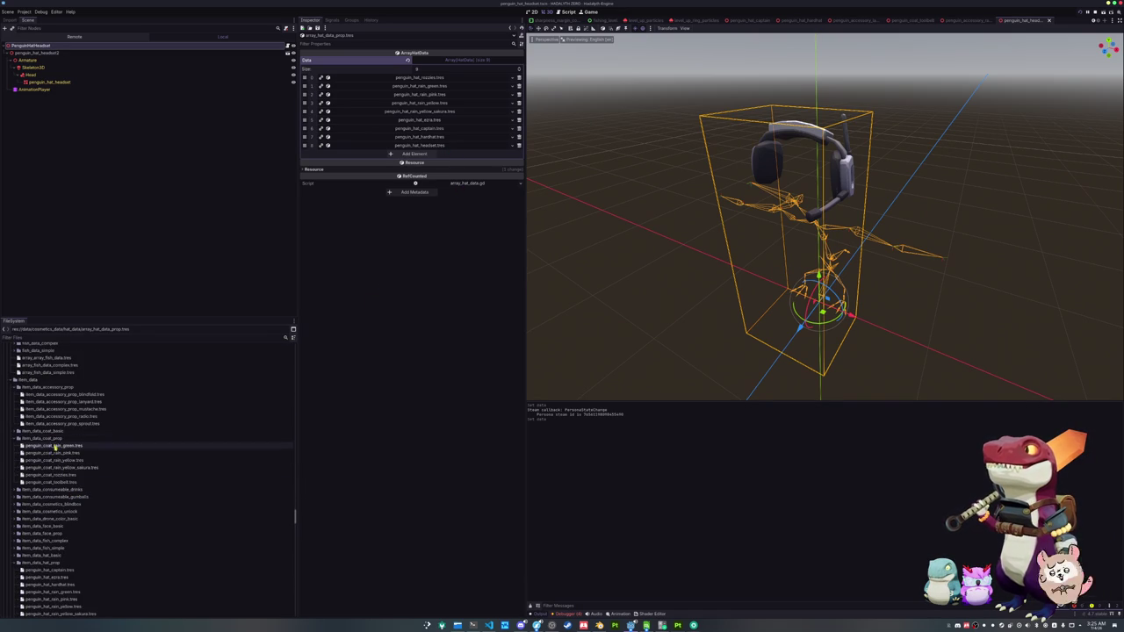
scroll(58, 488, down, 2)
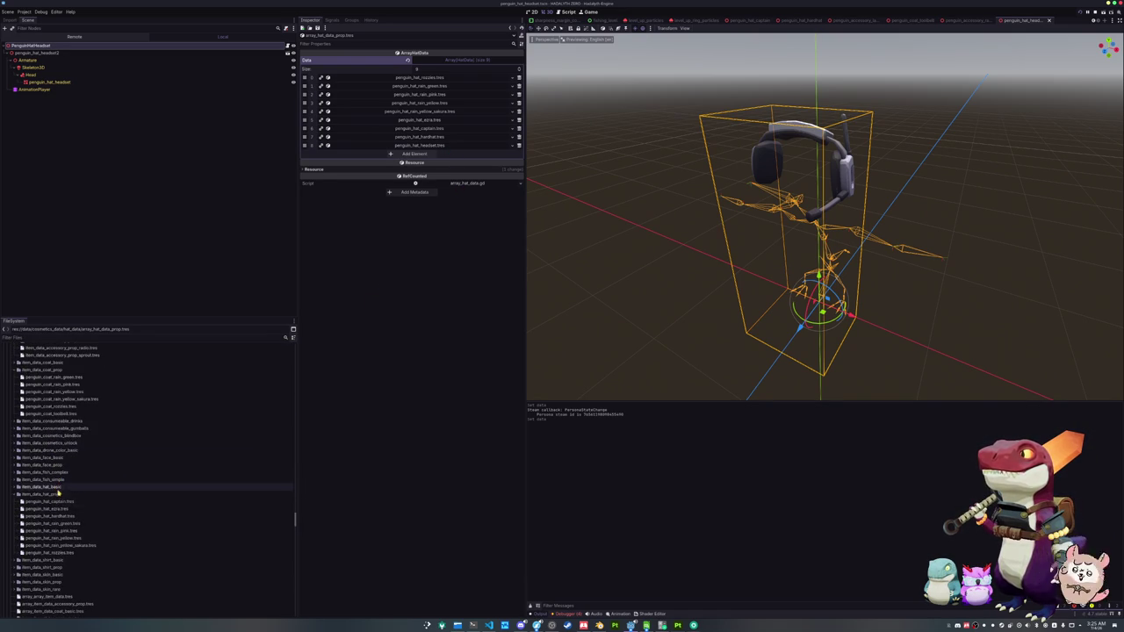
click(67, 554)
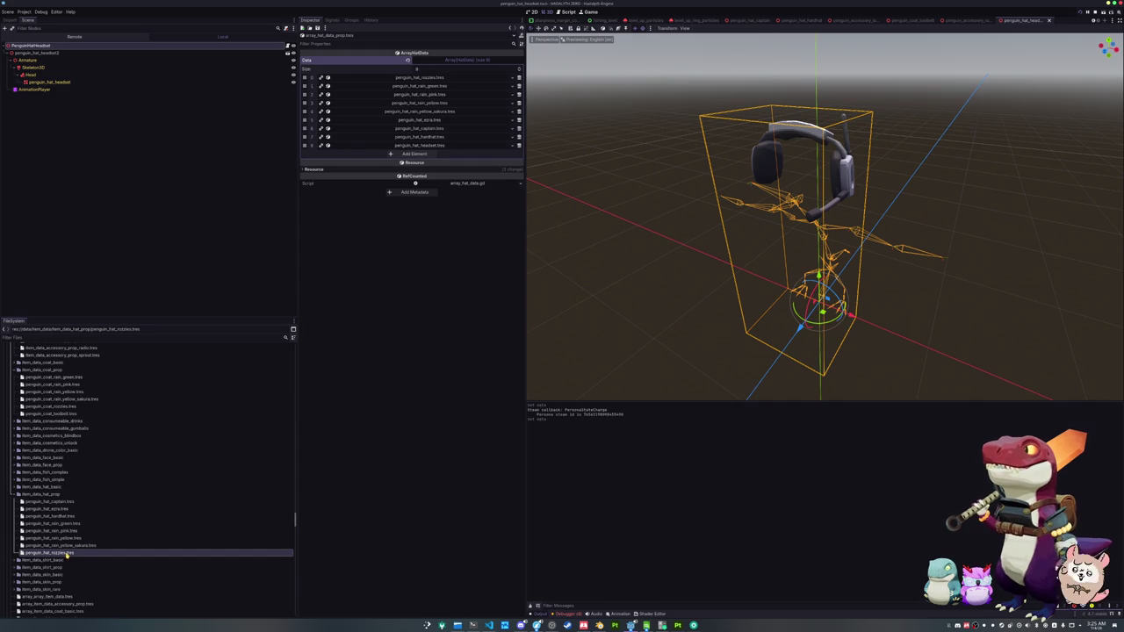
key(ctrl+d)
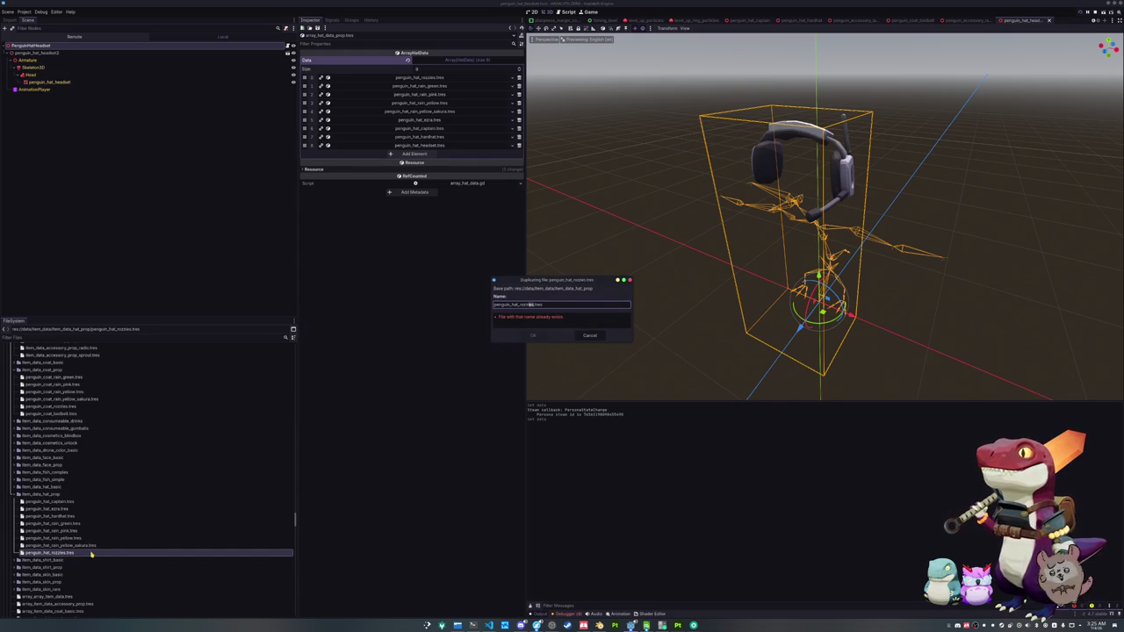
text(headset)
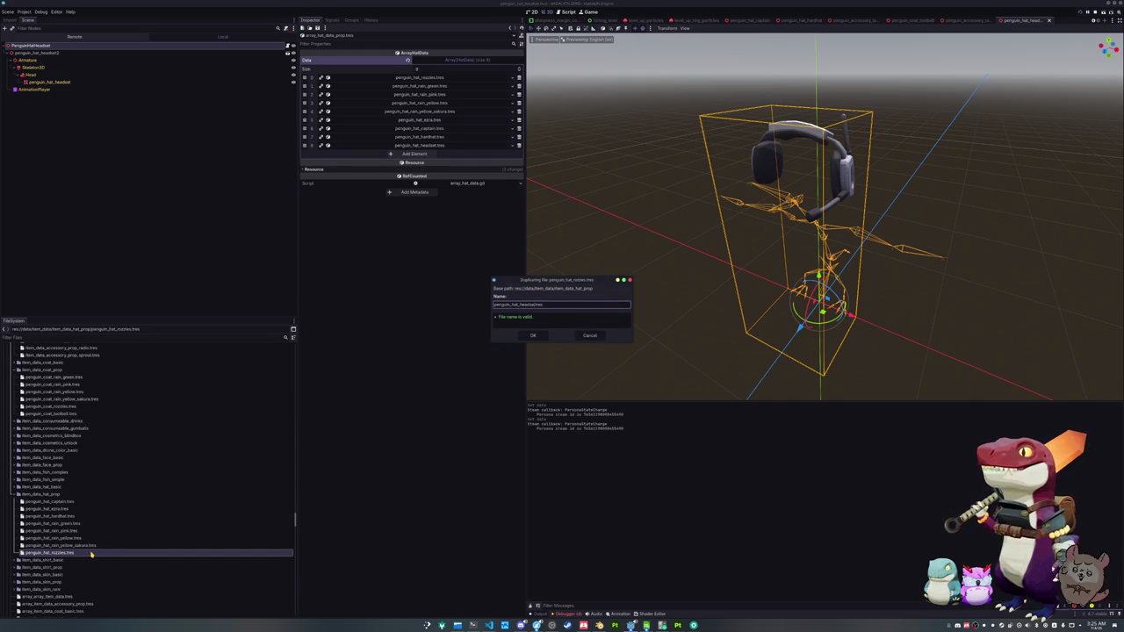
key(Return)
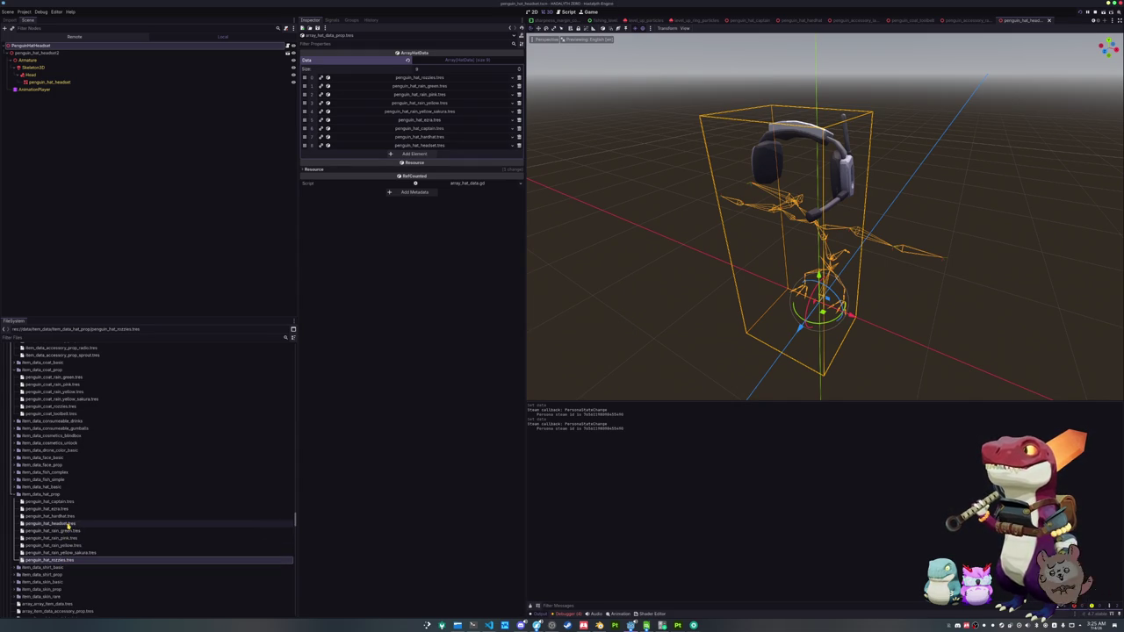
click(69, 524)
click(519, 61)
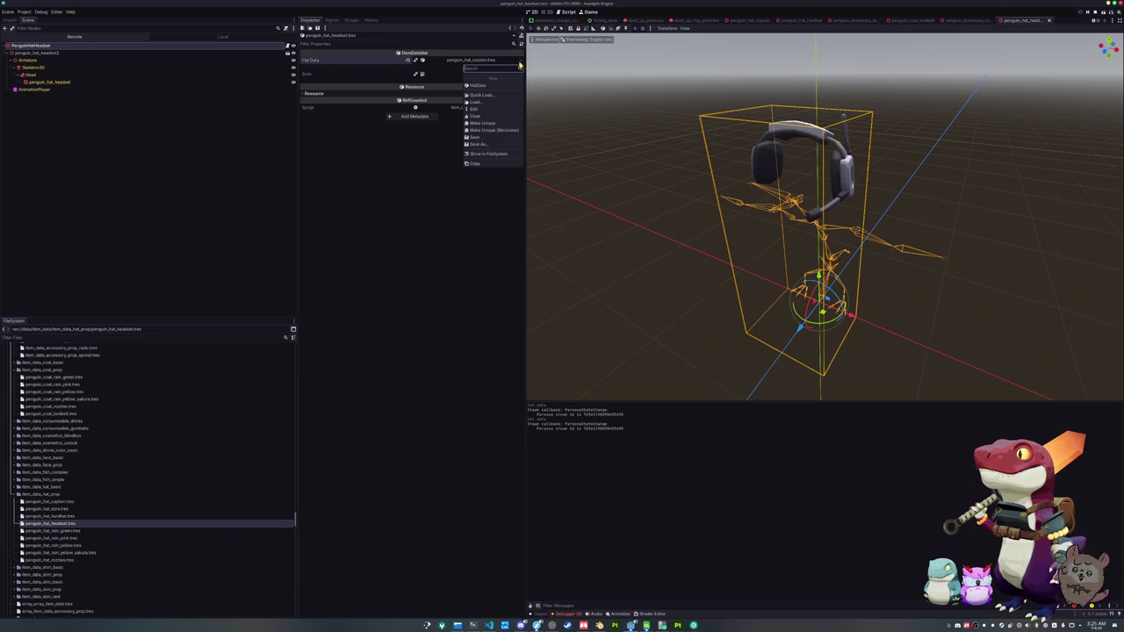
click(481, 95)
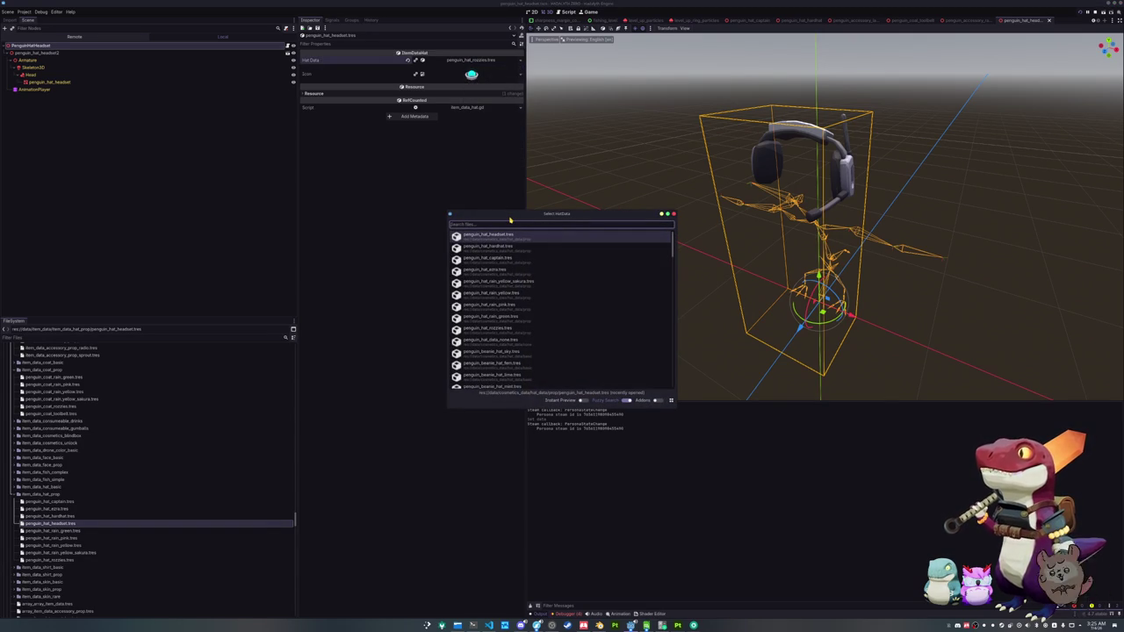
text(head)
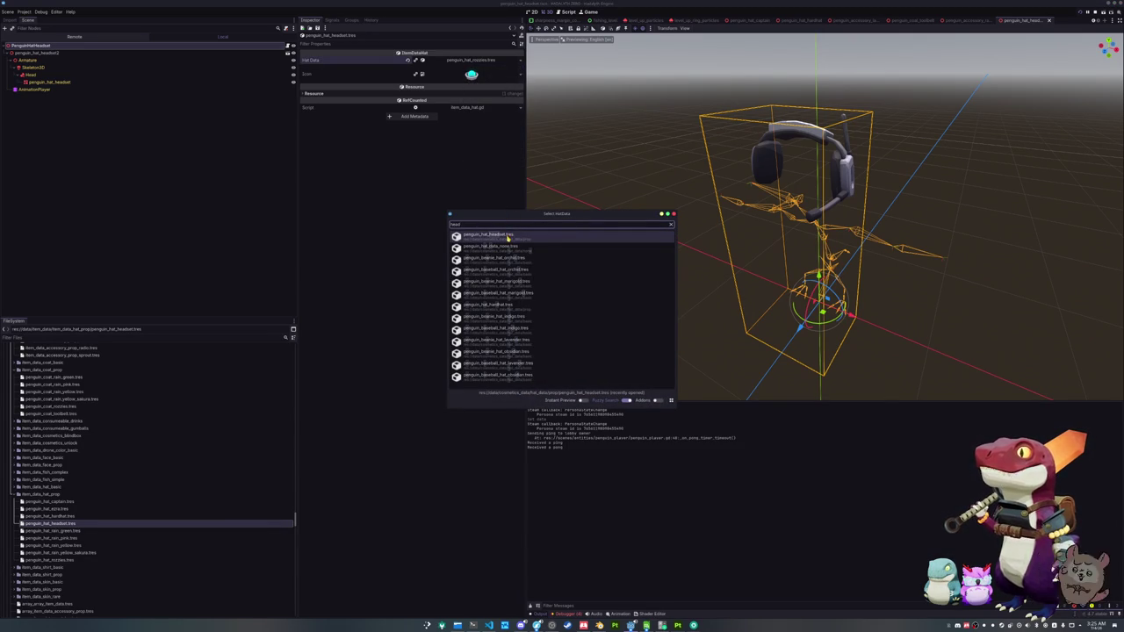
double_click(507, 235)
scroll(40, 550, down, 3)
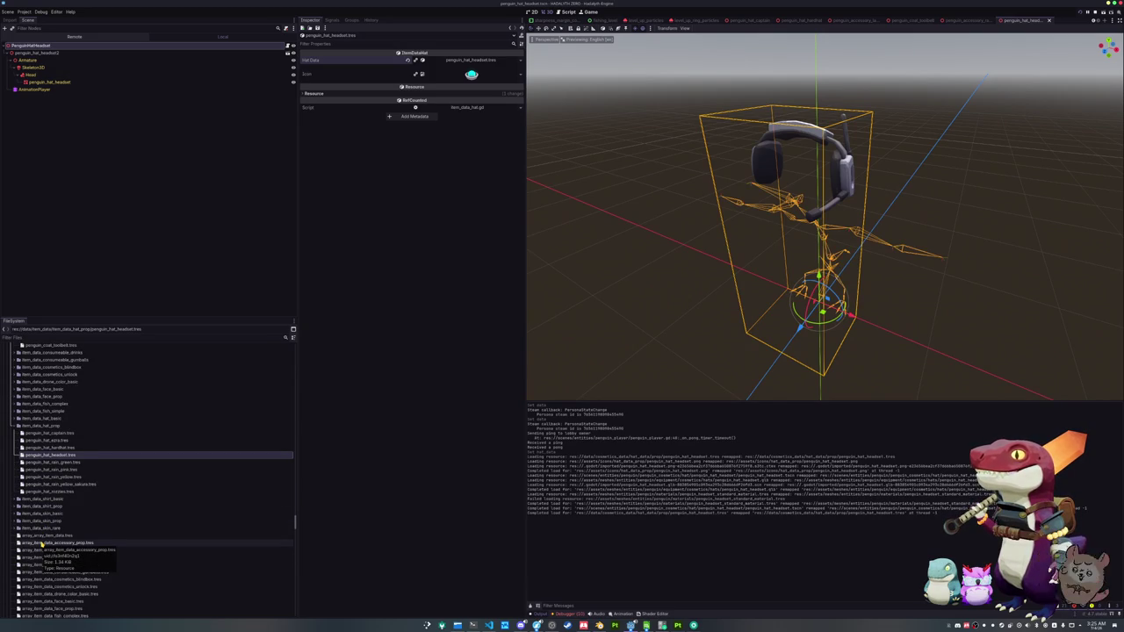
scroll(80, 540, down, 1)
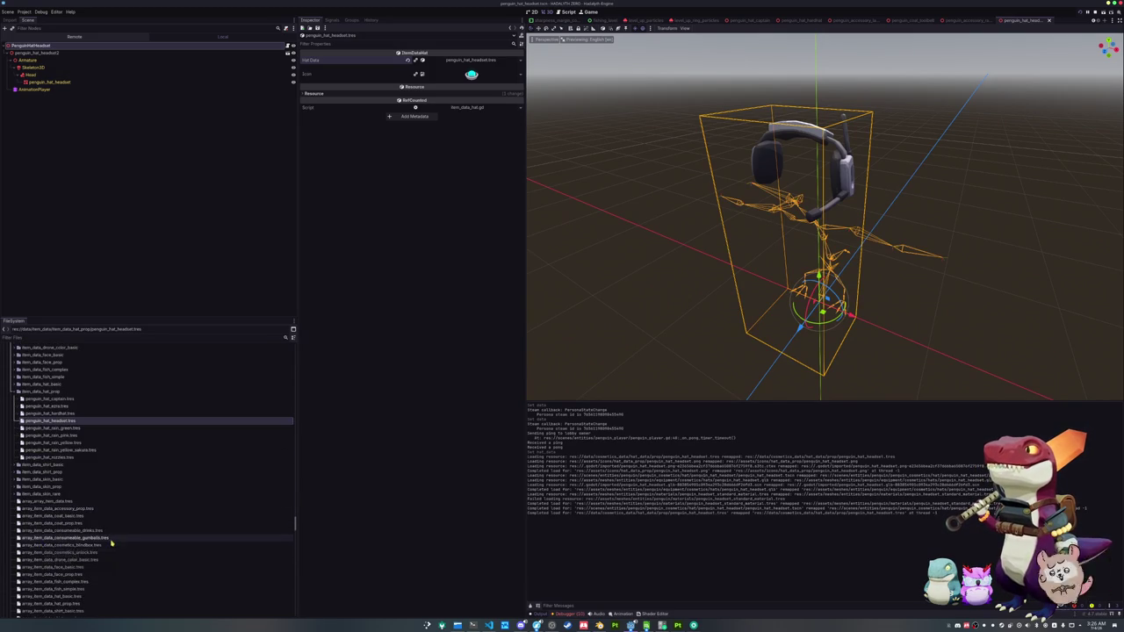
scroll(123, 543, down, 2)
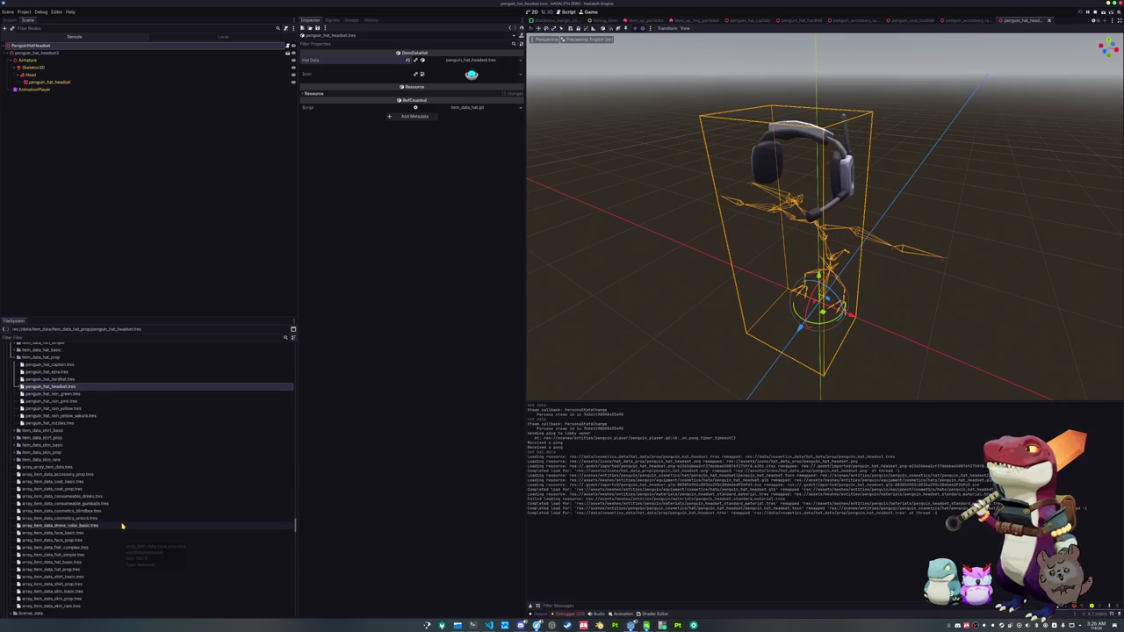
scroll(123, 527, down, 2)
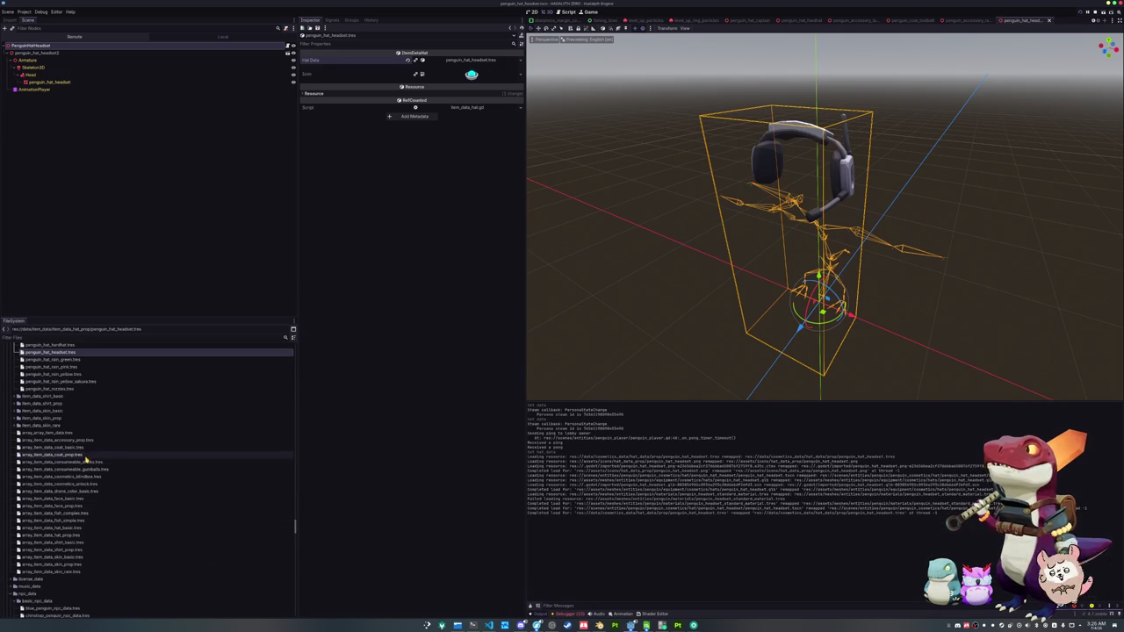
click(76, 536)
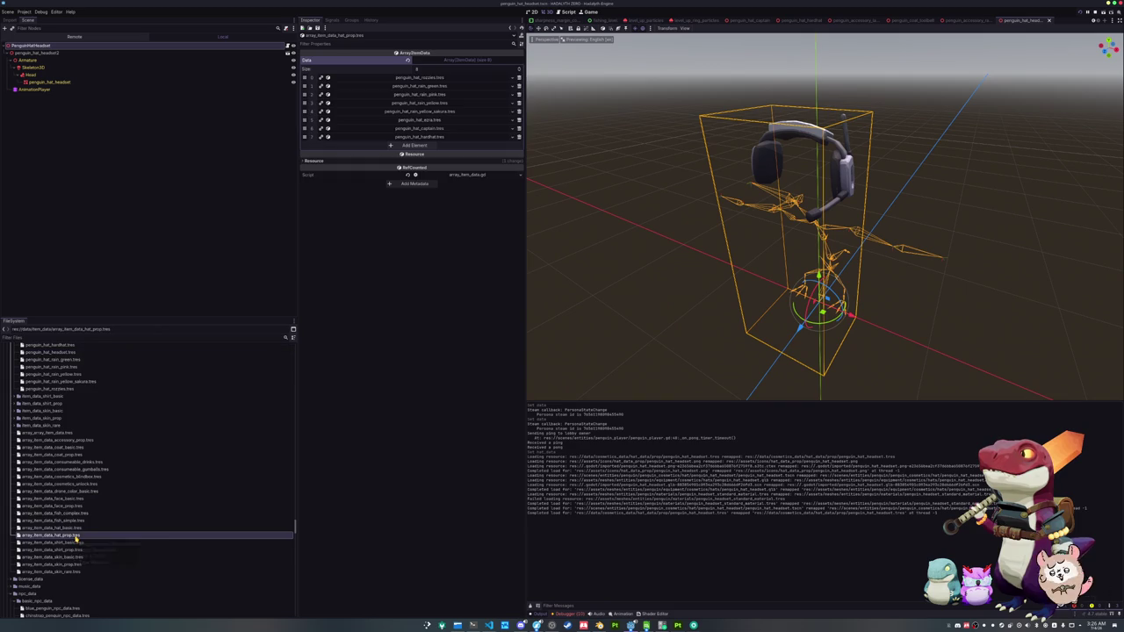
- Add an element to array_item_data_hat_prop and load penguin_hat_headset.tres into it
click(417, 146)
click(505, 146)
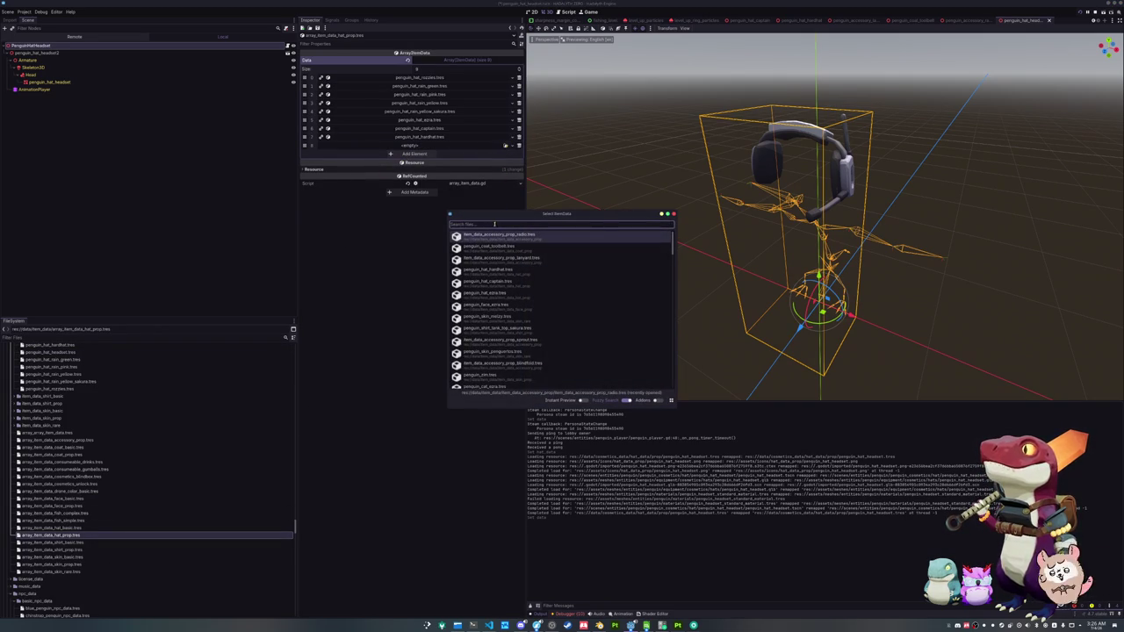
text(hat)
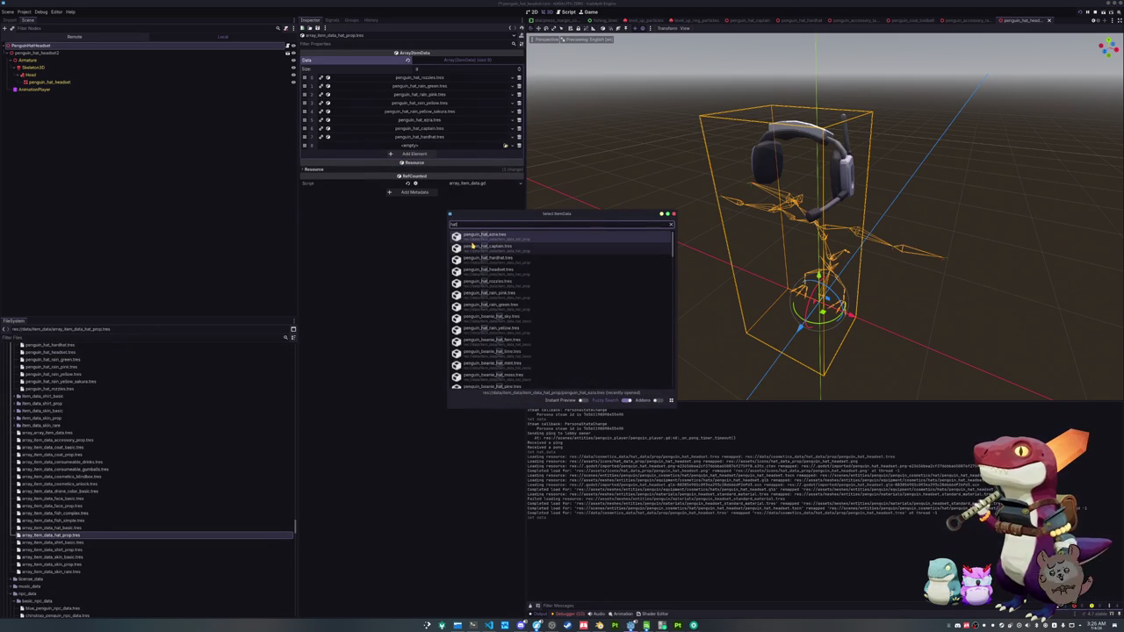
key(BackSpace)
key(BackSpace)
key(BackSpace)
text(headset)
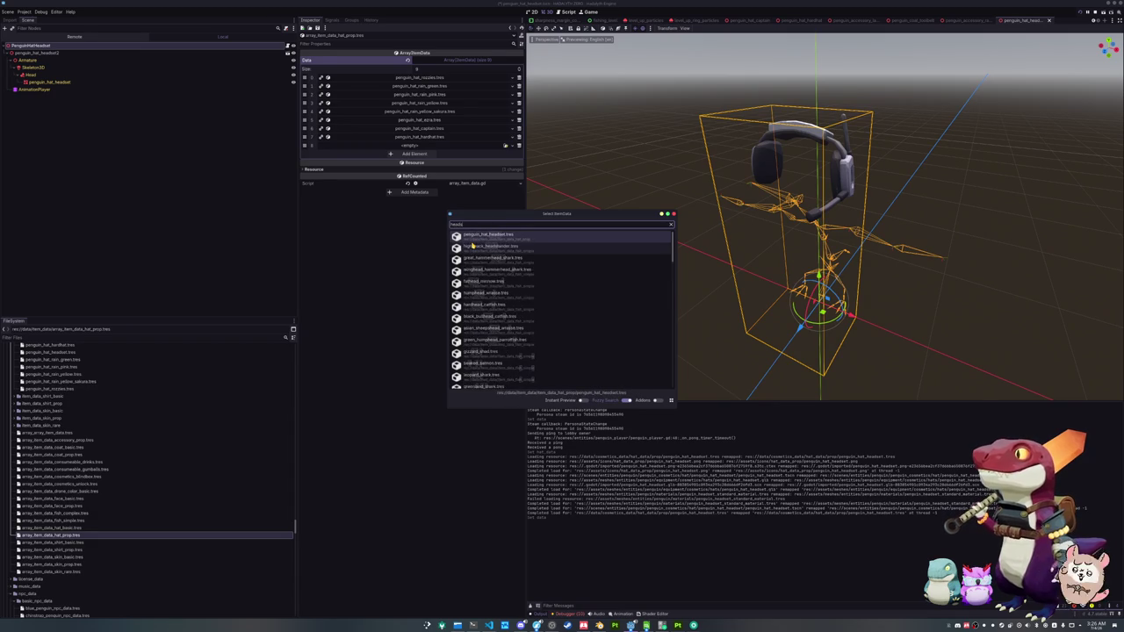
double_click(489, 235)
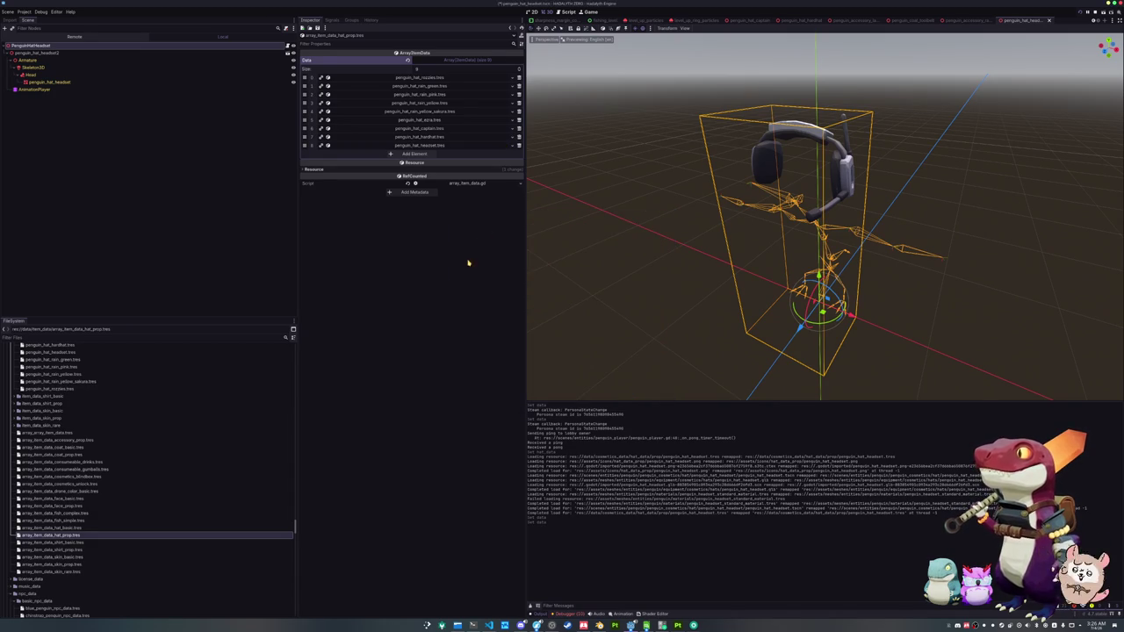
- Browse the item_data_coat_prop folder and select the radio accessory data file
scroll(152, 486, up, 5)
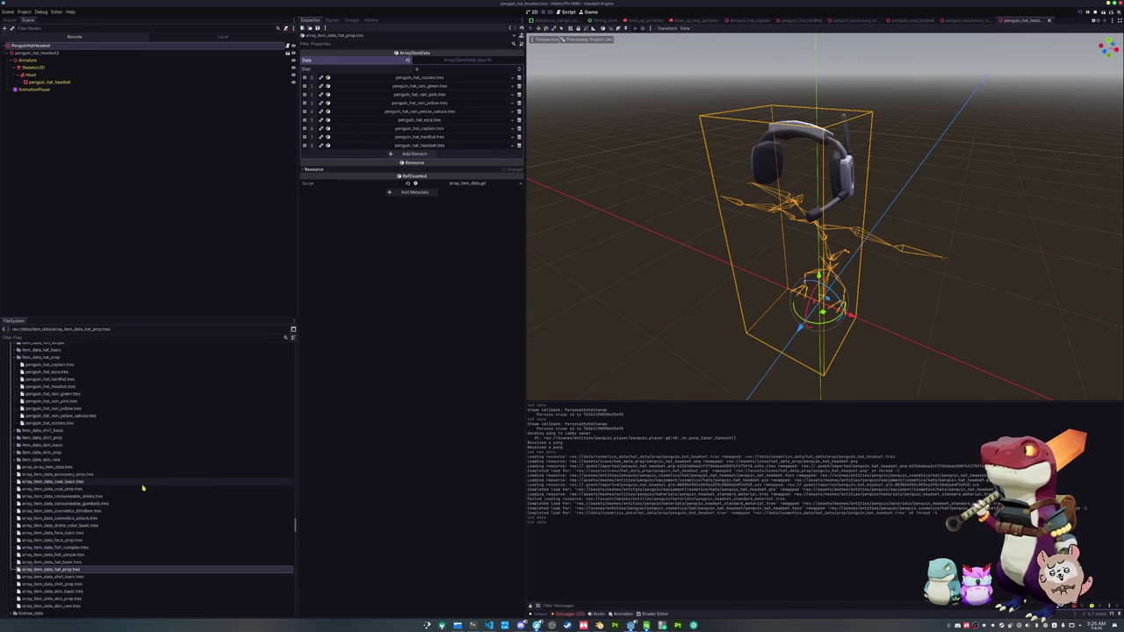
click(72, 440)
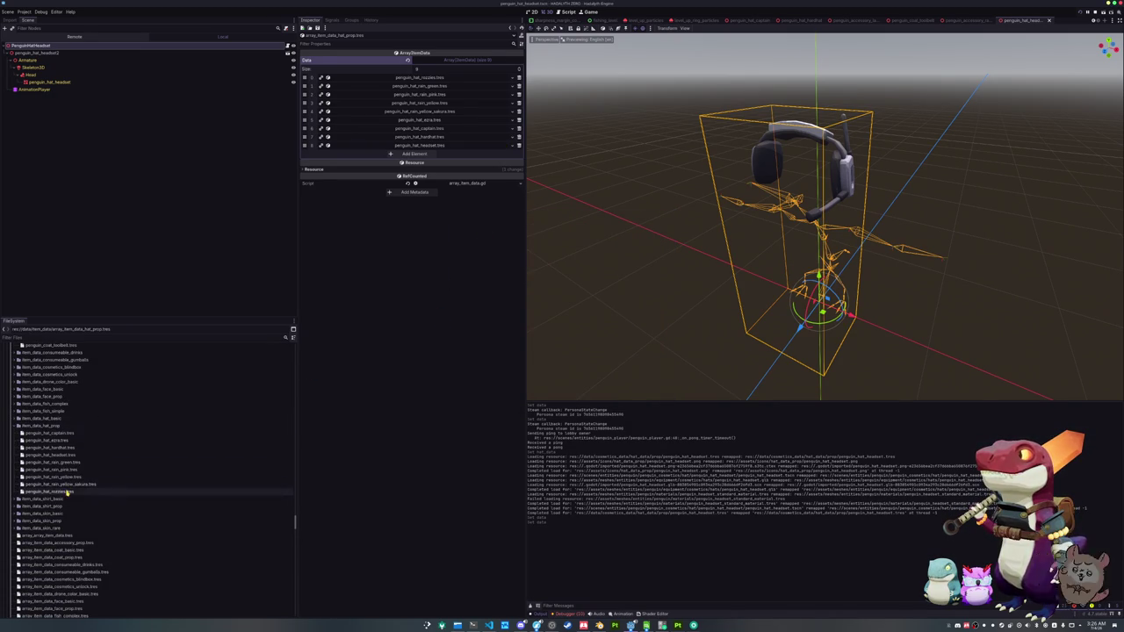
scroll(72, 476, up, 3)
scroll(72, 477, up, 4)
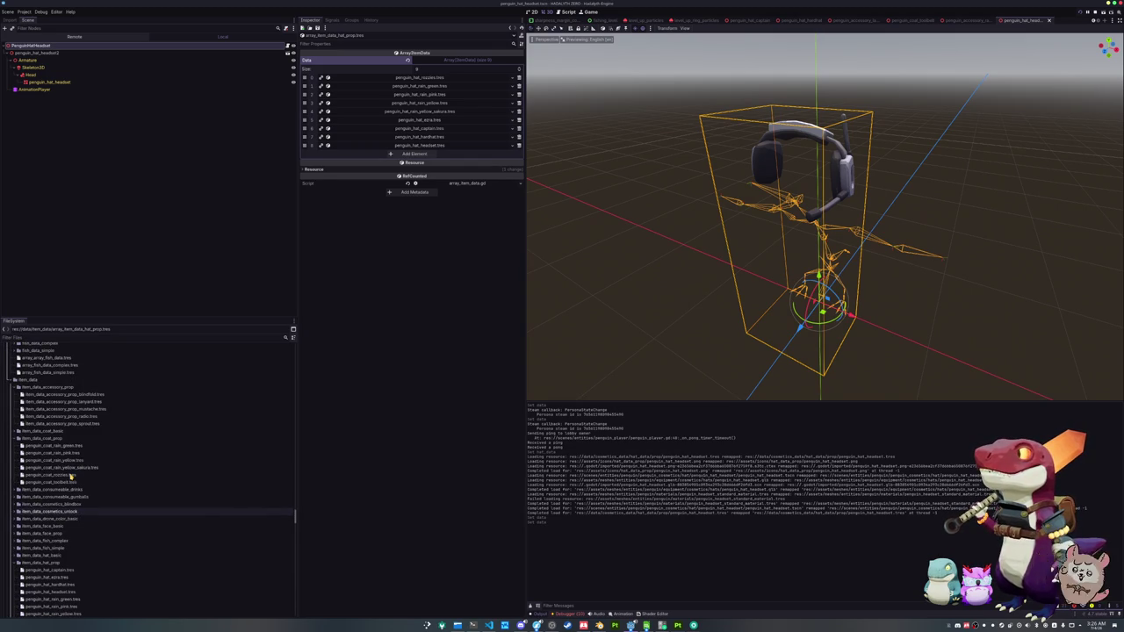
double_click(51, 439)
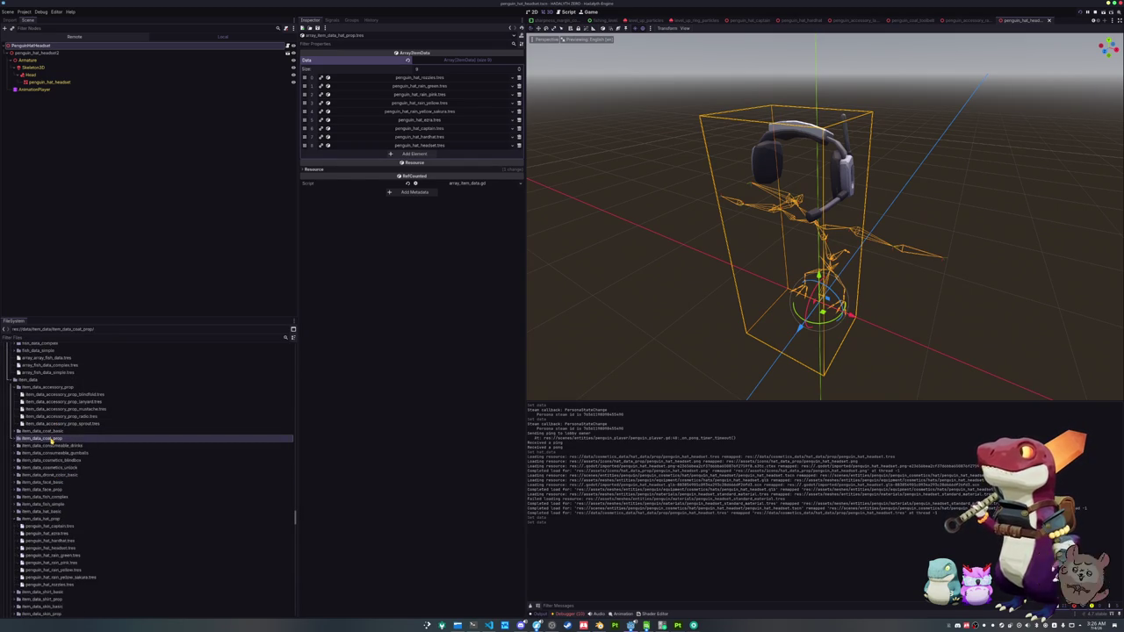
scroll(53, 464, up, 2)
double_click(51, 473)
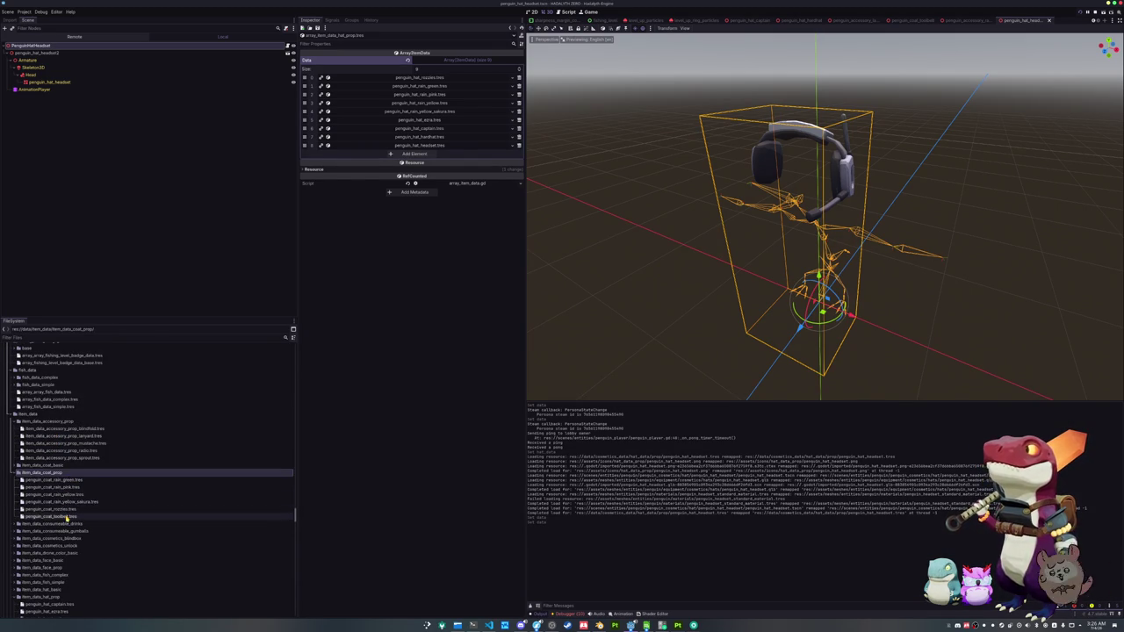
click(75, 451)
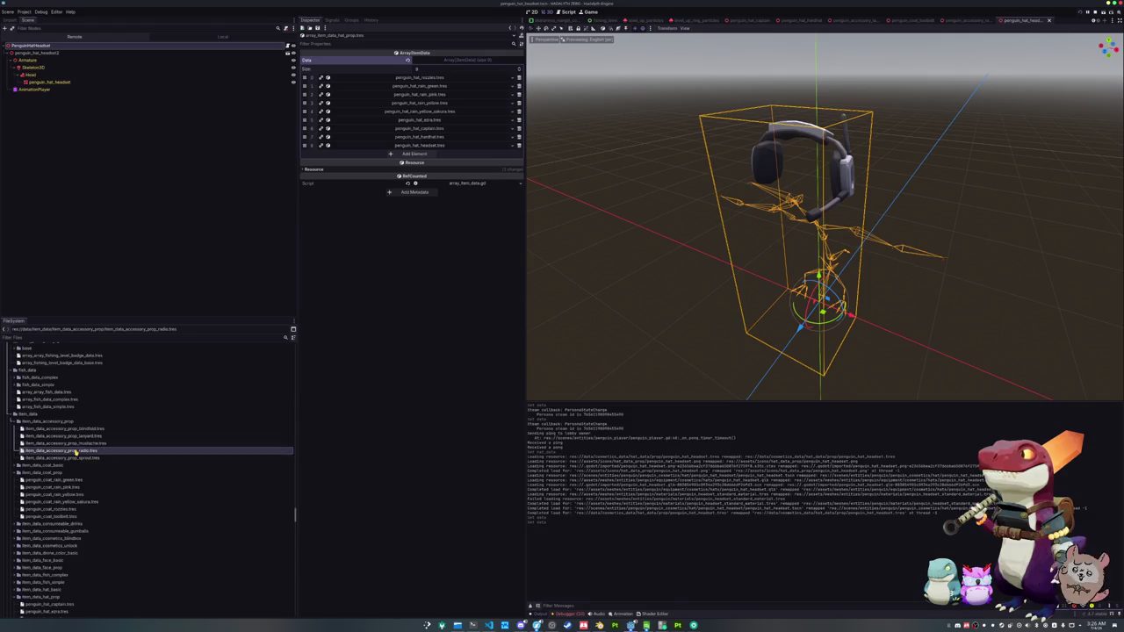
- Inspect the nozzles and headset hat data, then bring up the translation spreadsheets
scroll(76, 451, up, 3)
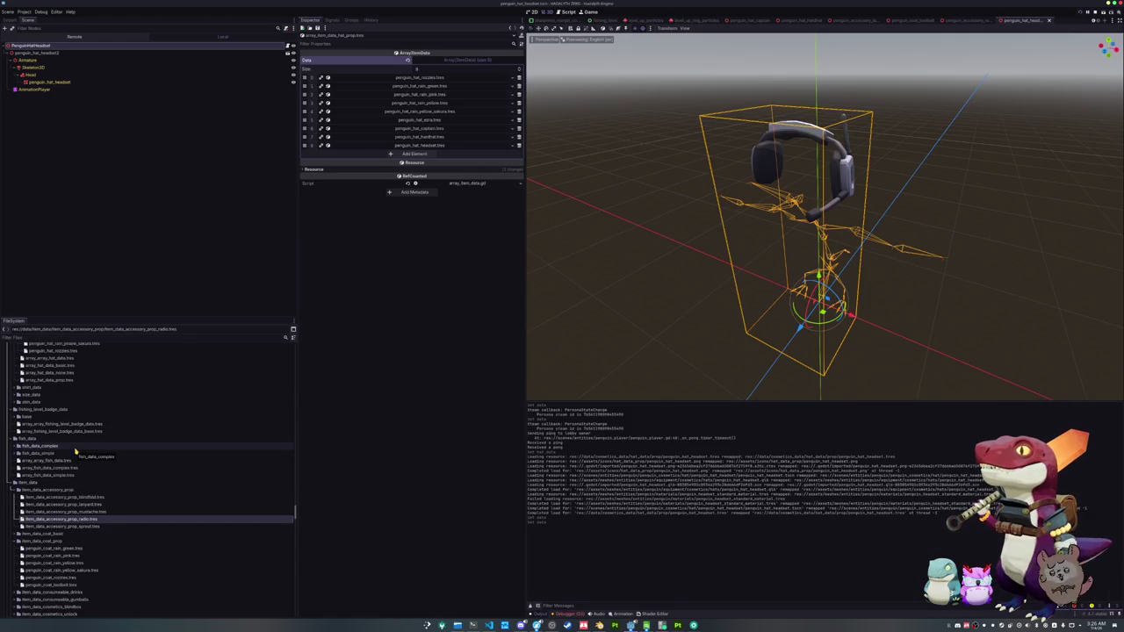
scroll(75, 451, up, 2)
scroll(76, 451, up, 2)
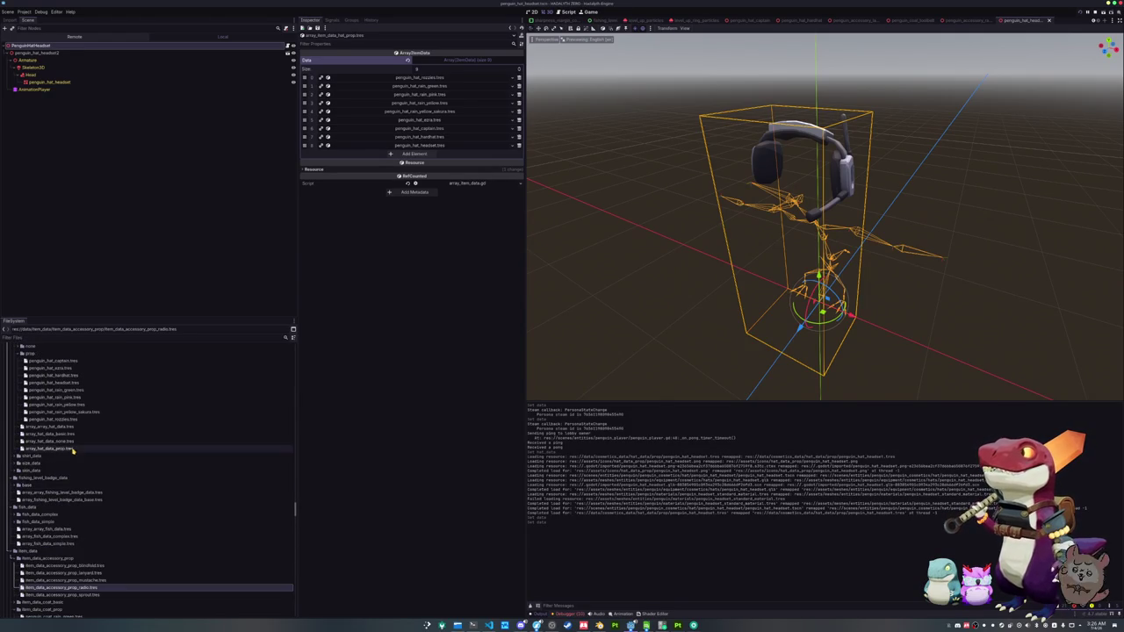
click(52, 420)
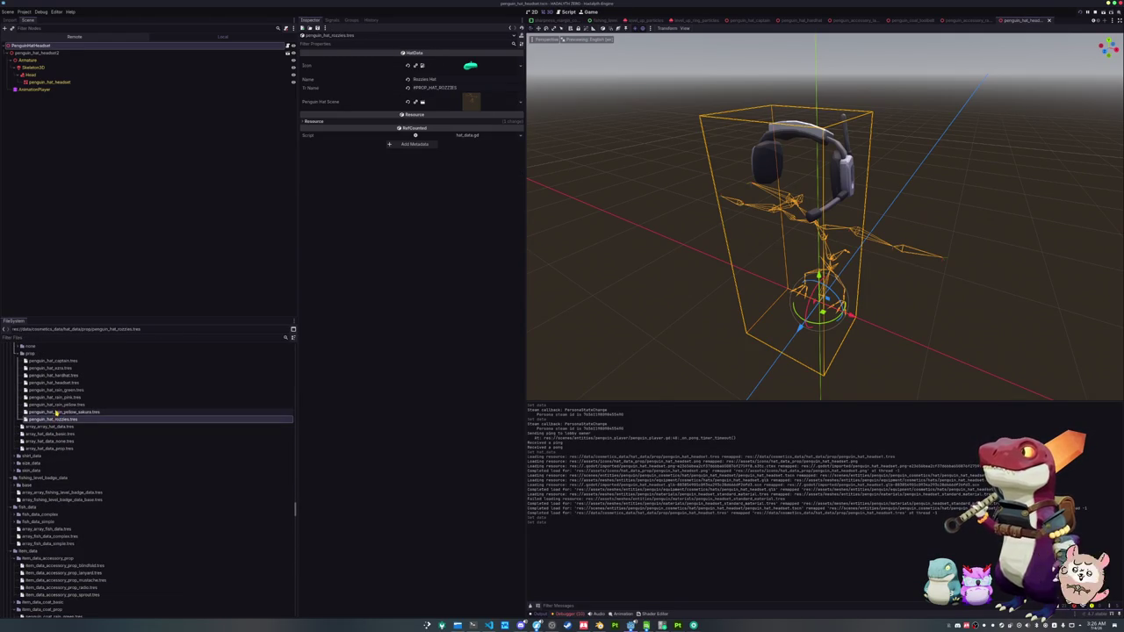
click(58, 384)
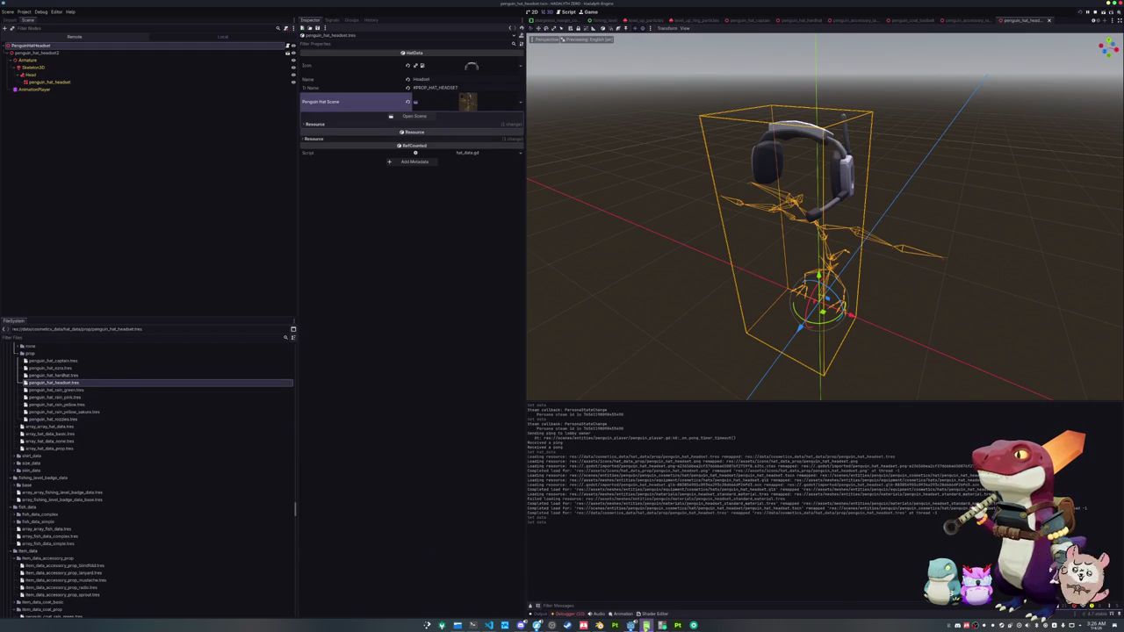
click(646, 625)
click(646, 625)
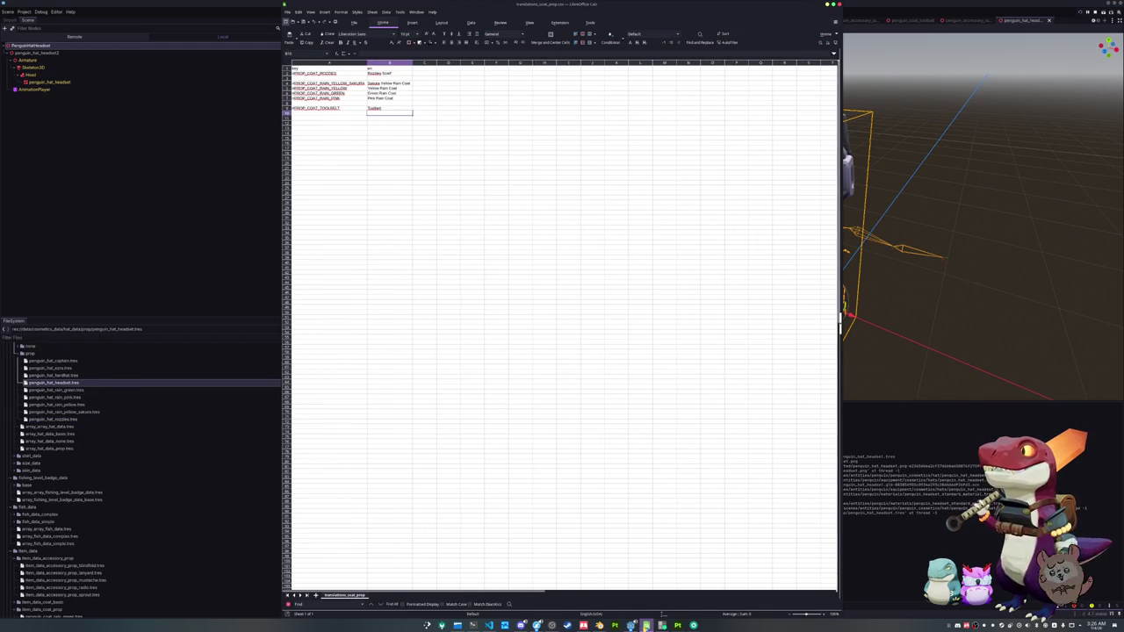
- Enter #PROP_HAT_HEADSET with English text Headset in row 16 of translations_hat_prop.csv
click(646, 625)
click(646, 625)
click(327, 129)
text(#PROP_HAT_)
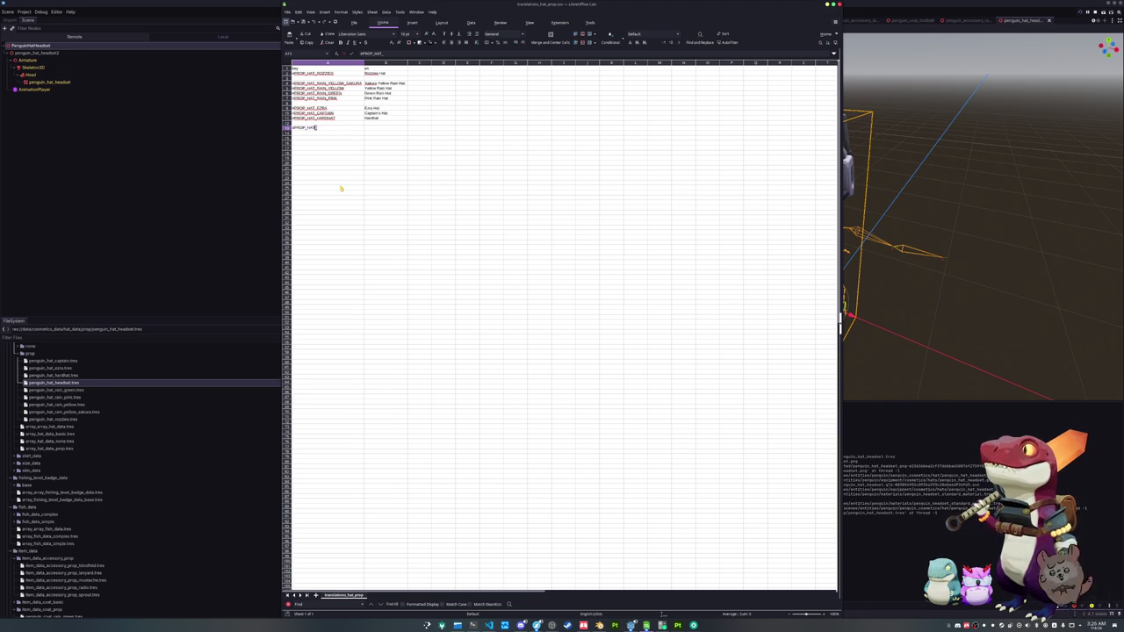
text(HEADSET)
key(Tab)
text(H)
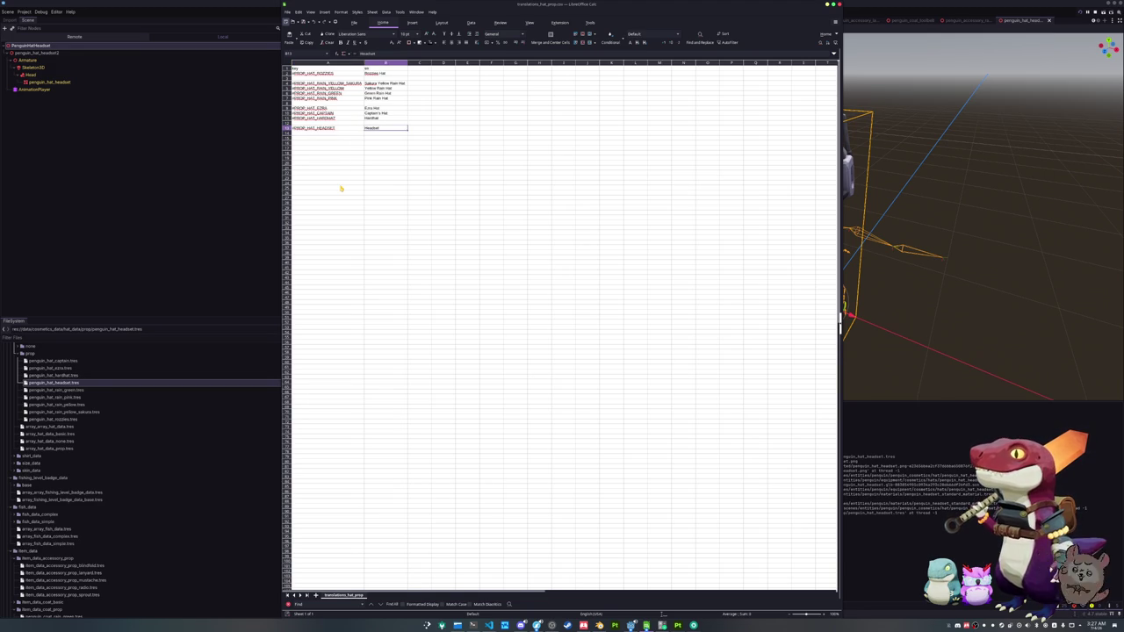
click(171, 275)
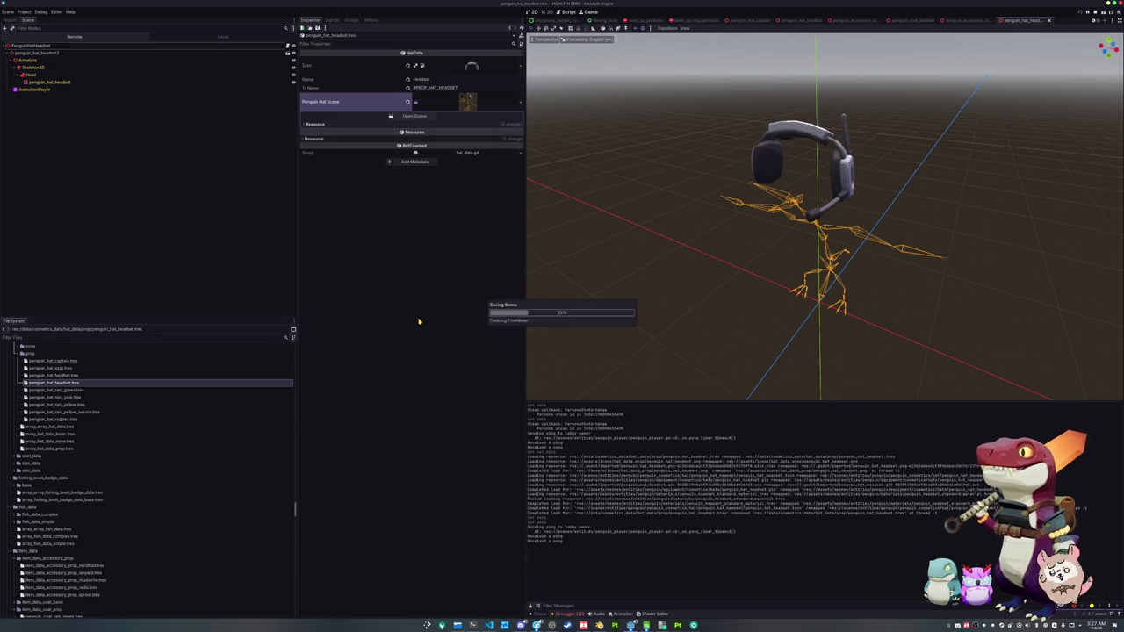
- Run the project with F5 to test the saved headset scene
scroll(645, 266, down, 3)
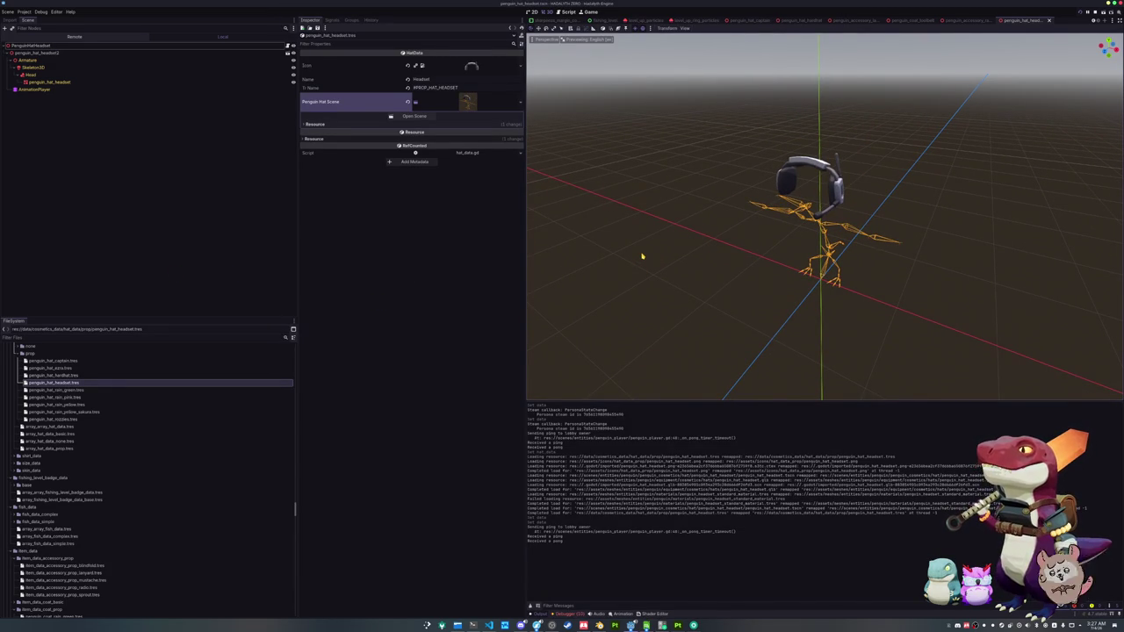
key(F5)
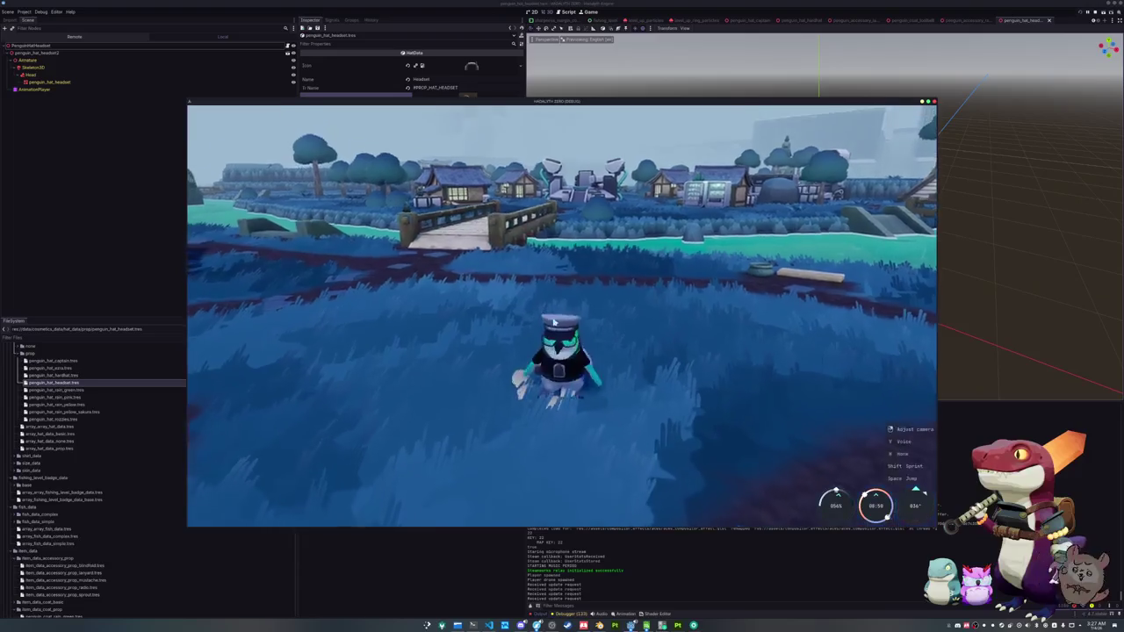
- Browse the penguin cosmetics page in the in-game inventory
key(Tab)
key(e)
key(e)
key(e)
scroll(565, 232, down, 5)
scroll(564, 232, down, 5)
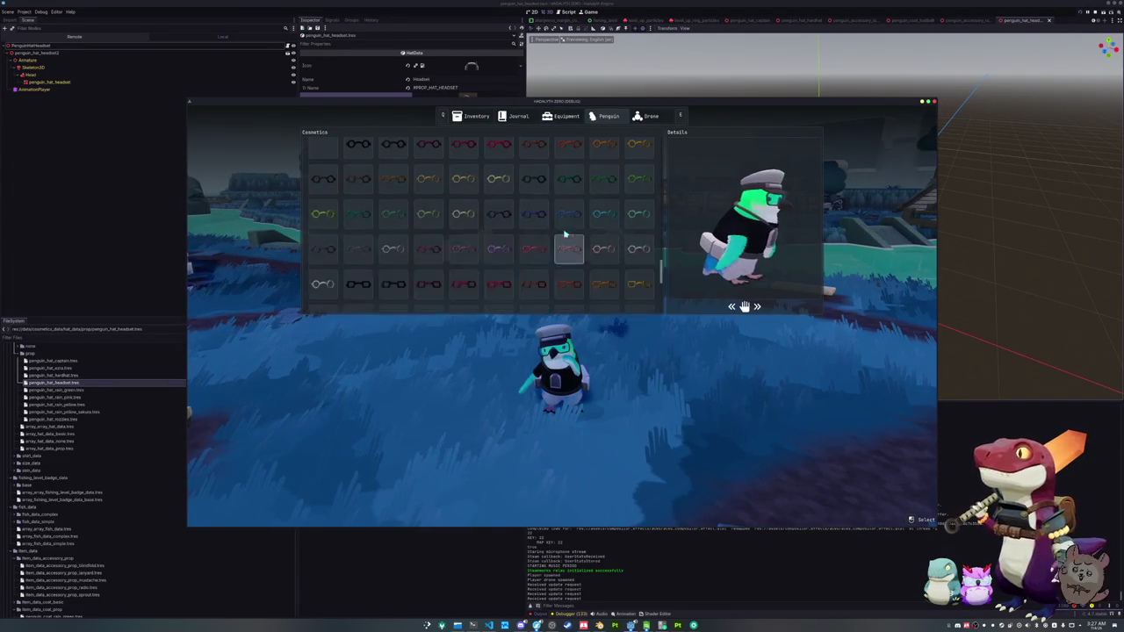
key(Tab)
text(add inventory_item 'headset')
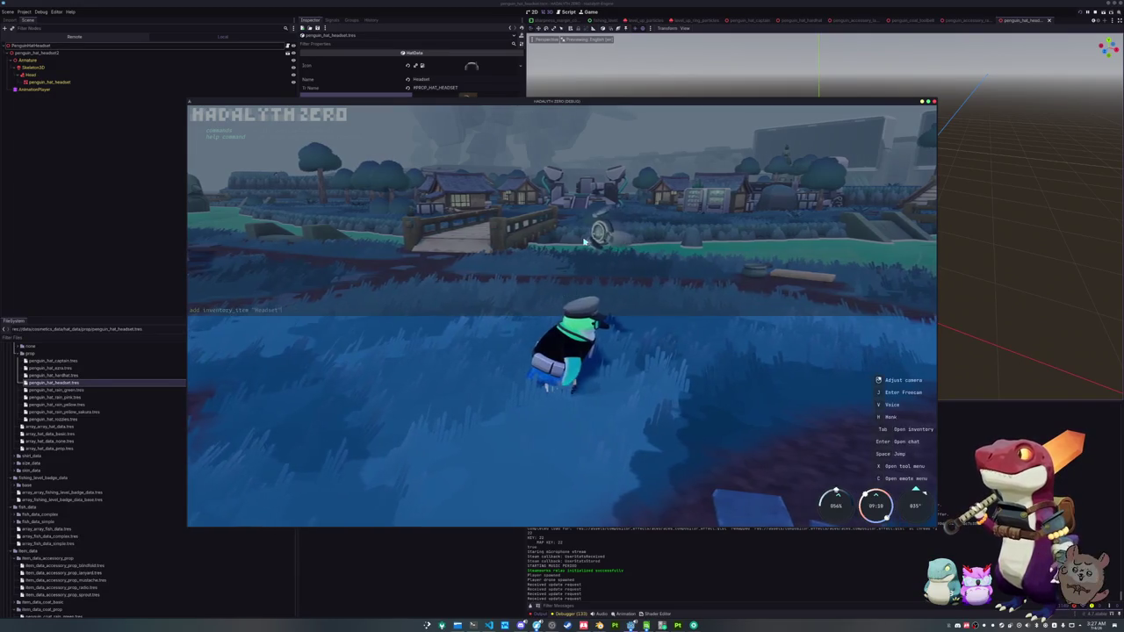
- Grant the Headset item through the chat command and check it in the penguin cosmetics
key(Return)
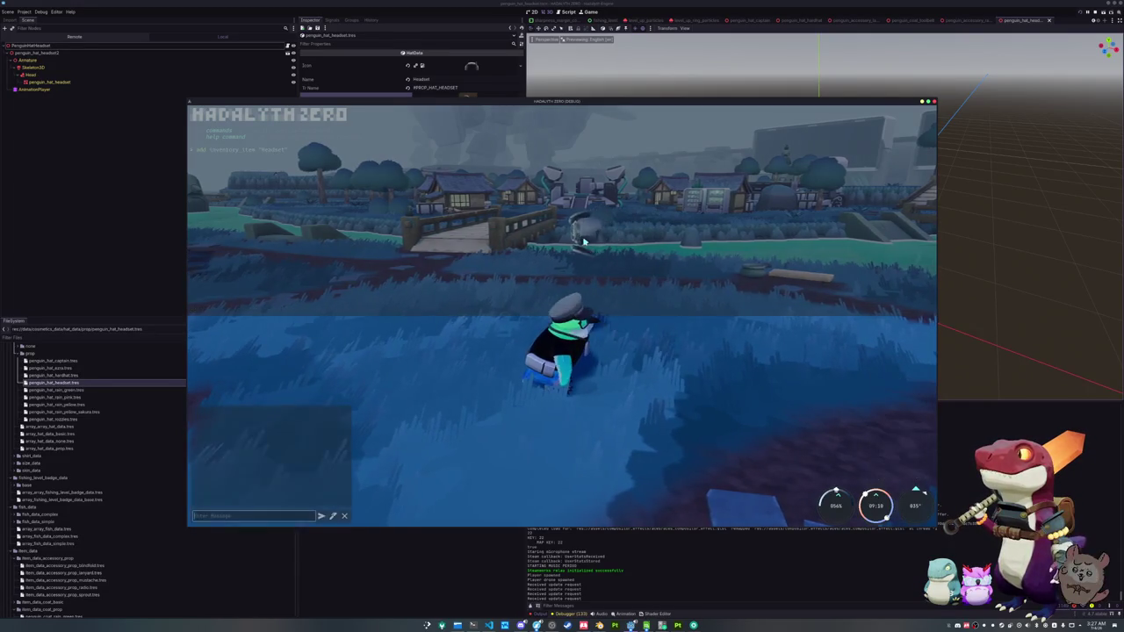
key(Escape)
key(Tab)
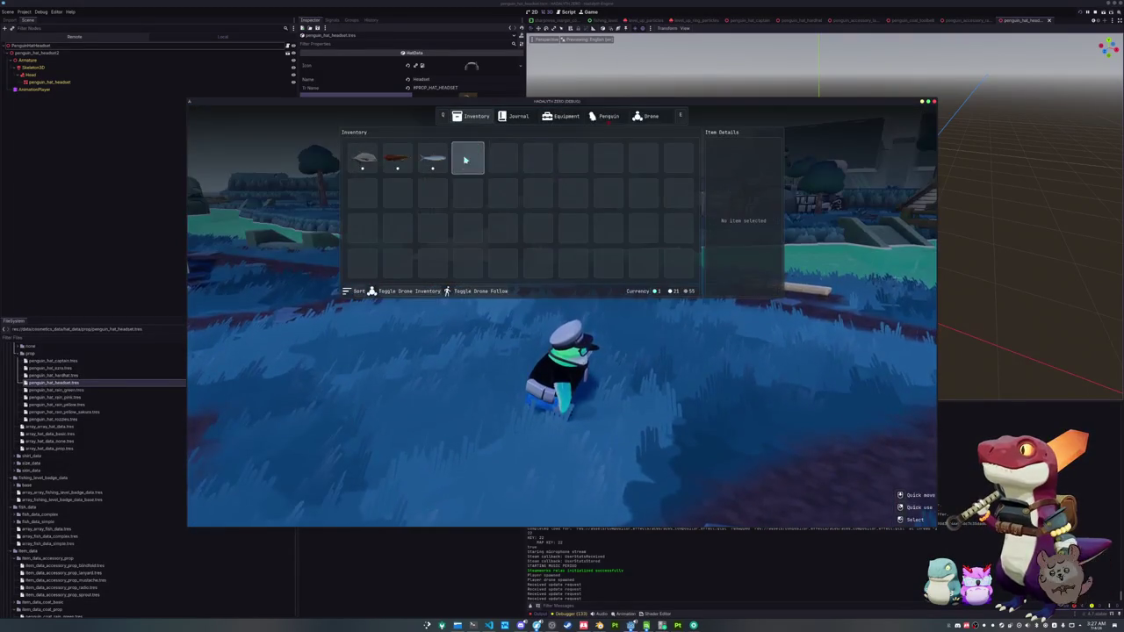
click(608, 117)
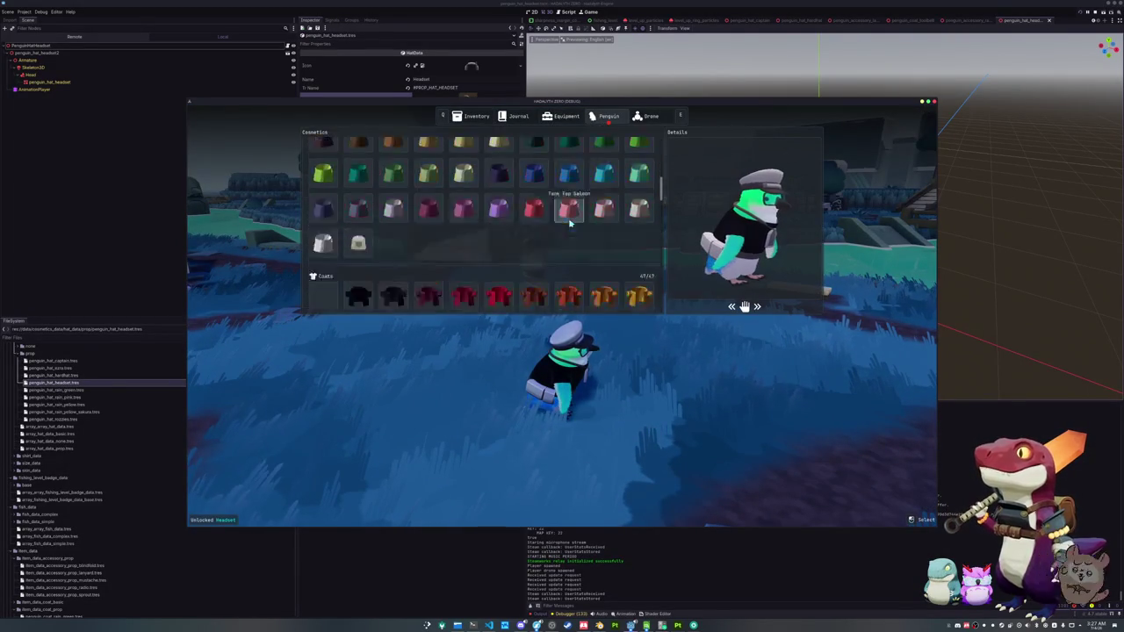
scroll(568, 223, down, 5)
scroll(569, 224, up, 5)
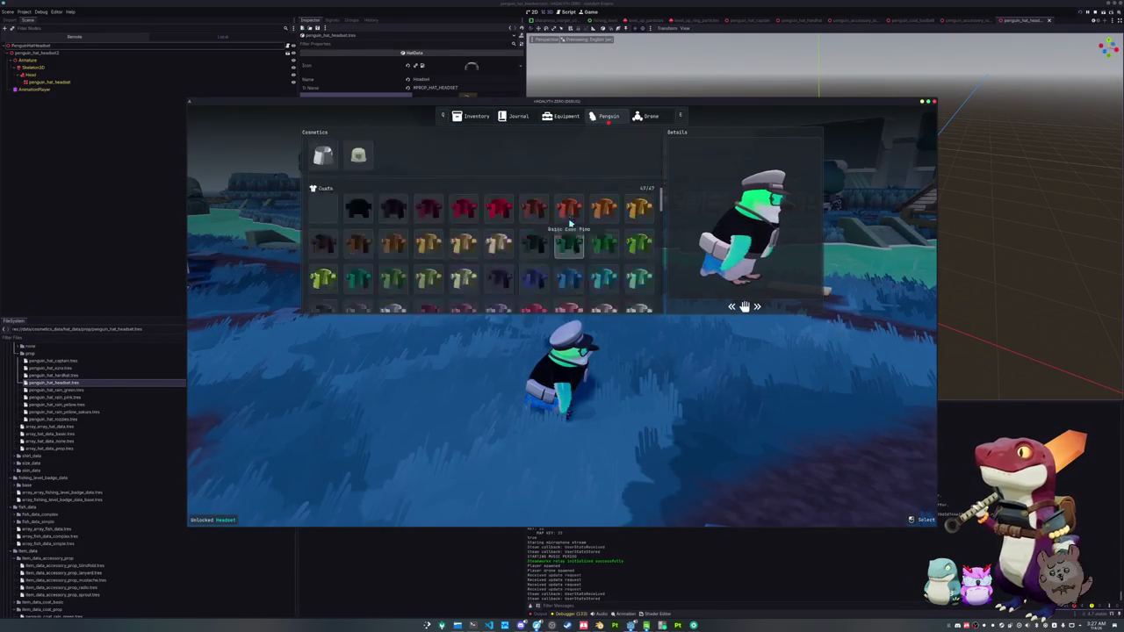
scroll(569, 224, down, 5)
scroll(569, 224, down, 5)
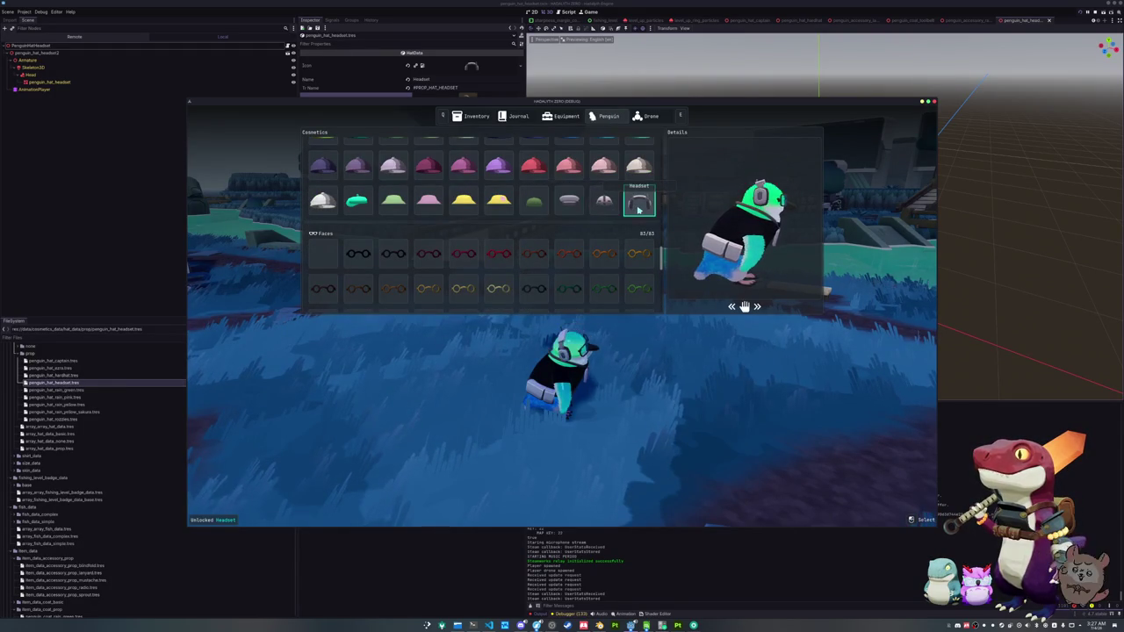
key(Tab)
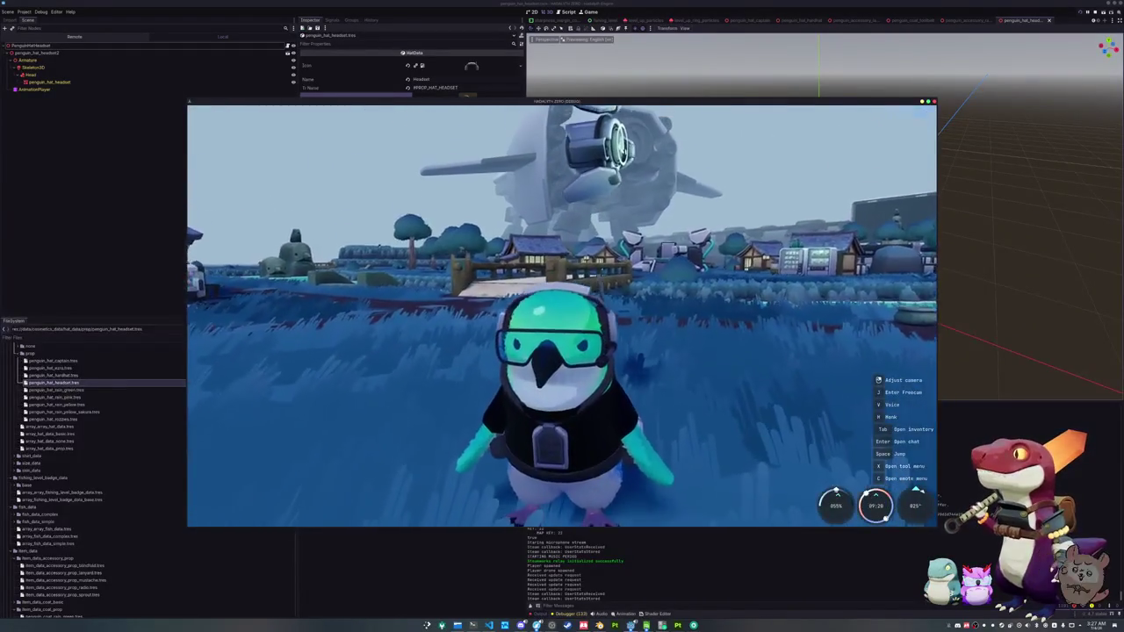
- Put the red Rozzies Scarf on the penguin
scroll(629, 327, up, 3)
key(Tab)
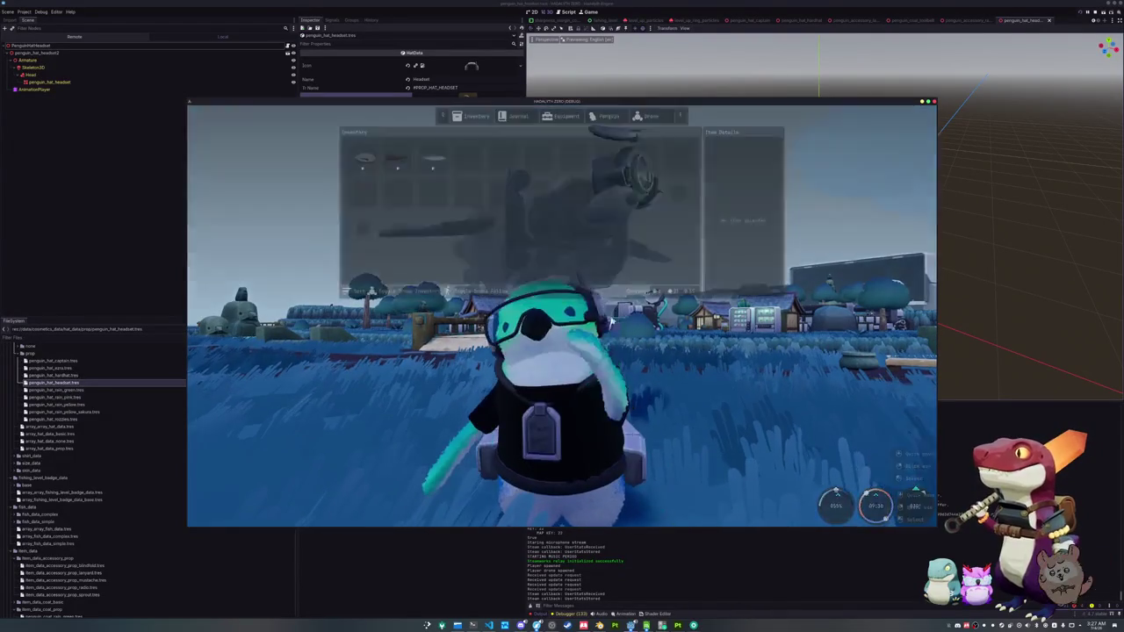
scroll(578, 238, down, 10)
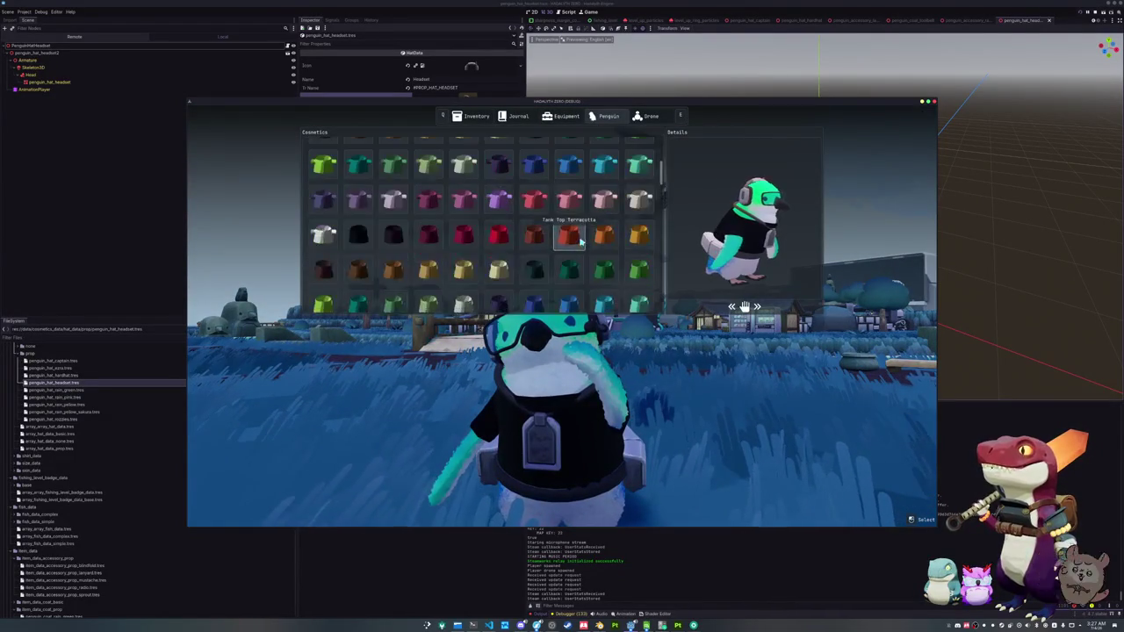
scroll(579, 241, down, 10)
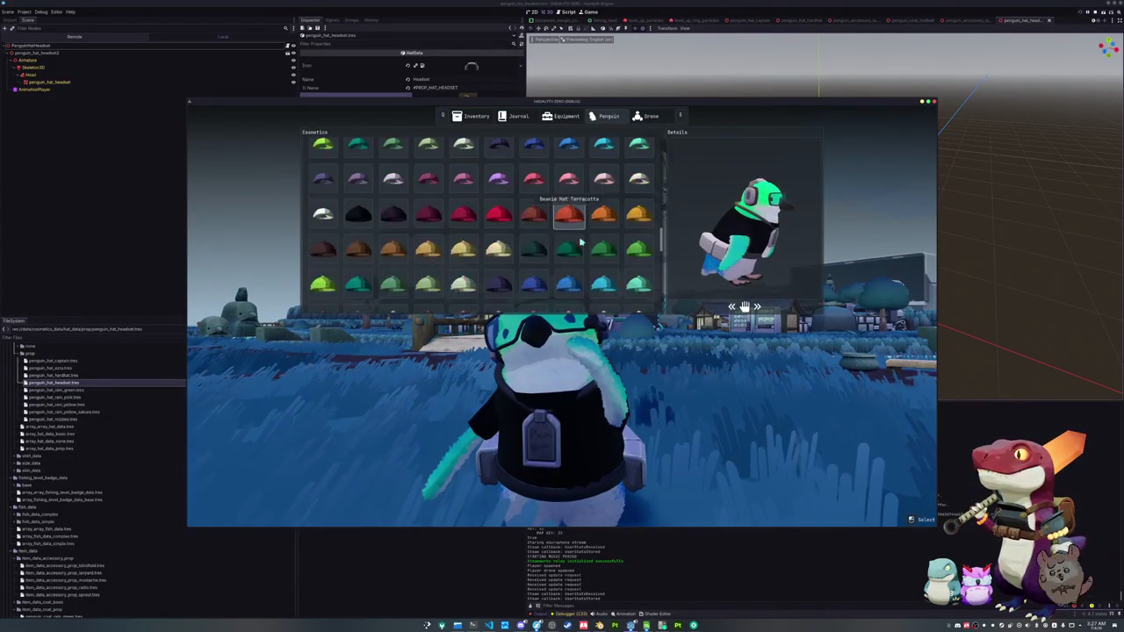
scroll(579, 240, down, 5)
scroll(497, 254, up, 15)
scroll(497, 254, up, 4)
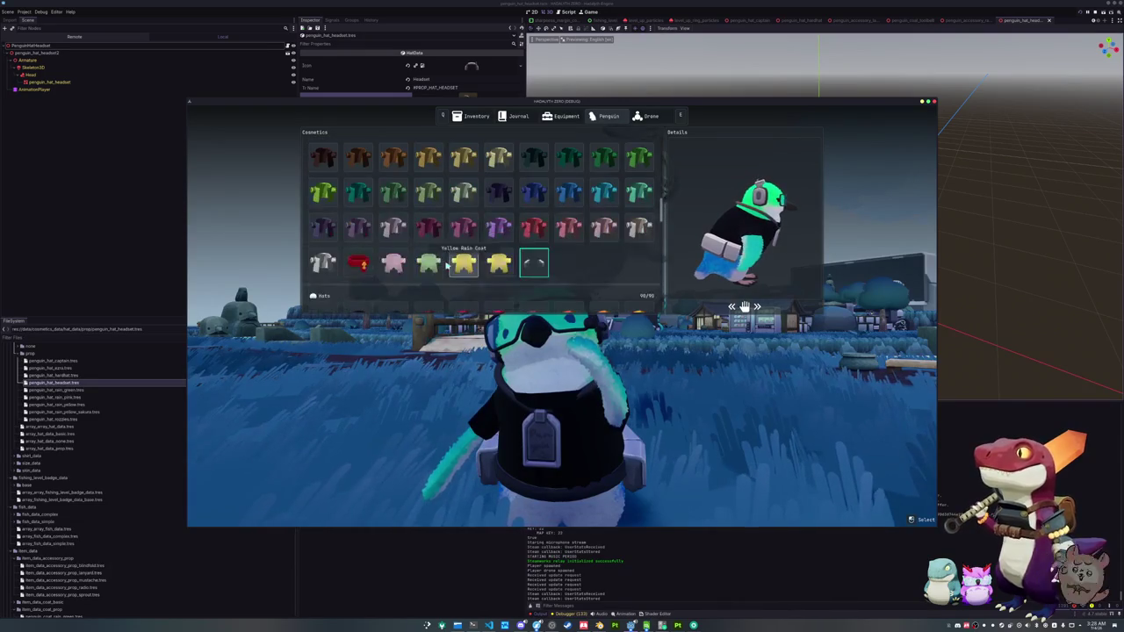
click(361, 276)
- Remove the scarf and the black shirt, leaving Coats and Shirts at None, and close the menu
scroll(483, 277, up, 1)
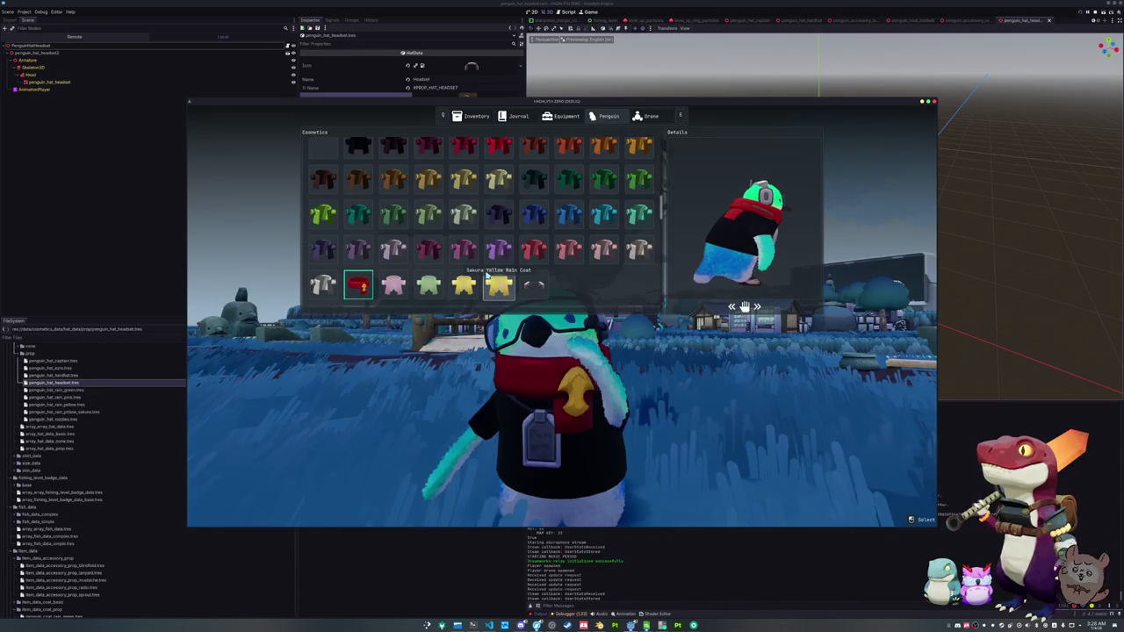
scroll(486, 275, up, 2)
click(330, 192)
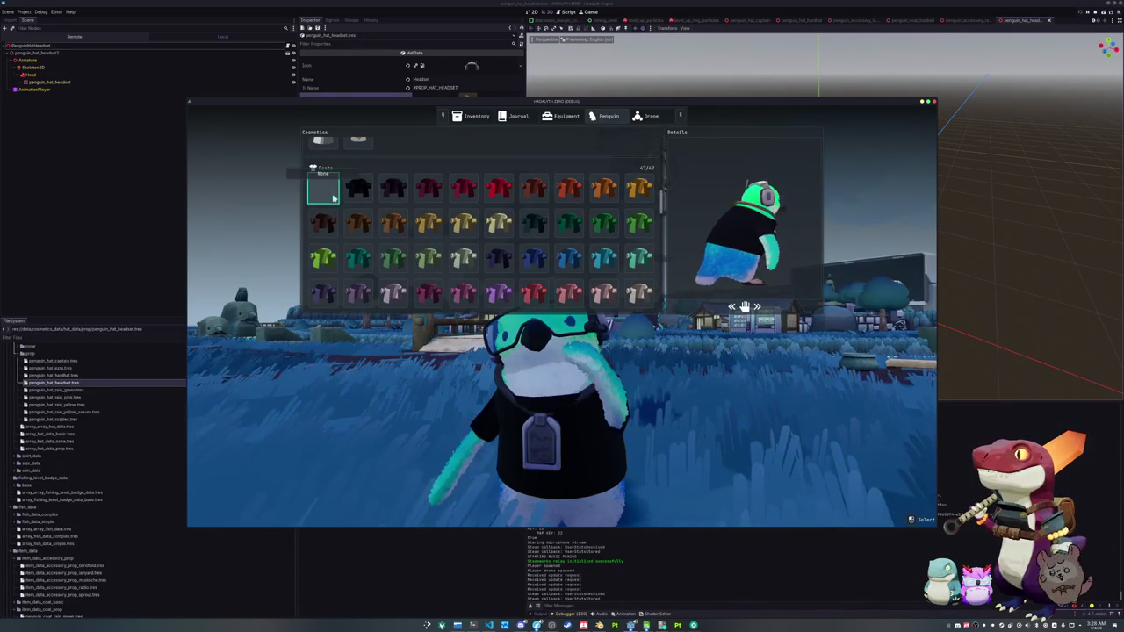
scroll(439, 264, up, 1)
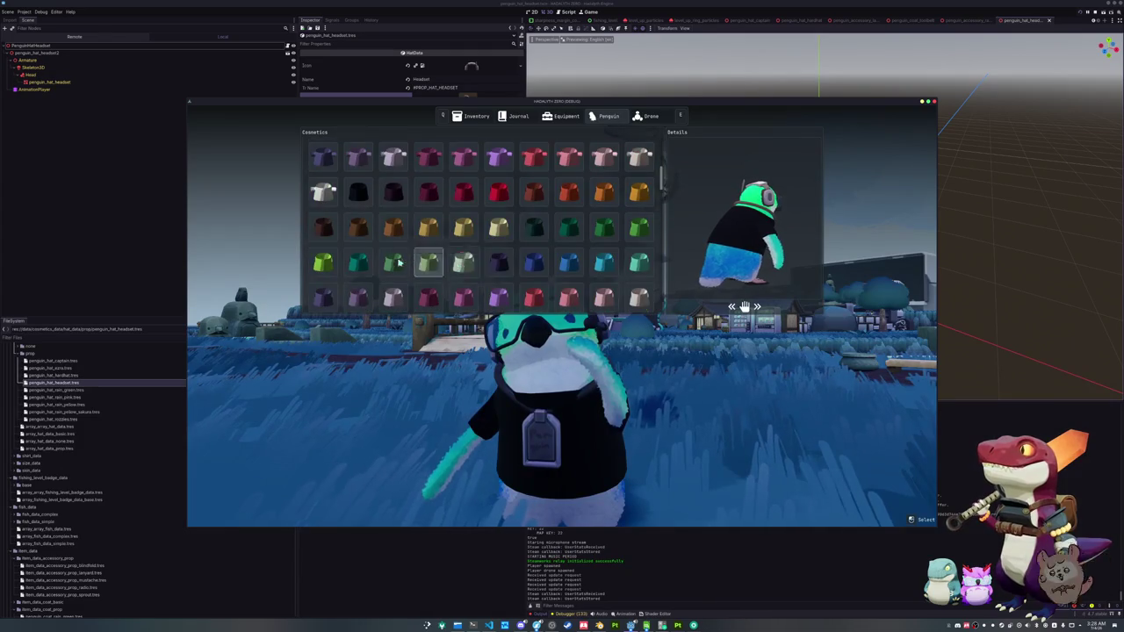
scroll(395, 259, up, 2)
click(323, 227)
scroll(430, 261, down, 10)
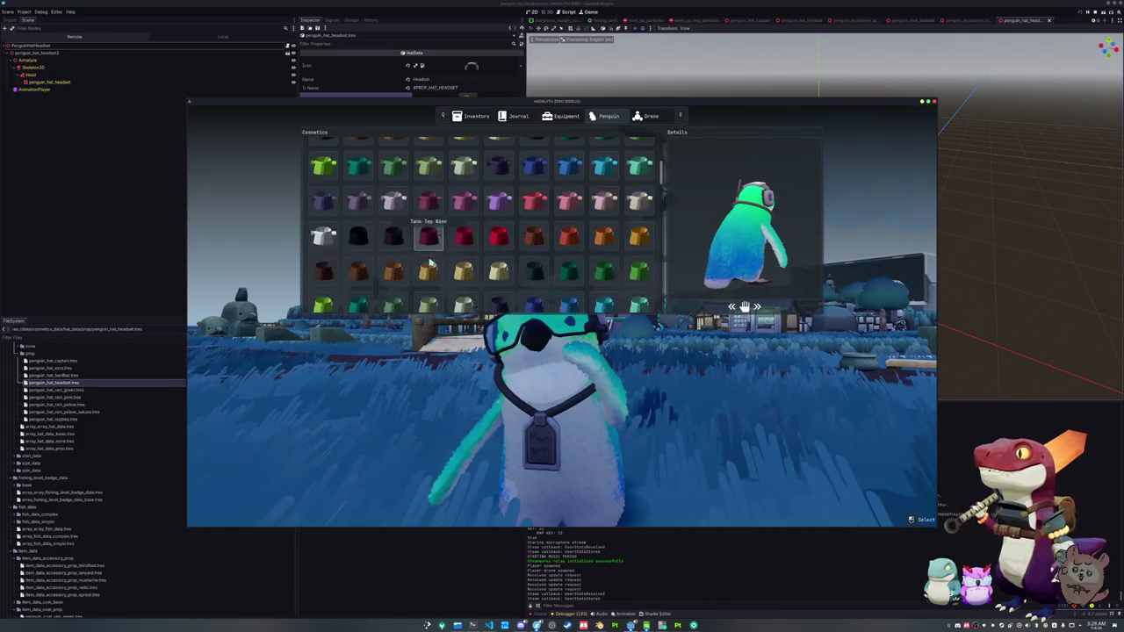
scroll(432, 260, down, 3)
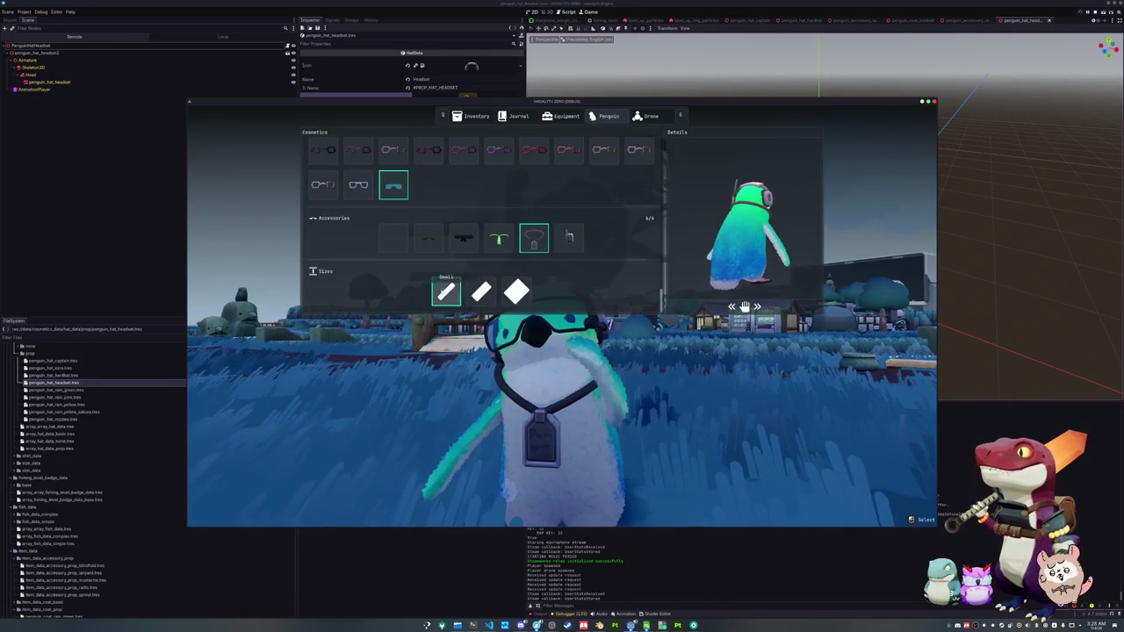
key(Tab)
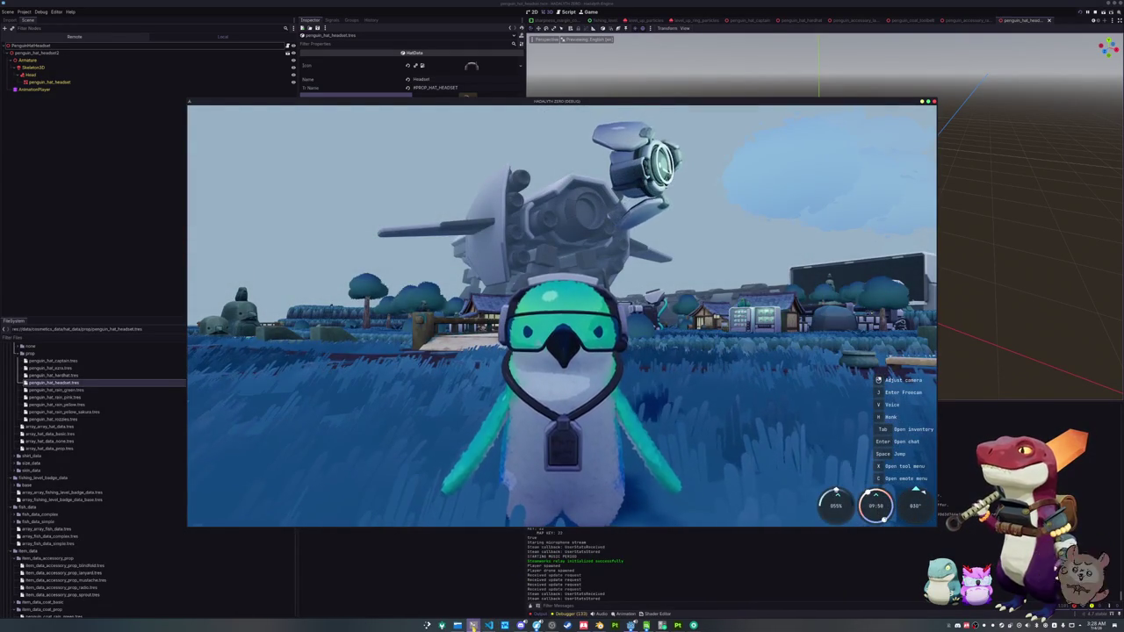
mouse_move(457, 625)
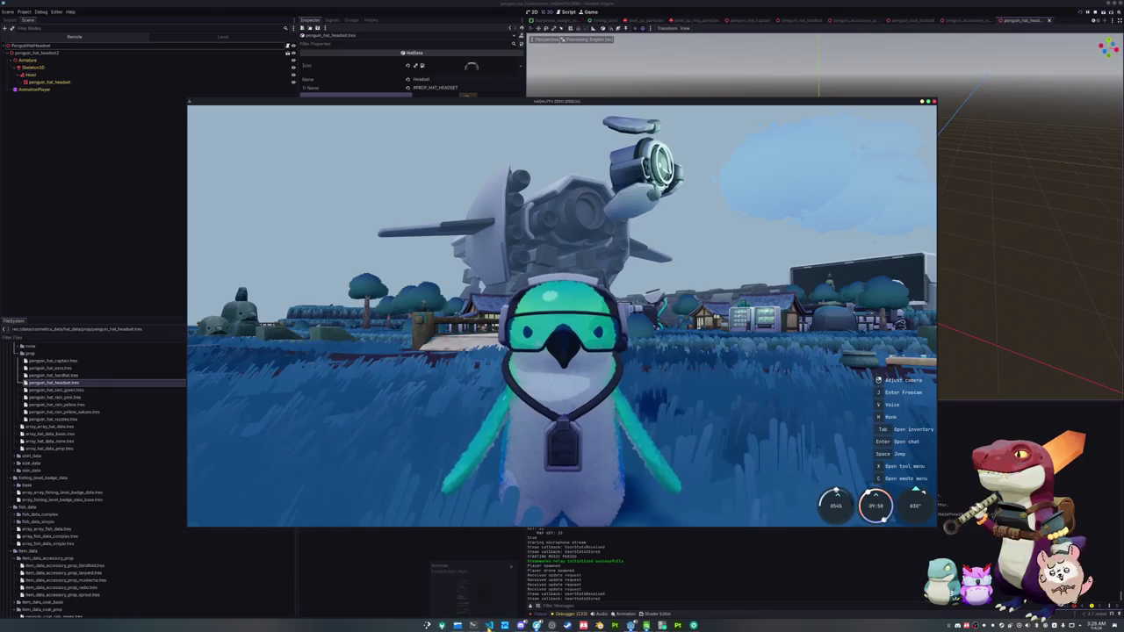
- View the penguin group reference image in the browser, then return to the Godot editor
mouse_move(537, 625)
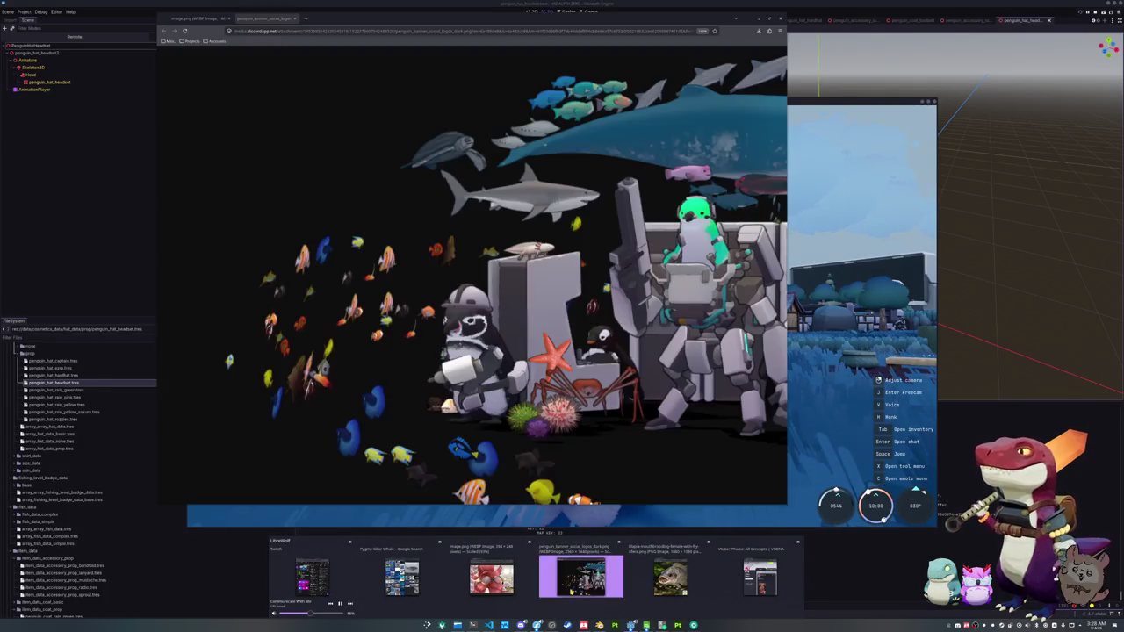
click(580, 577)
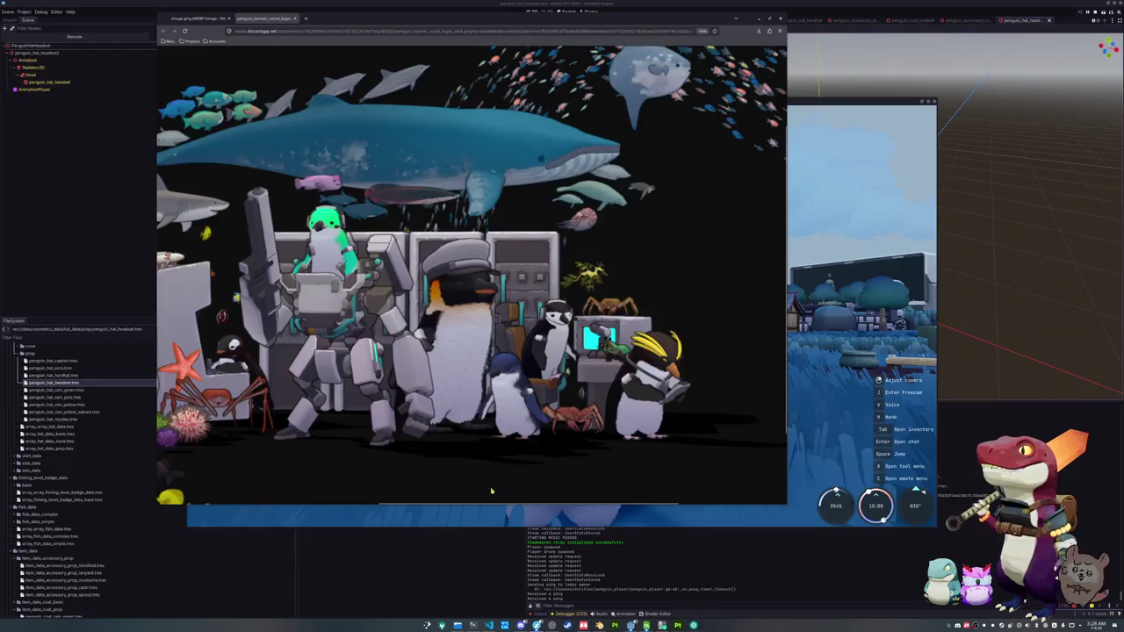
click(474, 560)
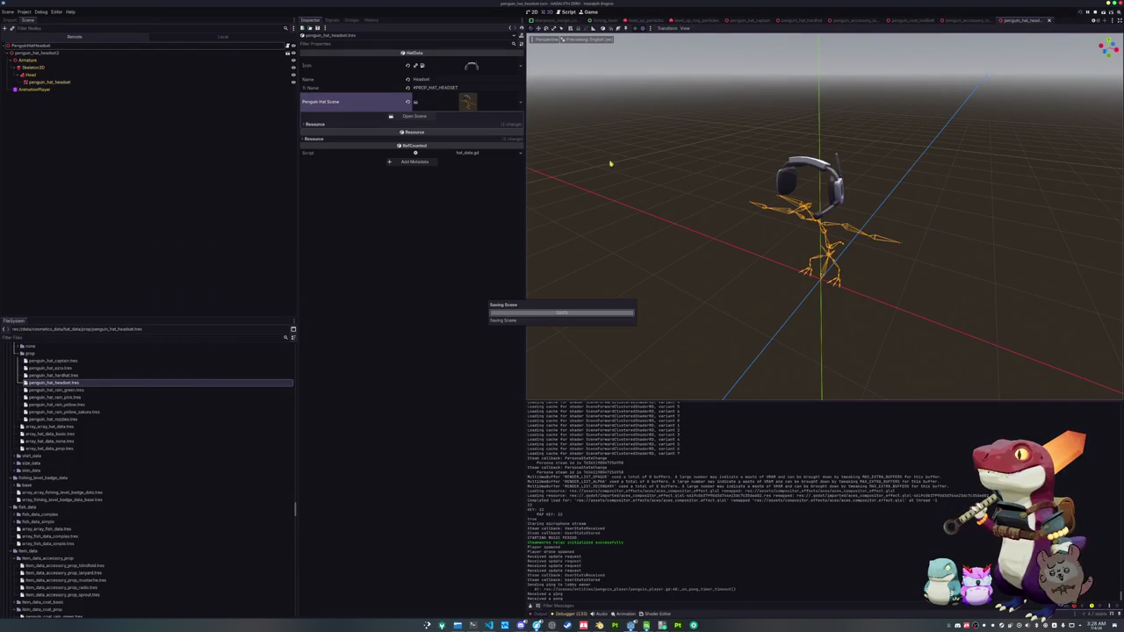
- Set chinstrap_penguin_npc_data.tres Hat Data to penguin_hat_headset.tres and run the game
scroll(40, 492, down, 5)
scroll(39, 494, down, 10)
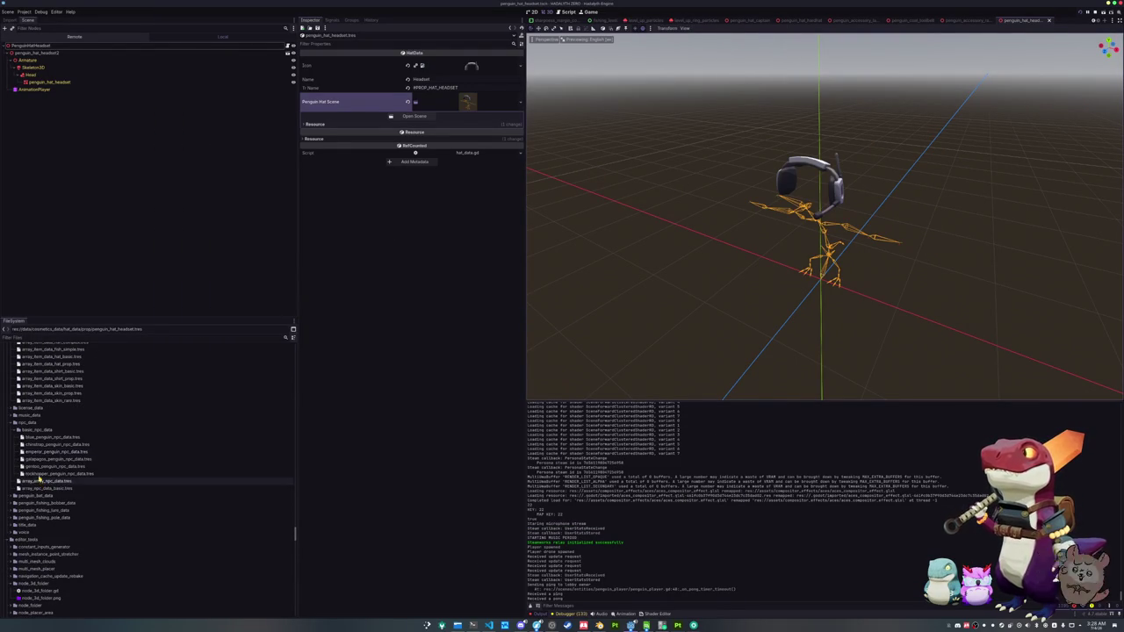
click(48, 444)
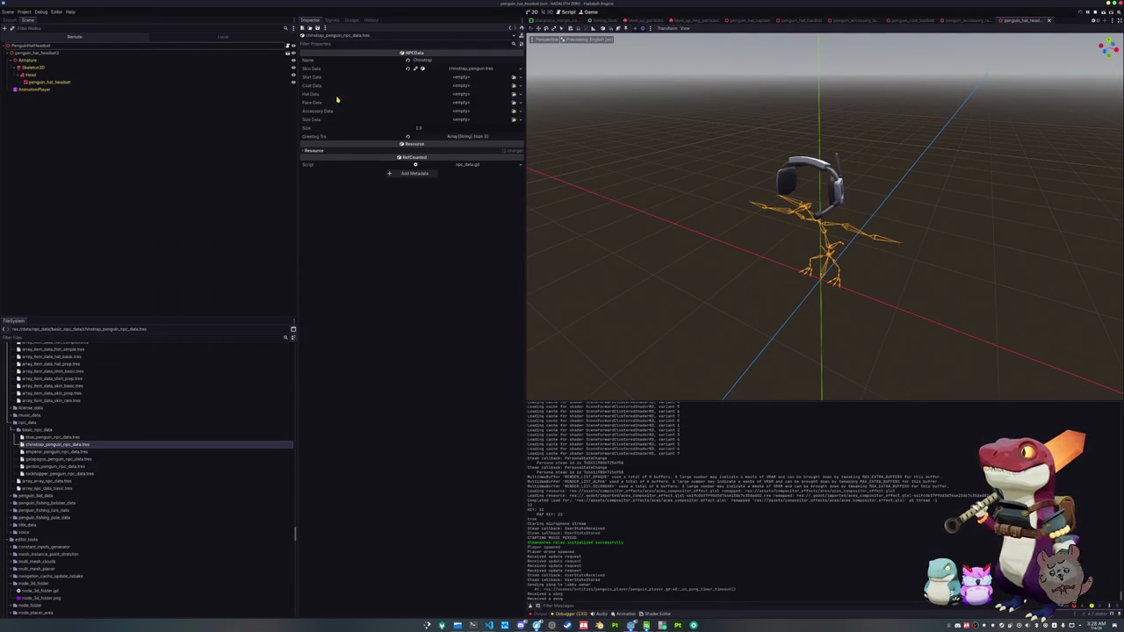
click(514, 94)
text(eadset)
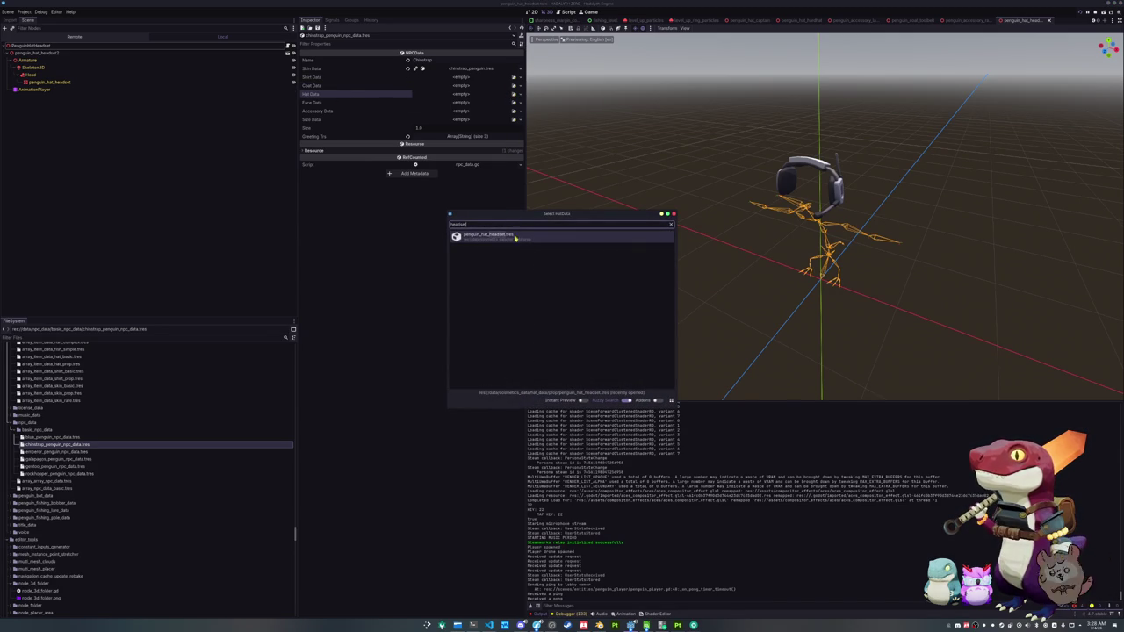
key(Return)
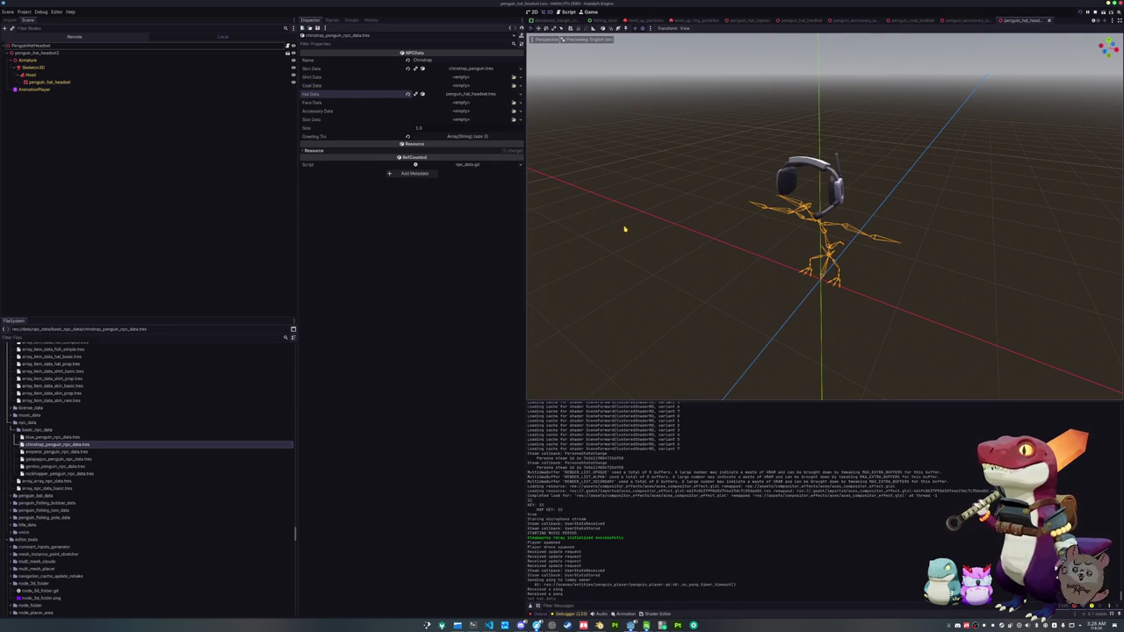
key(F5)
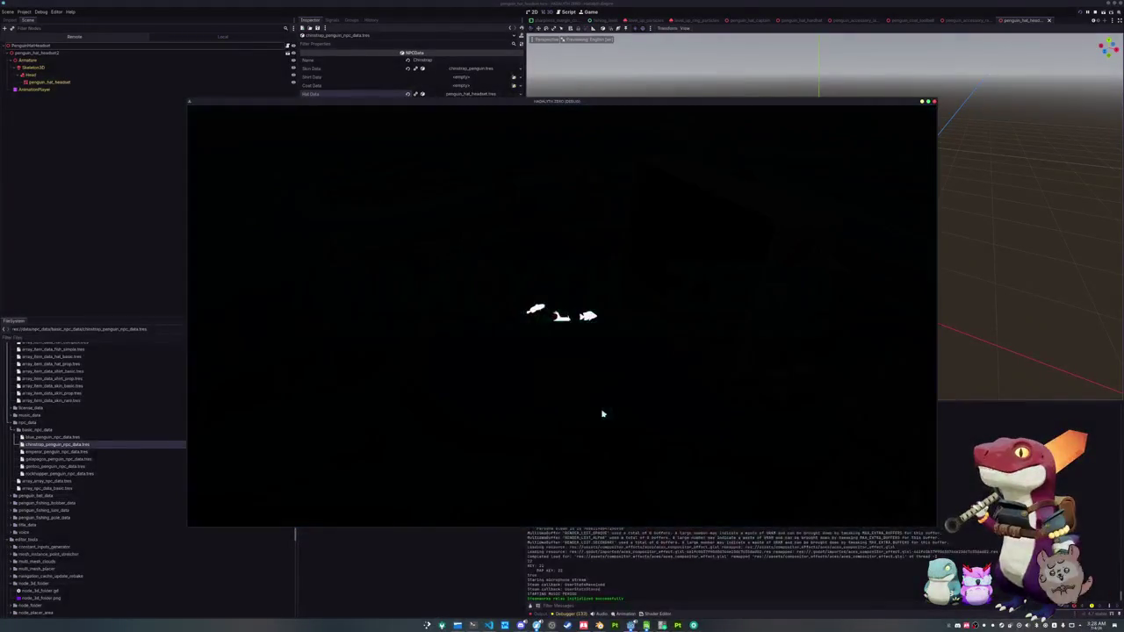
- Fly the free camera around the village, then return control to the player penguin
key(d)
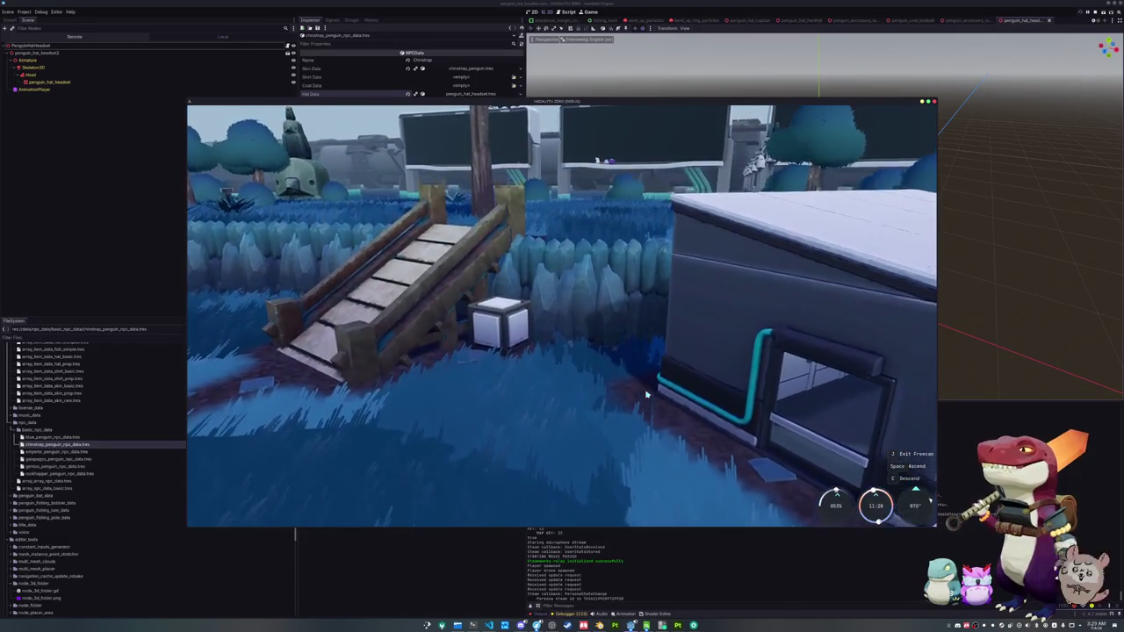
key(j)
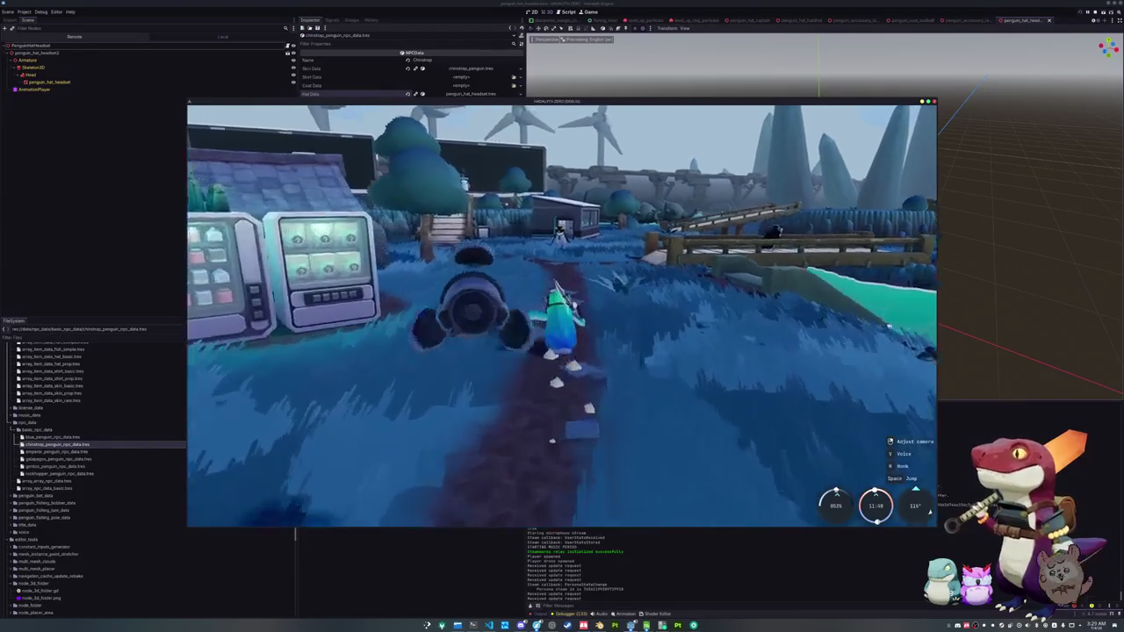
- Walk forward and check the penguin's equipped radio in the Equipment menu
key(w)
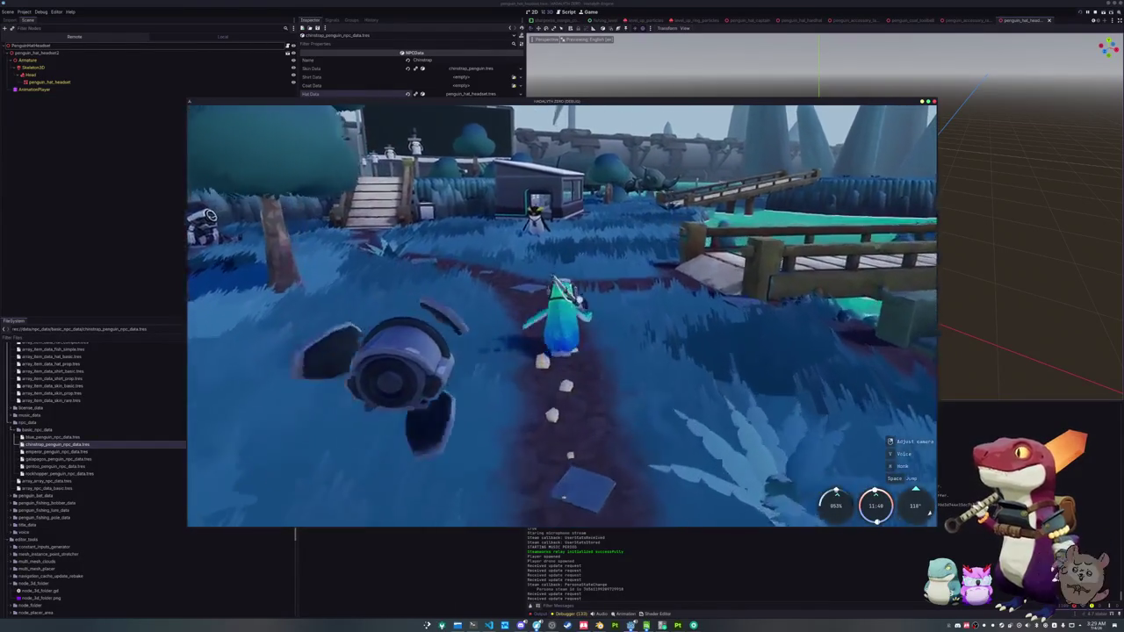
key(Tab)
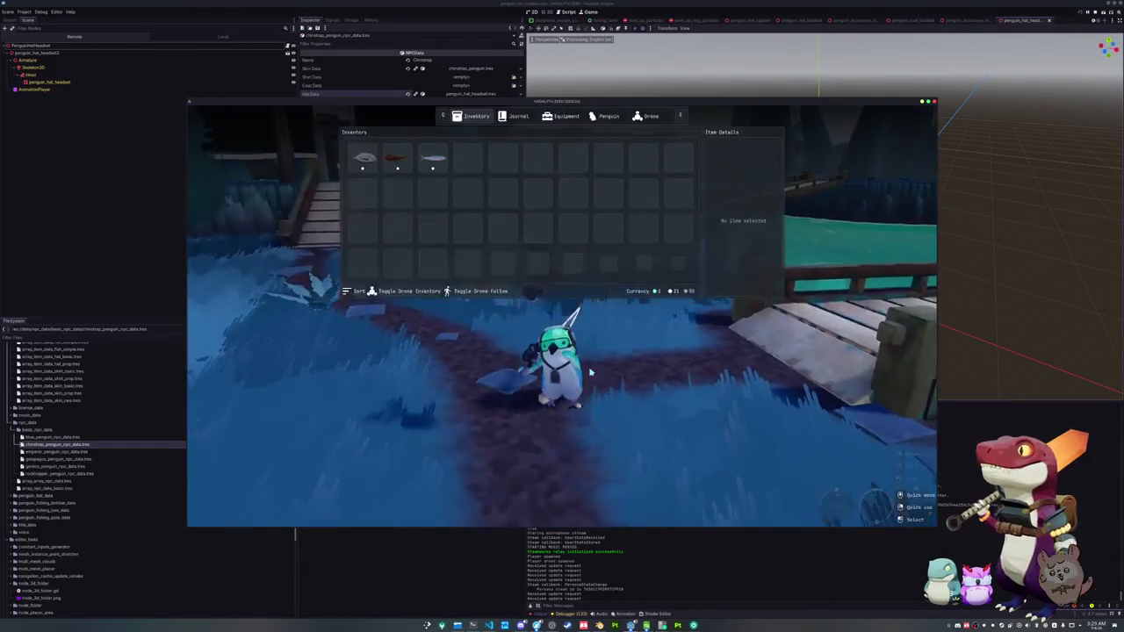
click(567, 116)
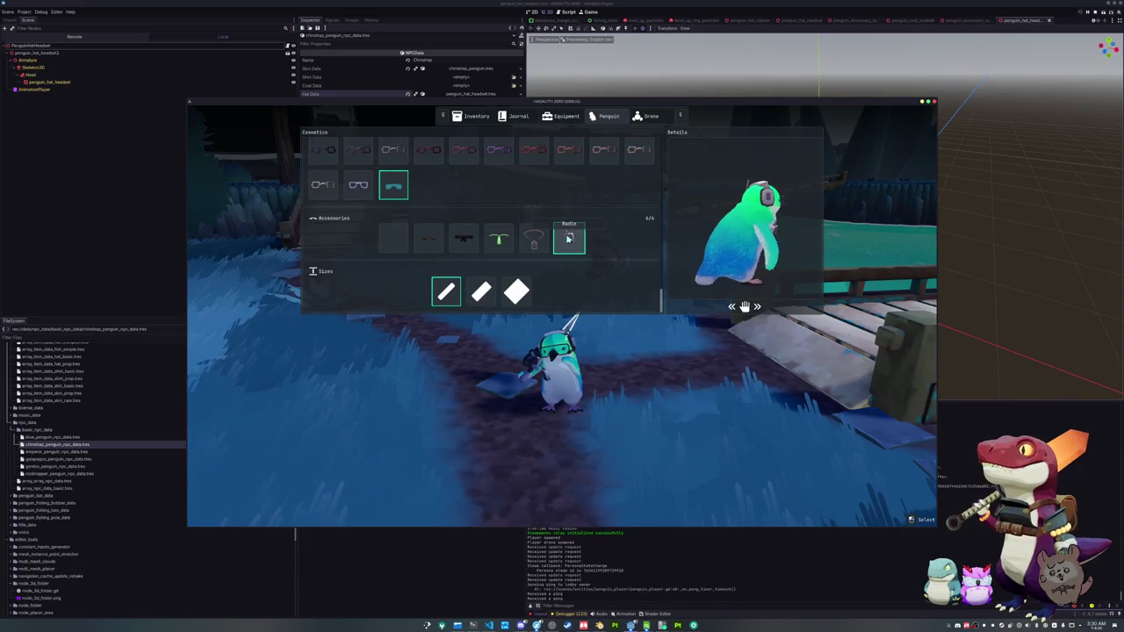
key(Tab)
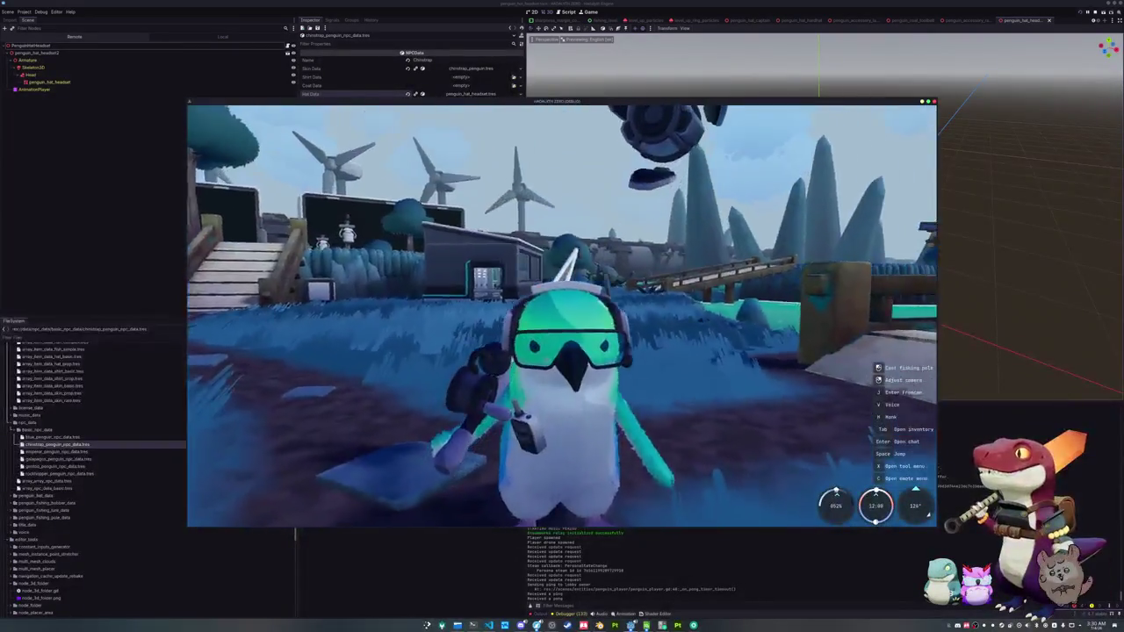
- Equip the necklace accessory on the penguin from the cosmetics page
key(Tab)
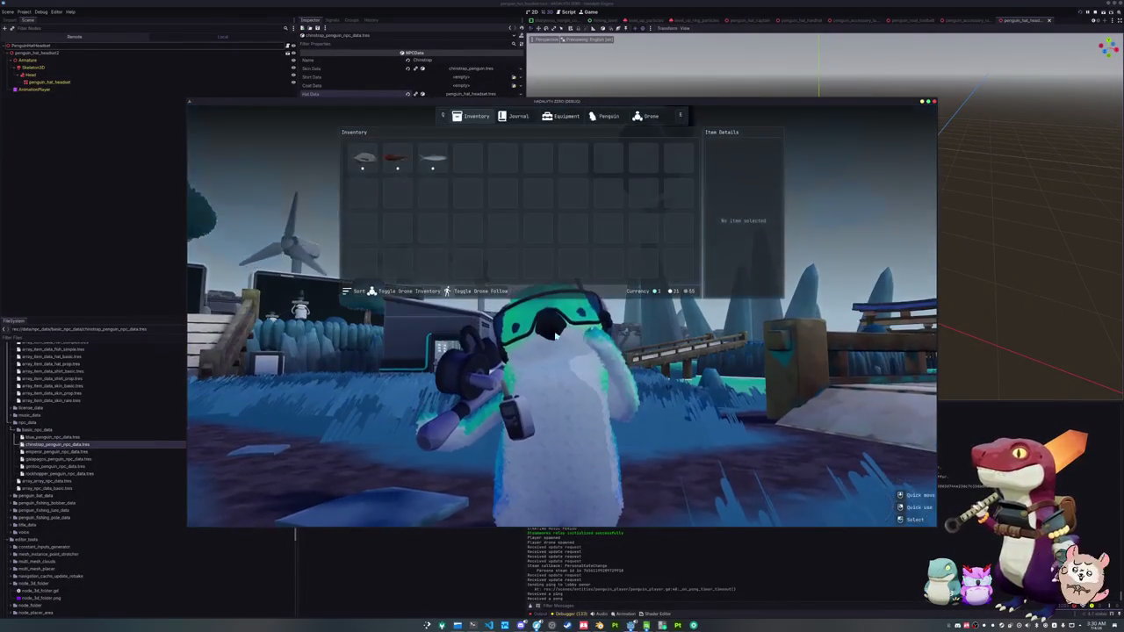
key(e)
key(e)
key(e)
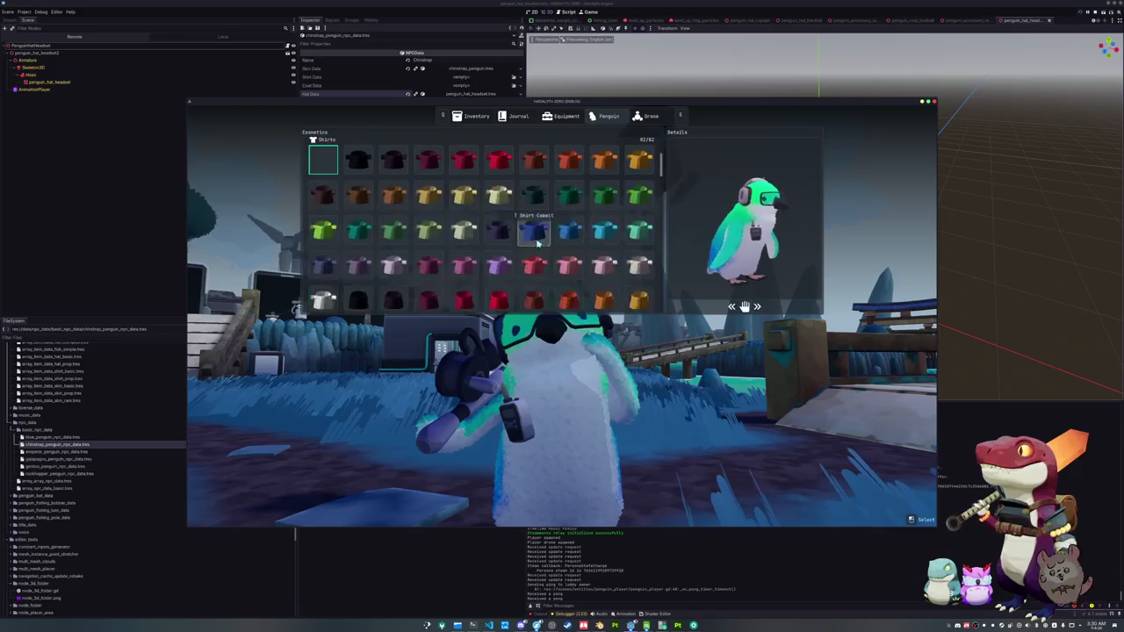
scroll(535, 250, down, 5)
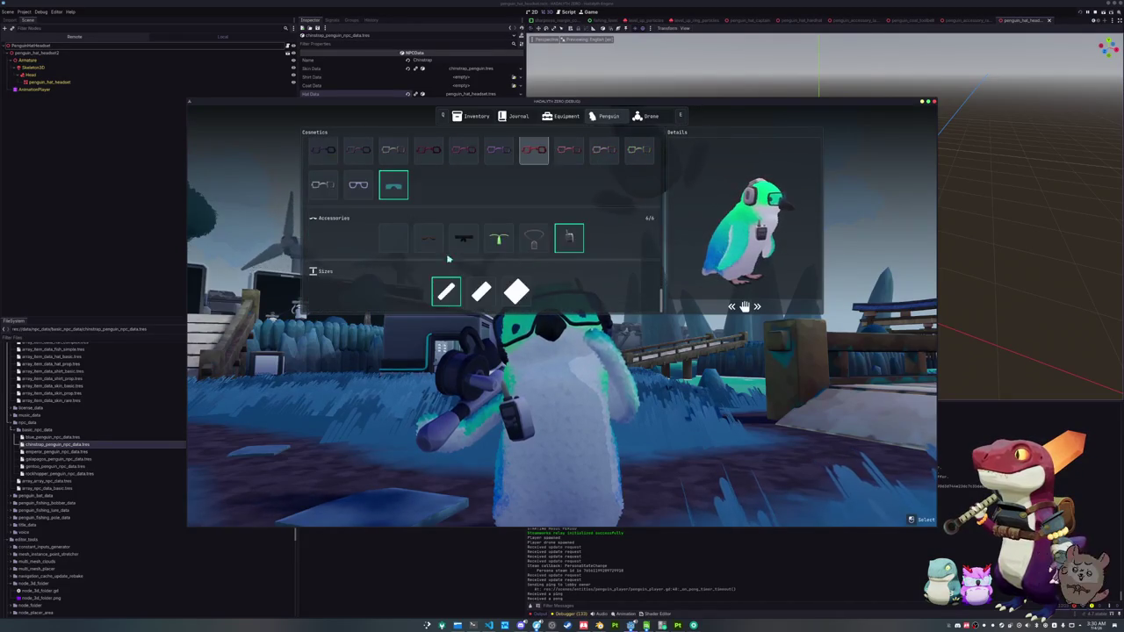
click(533, 240)
key(Tab)
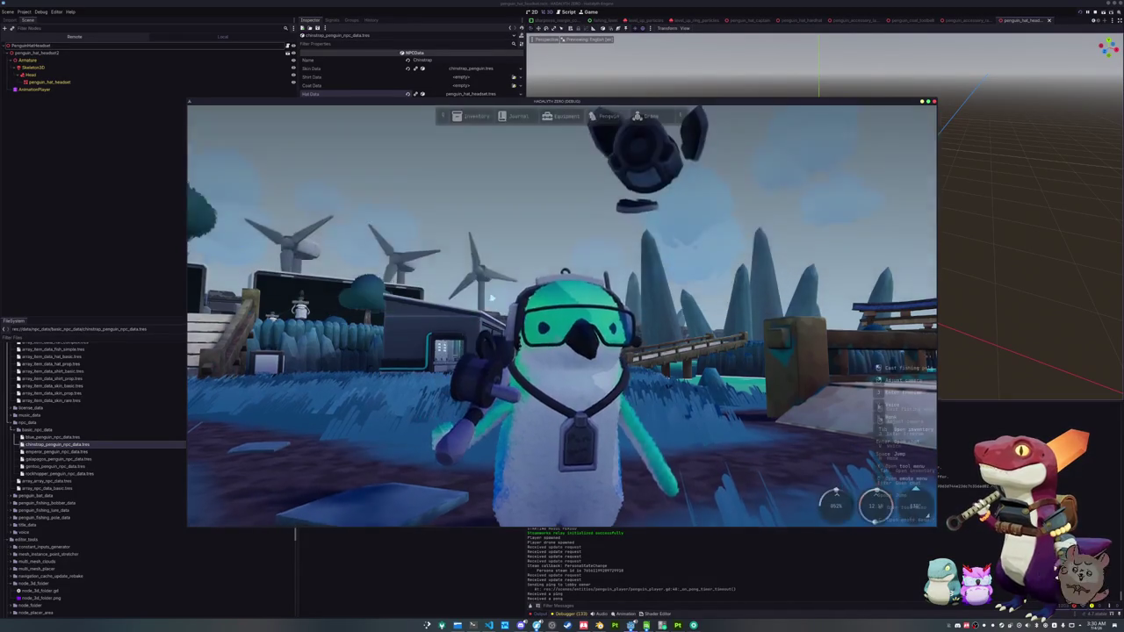
- Run the penguin to the shore, ready the fishing rod and cast the line
key(w)
key(w)
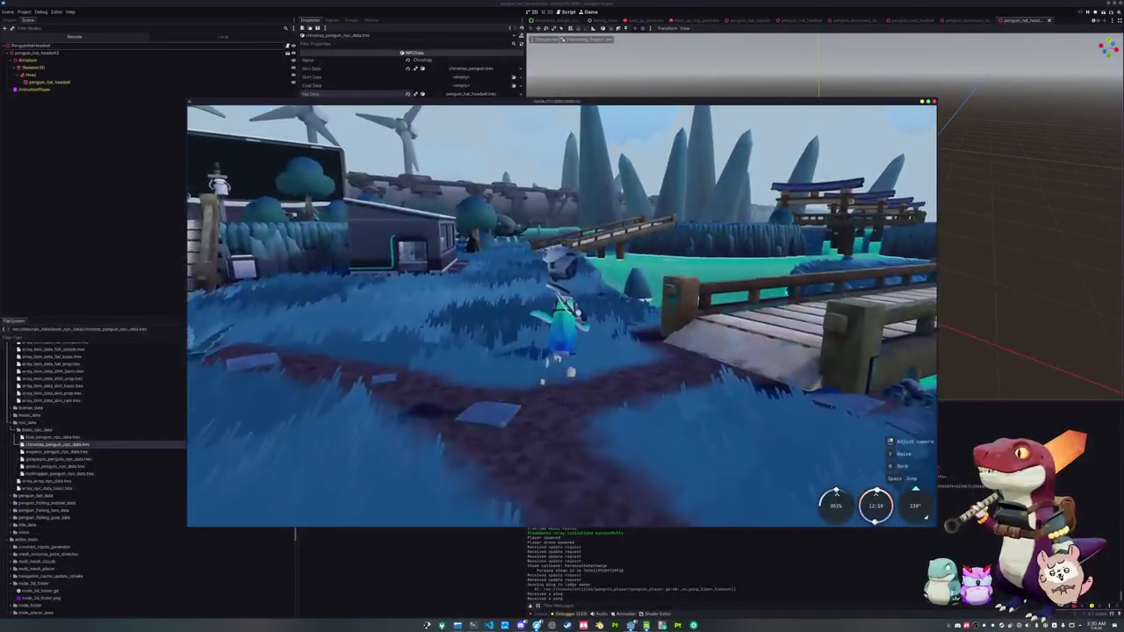
key(w)
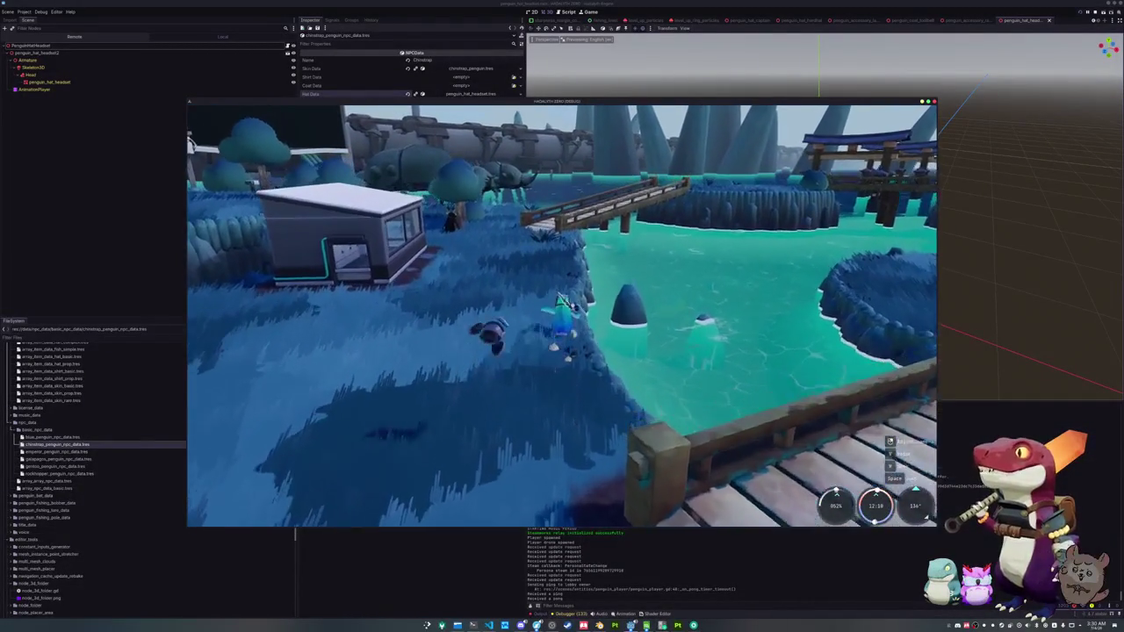
key(f)
right_click(639, 417)
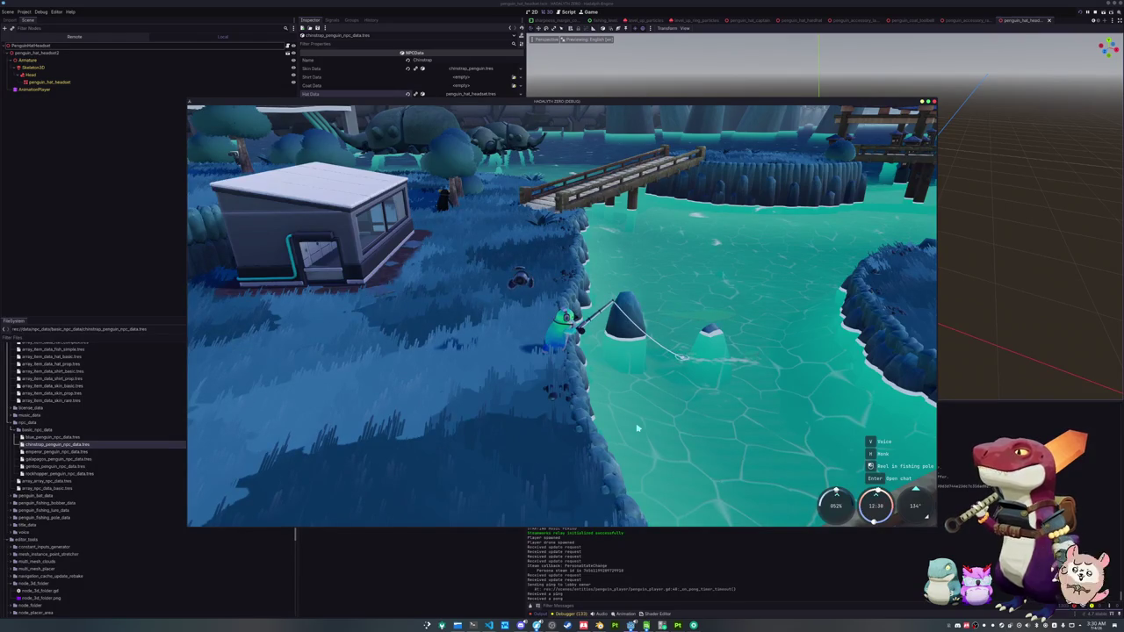
click(472, 626)
text(git add)
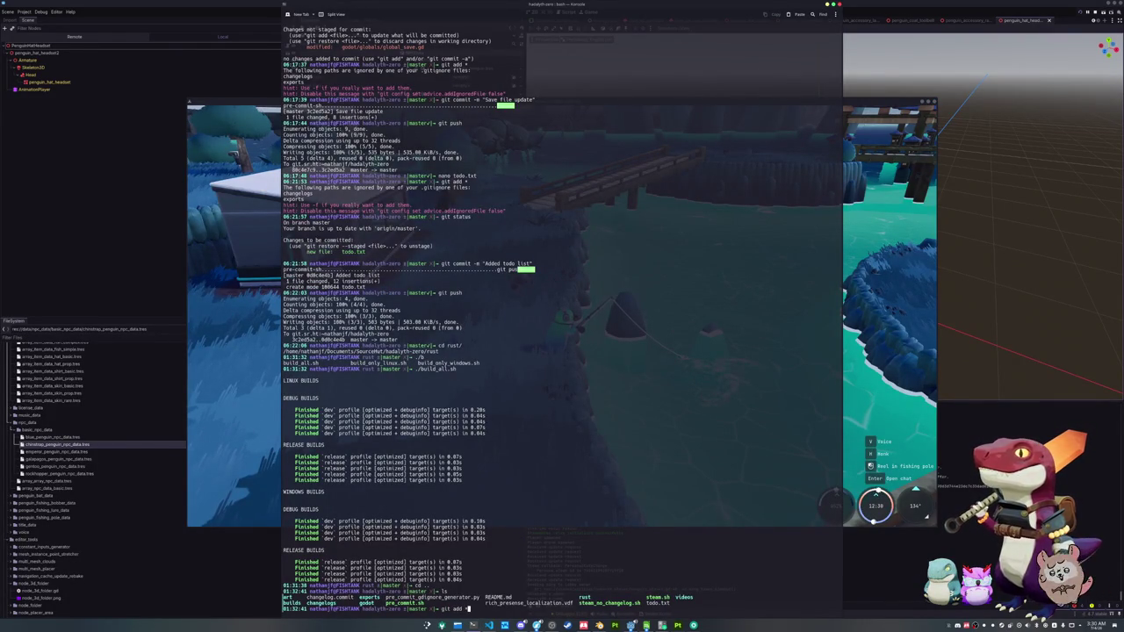
- Stage all changes with git add ., run git status, and start the commit message 'Updated and added more cos'
key(Return)
text(git status)
key(Return)
text(git commit -m "Updated and)
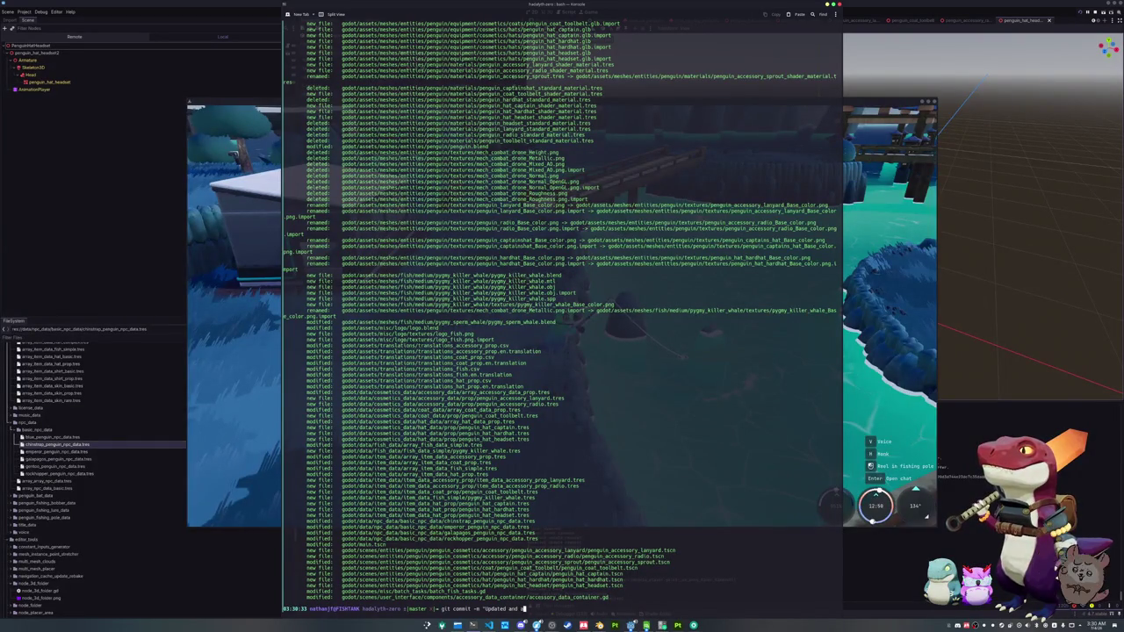
text(dded more co)
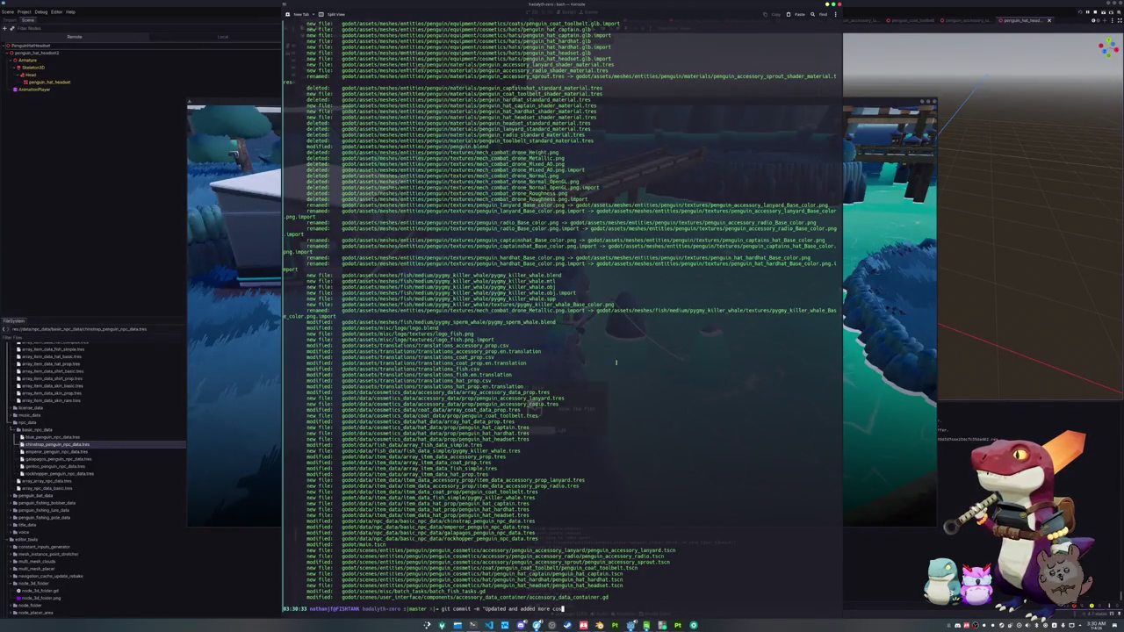
key(alt+Tab)
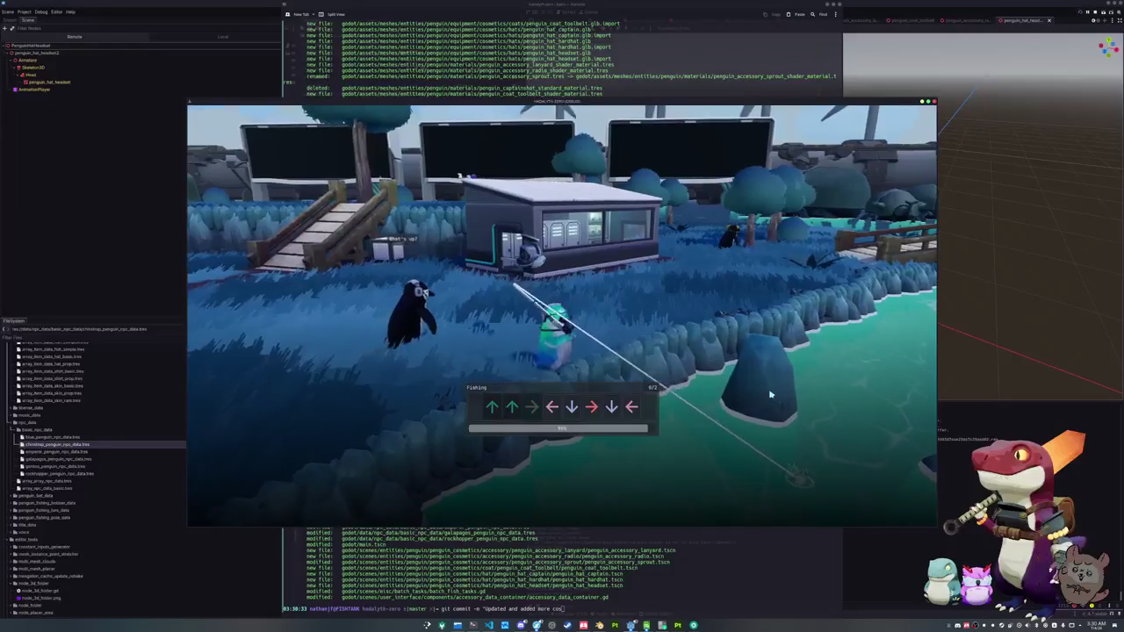
- Enter the fishing arrow sequence to land the Silver Carp and dismiss its catch card
key(Up)
key(Up)
key(Right)
key(Left)
key(Down)
key(Right)
key(Down)
key(Left)
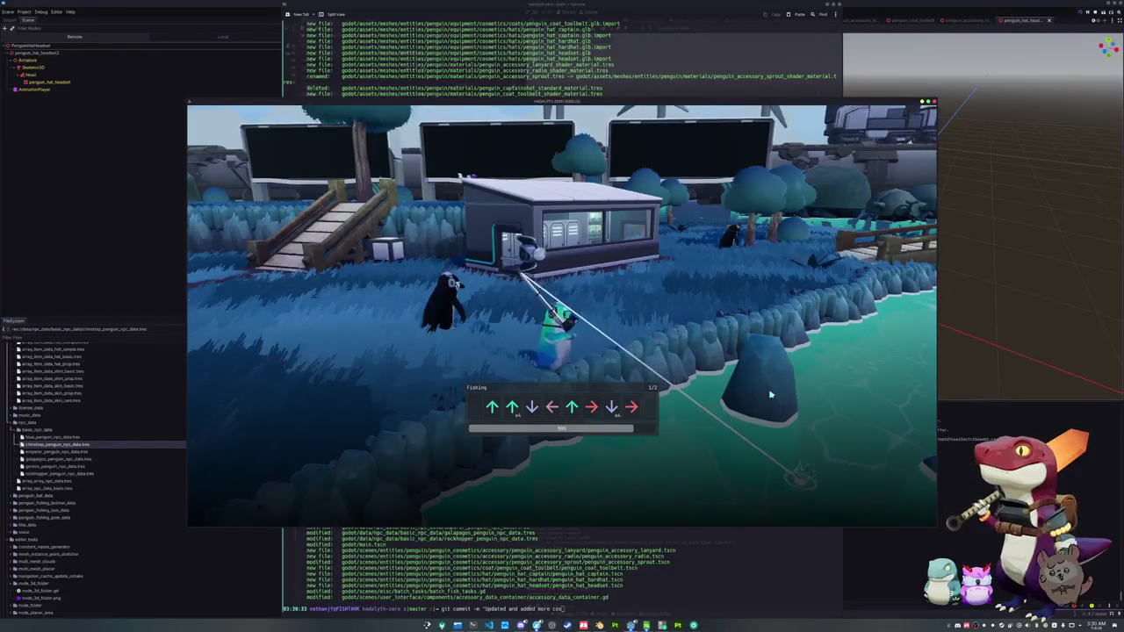
key(Up)
key(Up)
key(Up)
key(Up)
key(Down)
key(Left)
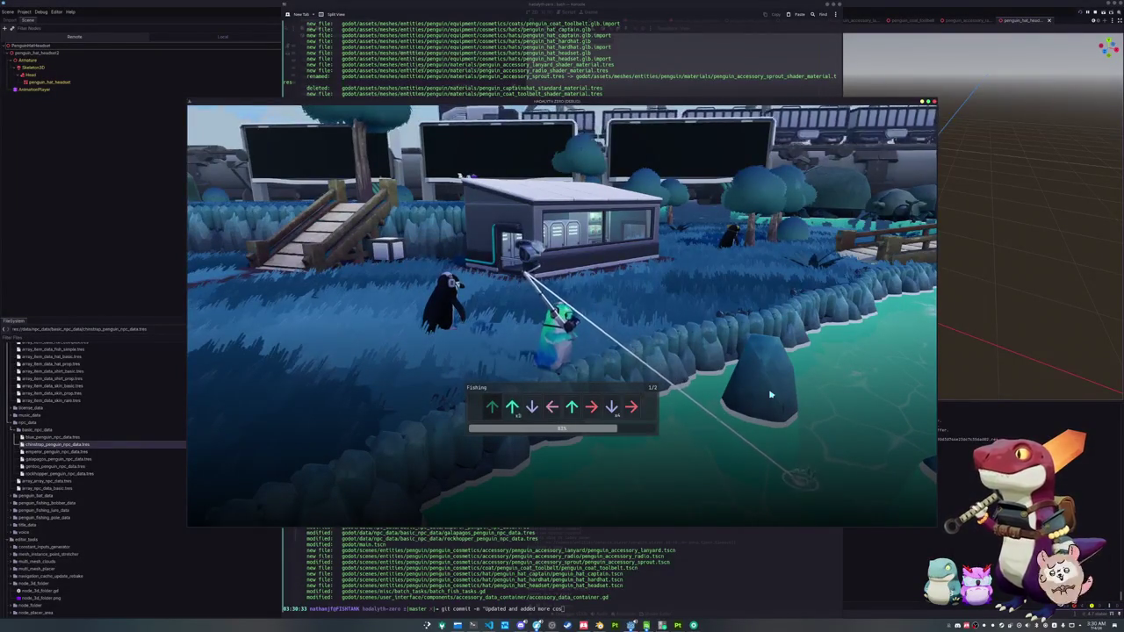
key(Up)
key(Right)
key(Down)
key(Right)
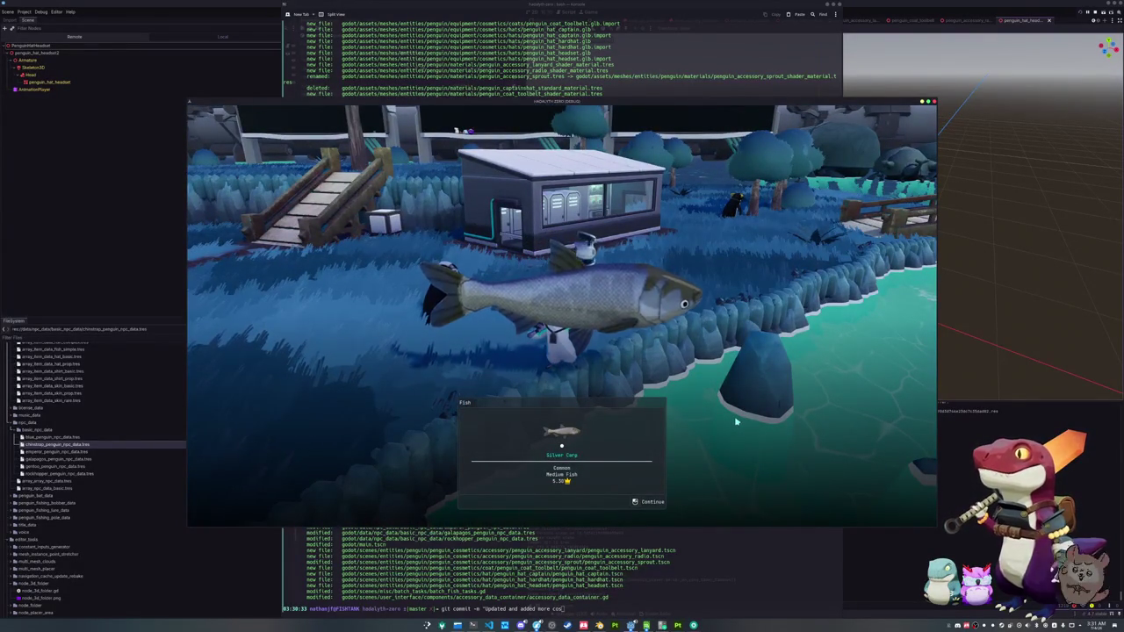
key(e)
- Walk the penguin over the wooden dock and swim onto the grassy island, tilting the camera up
key(w)
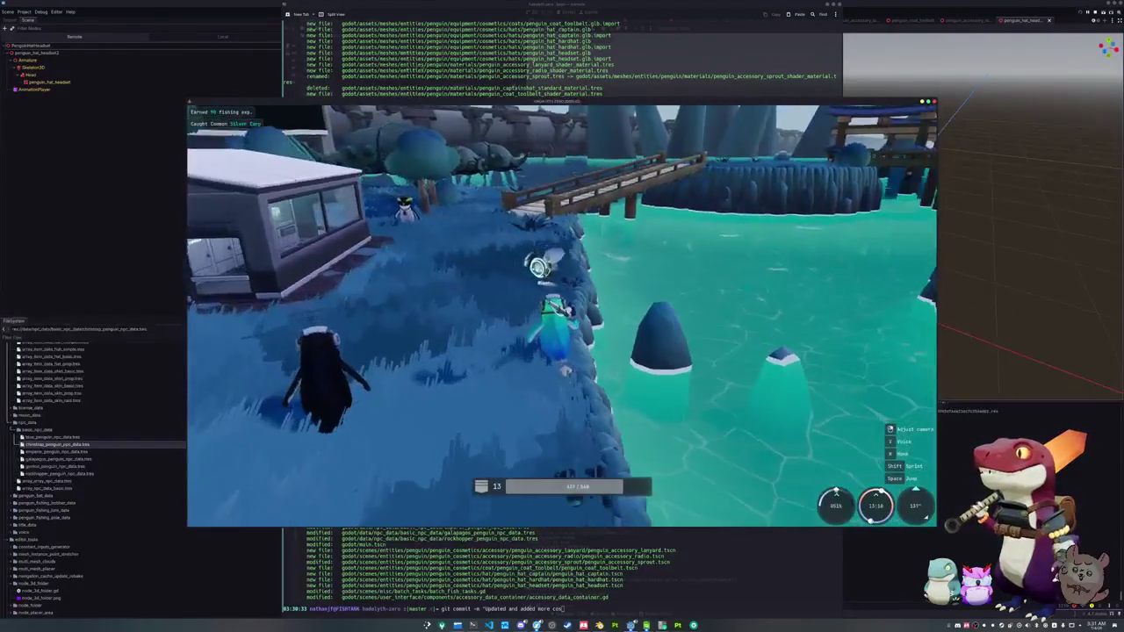
key(w)
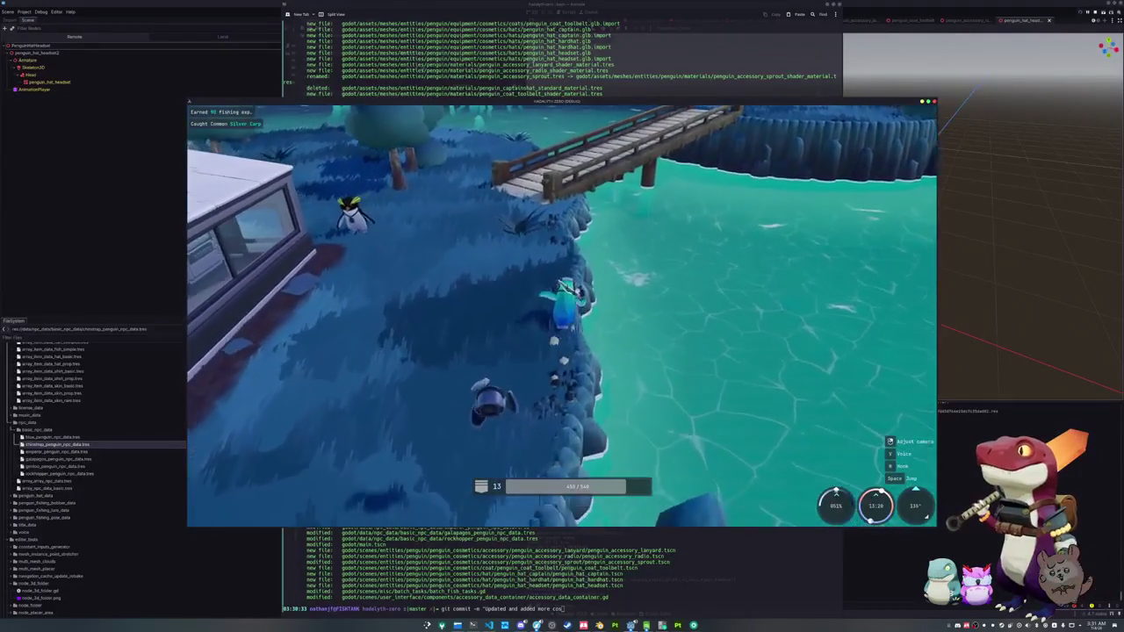
key(w)
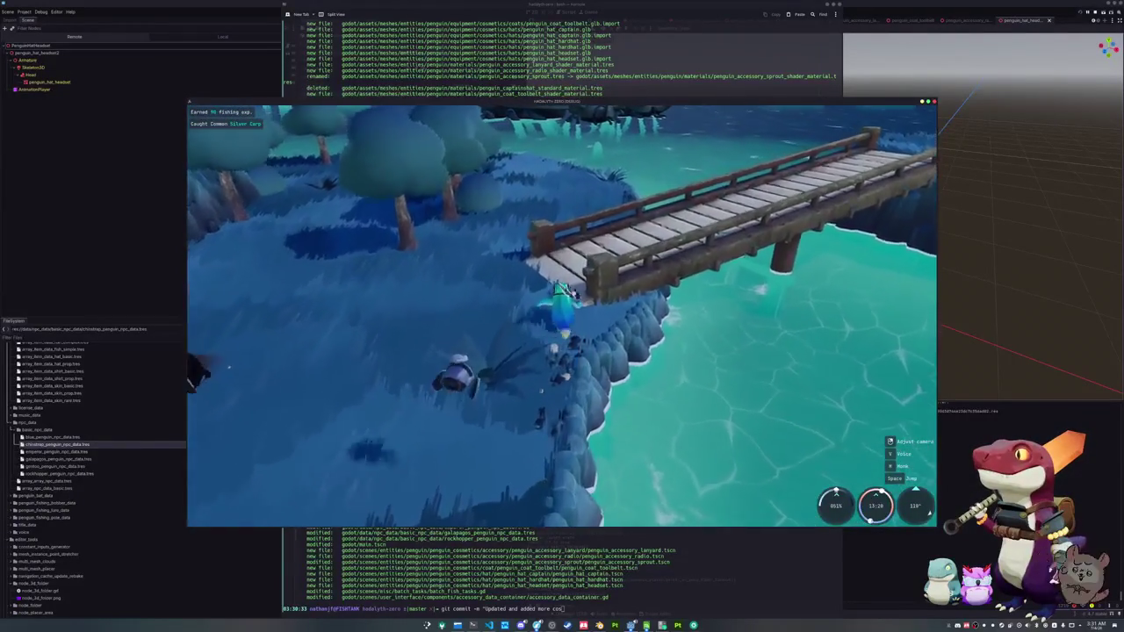
key(w)
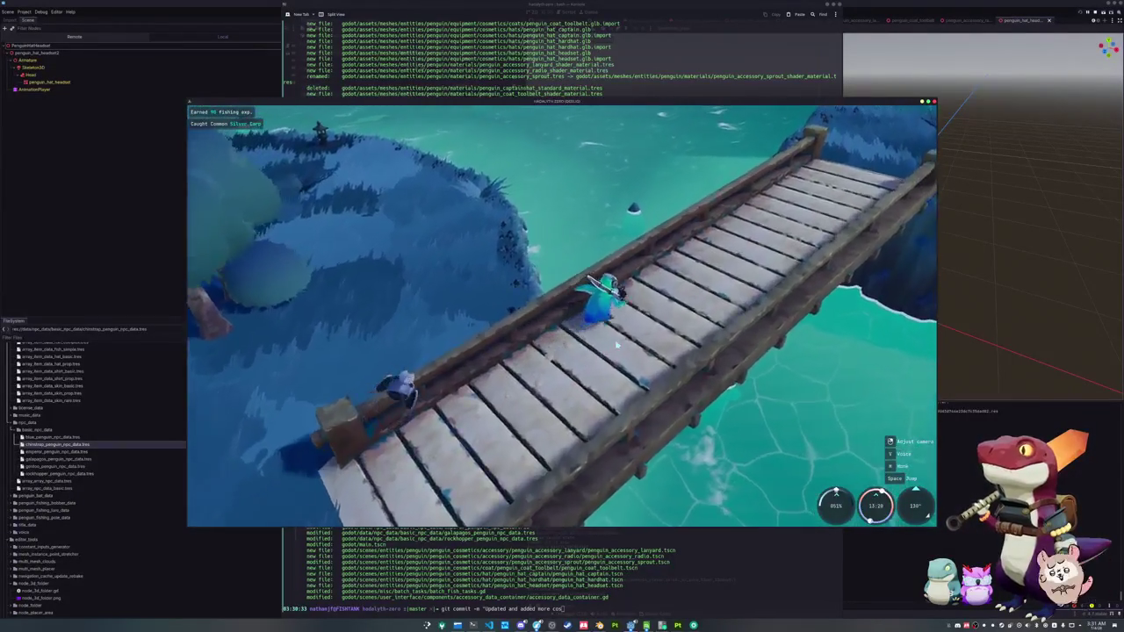
key(w)
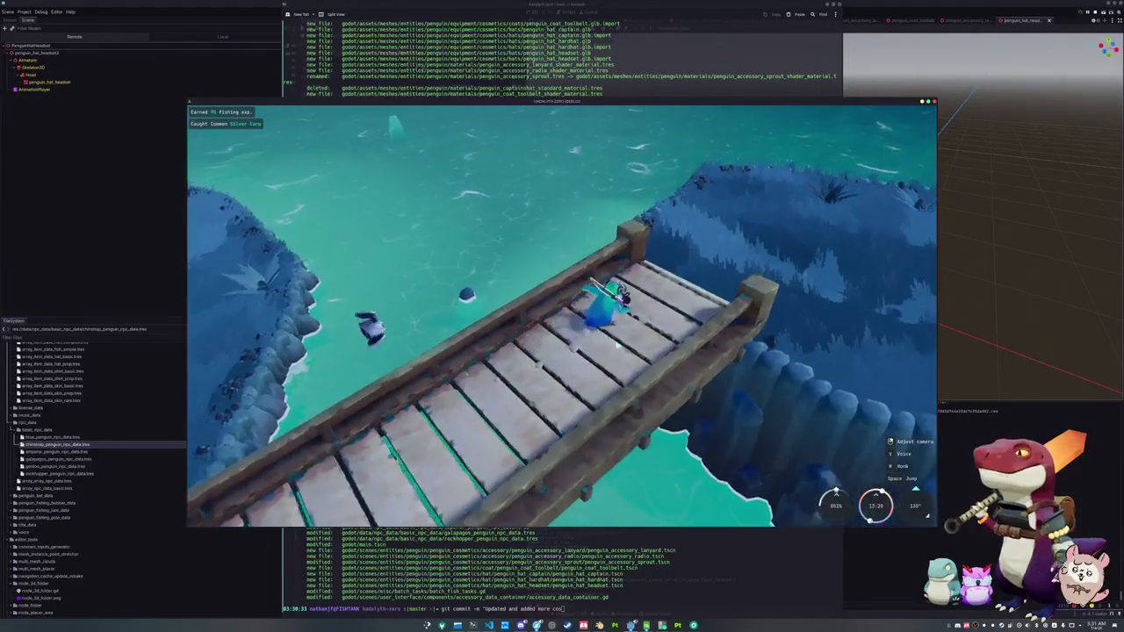
key(w)
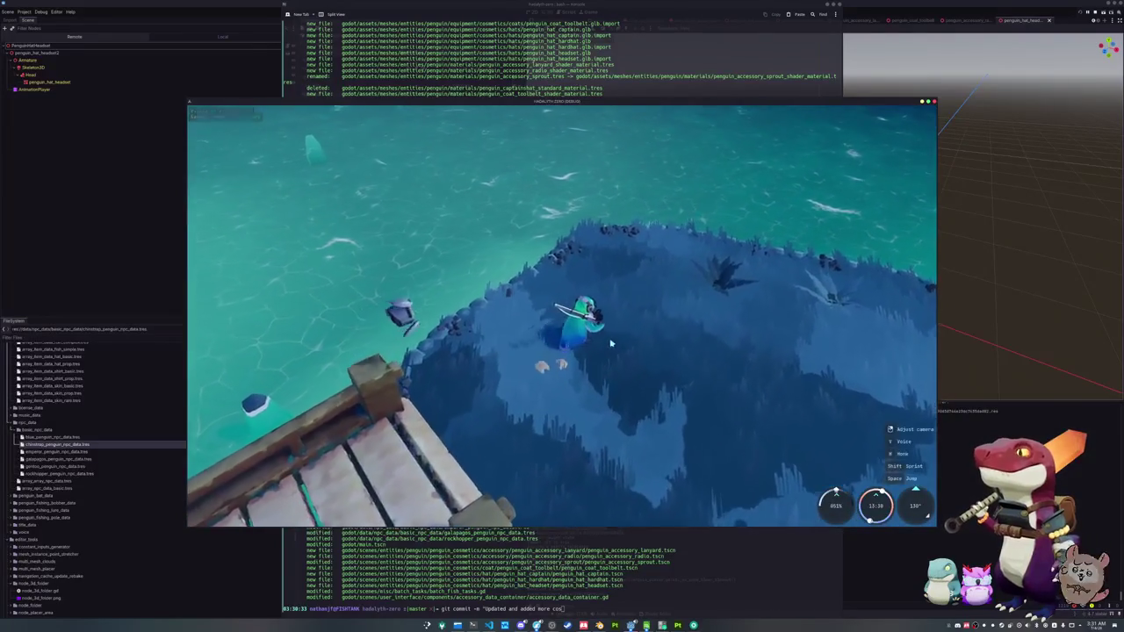
key(w)
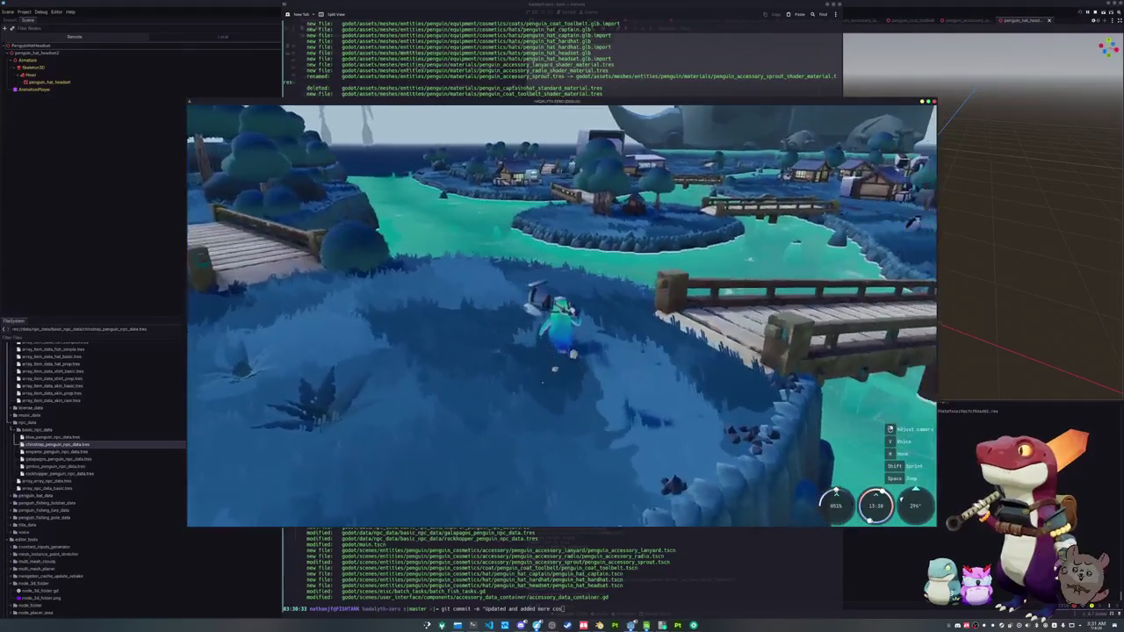
drag(562, 290, 605, 343)
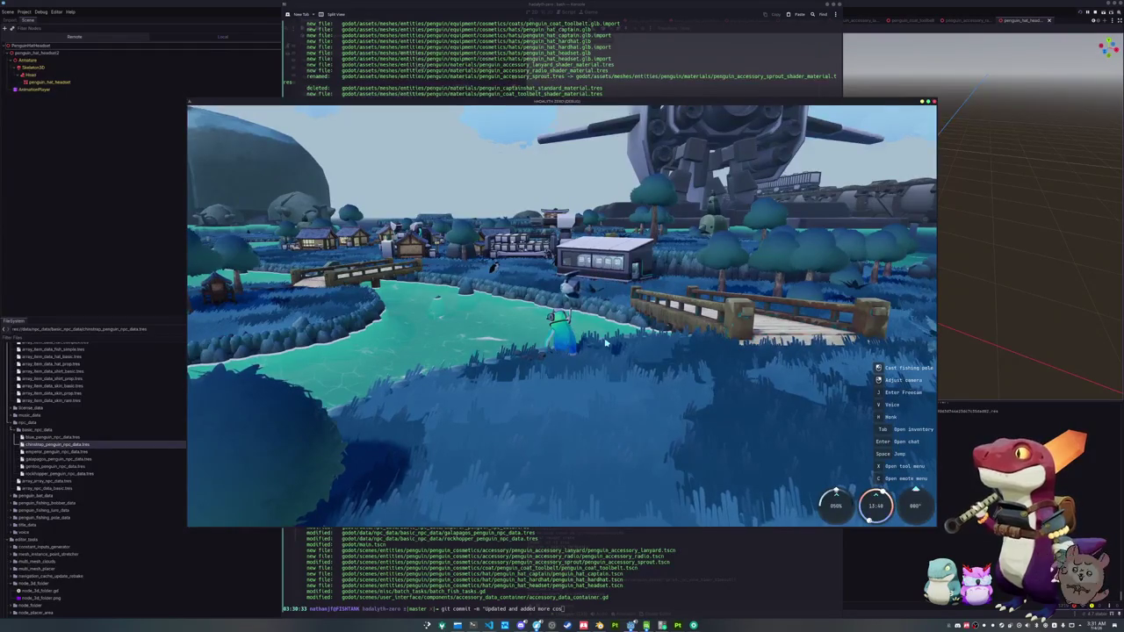
key(Tab)
- Look through the Journal, Equipment and Penguin inventory pages, then close the menu
click(518, 116)
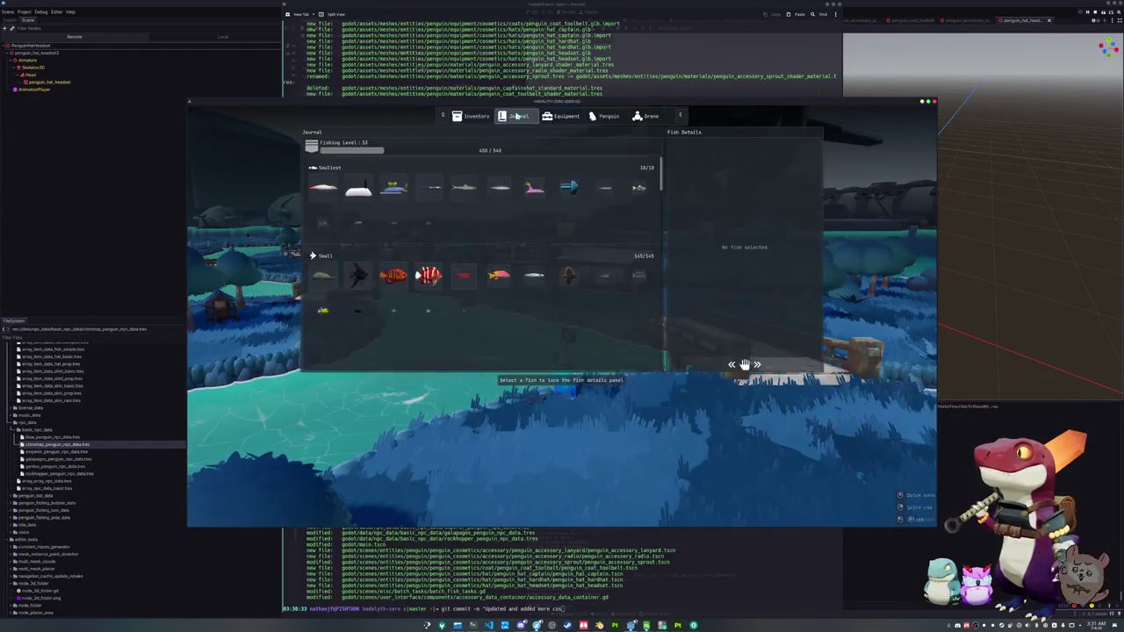
click(575, 117)
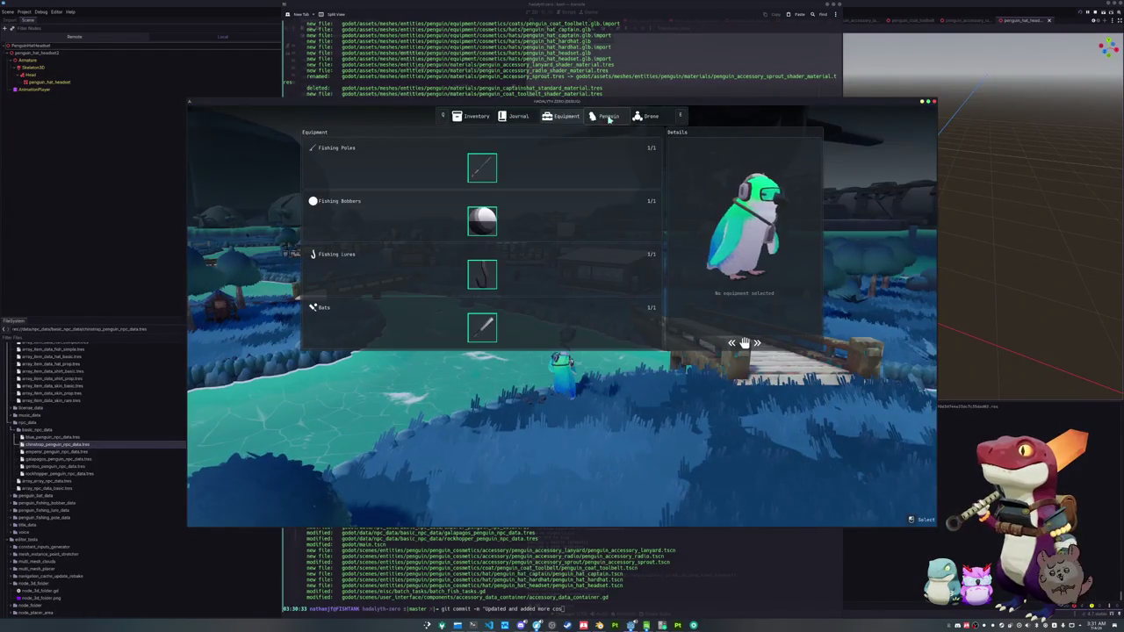
click(609, 117)
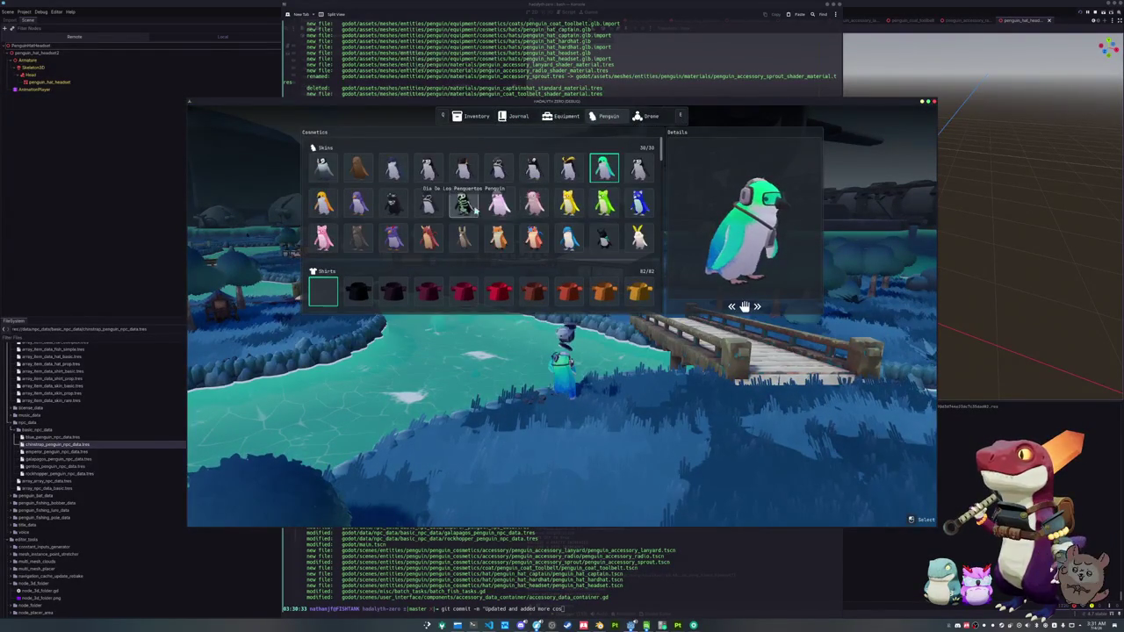
key(Tab)
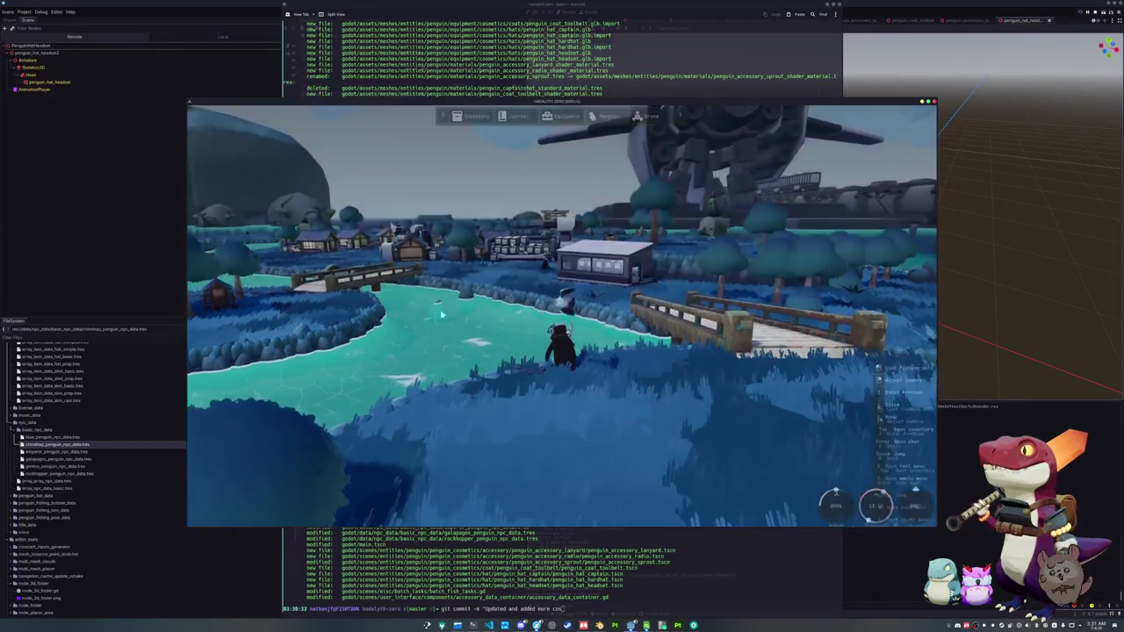
- Walk the penguin across the wooden bridge toward the small building
key(w)
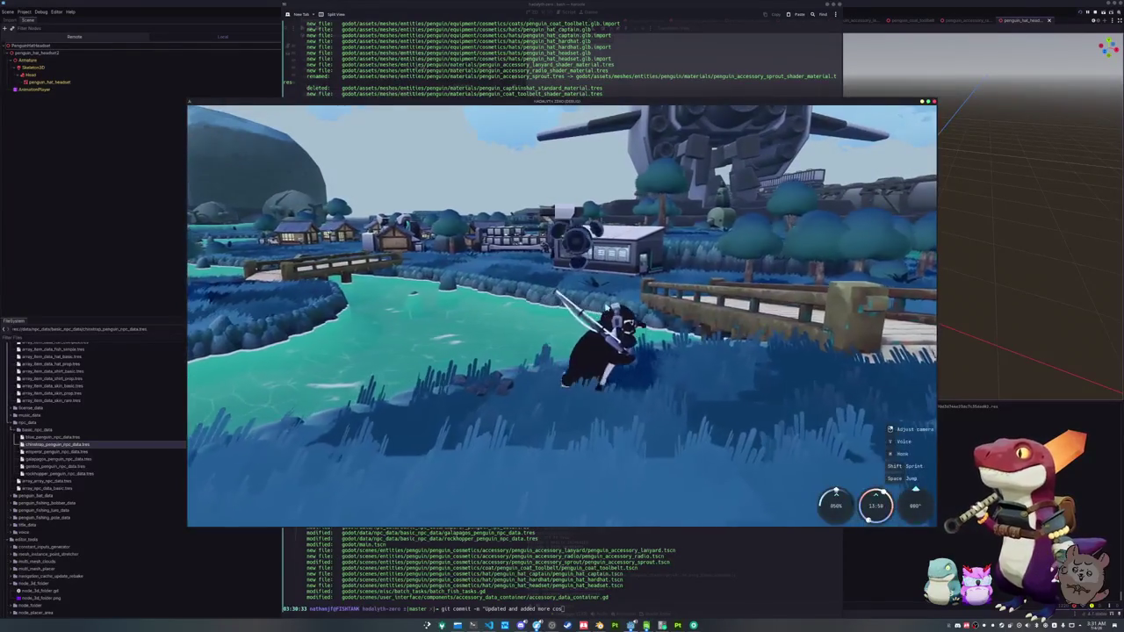
key(w)
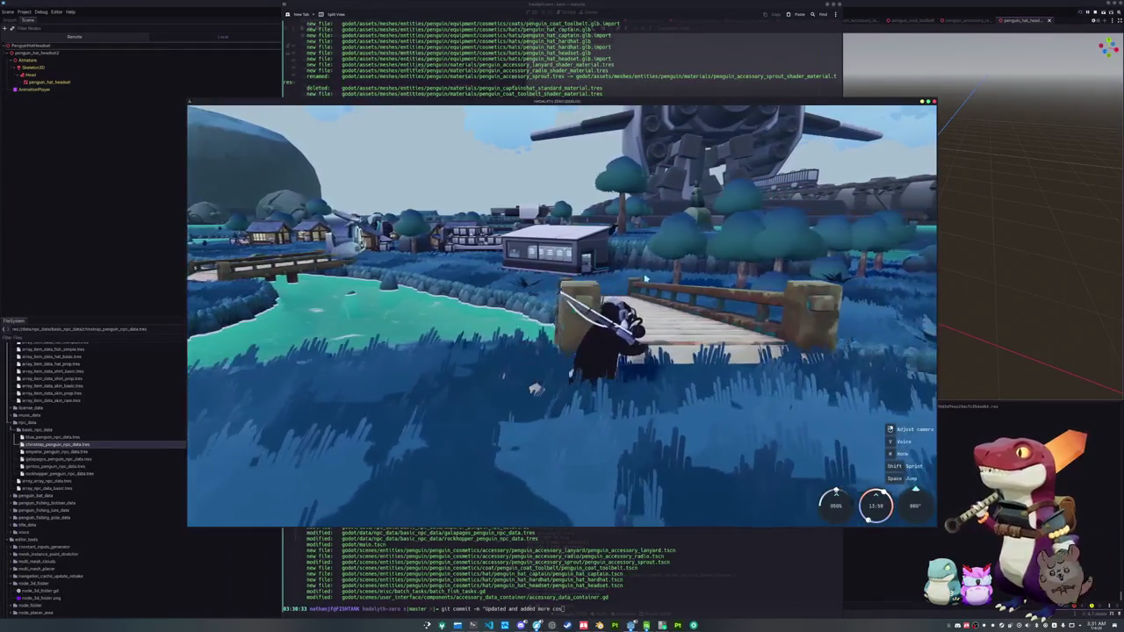
key(w)
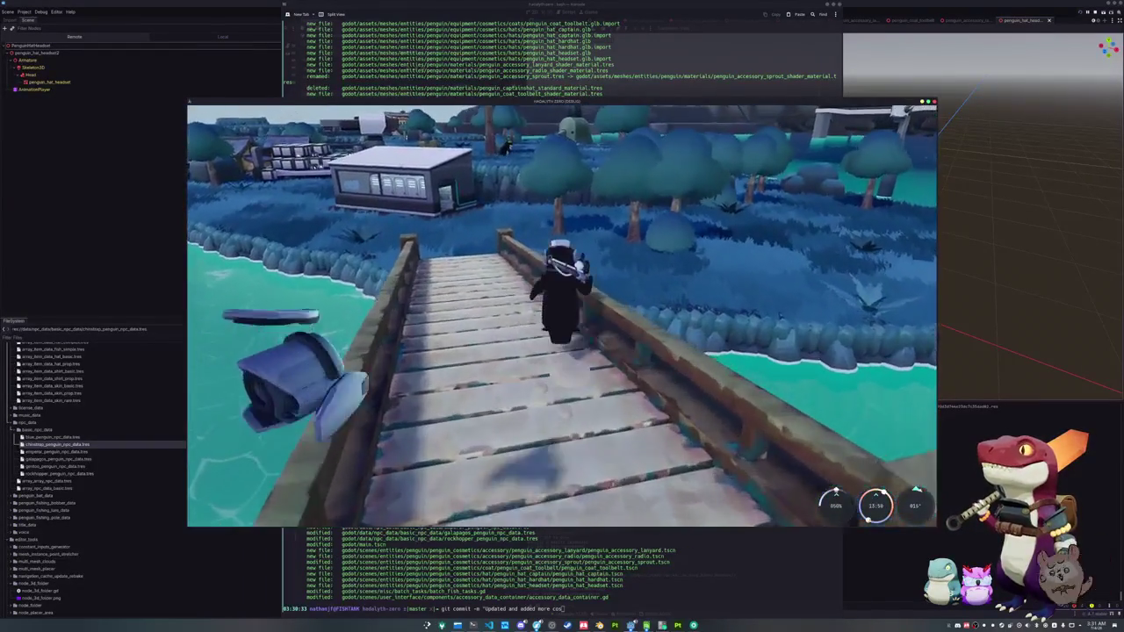
key(w)
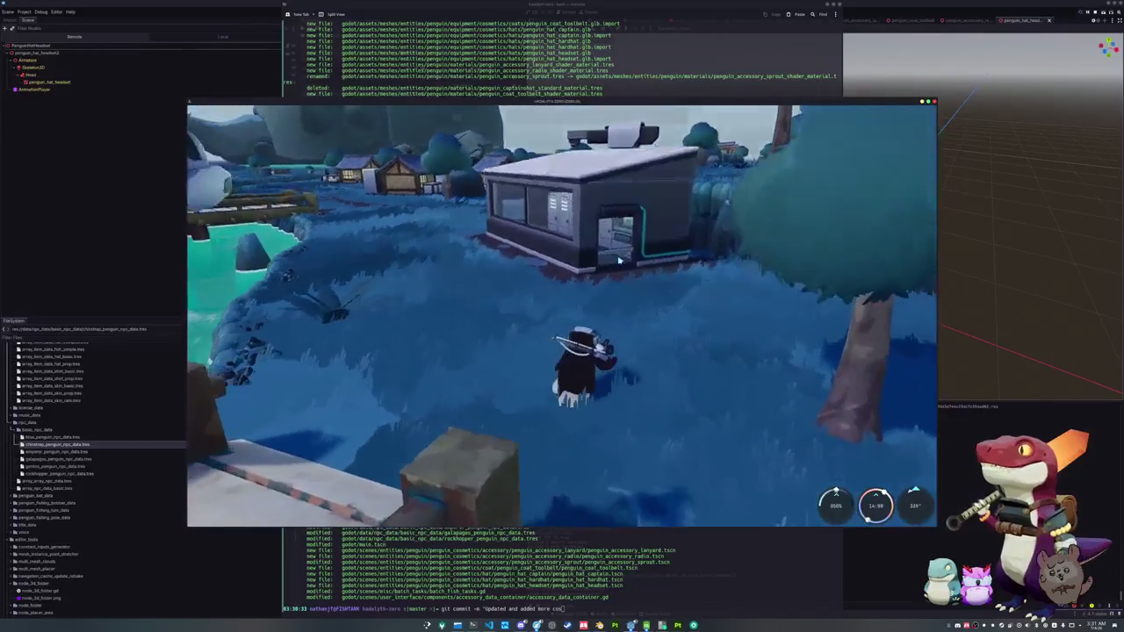
key(Tab)
- Run the penguin back toward the bridge and browse the equipment and fish journal pages
click(606, 116)
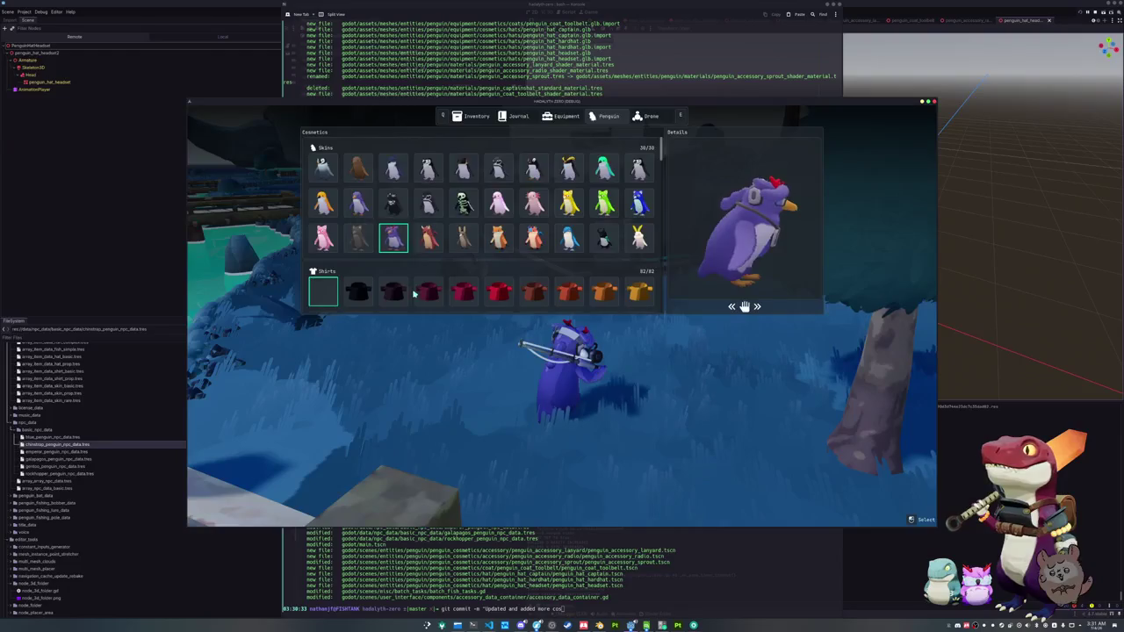
key(Tab)
key(w)
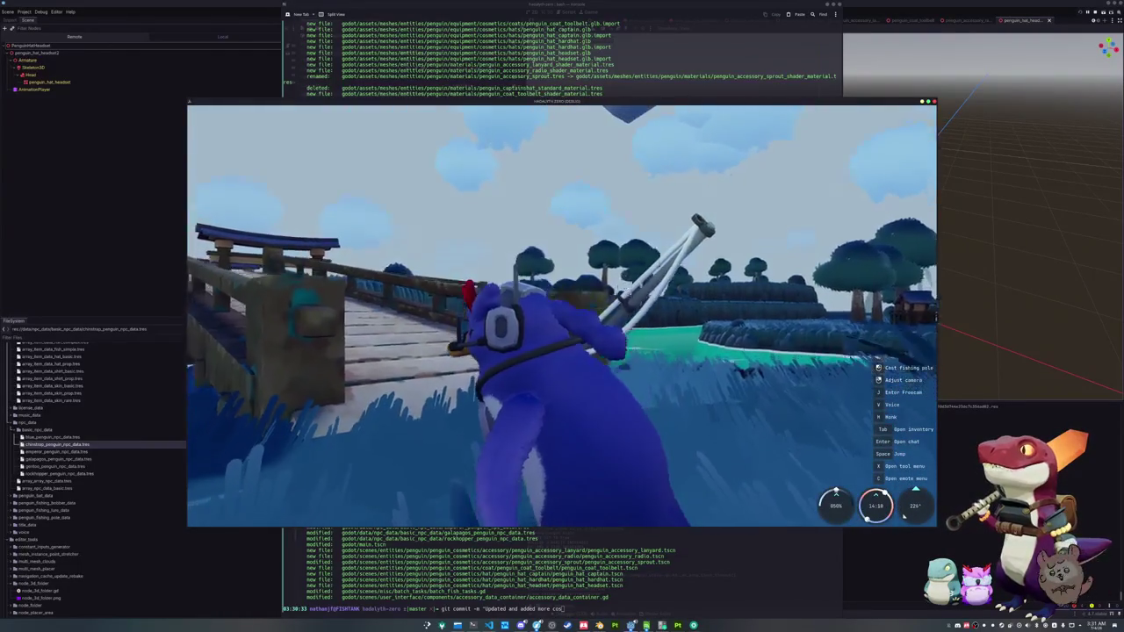
key(Tab)
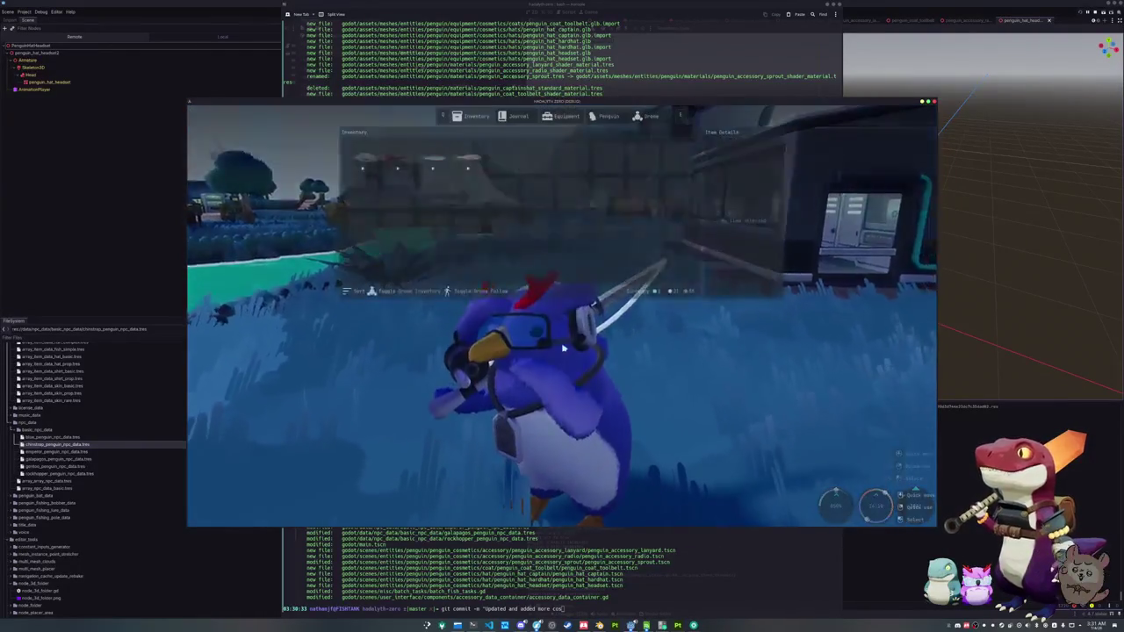
click(562, 116)
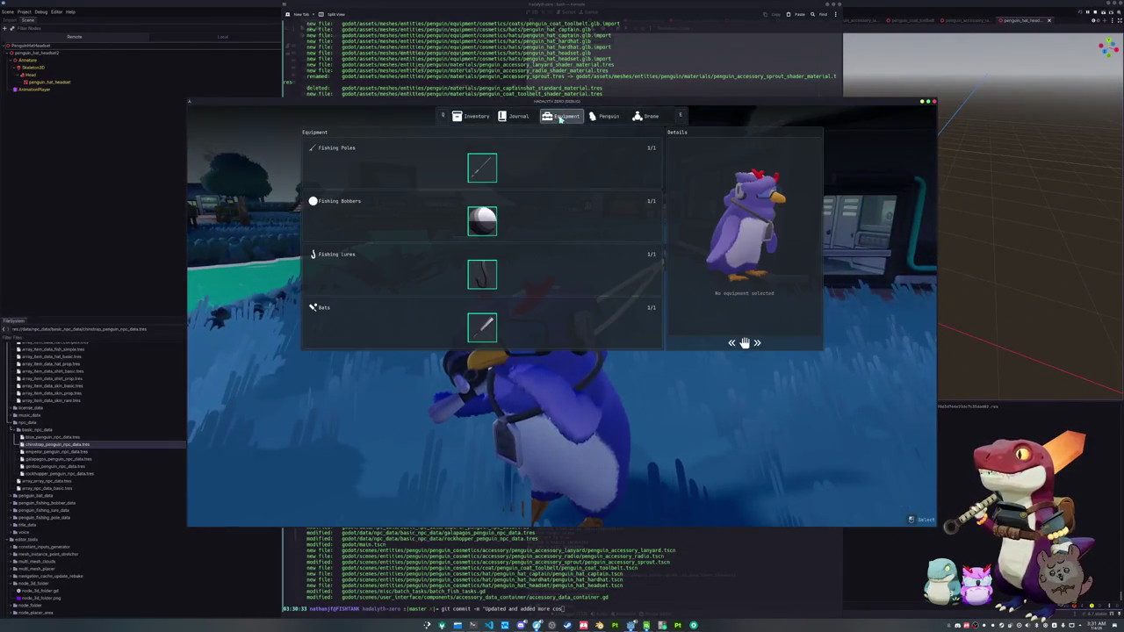
click(514, 120)
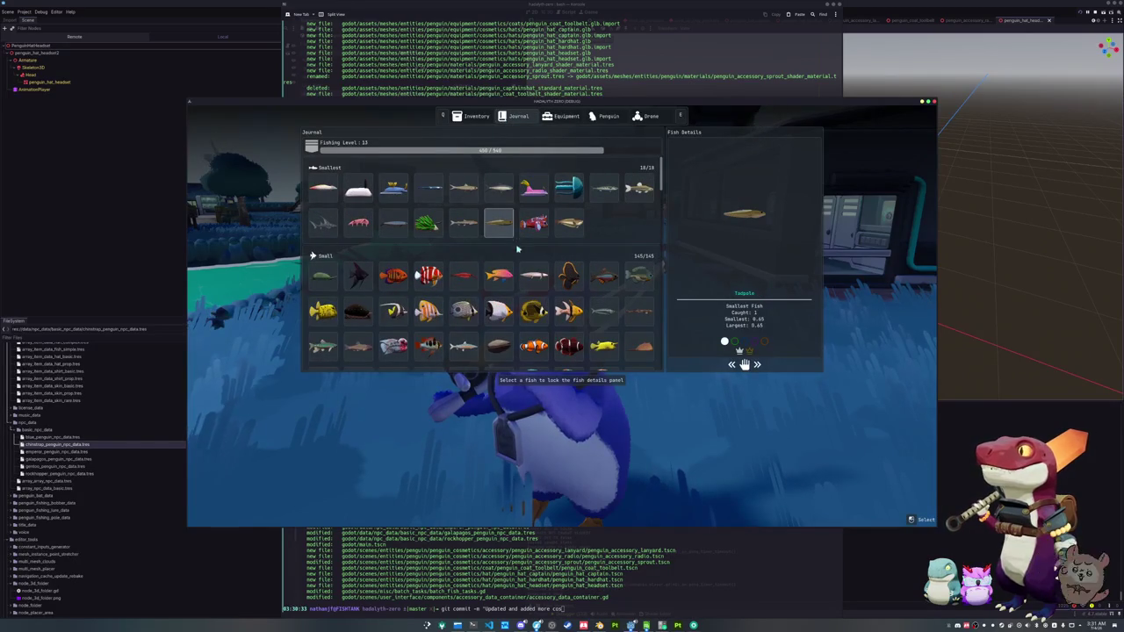
- Try the Captain's Hat, the hard hat and the next hat on the penguin
key(e)
key(e)
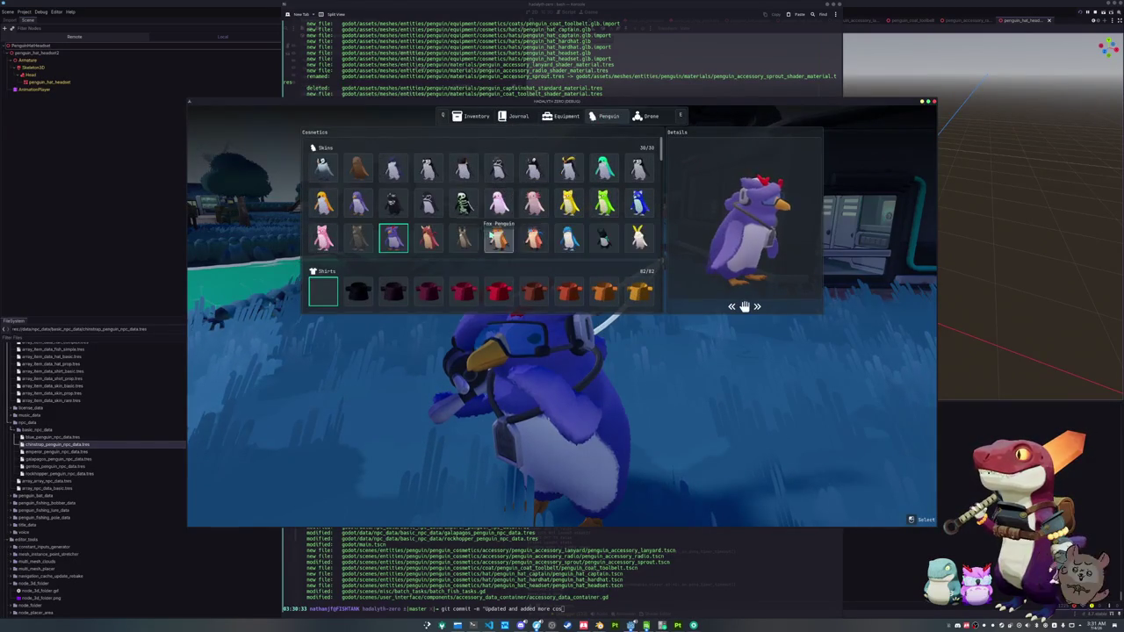
scroll(393, 246, down, 5)
scroll(392, 247, down, 8)
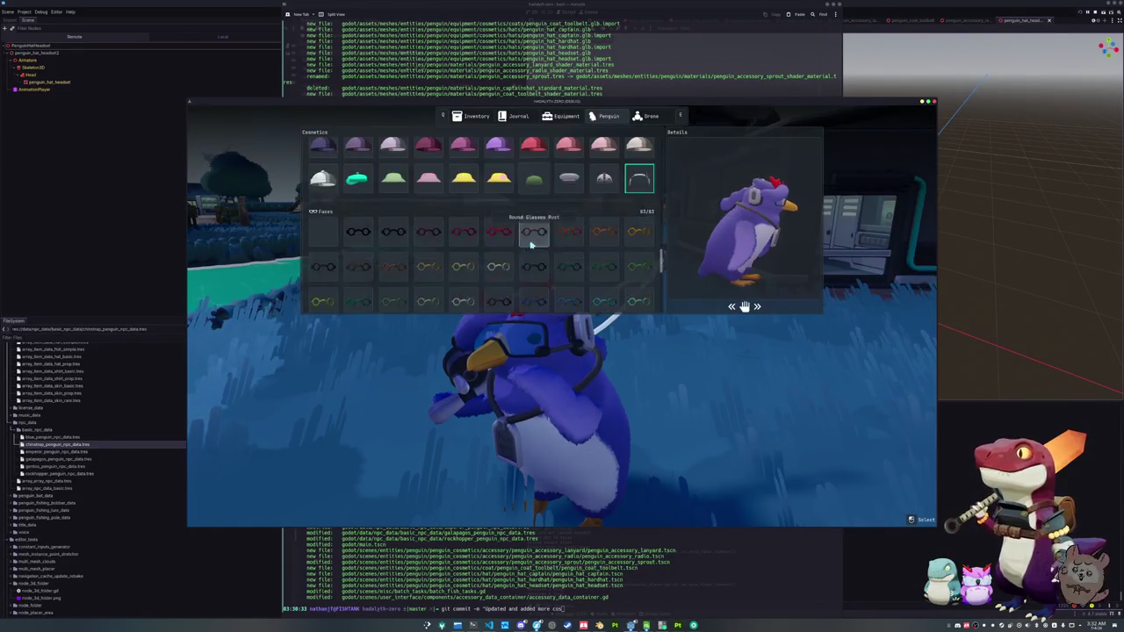
click(569, 181)
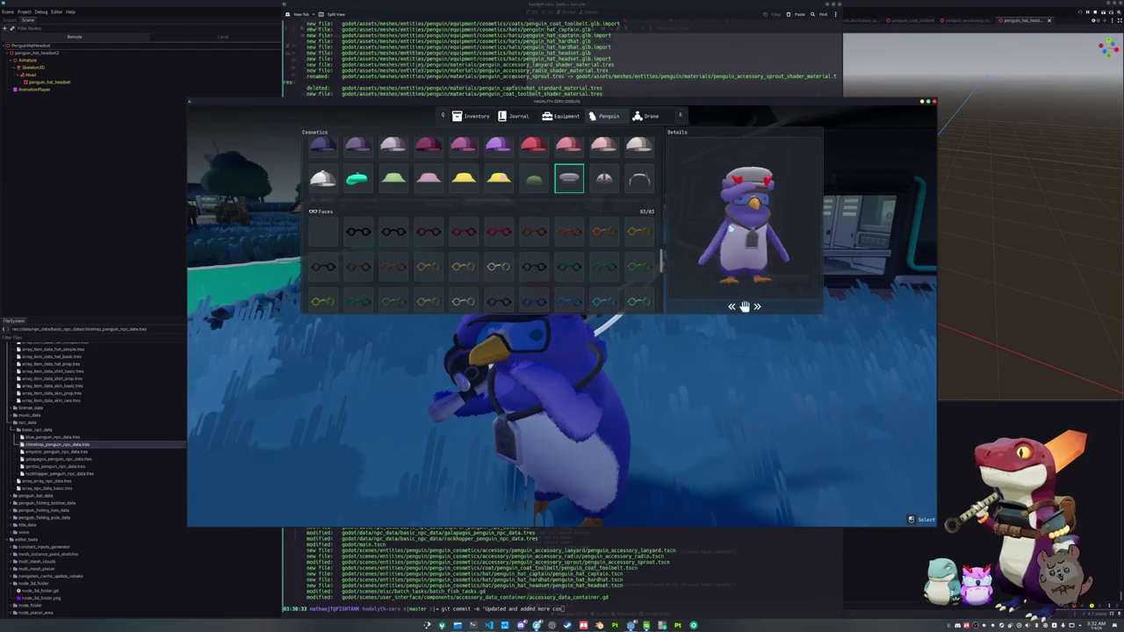
key(Right)
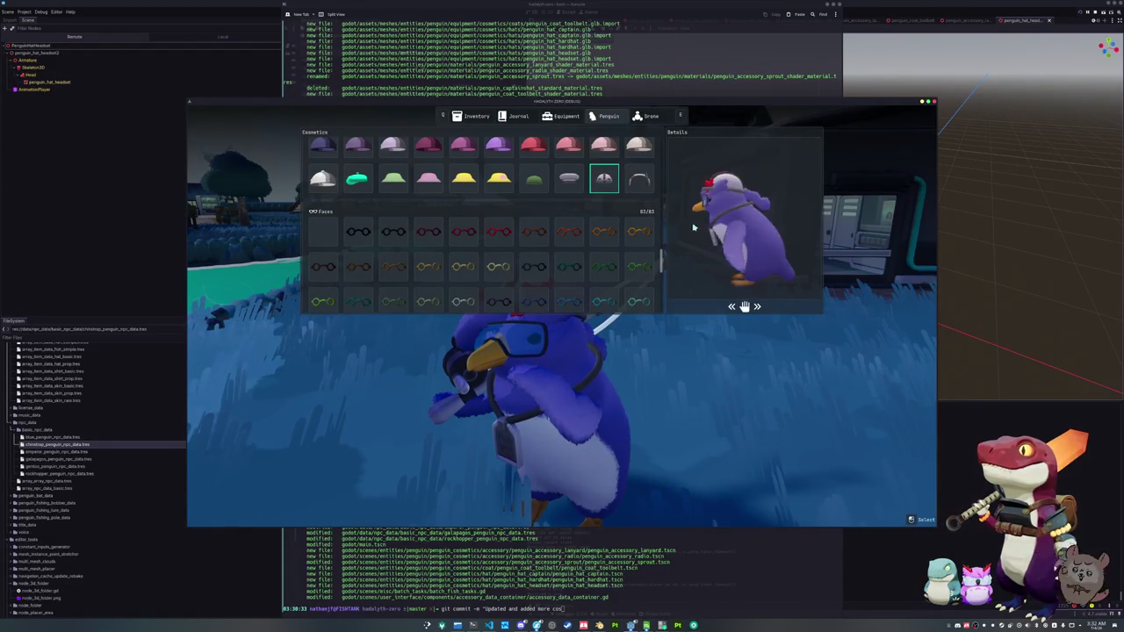
key(Right)
- Swap the Toolbelt coat for the red Rozzies Scarf and return to gameplay
scroll(564, 213, up, 3)
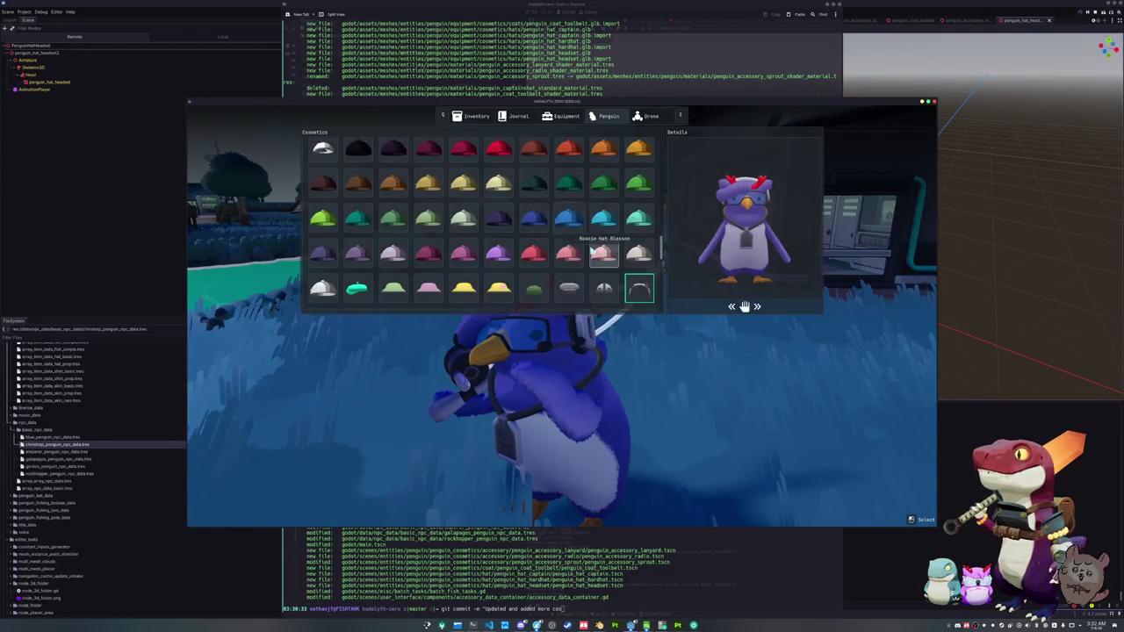
scroll(594, 252, up, 3)
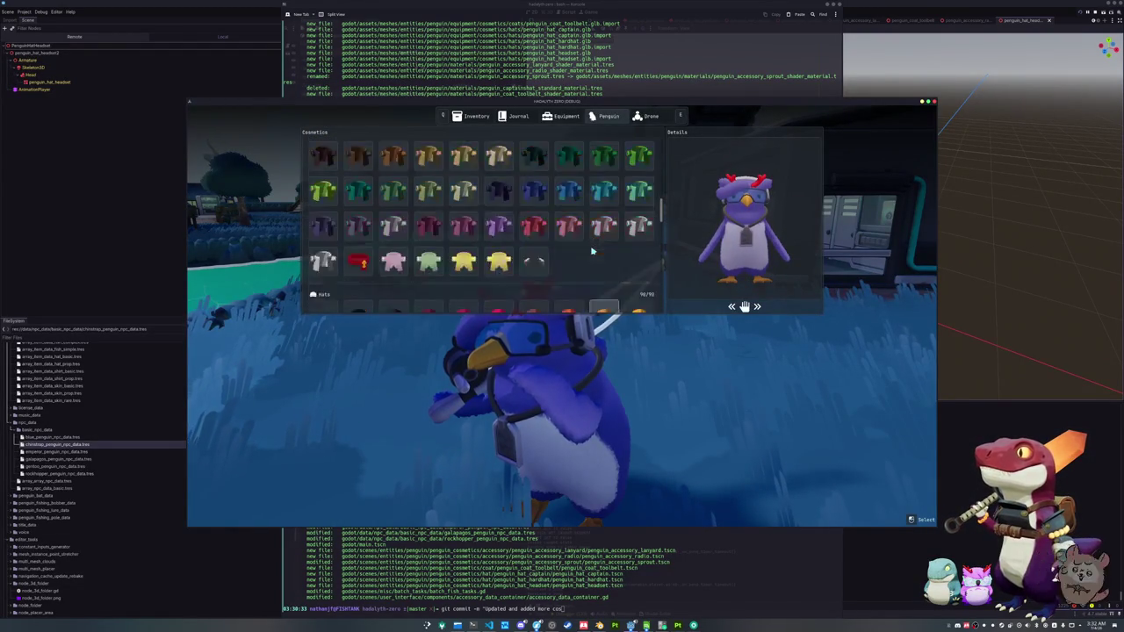
click(536, 263)
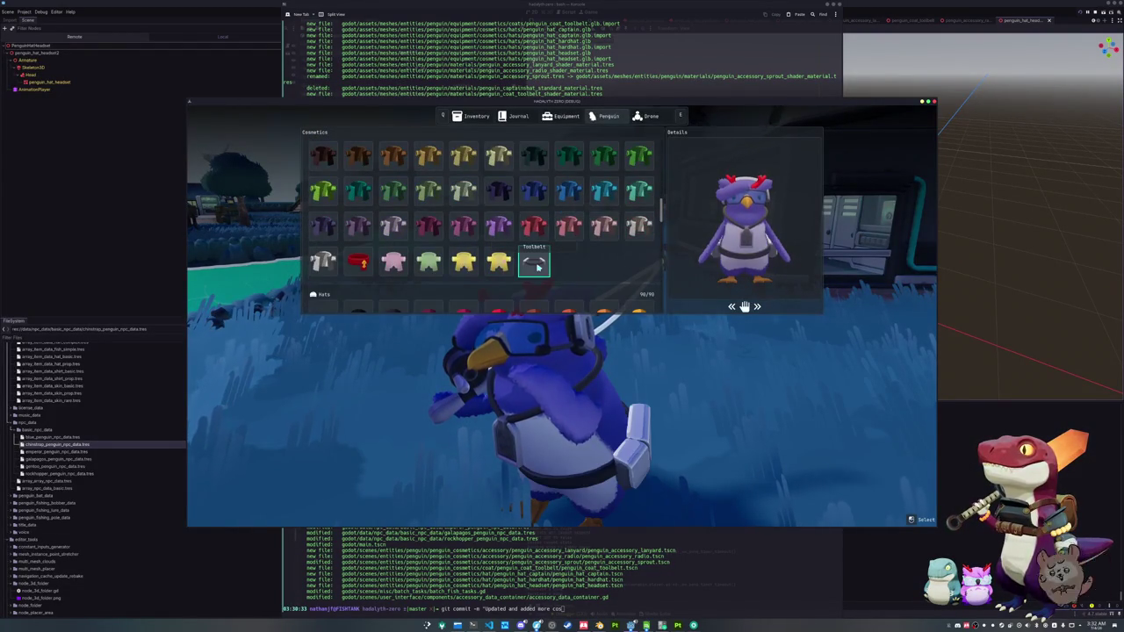
click(358, 260)
scroll(358, 262, down, 10)
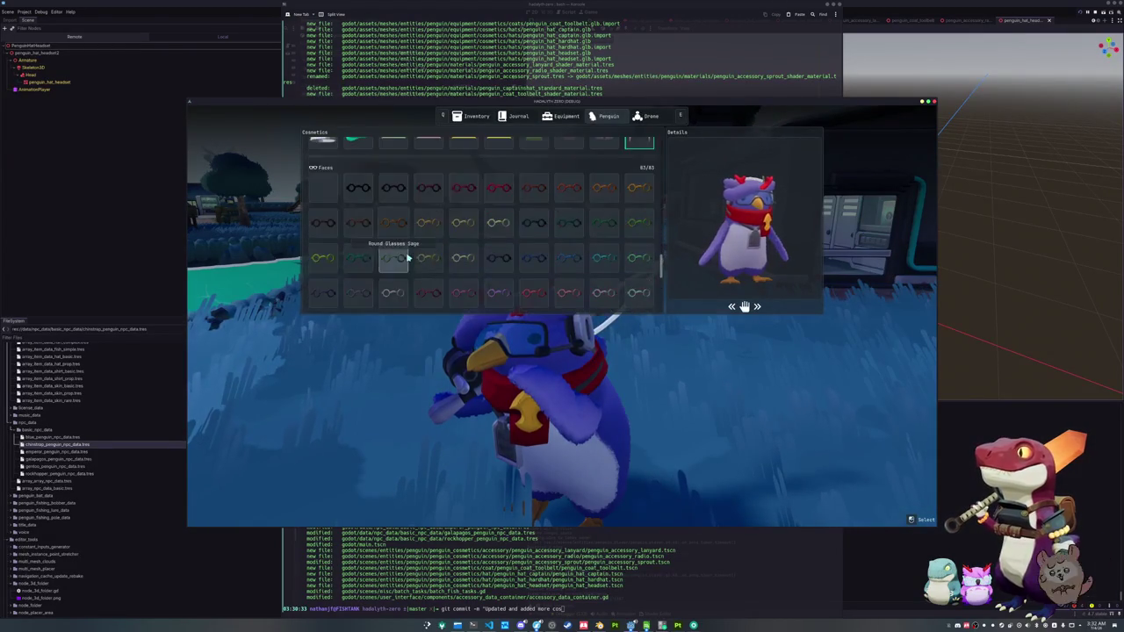
key(Tab)
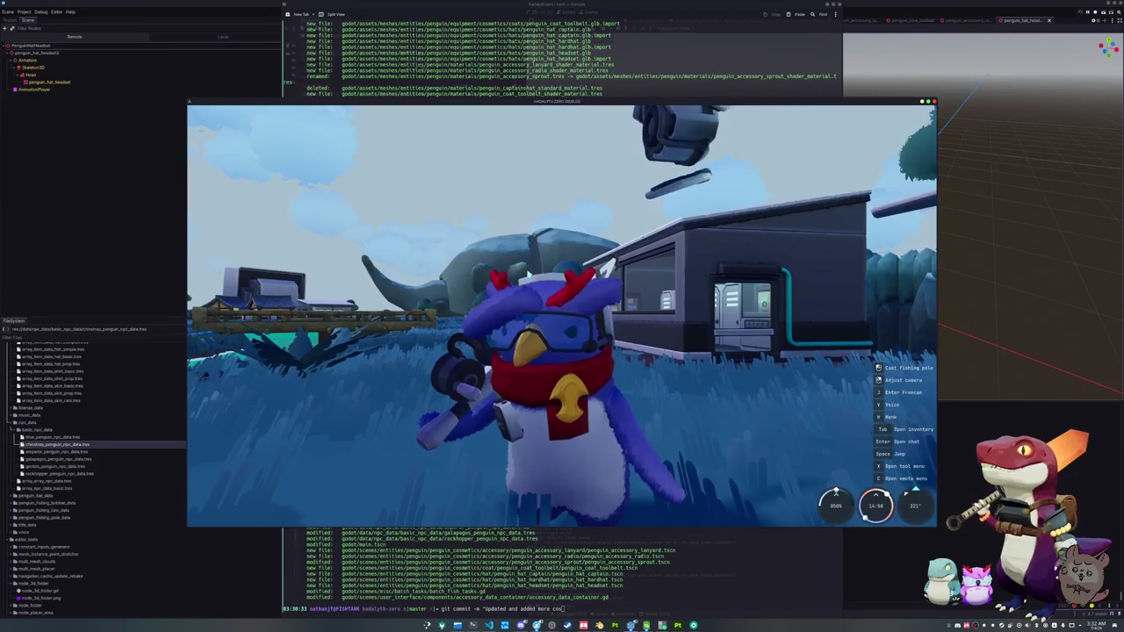
- Walk the penguin around the level toward the robot beside the stacked crates
key(w)
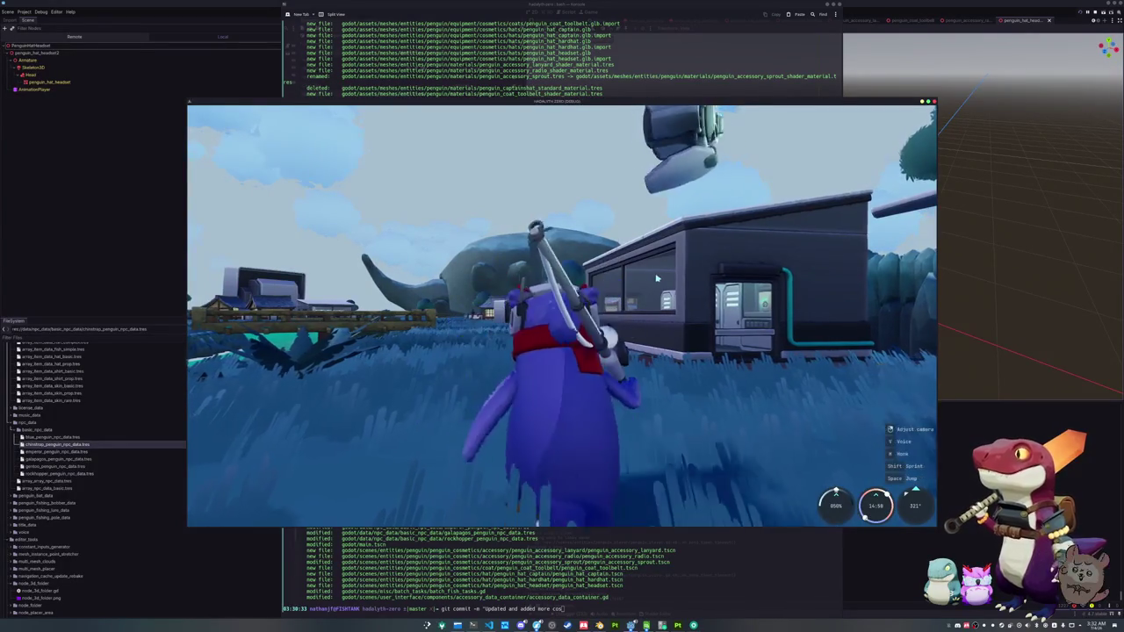
key(a)
key(s)
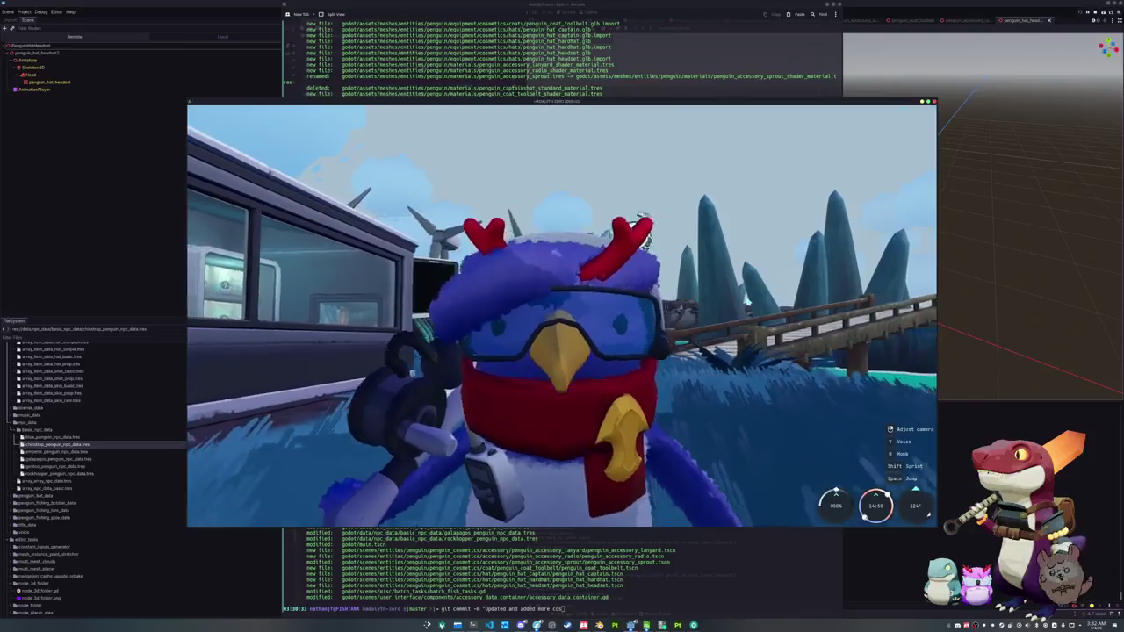
key(w)
key(w)
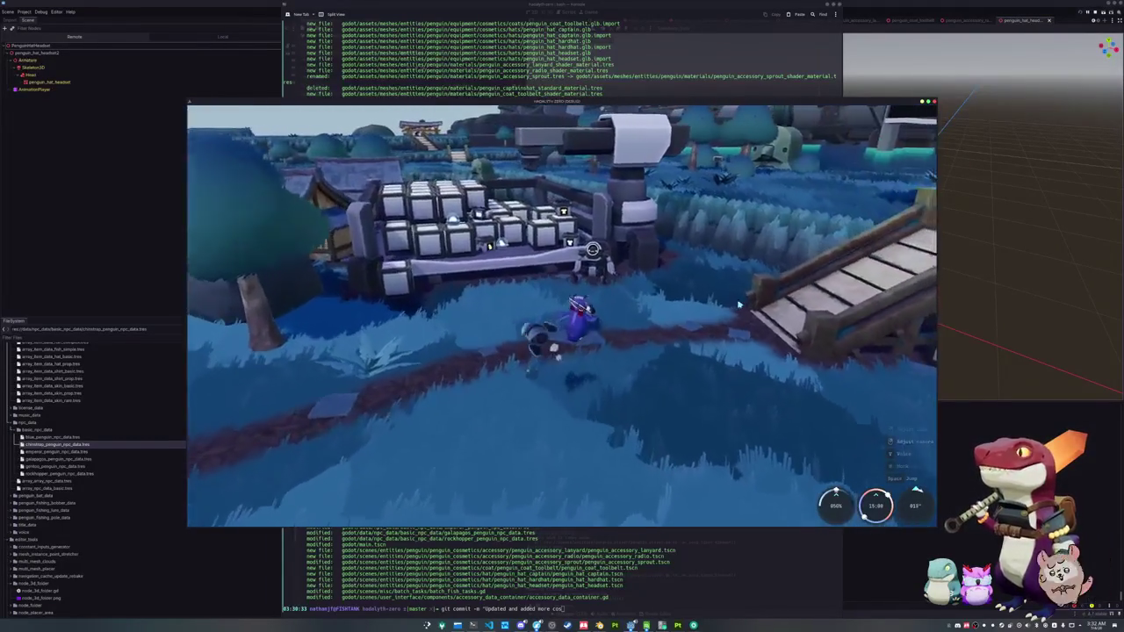
- Walk up to the robot vendor, open its sell inventory and inspect the Tarpon
key(w)
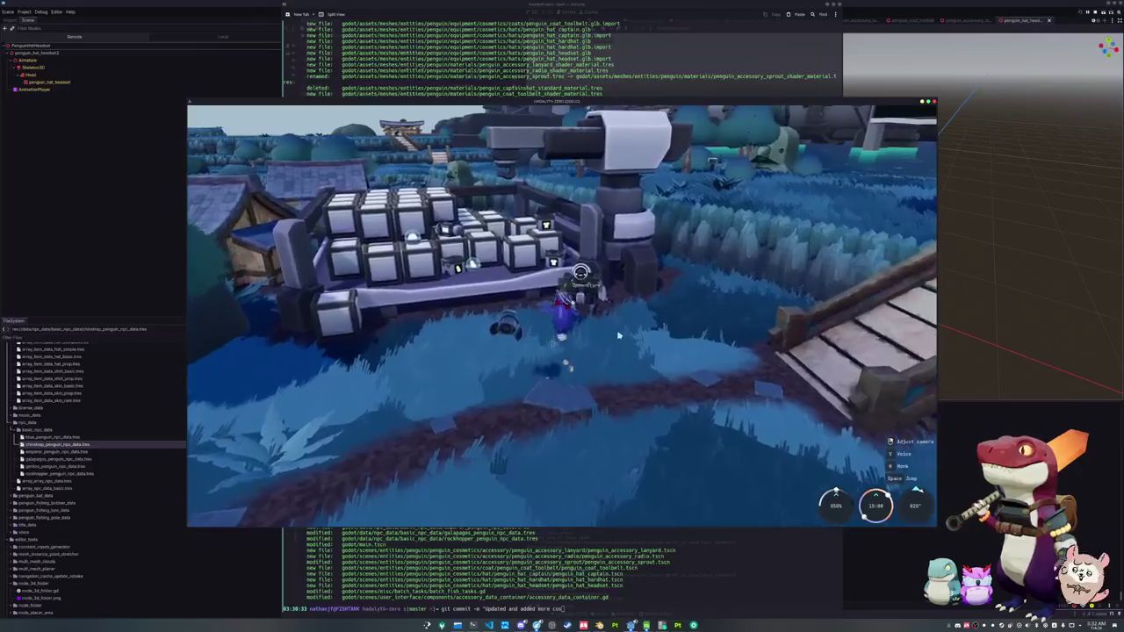
key(e)
click(431, 160)
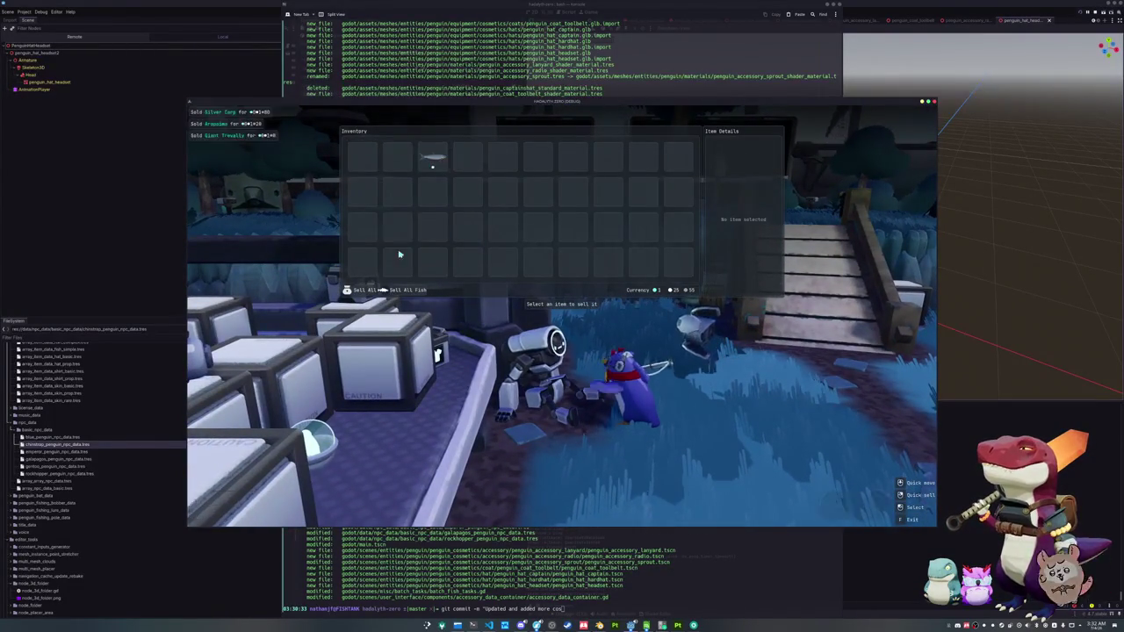
key(Escape)
- Open the player menu and browse the Equipment page and the Penguin cosmetics page
key(Tab)
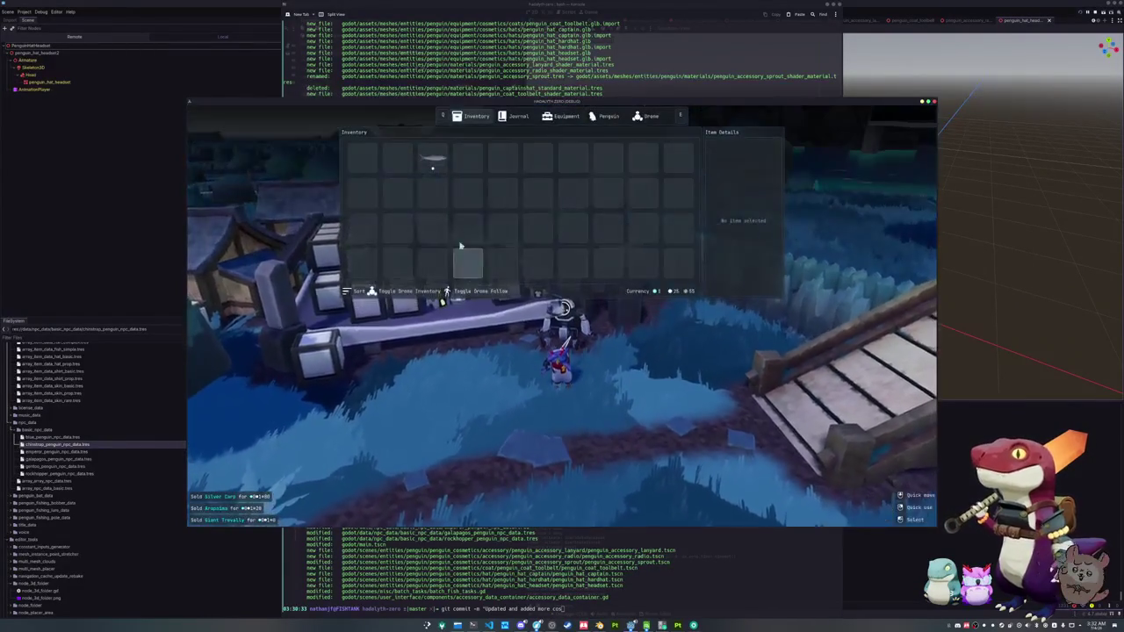
key(Tab)
key(Tab)
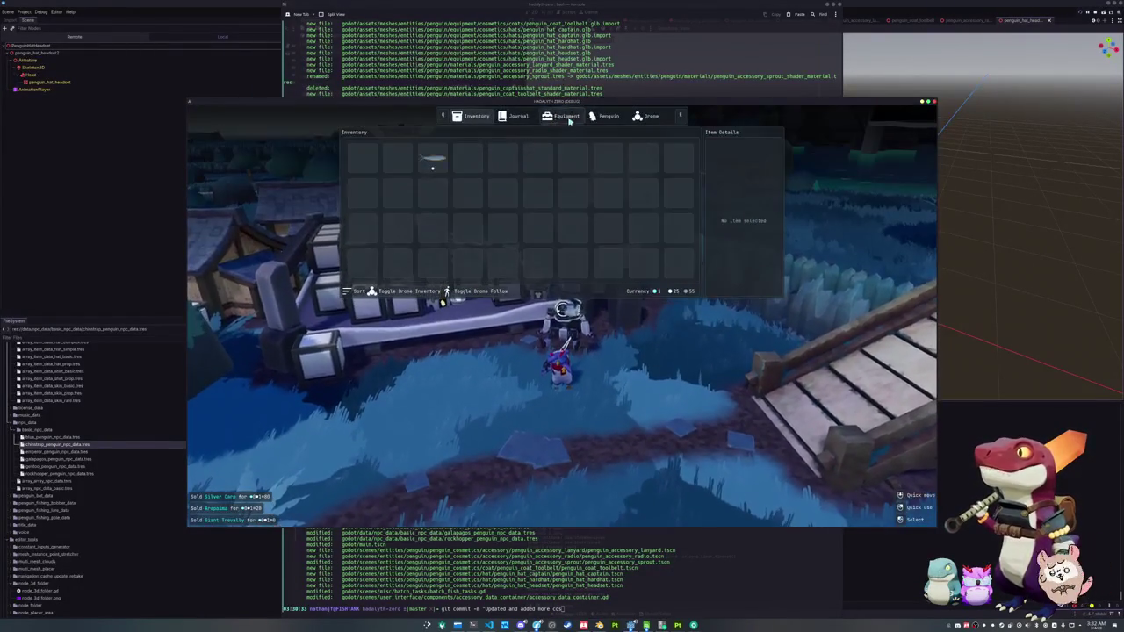
click(567, 118)
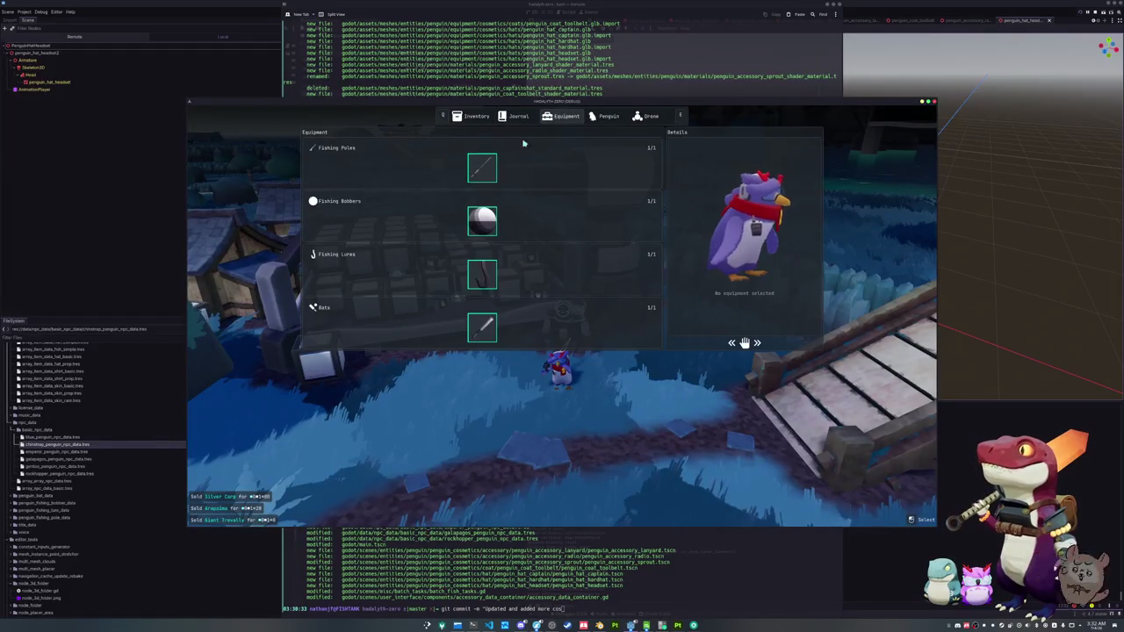
scroll(553, 289, down, 10)
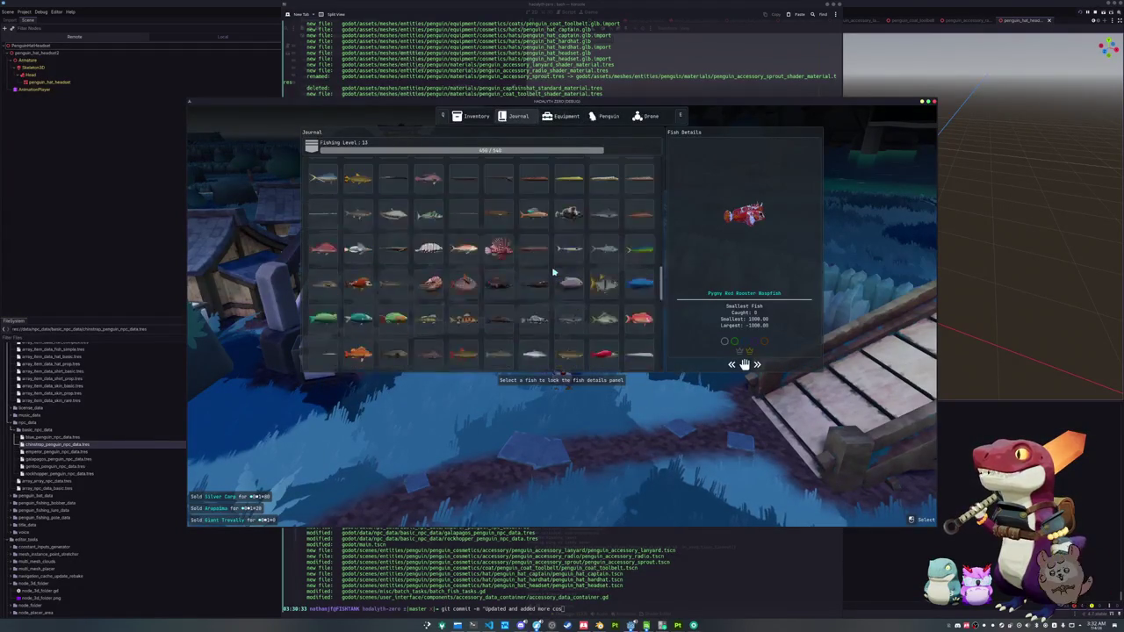
key(e)
scroll(539, 263, down, 5)
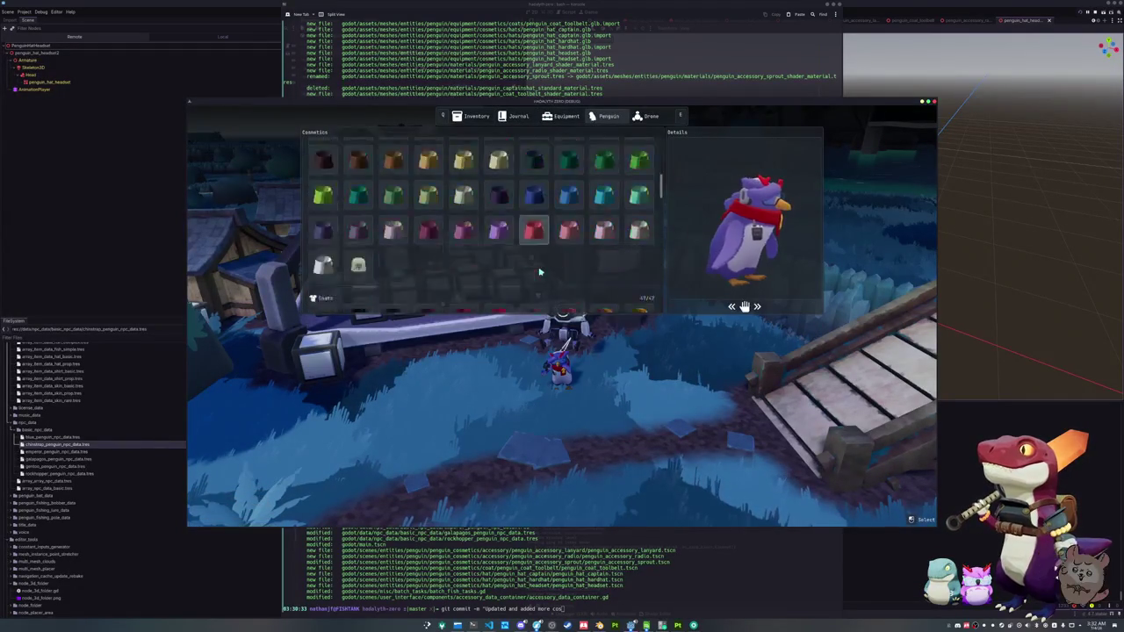
scroll(539, 272, down, 3)
scroll(553, 268, up, 4)
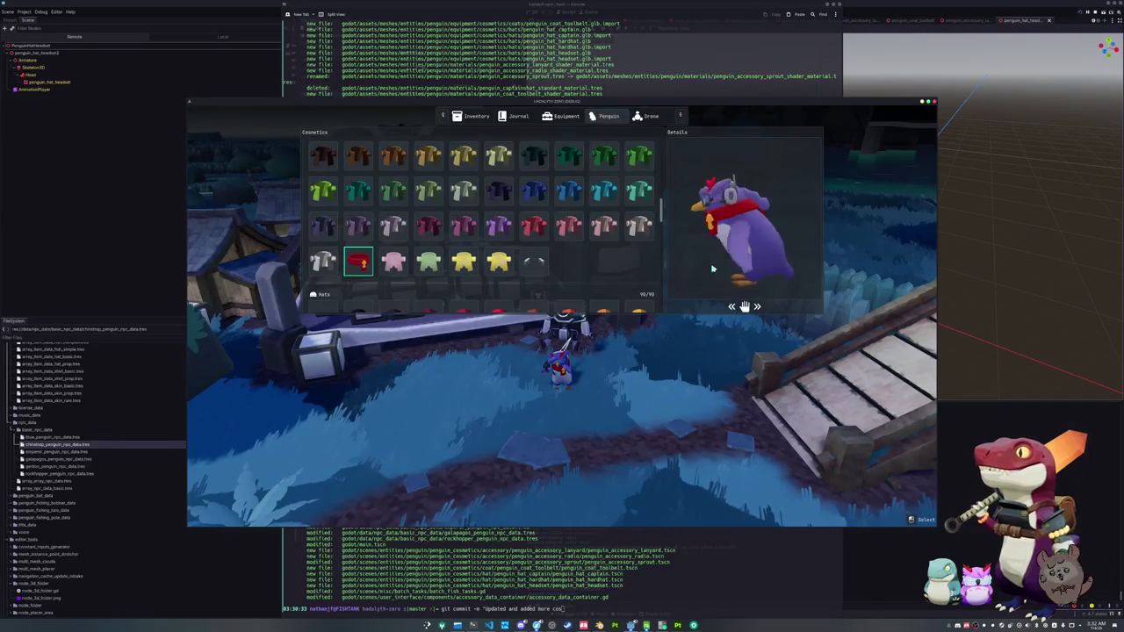
scroll(562, 254, down, 6)
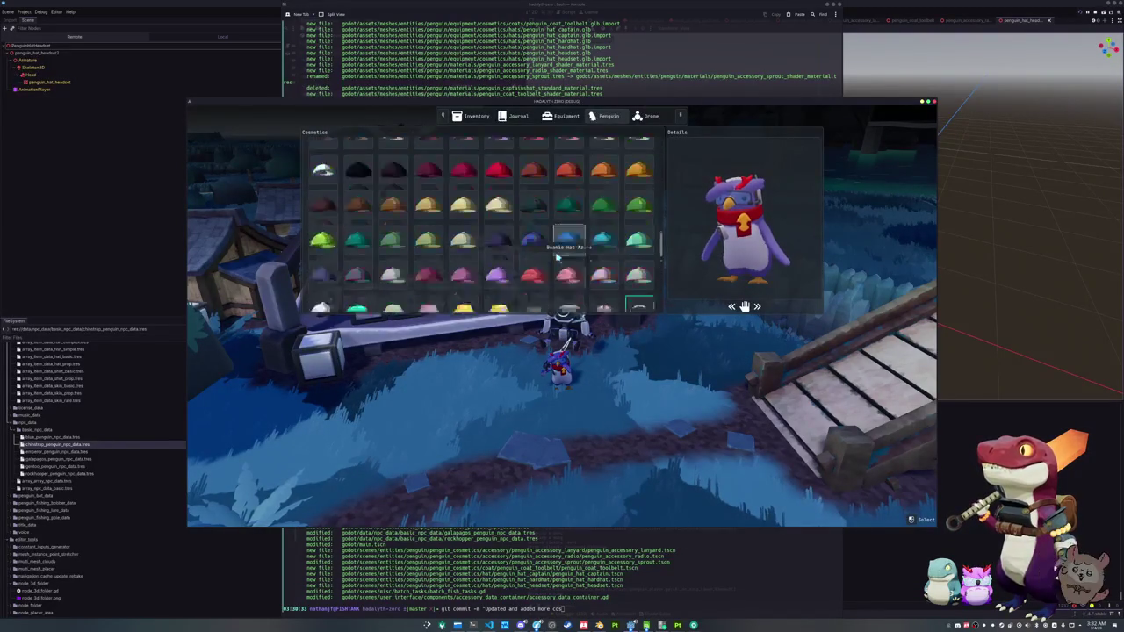
- Try the green, headset, grey and small green hats, then close the menu and stop the game
click(534, 222)
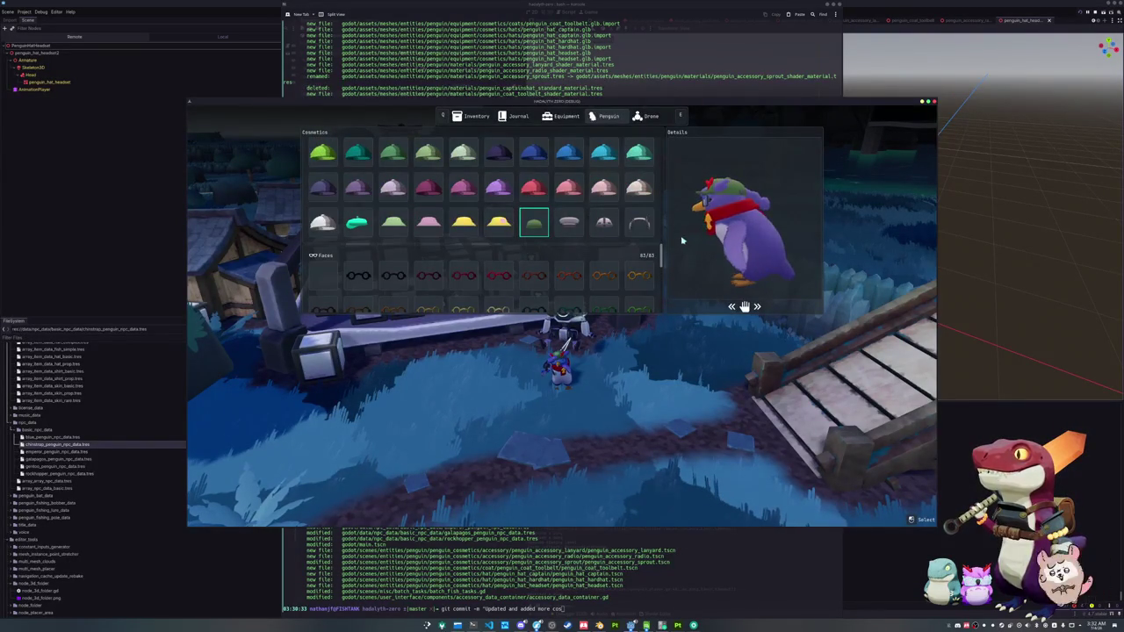
click(640, 223)
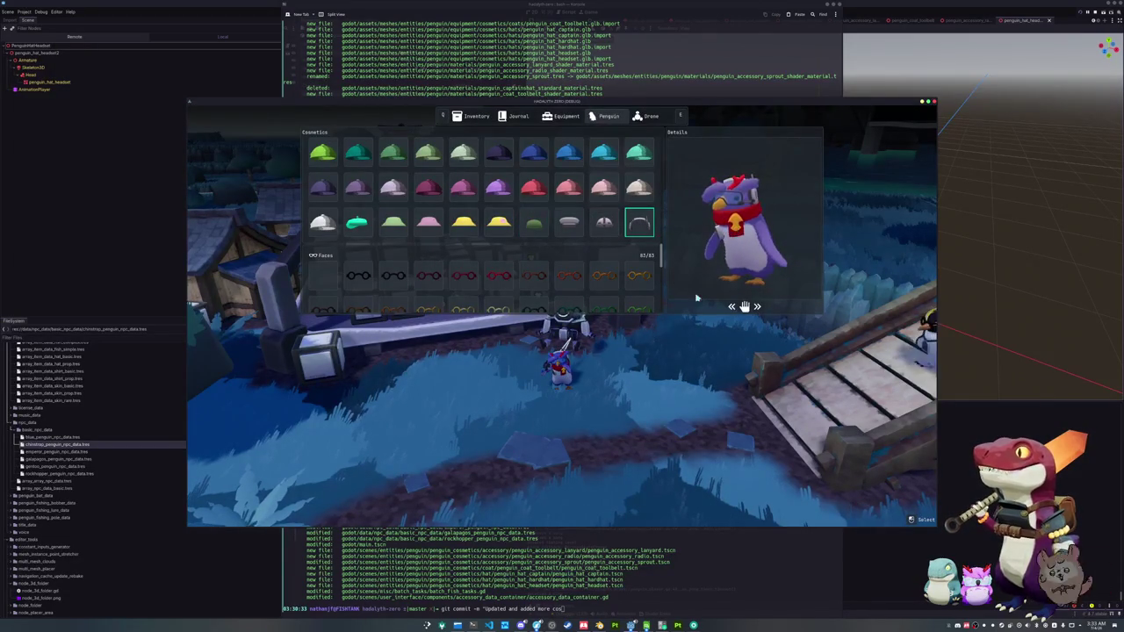
click(569, 222)
click(533, 222)
key(Escape)
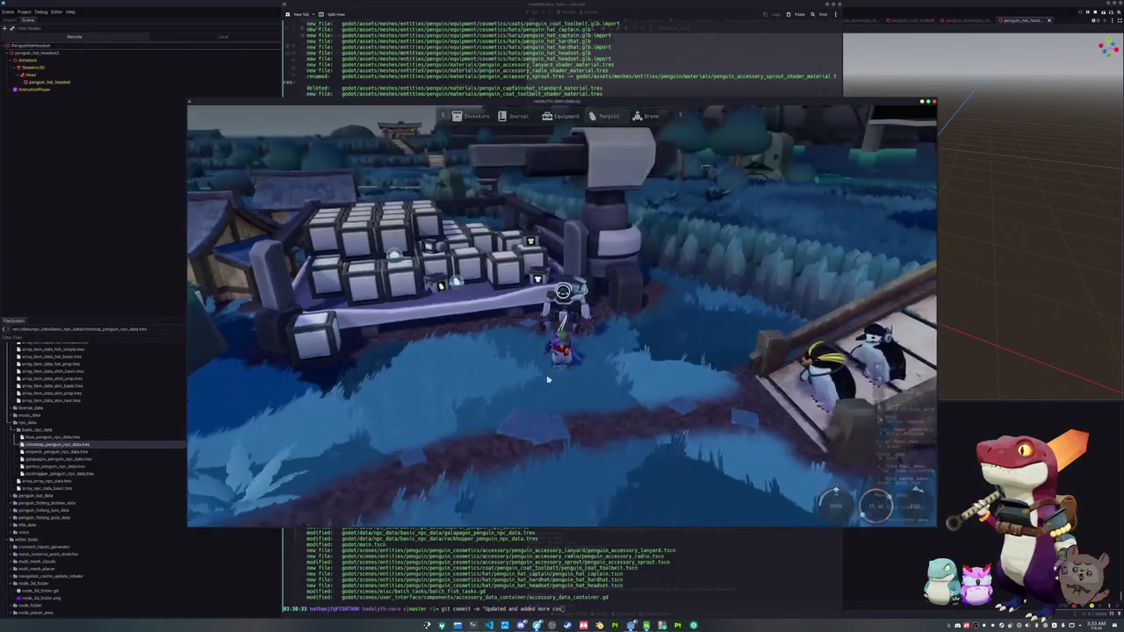
key(F8)
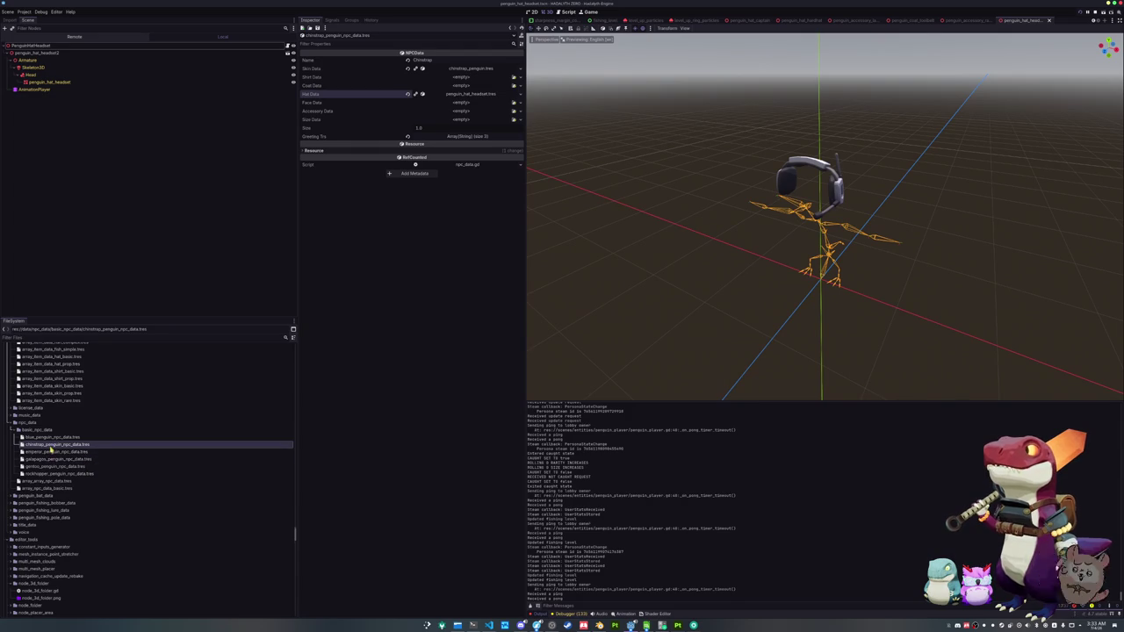
- Move the penguin_hat_headset folder into the accessory folder in the FileSystem dock
scroll(51, 463, down, 10)
scroll(51, 460, down, 3)
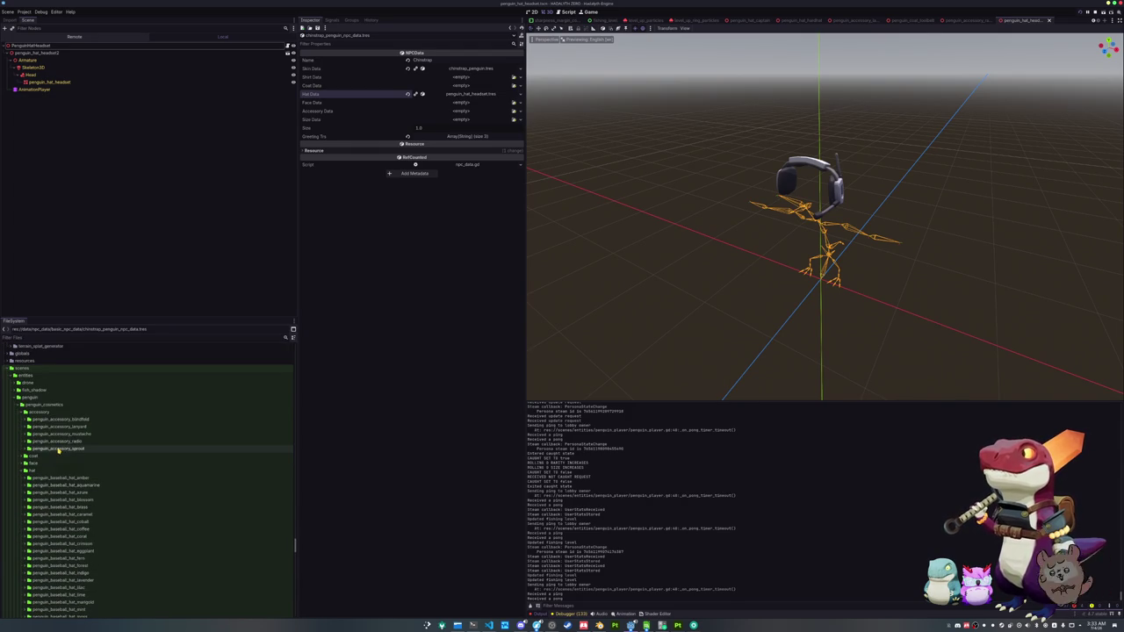
scroll(53, 492, down, 5)
scroll(53, 500, down, 5)
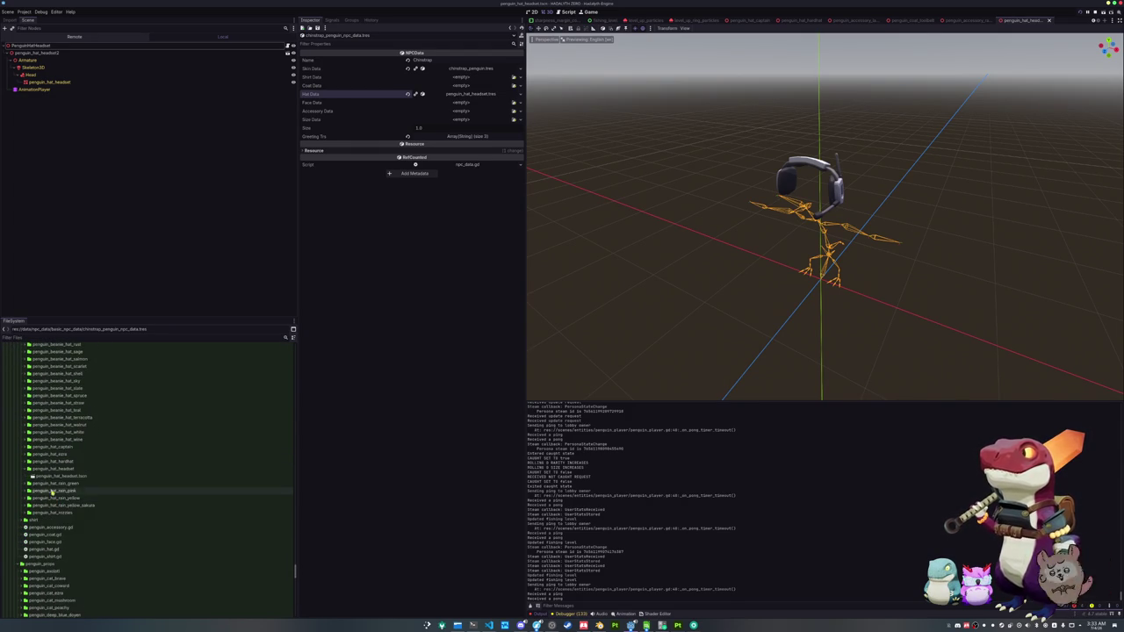
double_click(46, 469)
mouse_move(47, 470)
mouse_down()
mouse_move(50, 459)
mouse_move(46, 515)
mouse_up()
scroll(50, 469, up, 10)
scroll(50, 459, up, 5)
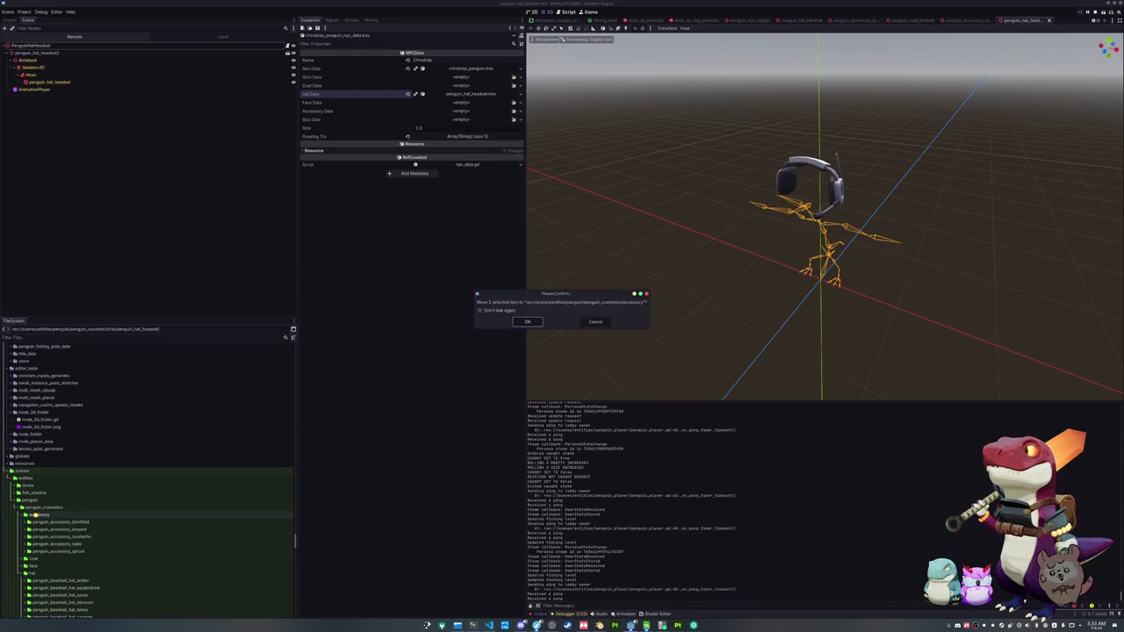
click(530, 323)
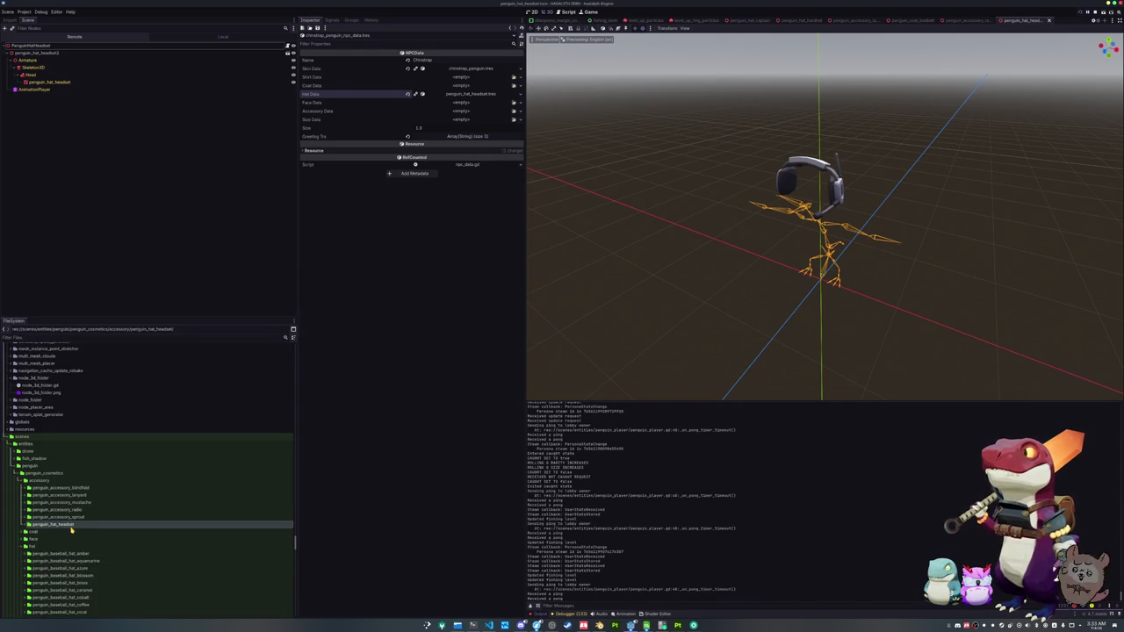
- Rename the folder to penguin_accessory_headset and expand it to select its scene
key(F2)
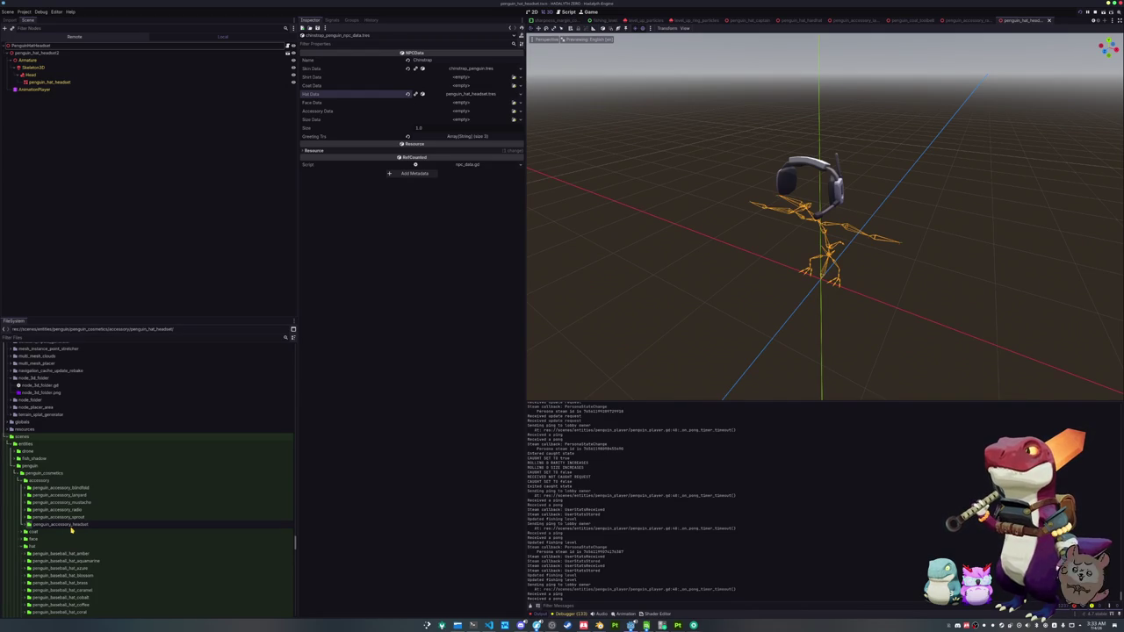
key(Return)
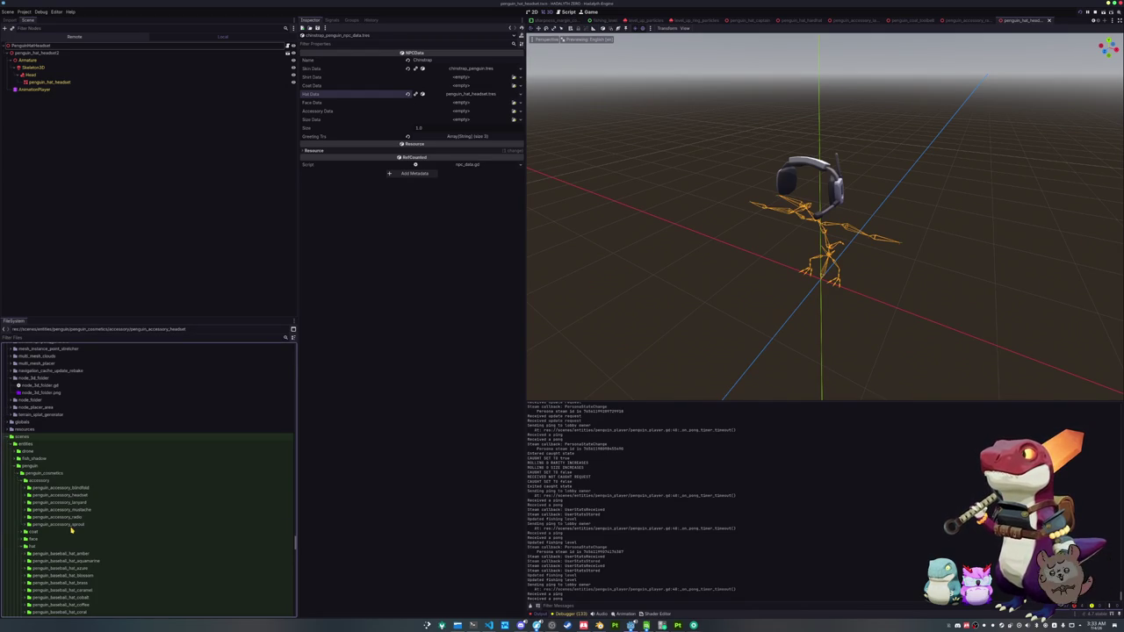
double_click(61, 495)
click(61, 502)
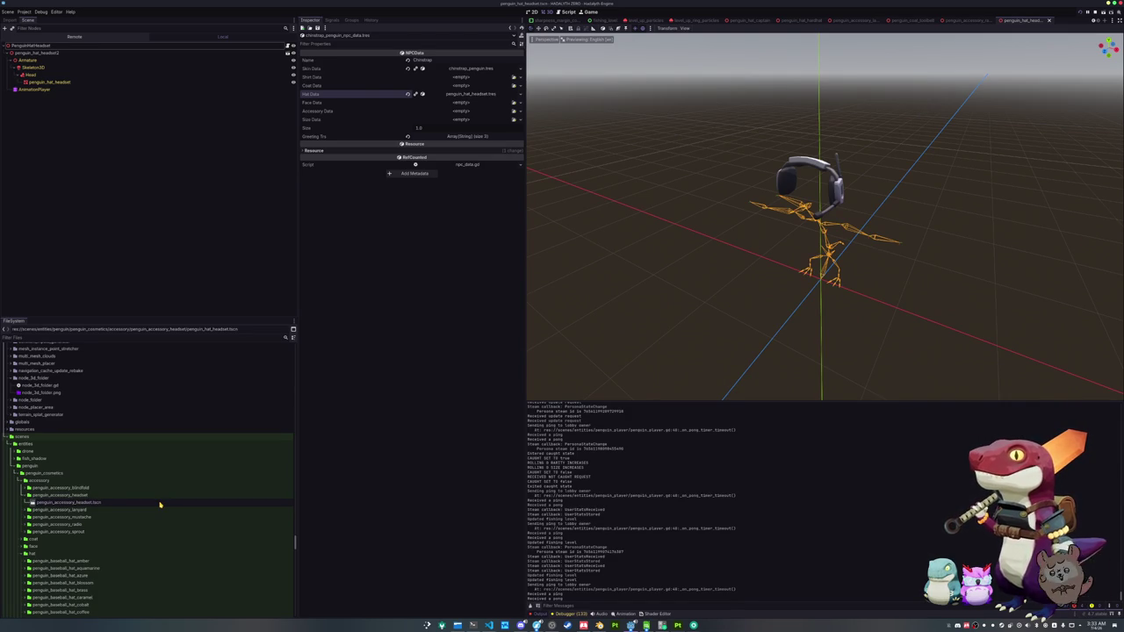
- Drag the penguin_accessory_headset folder into the hat folder and confirm the move
click(160, 505)
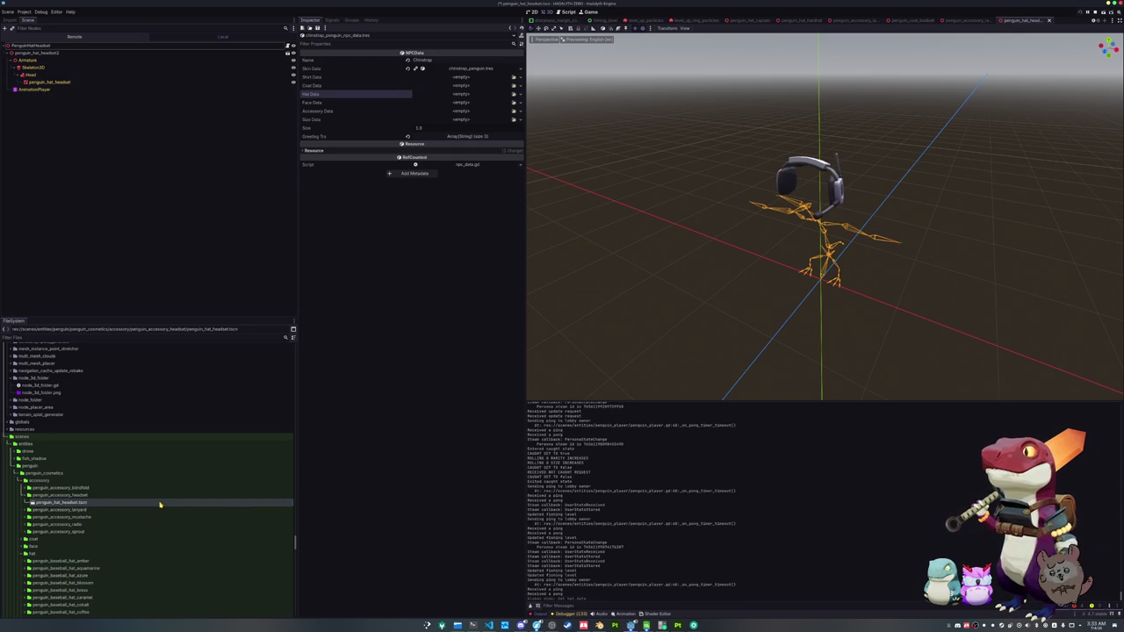
click(95, 511)
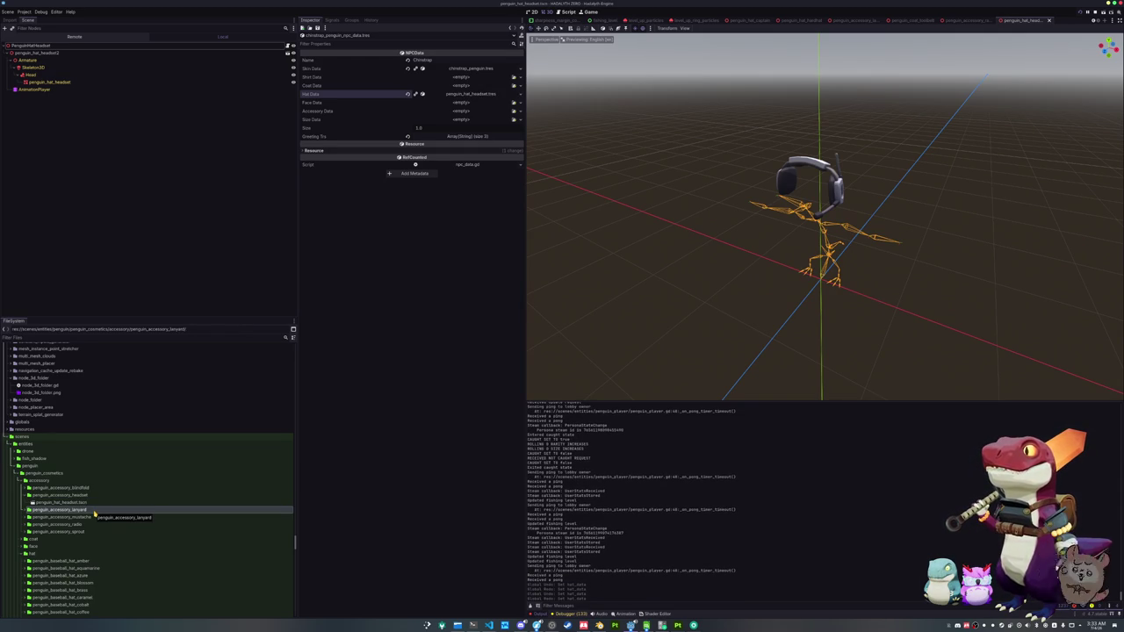
click(55, 496)
mouse_move(55, 498)
mouse_down()
mouse_move(87, 515)
mouse_move(94, 486)
mouse_move(69, 396)
mouse_move(54, 434)
mouse_move(30, 382)
mouse_up()
scroll(87, 514, down, 3)
scroll(55, 434, down, 3)
click(527, 321)
- Expand the moved headset folder, check the hat folders, and run the game with F5
scroll(95, 494, down, 5)
scroll(91, 515, down, 2)
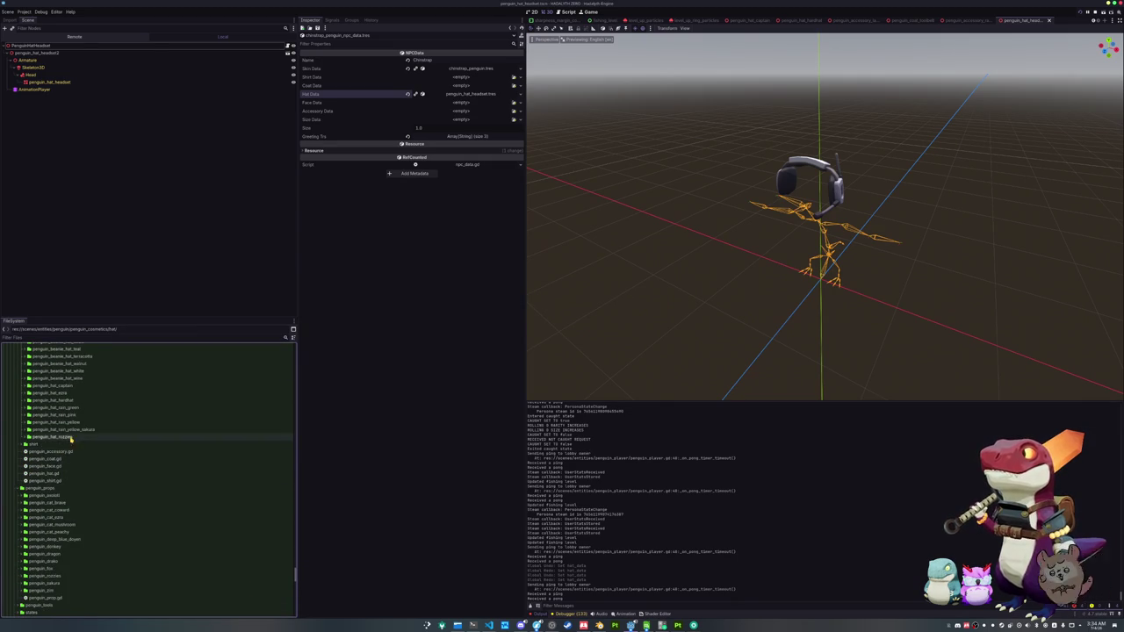
scroll(82, 503, up, 15)
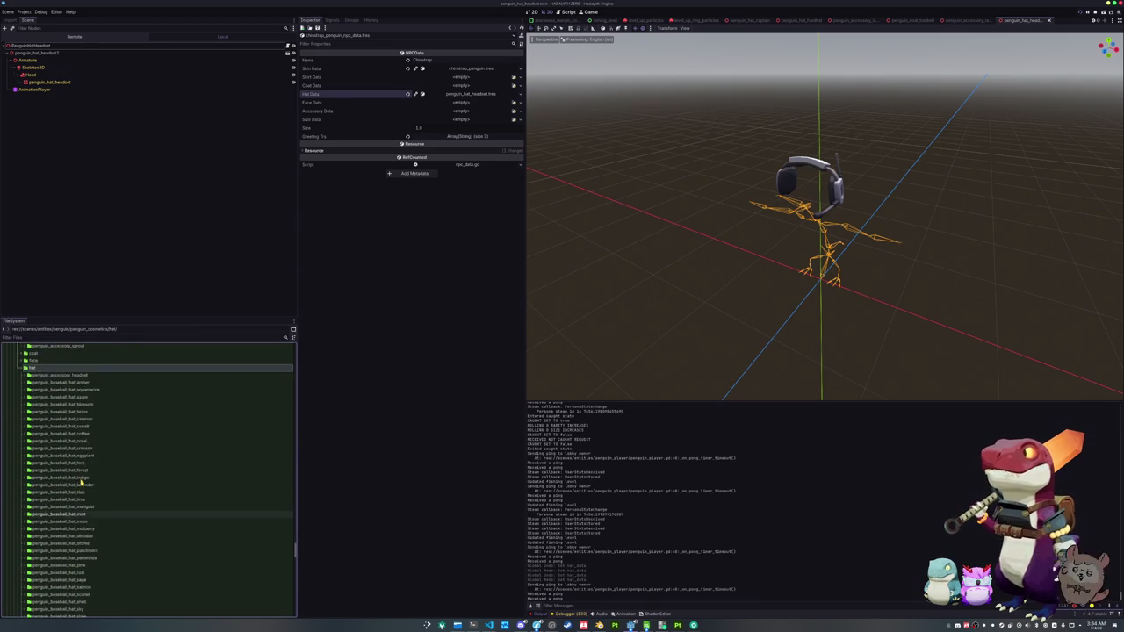
double_click(73, 444)
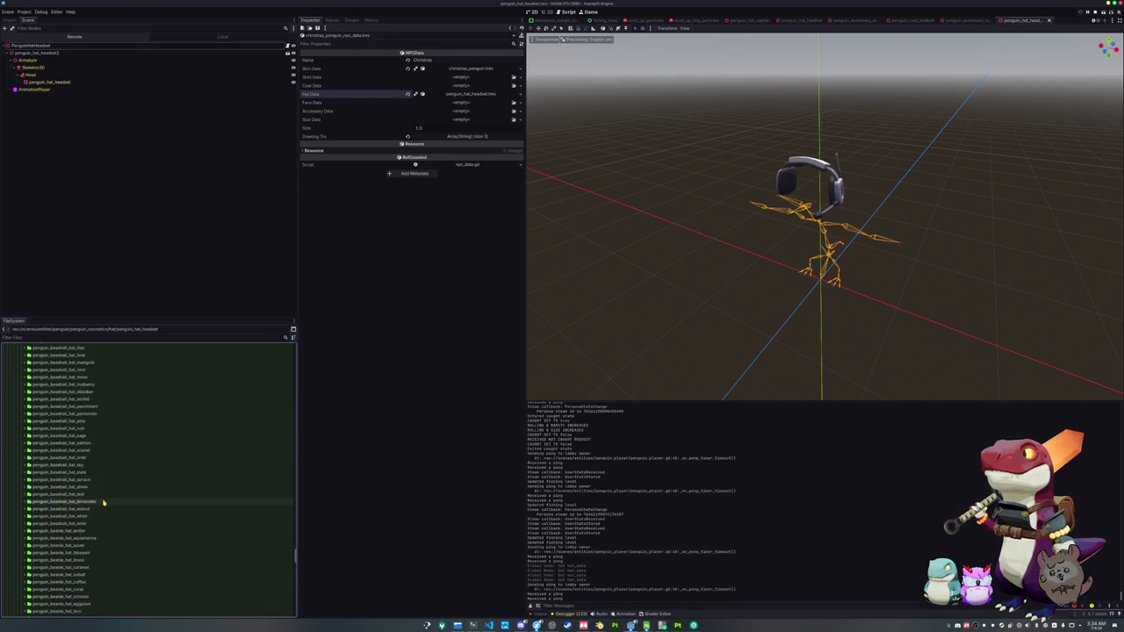
click(91, 506)
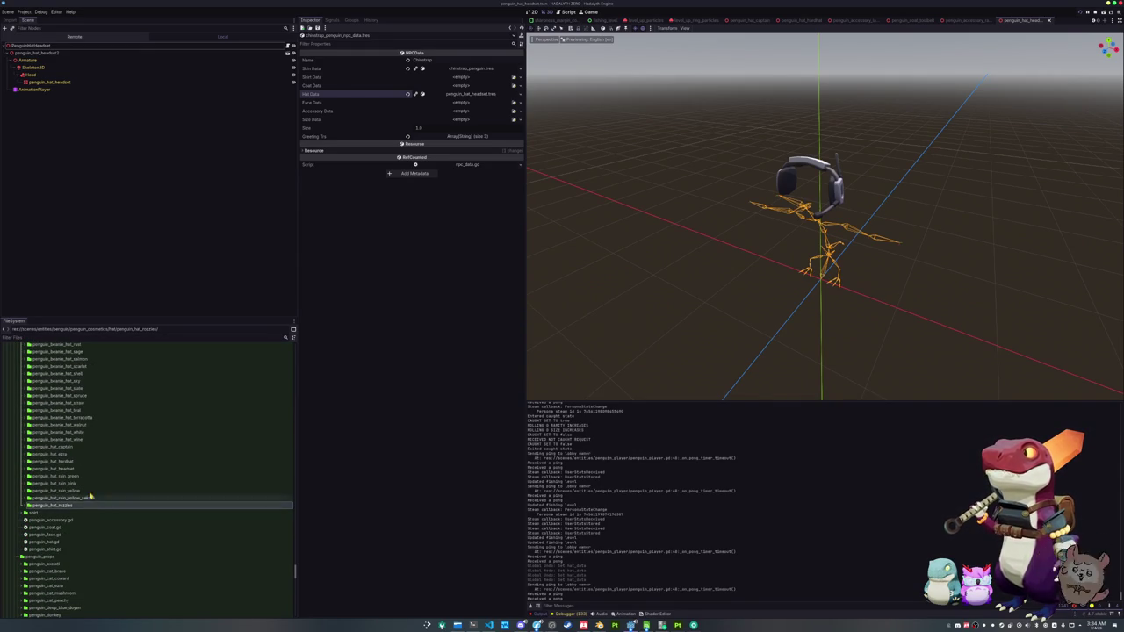
key(F5)
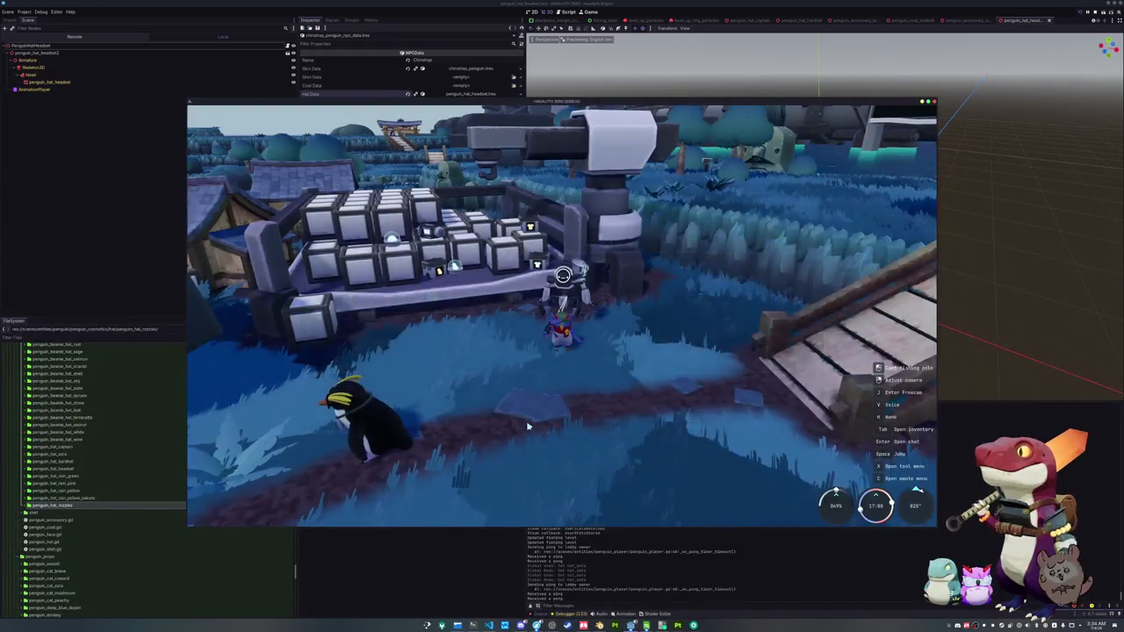
- Walk to the NPC penguin and dress the player in a brown skin and glasses via the Penguin tab
key(s)
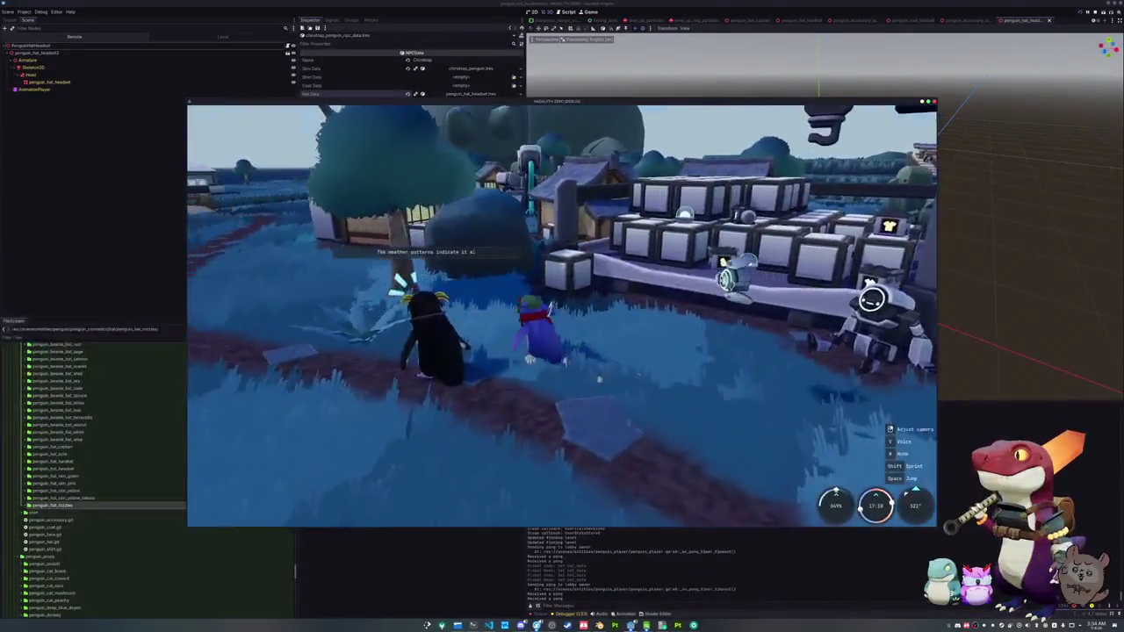
key(Tab)
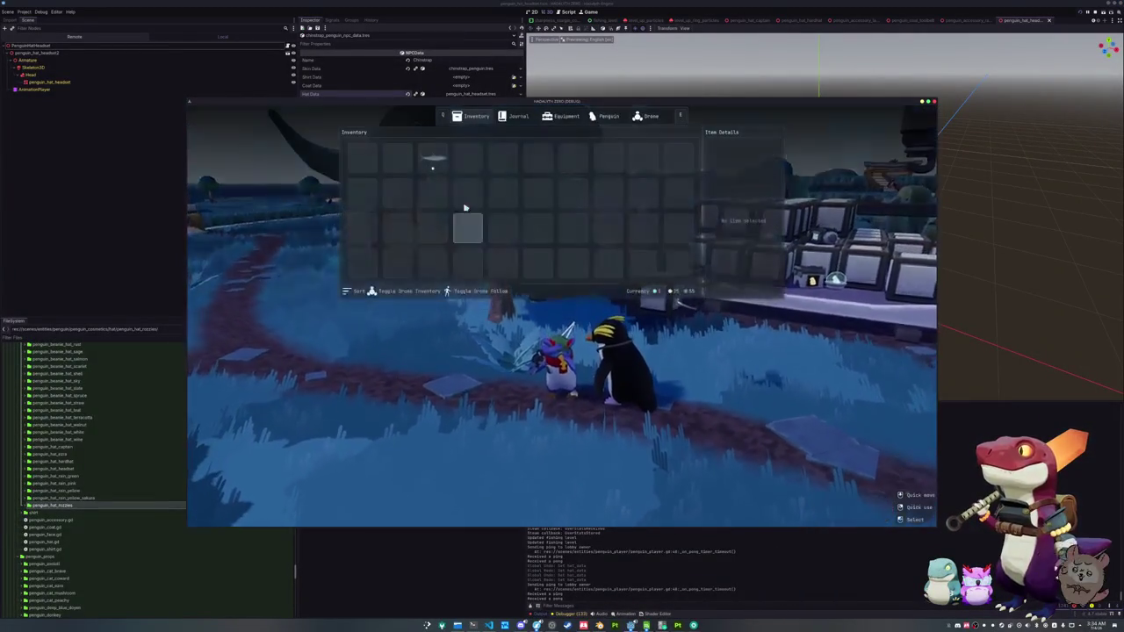
click(559, 115)
click(606, 116)
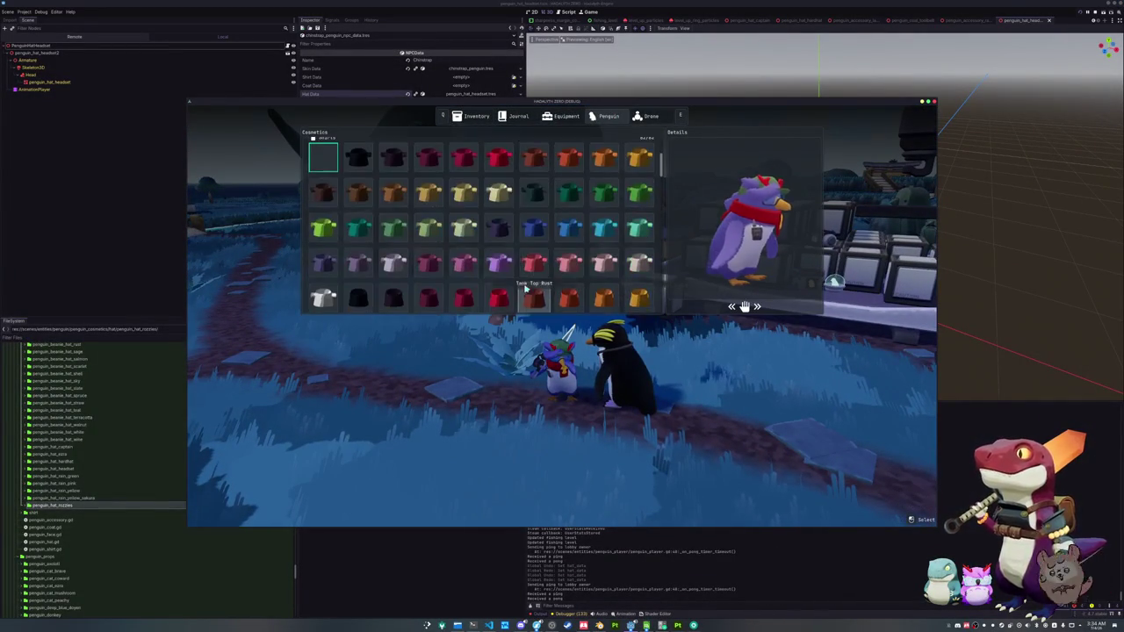
scroll(416, 237, up, 1)
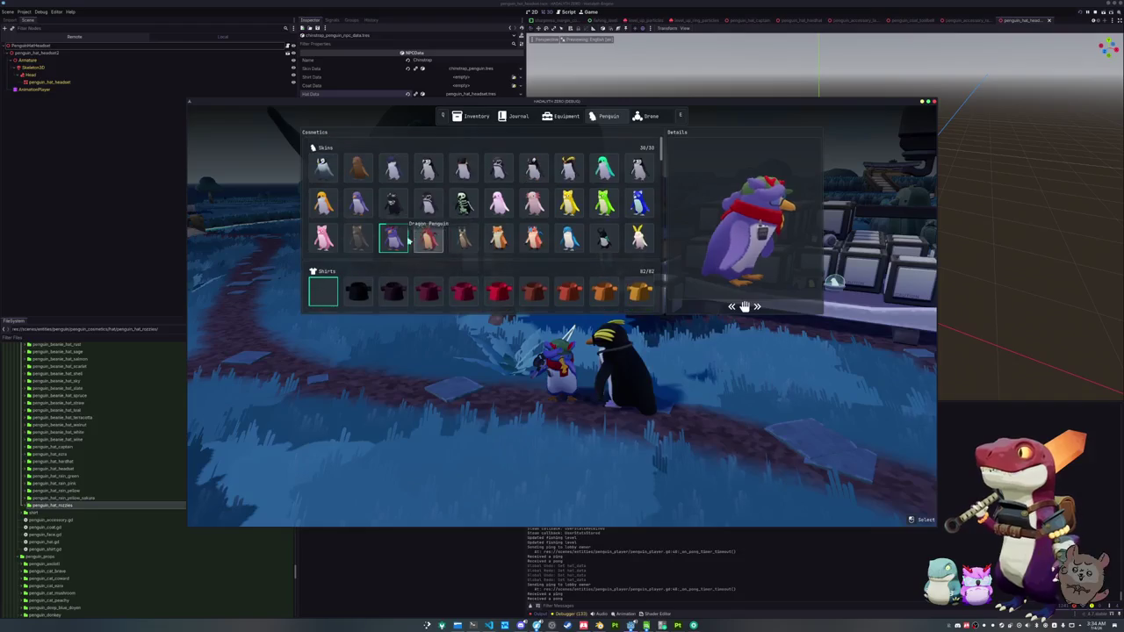
scroll(465, 250, down, 4)
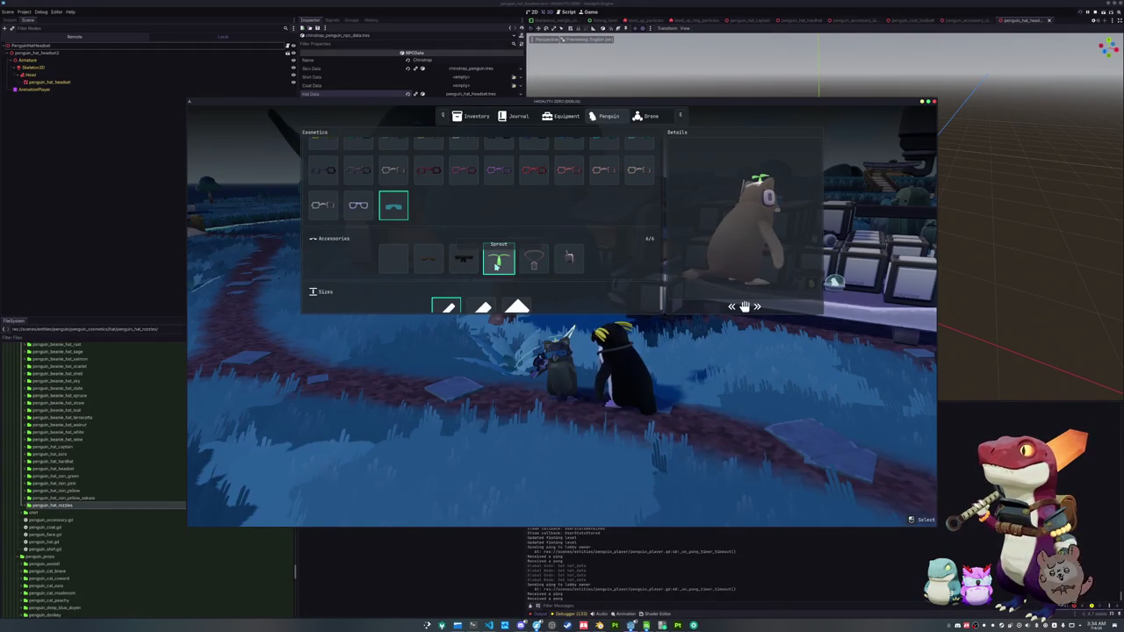
key(Tab)
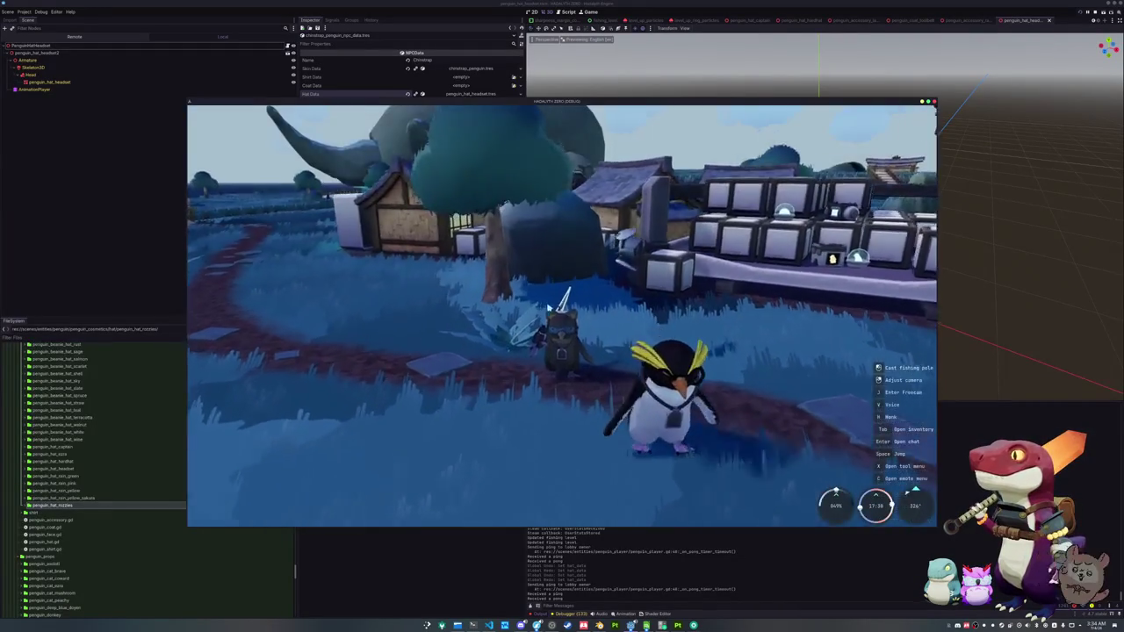
- Walk the penguin through the village to the teal pond's edge and cast the fishing line
key(a)
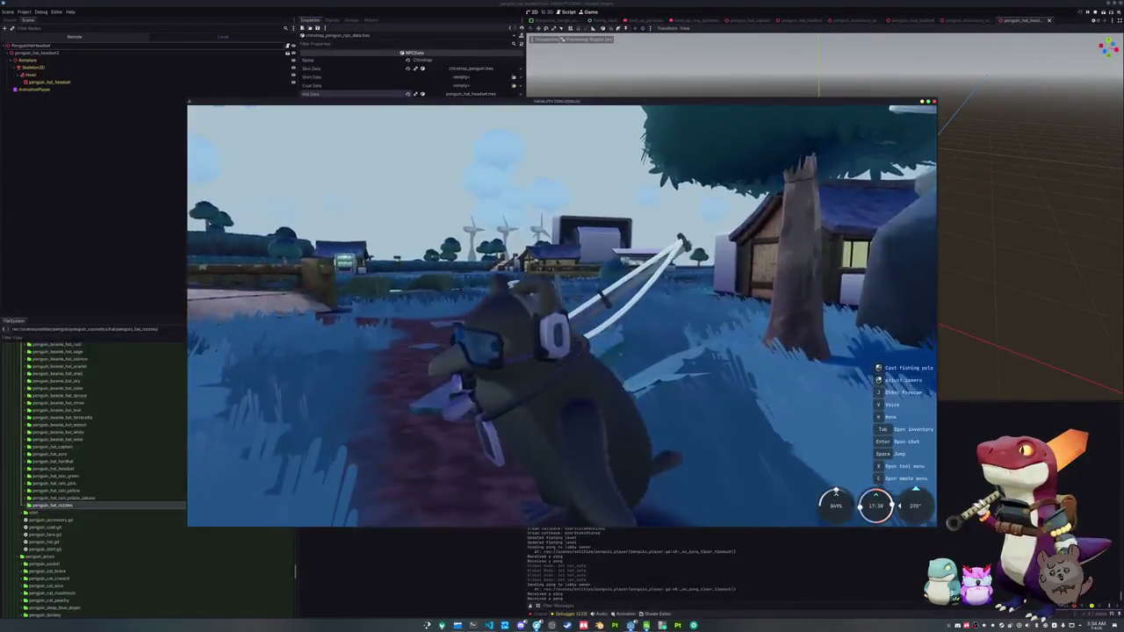
key(w)
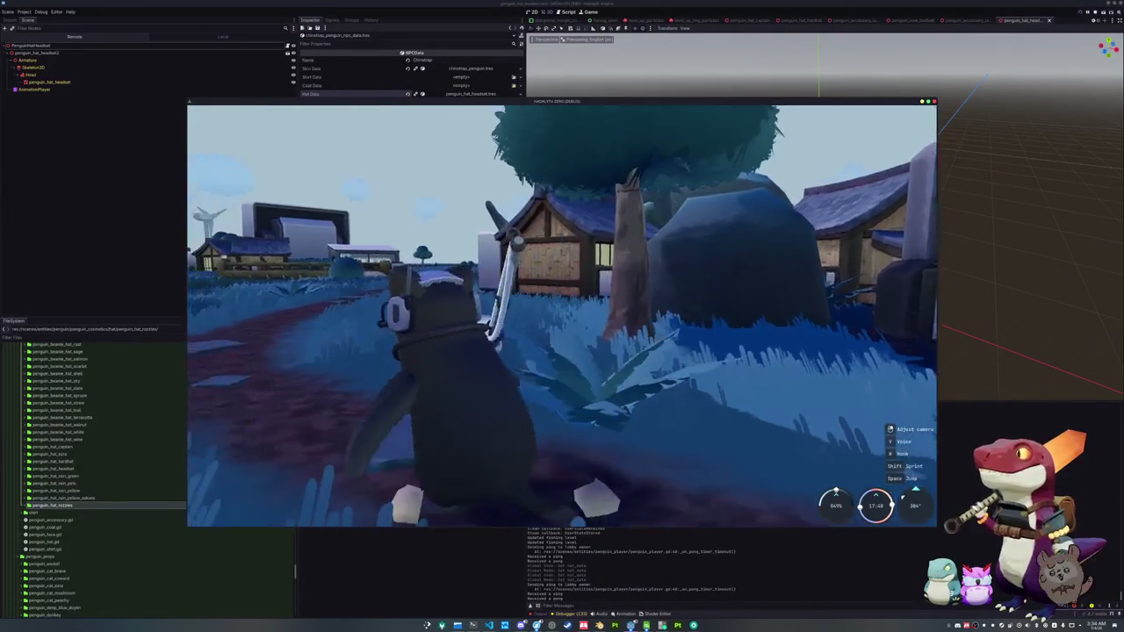
key(a)
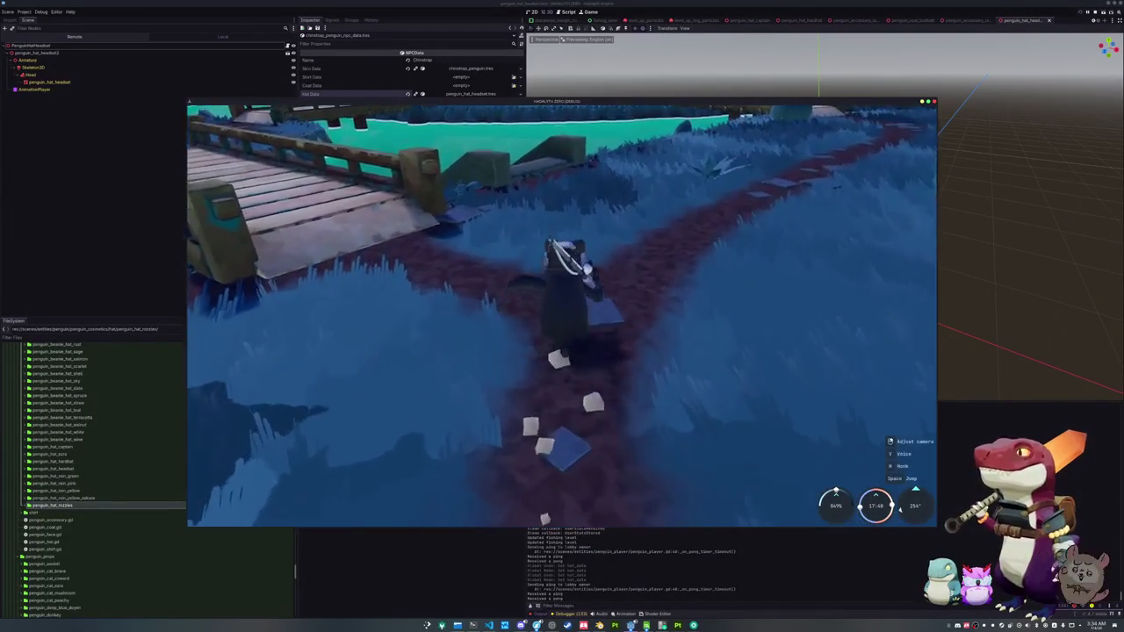
key(w)
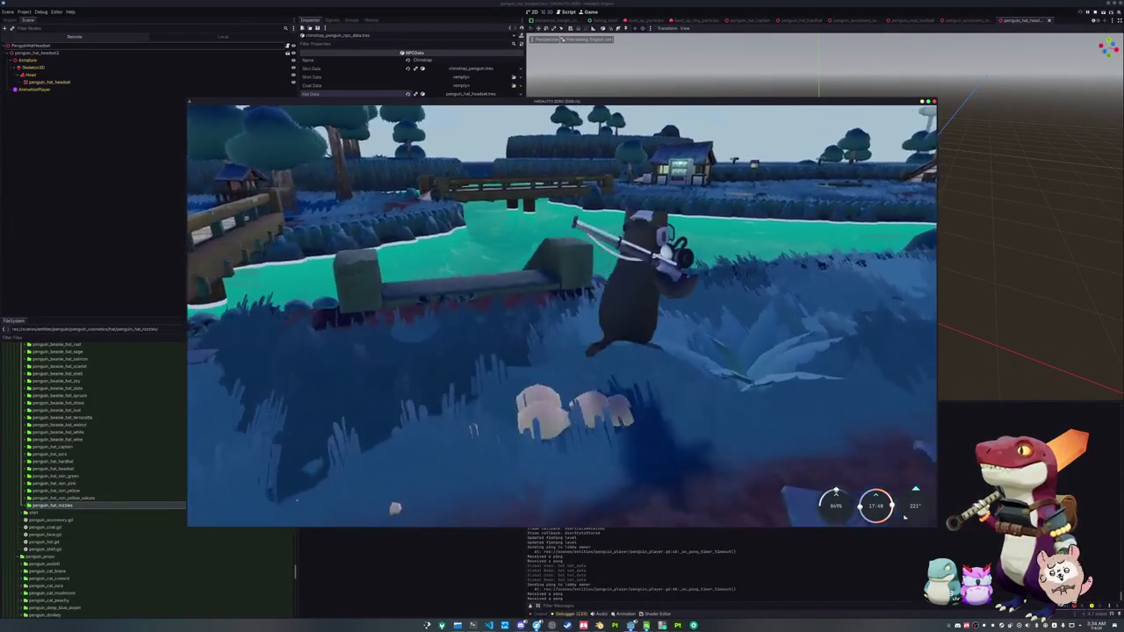
key(w)
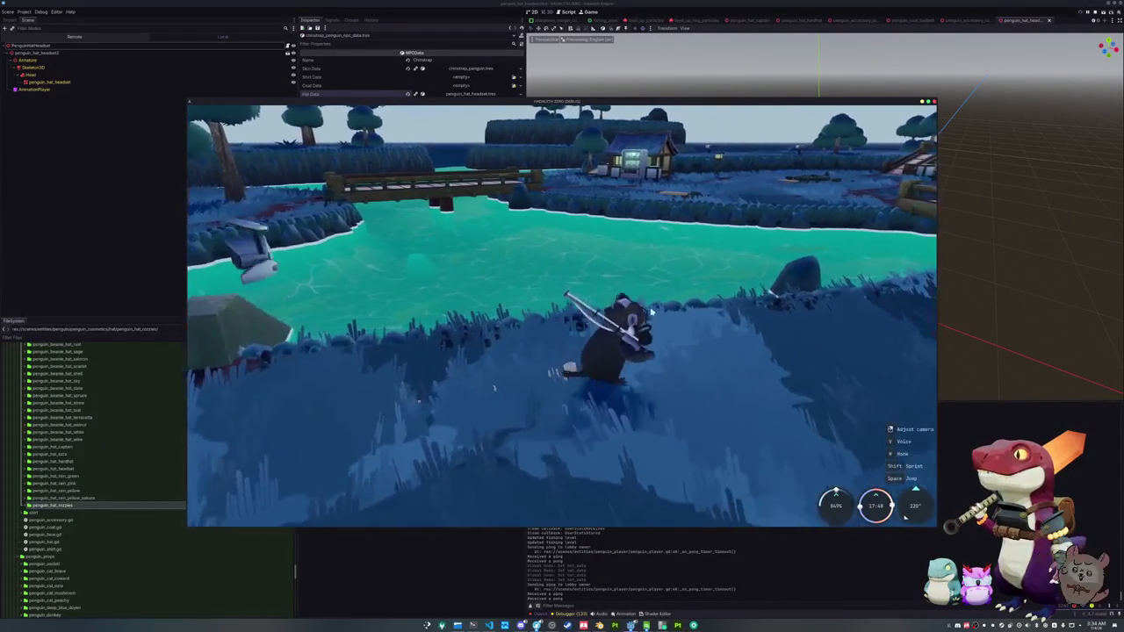
key(w)
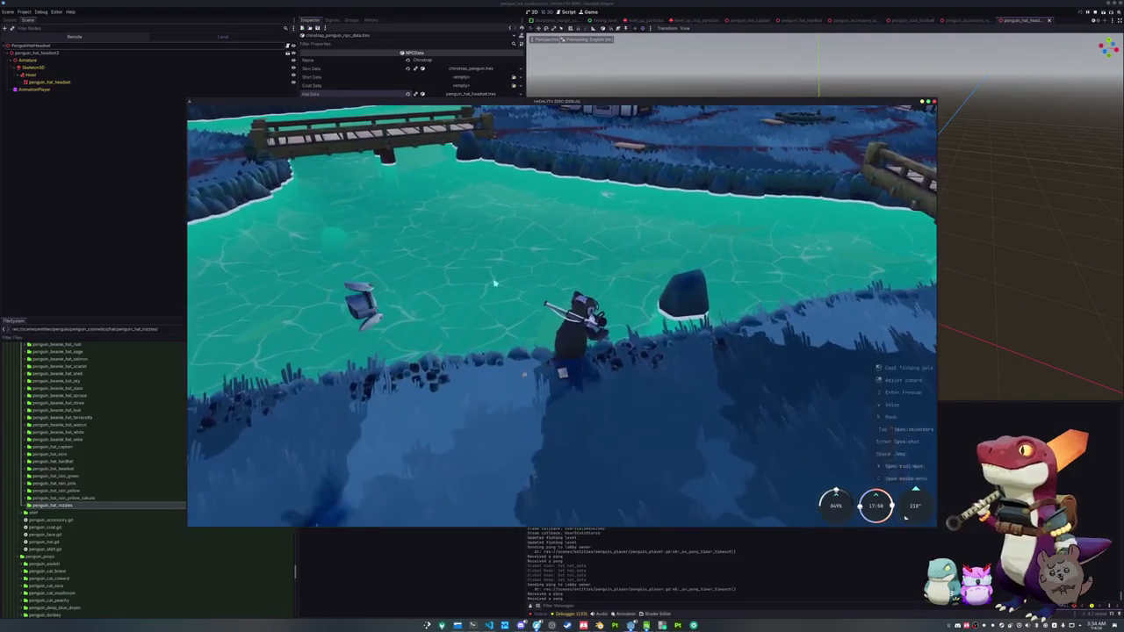
click(512, 281)
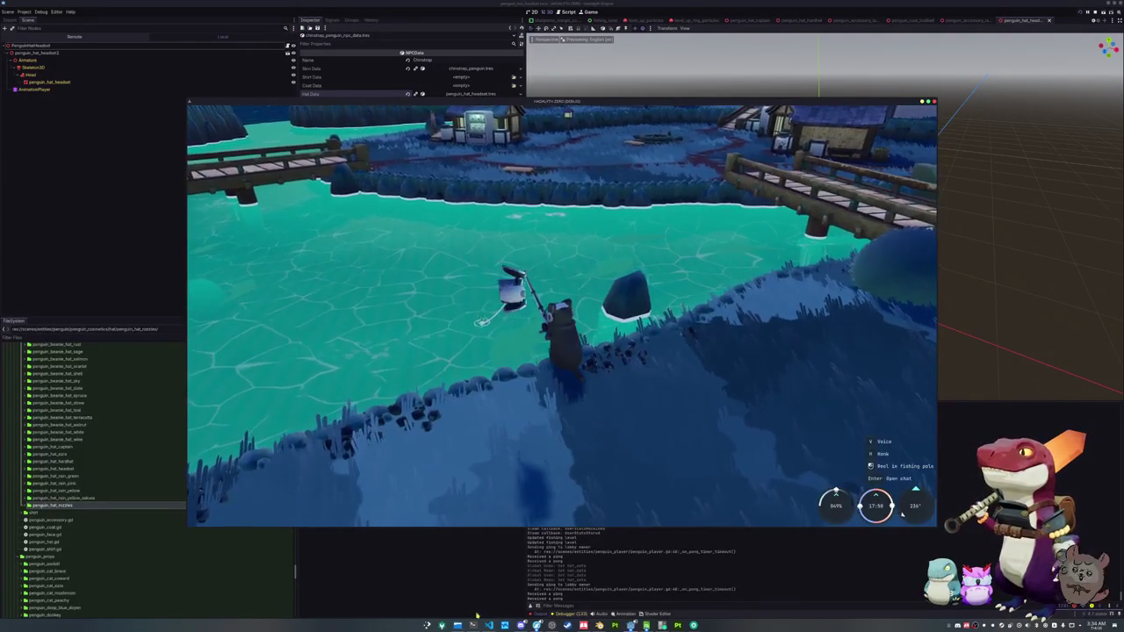
key(F12)
text(git commit -m "Updated and added more cosmetics)
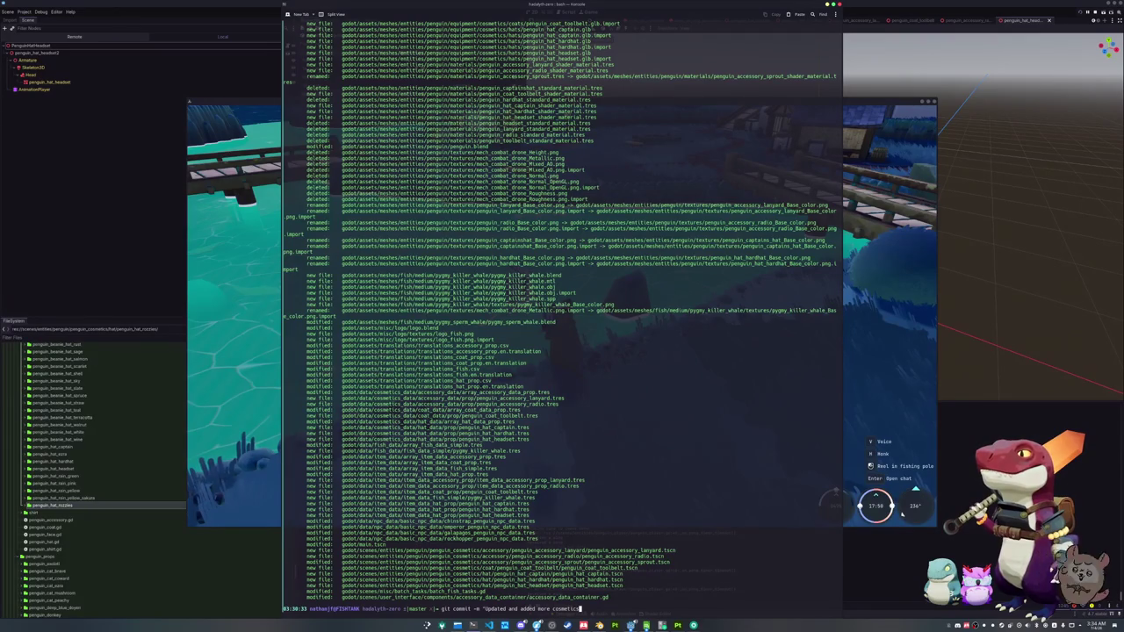
- Submit the git commit with message "Updated and added more cosmetics" and return to the game
text(")
key(Return)
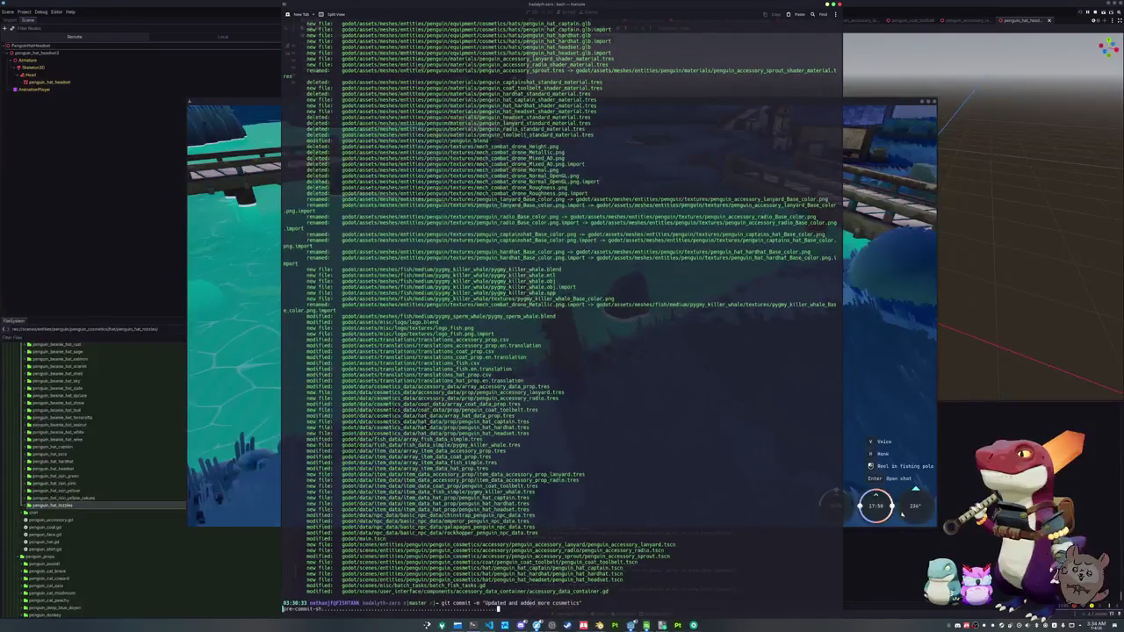
click(605, 409)
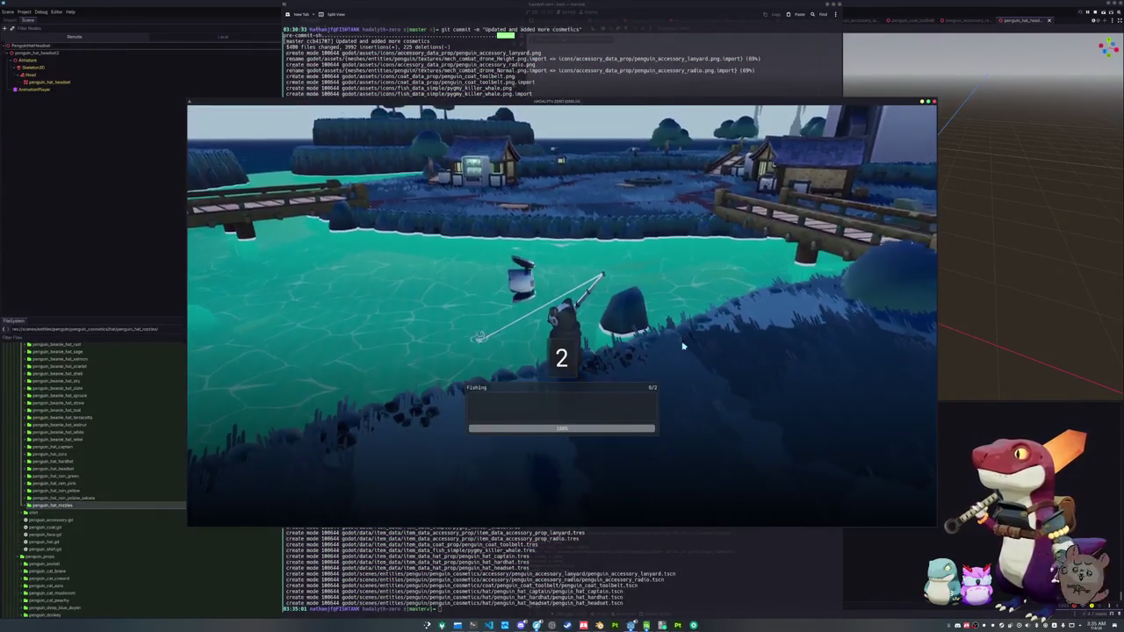
- Match the fishing minigame's arrow prompts to reel in a Common Gizzard Shad
key(Right)
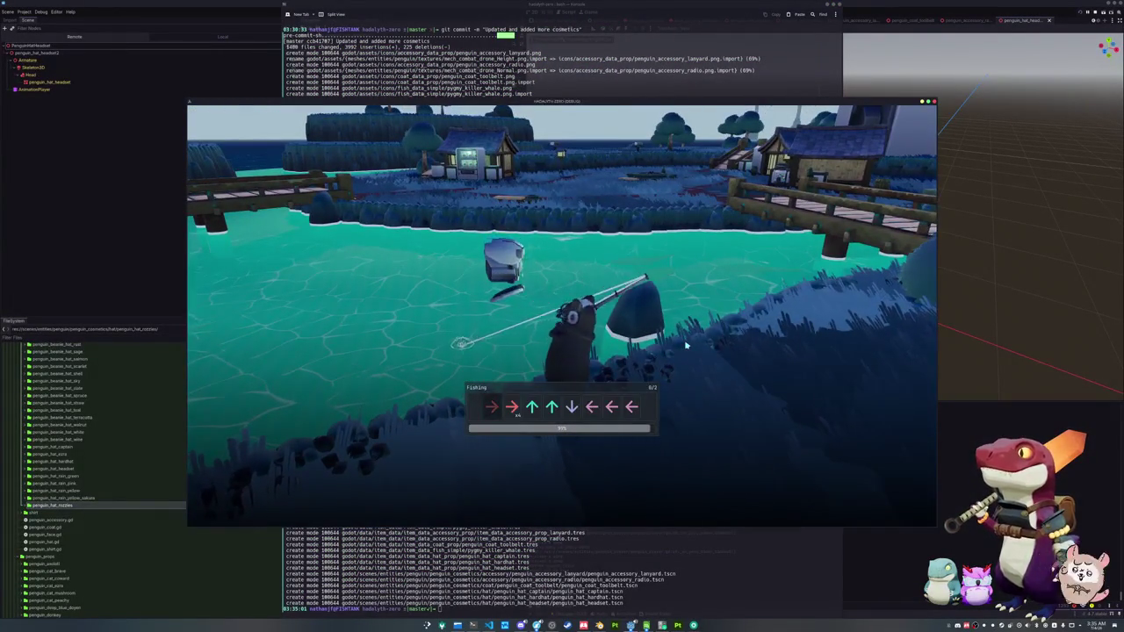
key(Right)
key(Up)
key(Up)
key(Down)
key(Left)
key(Left)
key(Left)
key(Right)
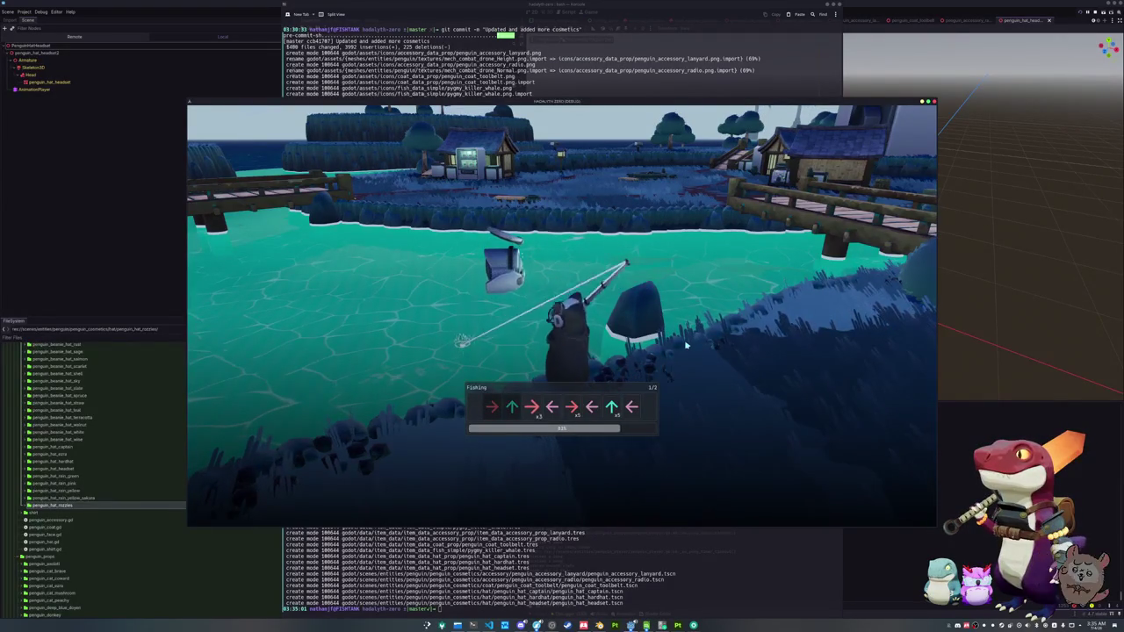
key(Up)
key(Right)
key(Right)
key(Right)
key(Left)
key(Right)
key(Right)
key(Right)
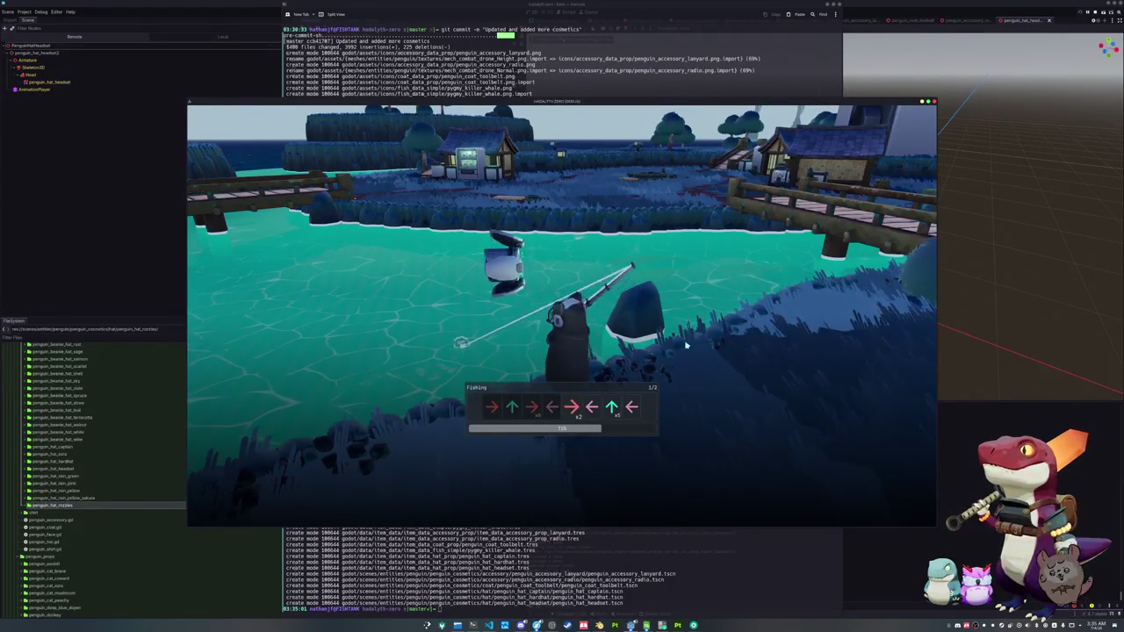
key(Right)
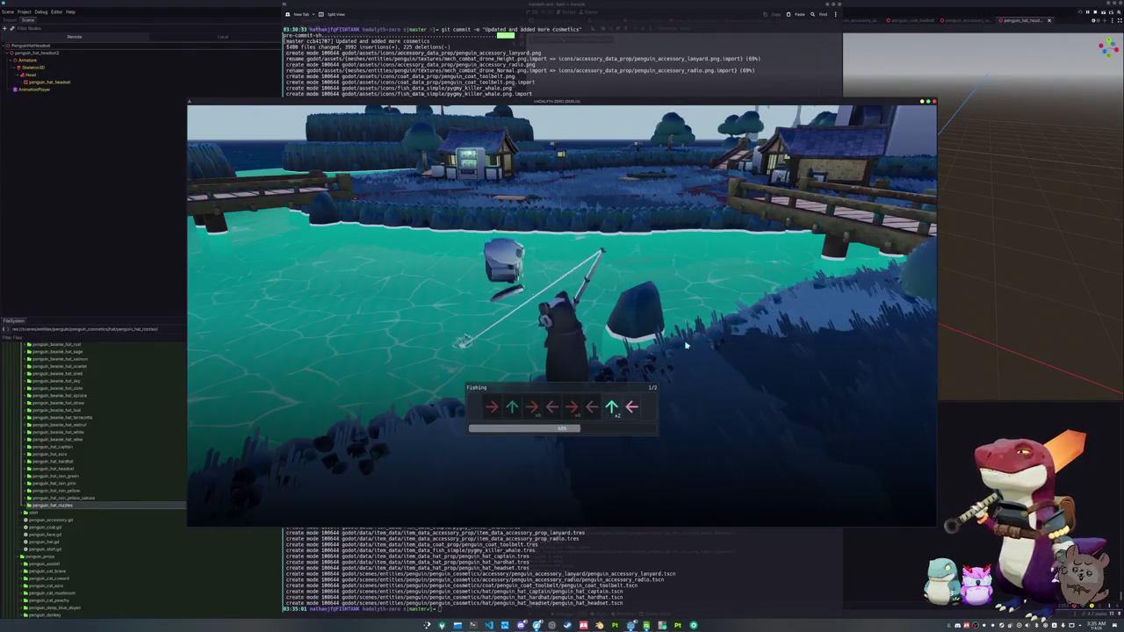
key(Up)
key(Left)
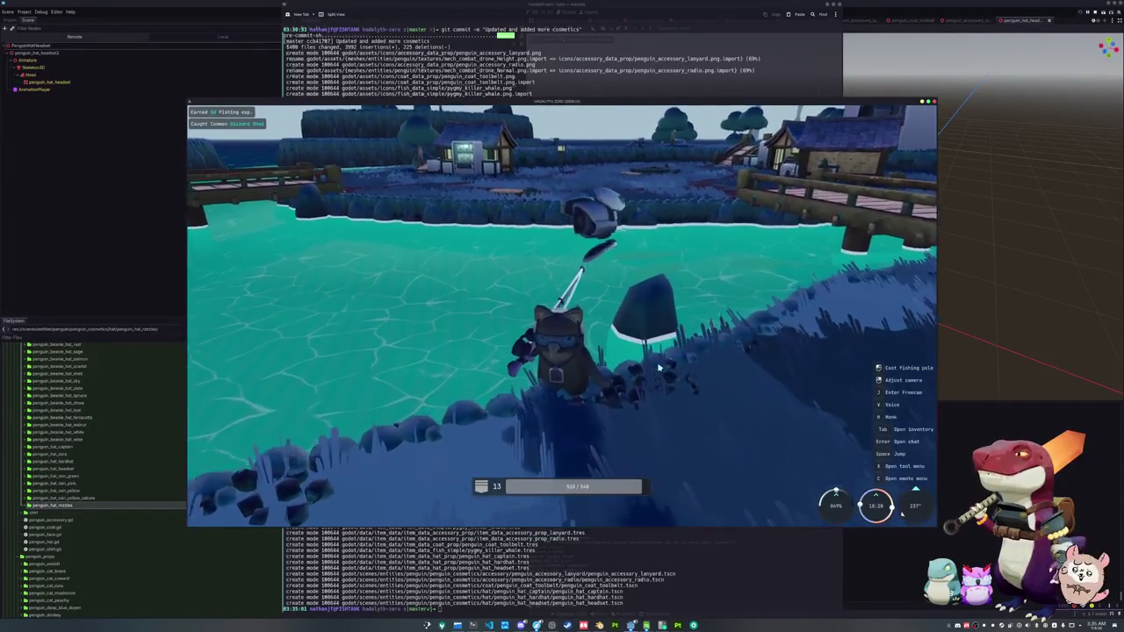
- Run git status in the terminal to confirm a clean working tree one commit ahead
click(609, 555)
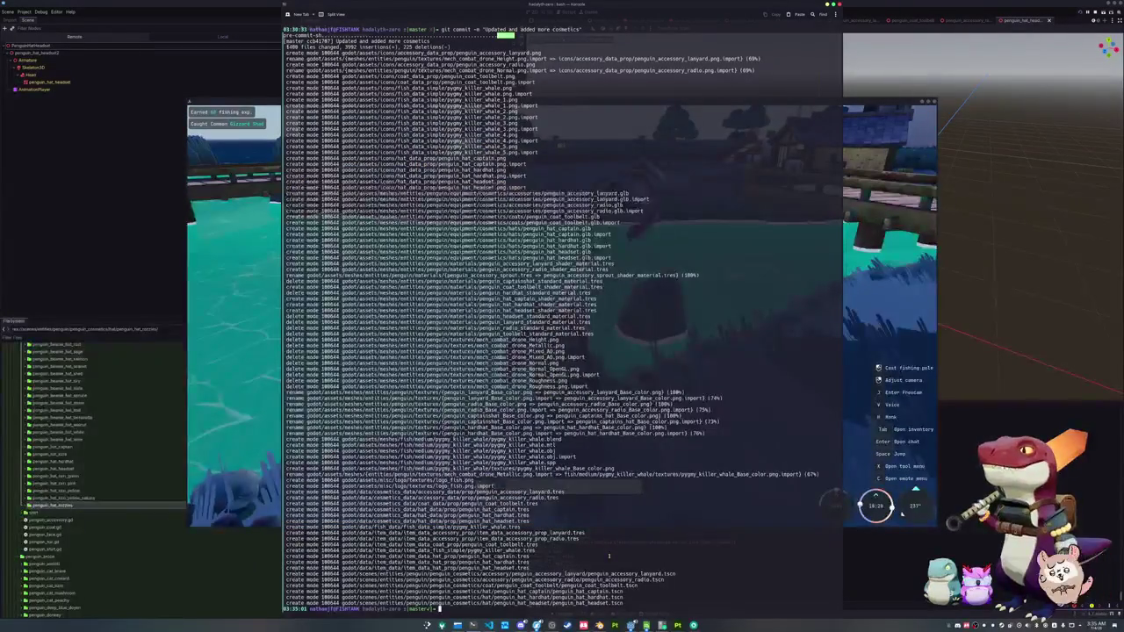
click(563, 609)
text(gitstatus)
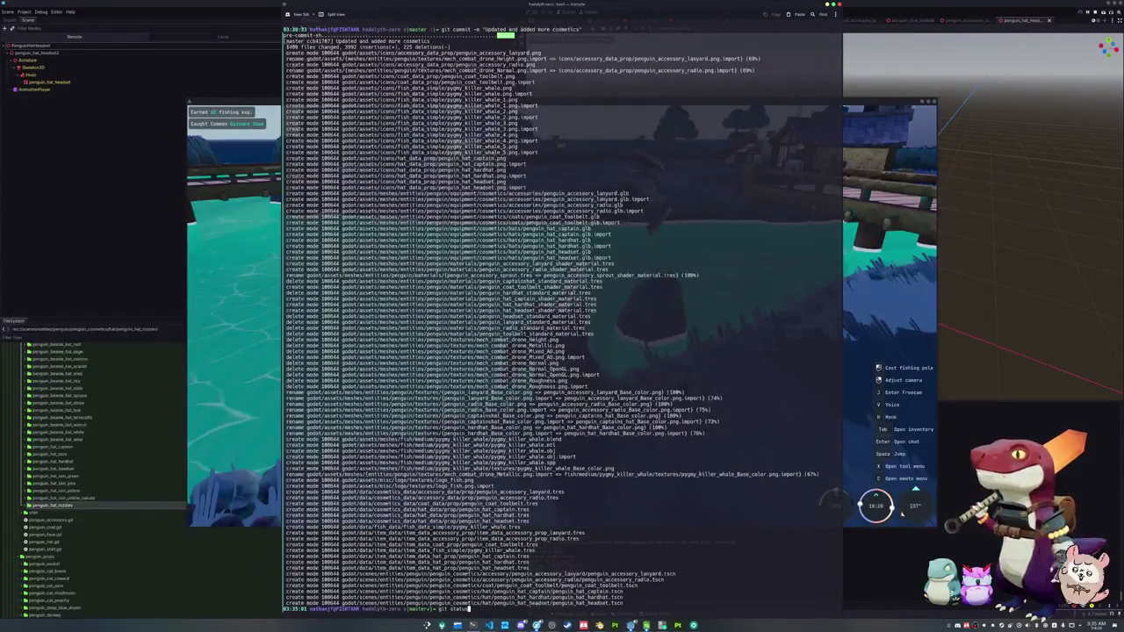
key(Return)
text(git commit)
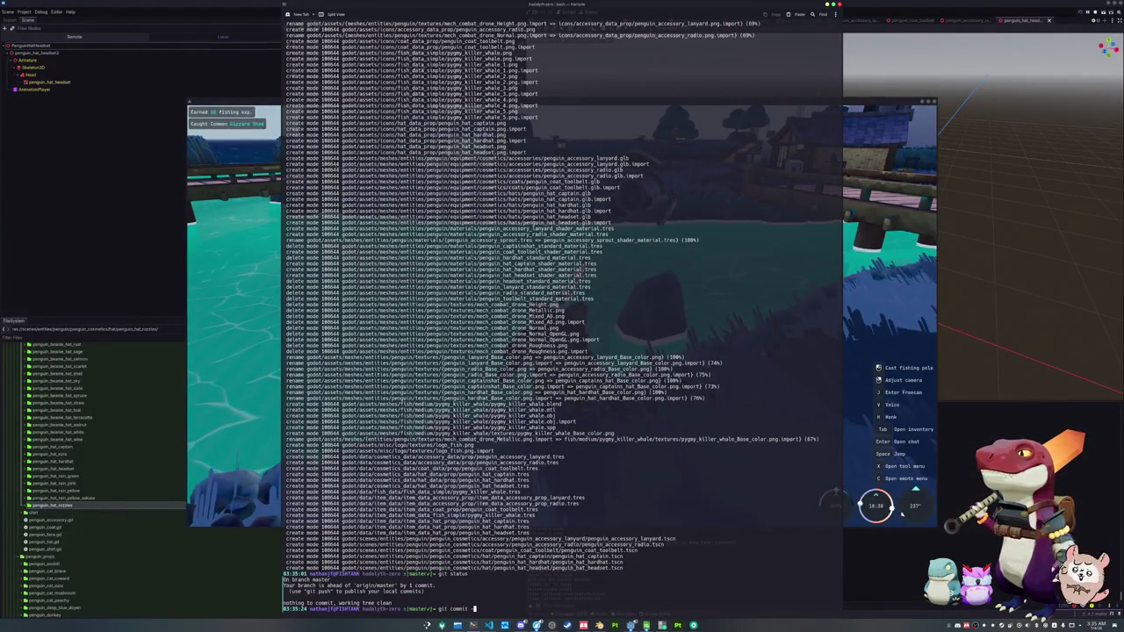
- Push the cosmetics commit to the remote and switch back to the Godot editor
text(-m)
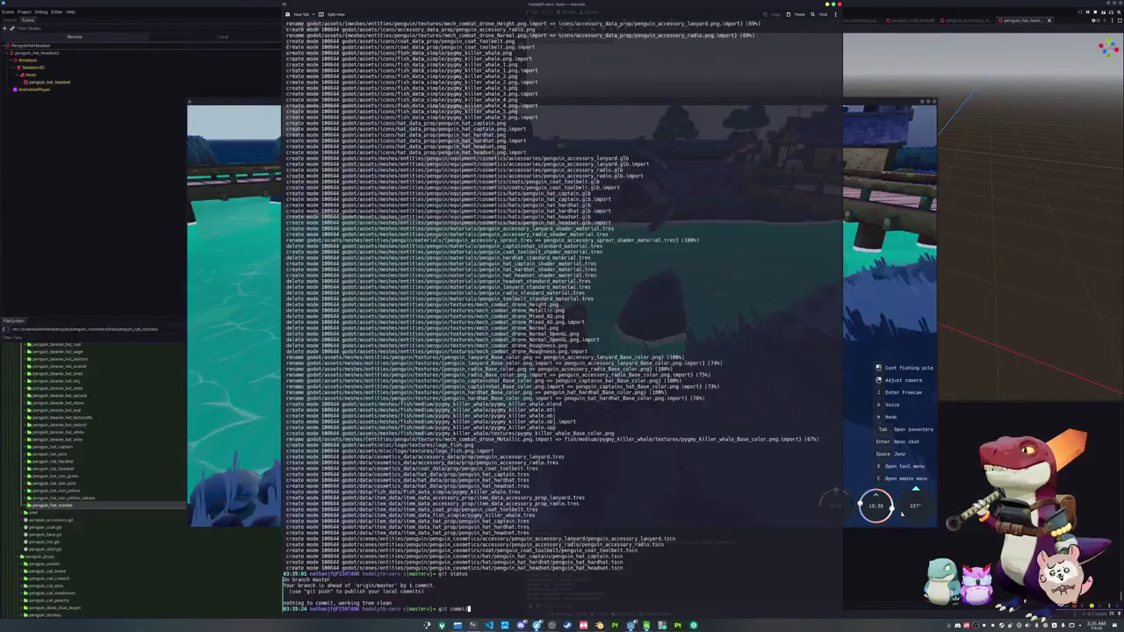
key(Return)
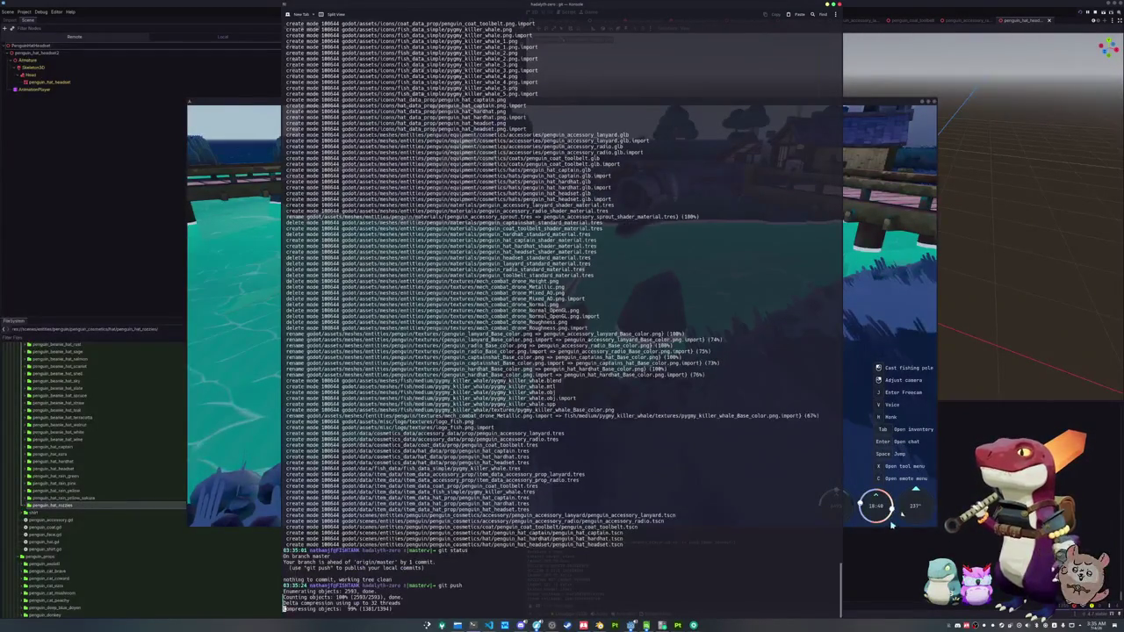
key(alt+Tab)
key(alt+Tab)
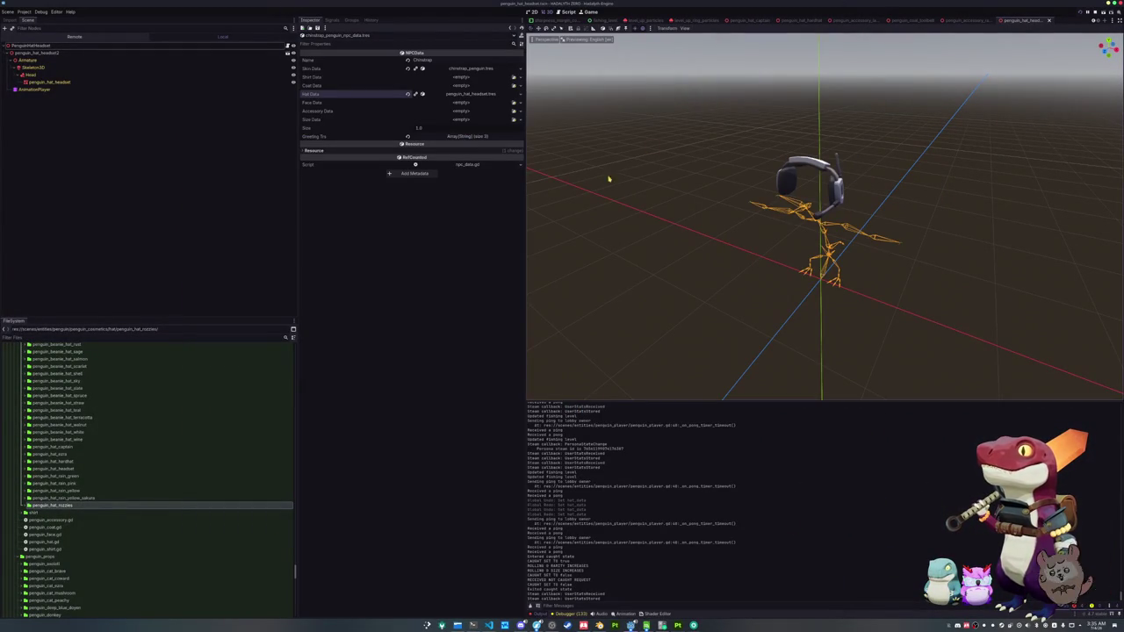
- Cycle through the scene tabs until main.tscn with the island level and wind turbines is active
scroll(1033, 24, up, 4)
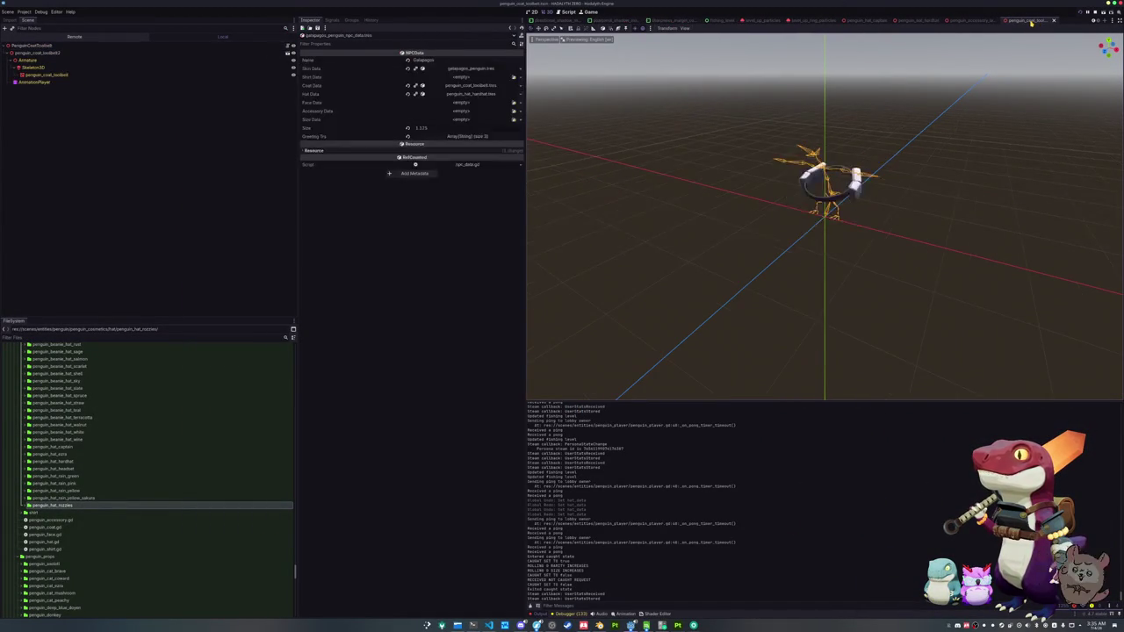
scroll(1055, 23, up, 3)
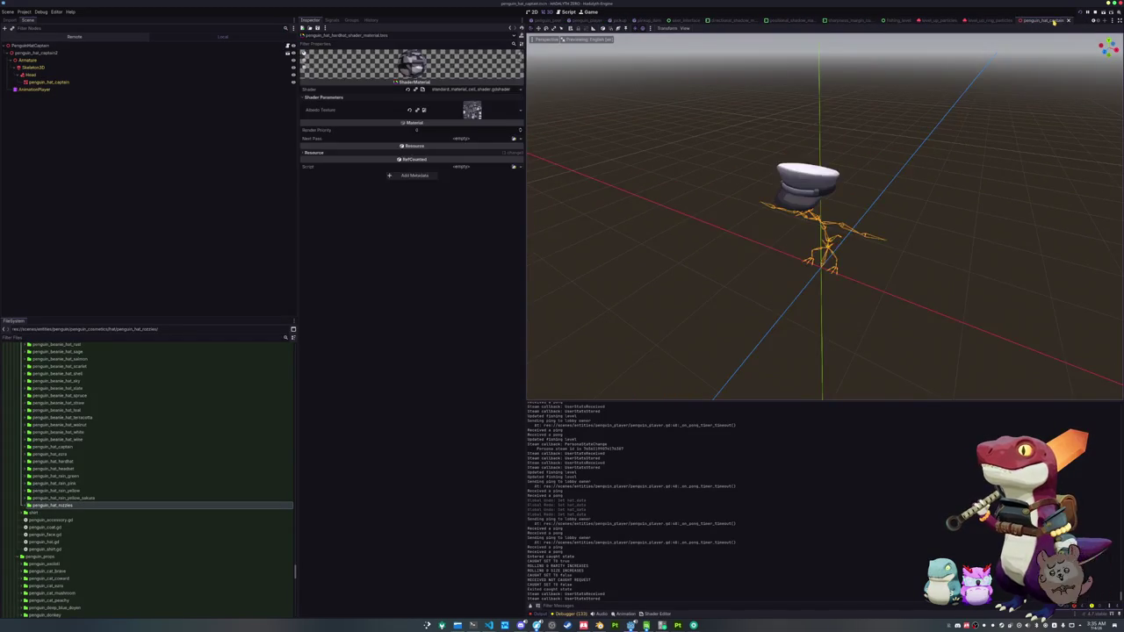
scroll(1050, 21, up, 2)
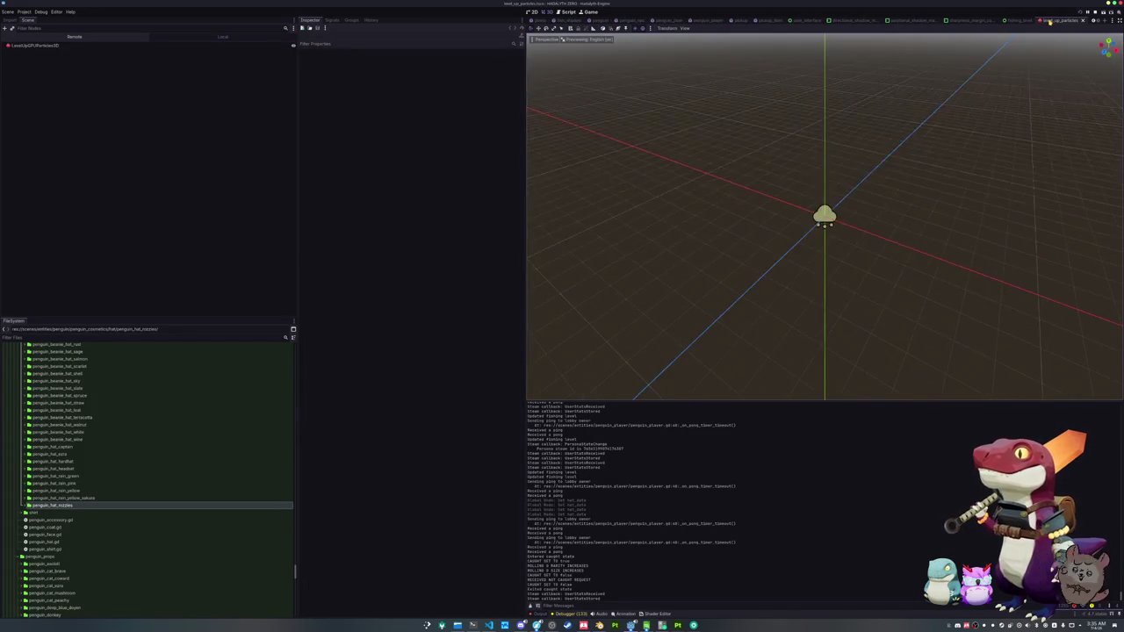
scroll(1071, 22, up, 1)
scroll(1025, 25, up, 2)
scroll(910, 22, up, 1)
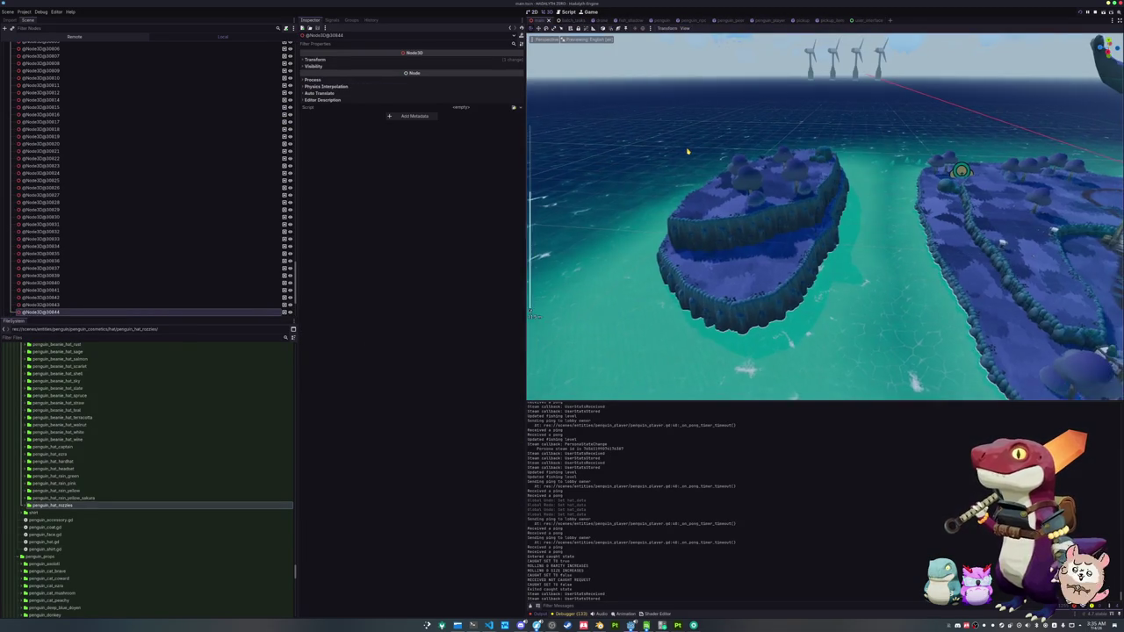
- Frame the view on the TechBlindboxMachine node, then run the game with F5
key(w)
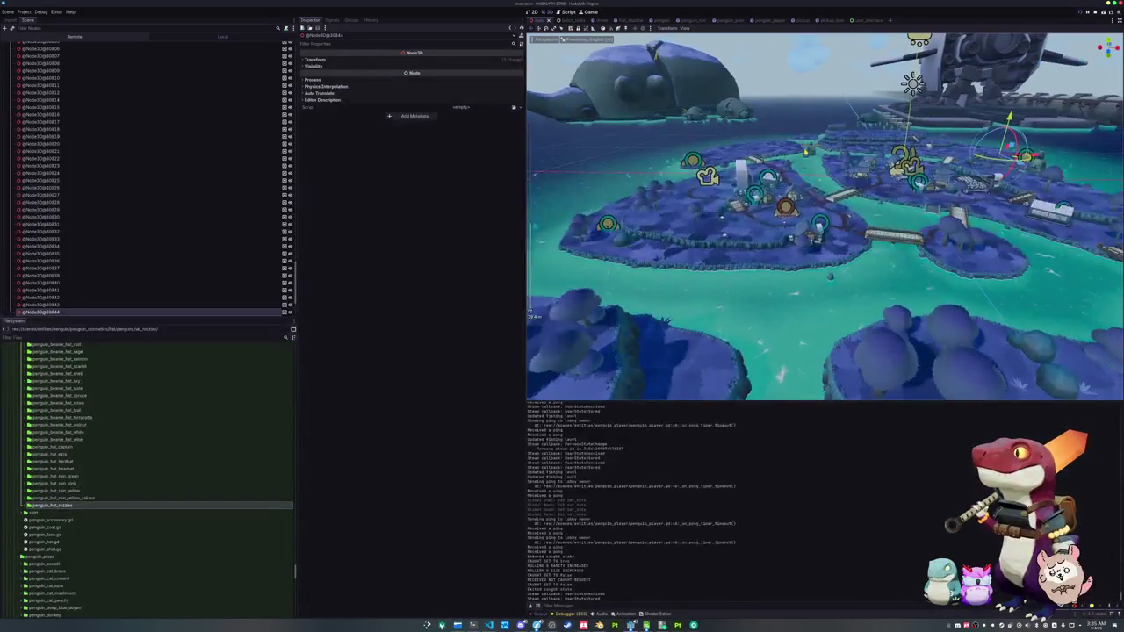
key(w)
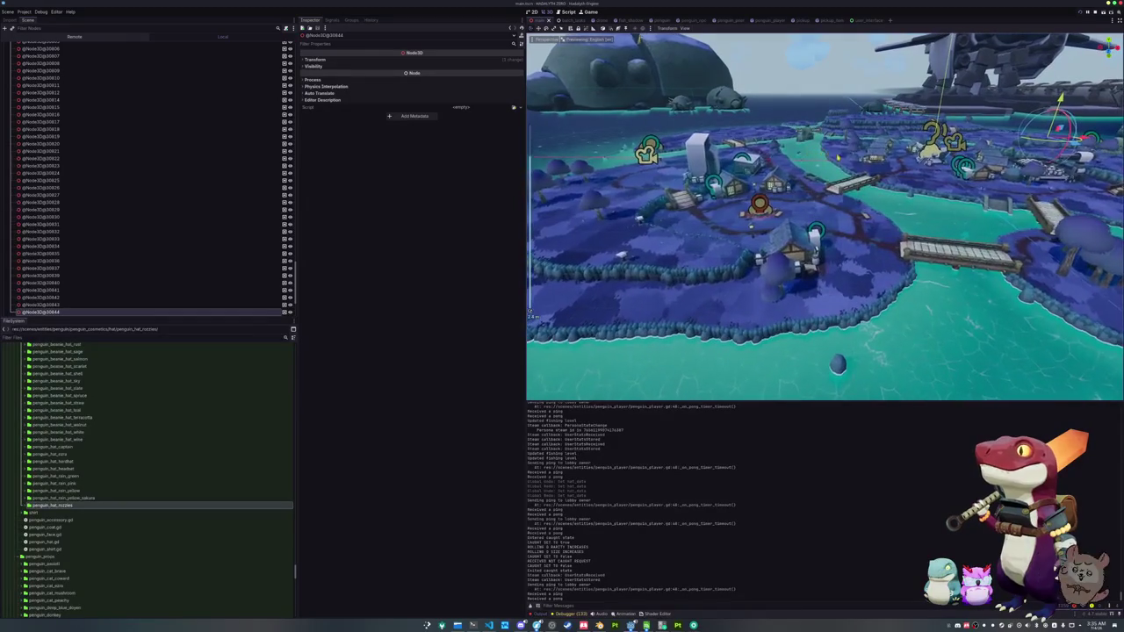
click(698, 154)
key(f)
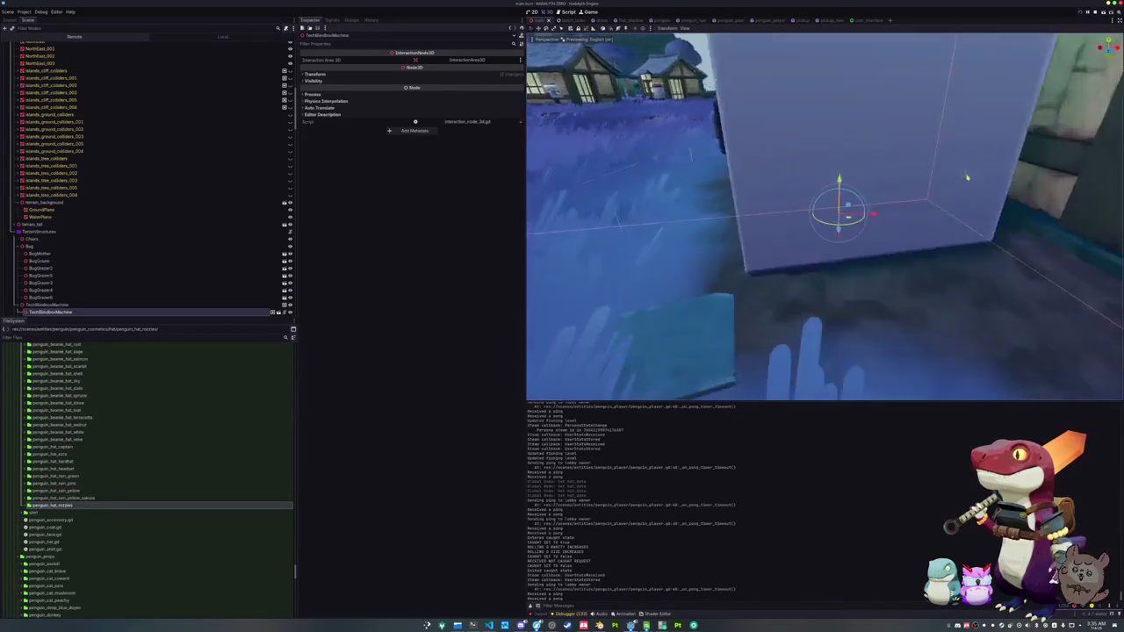
scroll(529, 312, down, 6)
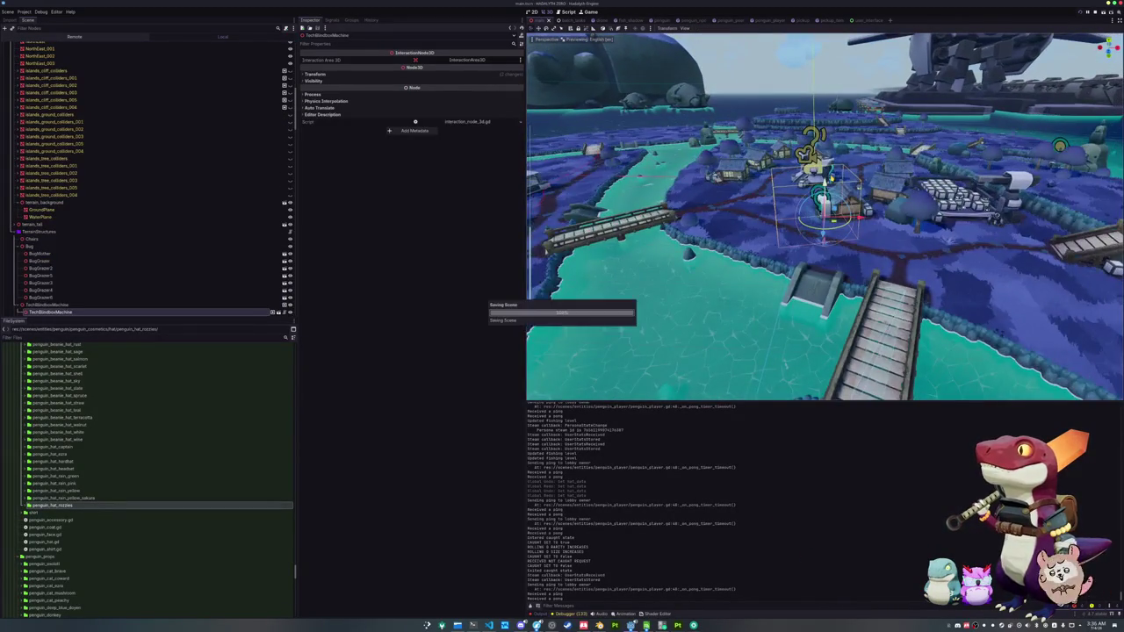
mouse_move(825, 219)
mouse_down()
mouse_move(825, 141)
mouse_move(843, 229)
mouse_move(887, 237)
mouse_move(530, 311)
mouse_move(615, 281)
mouse_move(562, 307)
mouse_up()
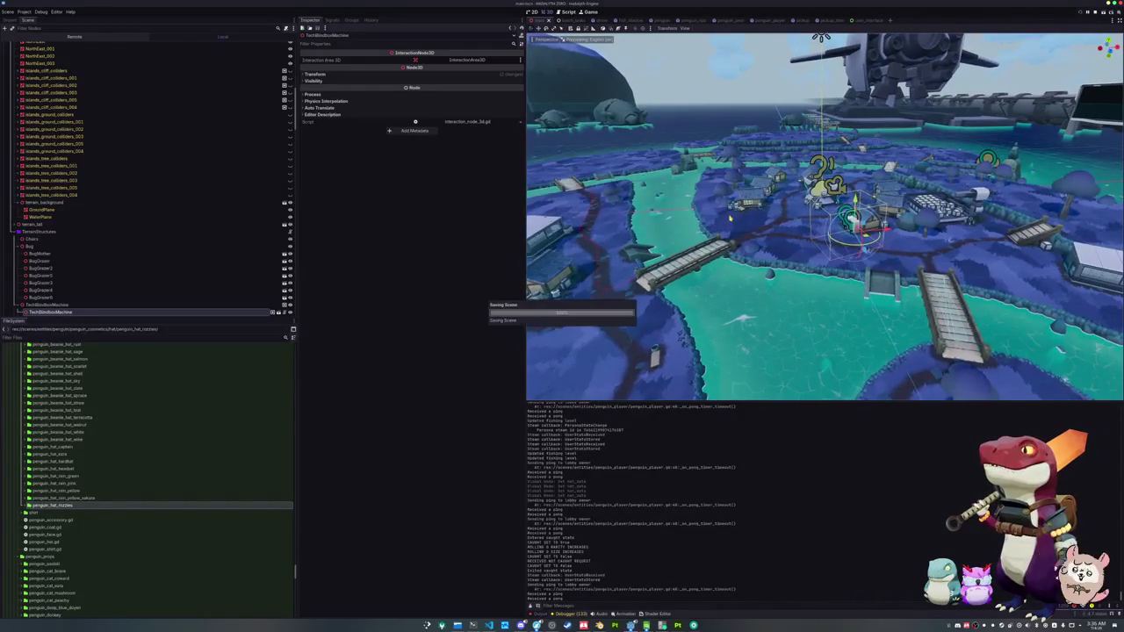
key(F5)
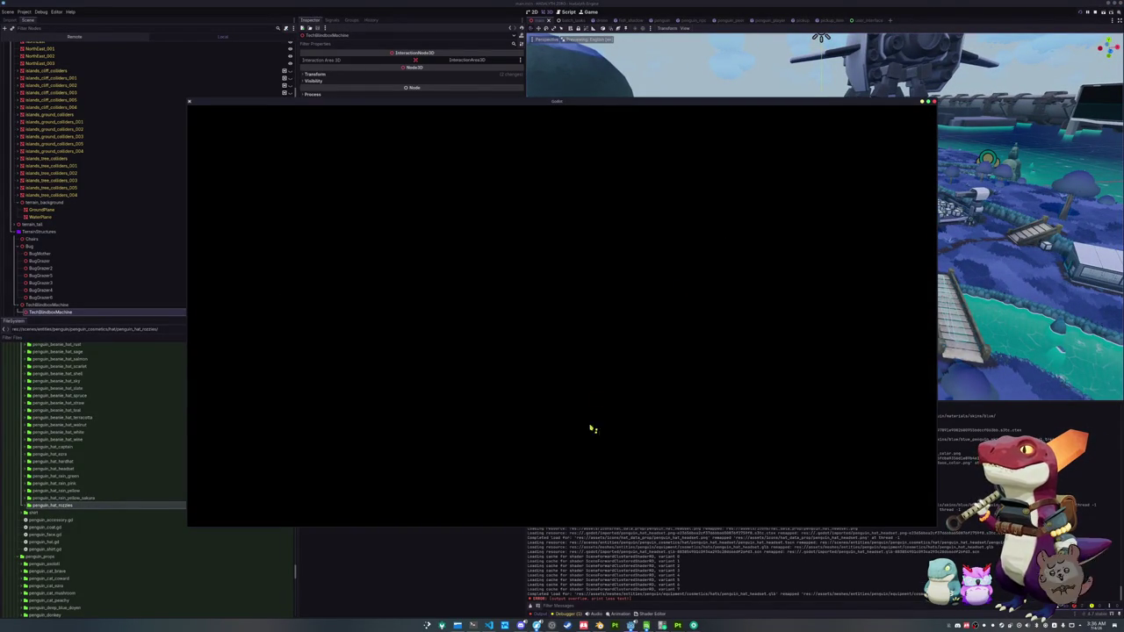
- While the game loads, bring up the browser's whale artwork and pan around it
mouse_move(630, 625)
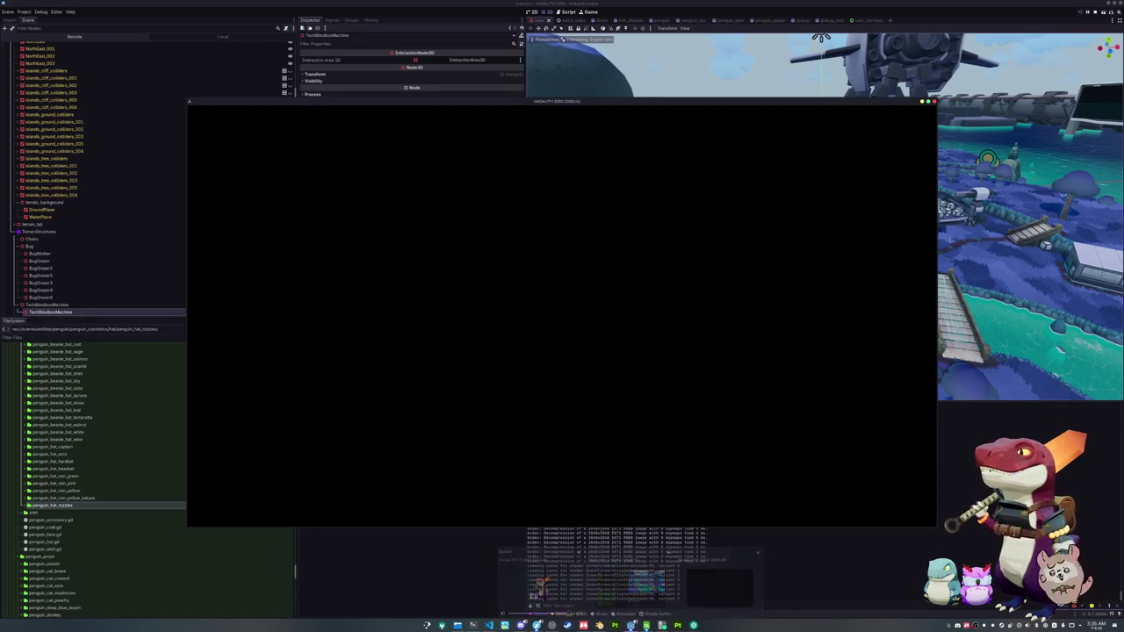
mouse_move(536, 625)
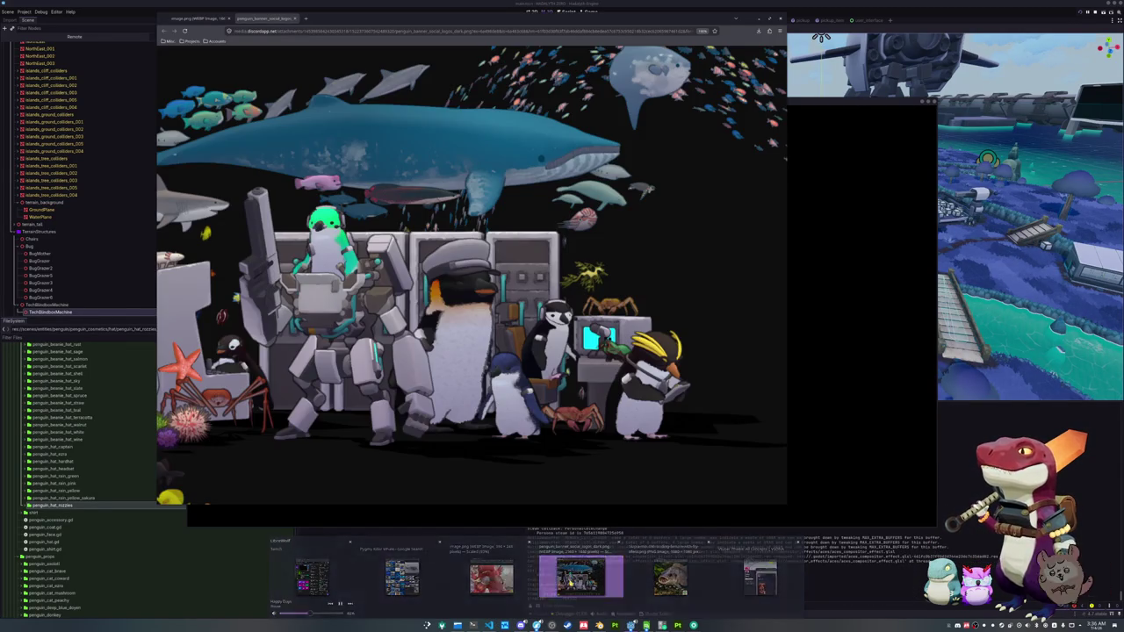
click(579, 577)
scroll(598, 378, left, 3)
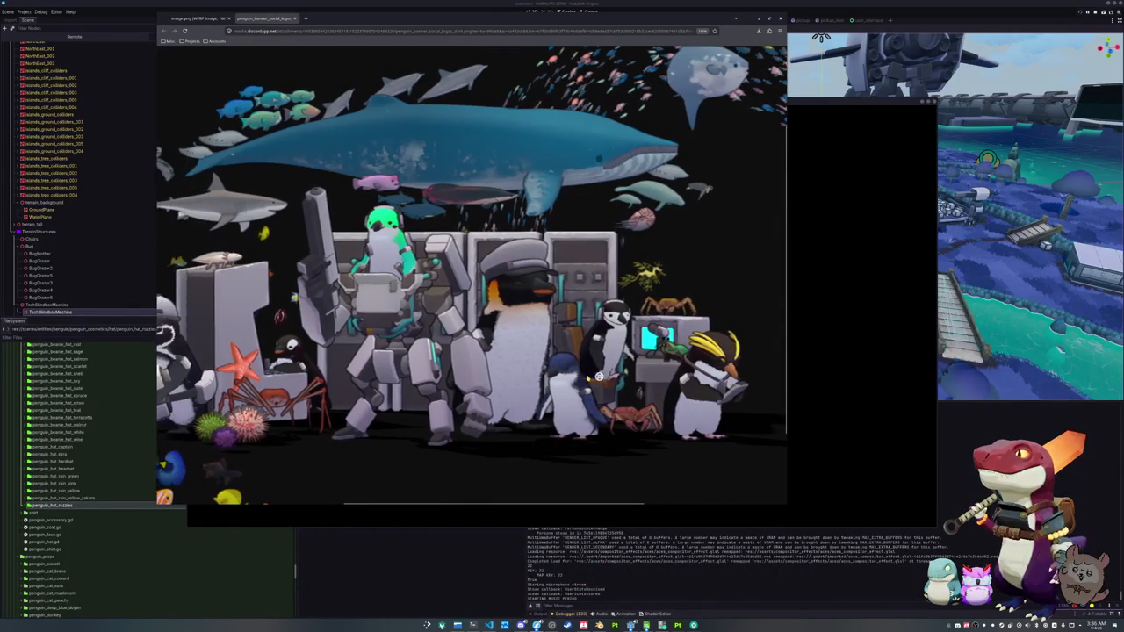
scroll(578, 399, left, 6)
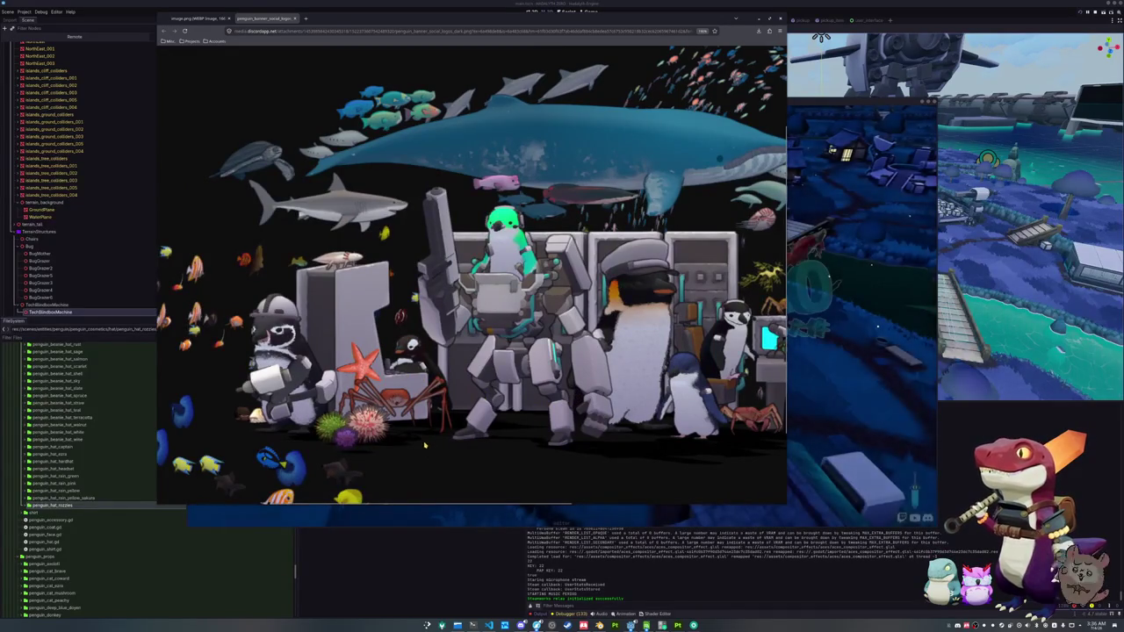
middle_click(426, 439)
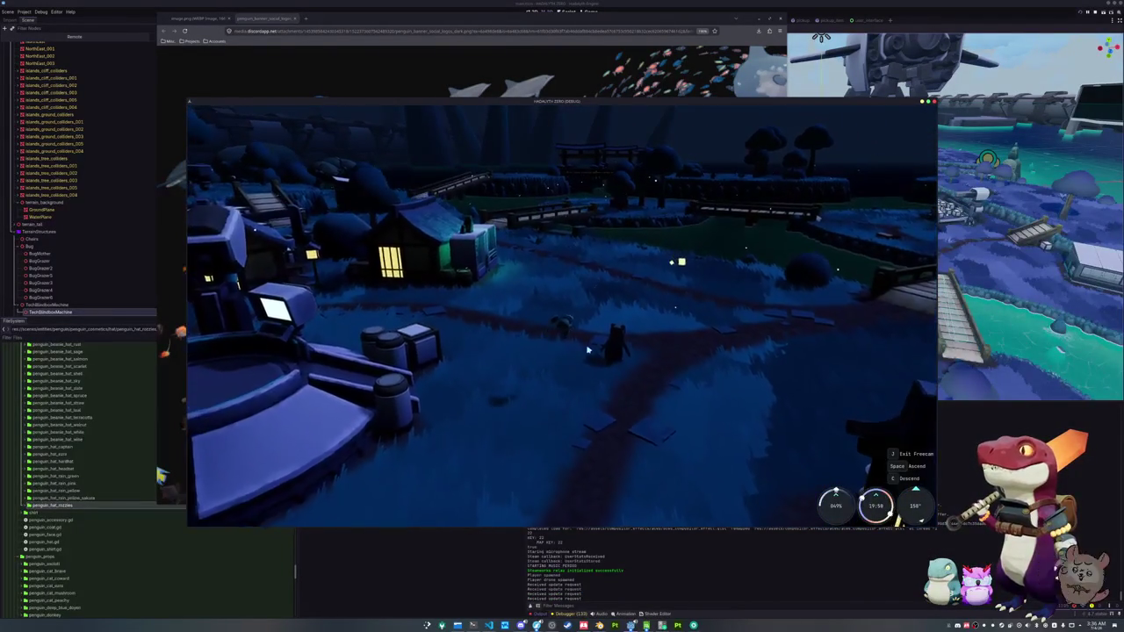
- Fly the free camera past the vending machines and rise over the trees toward the lit houses
key(w)
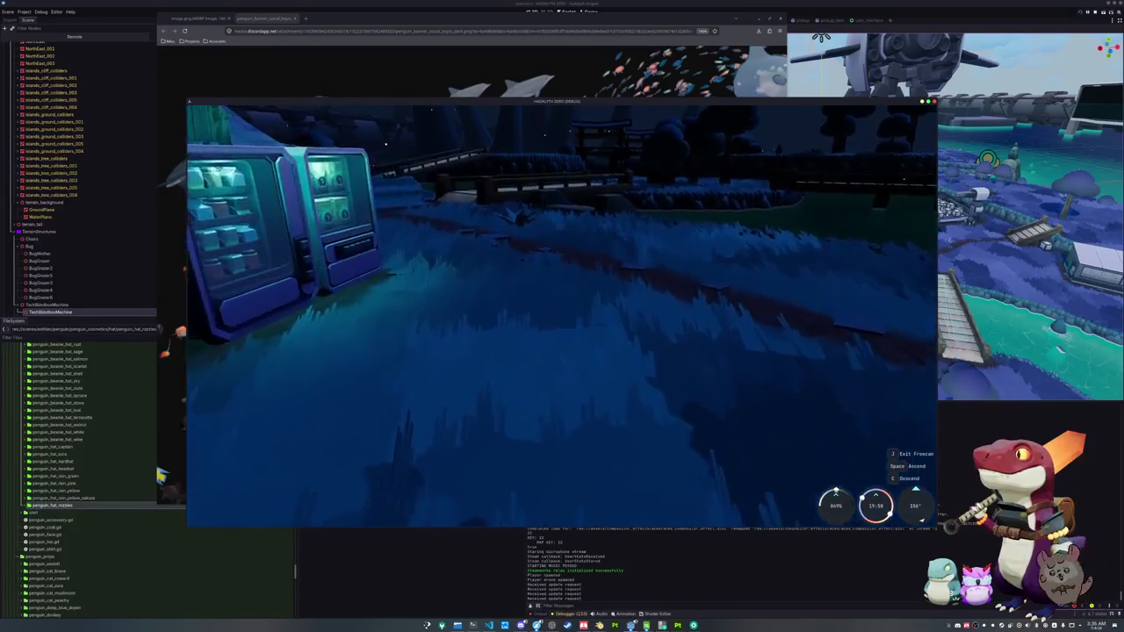
key(space)
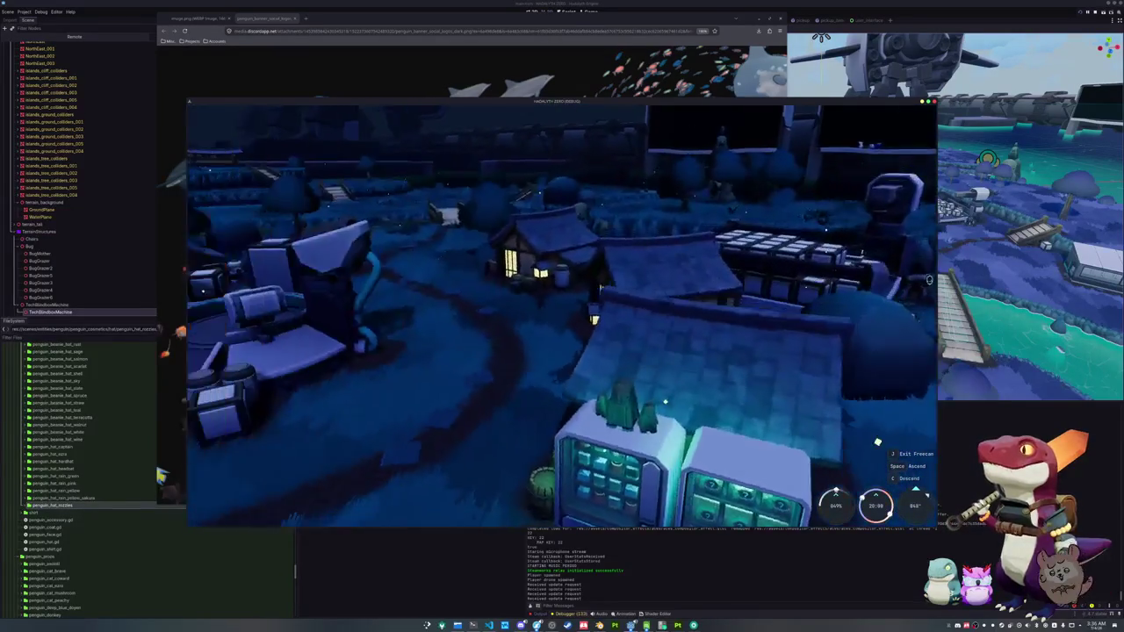
key(w)
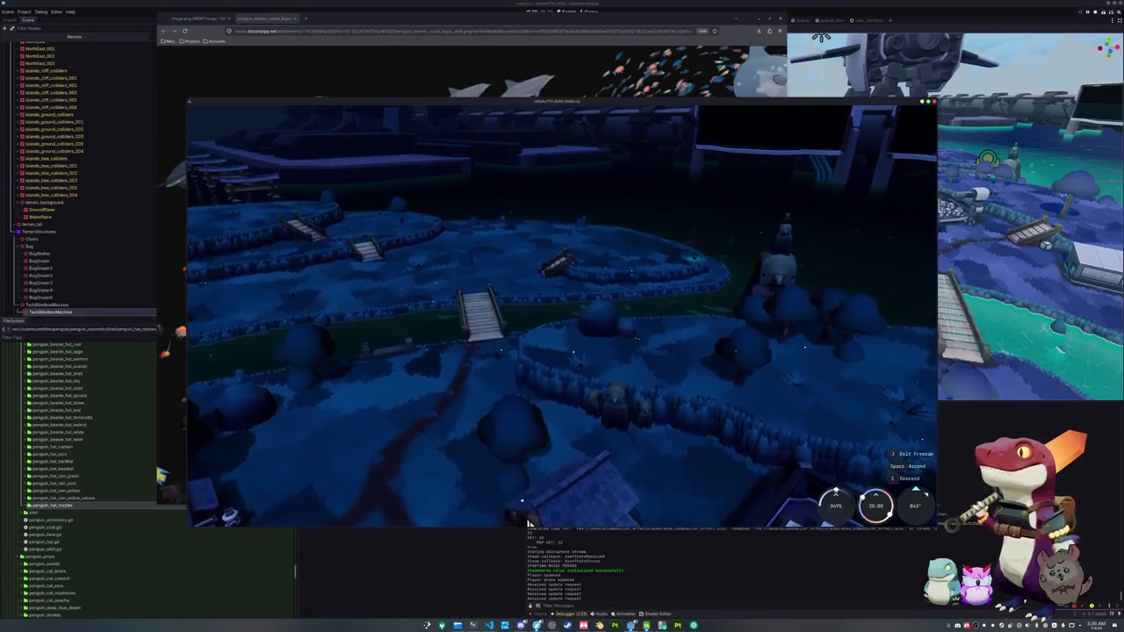
key(w)
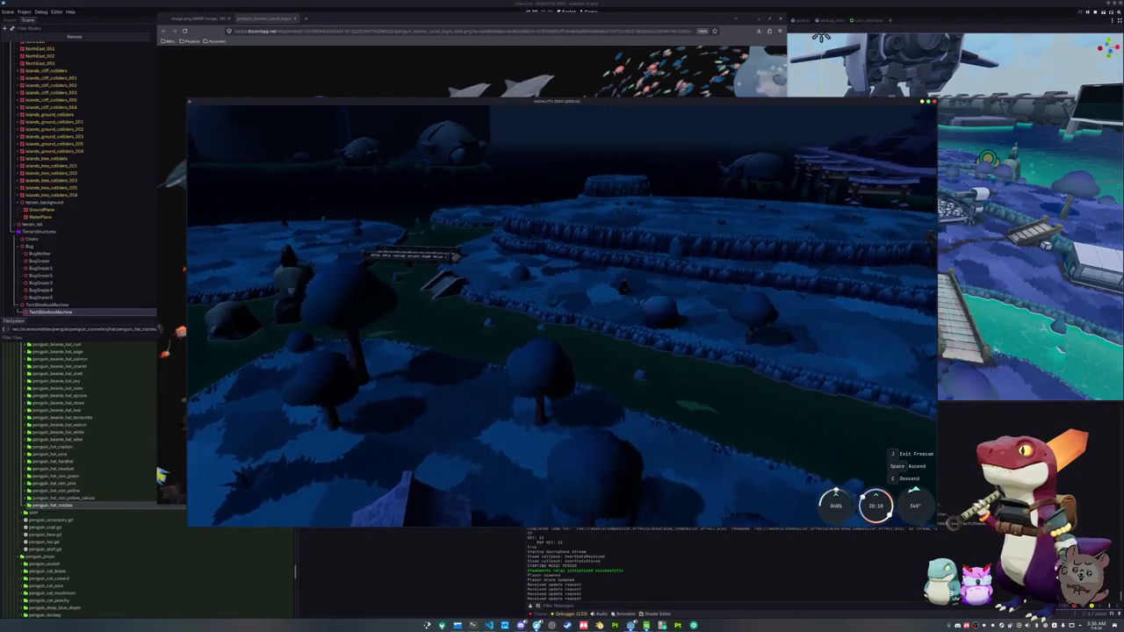
key(w)
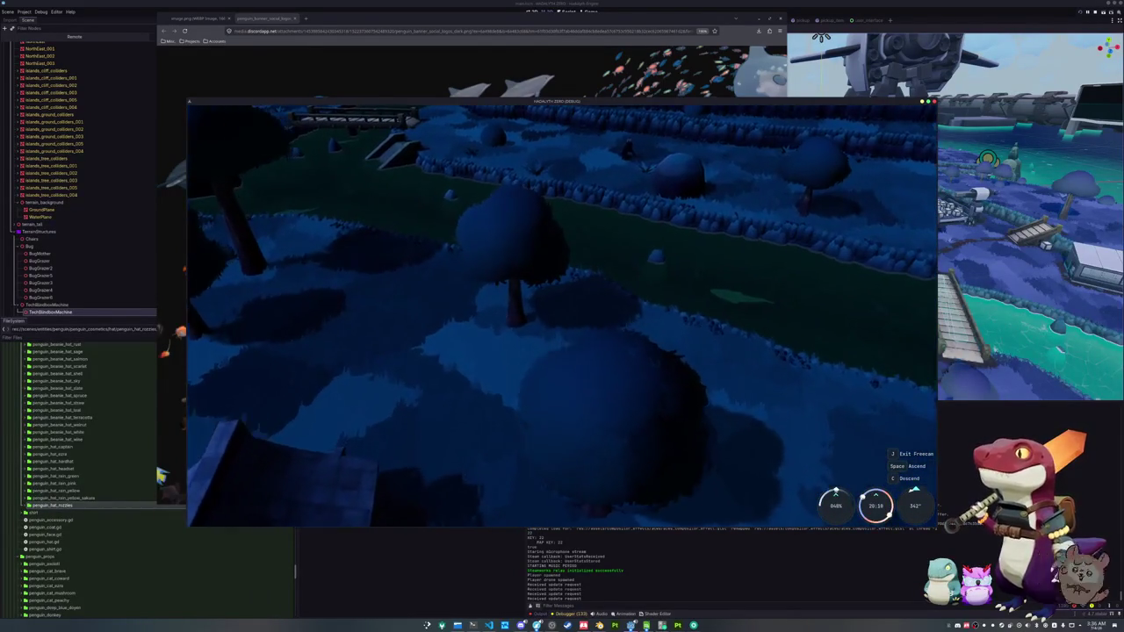
key(space)
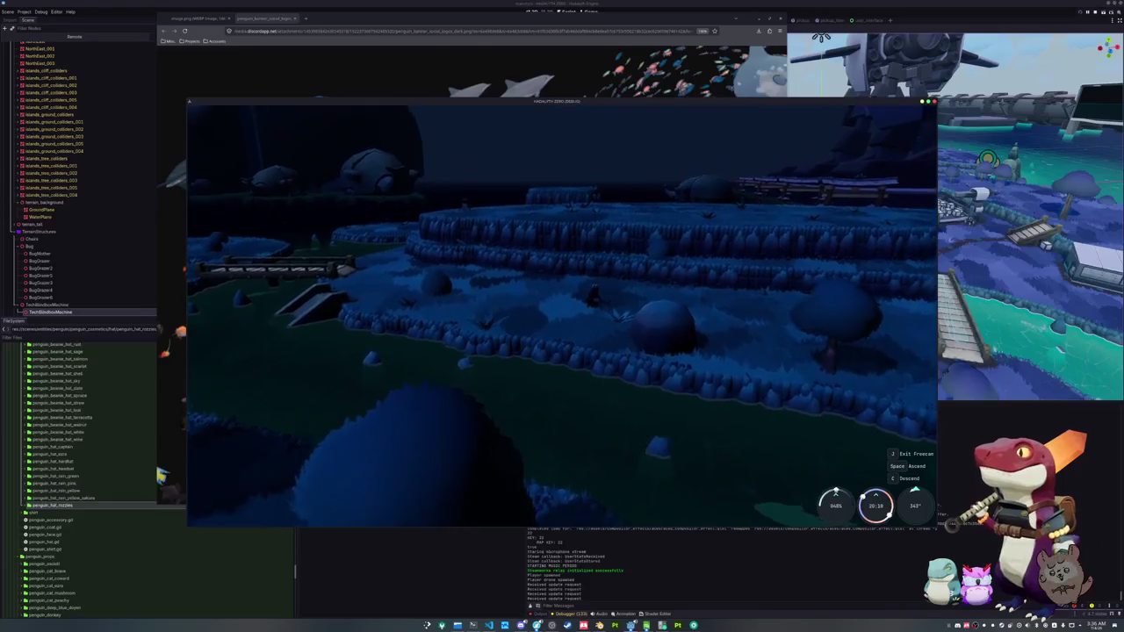
key(space)
key(space)
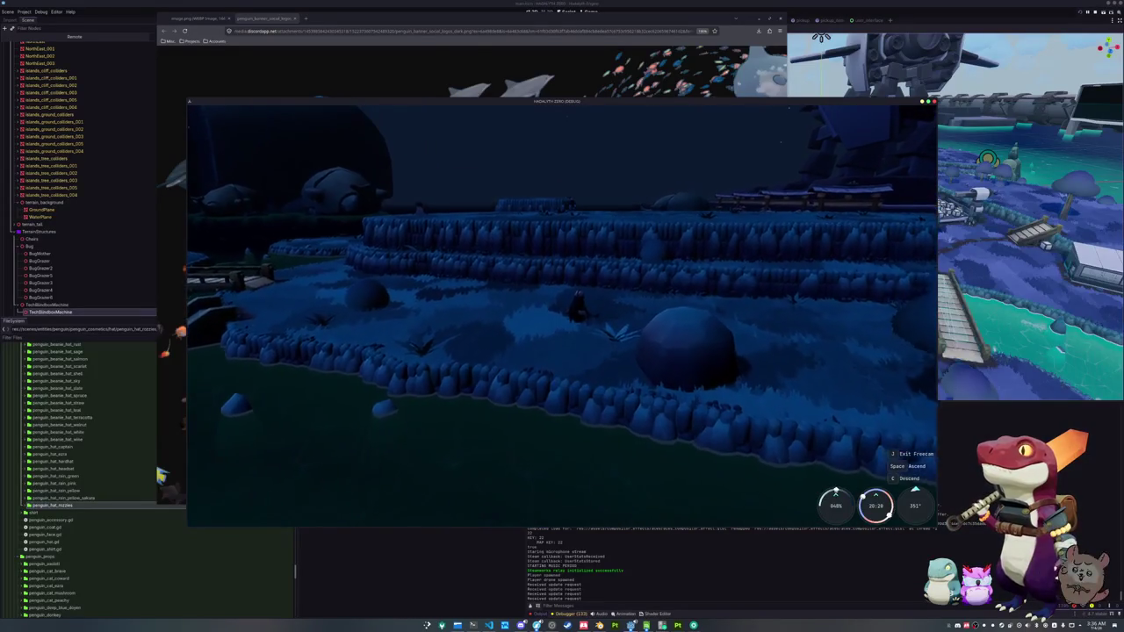
key(c)
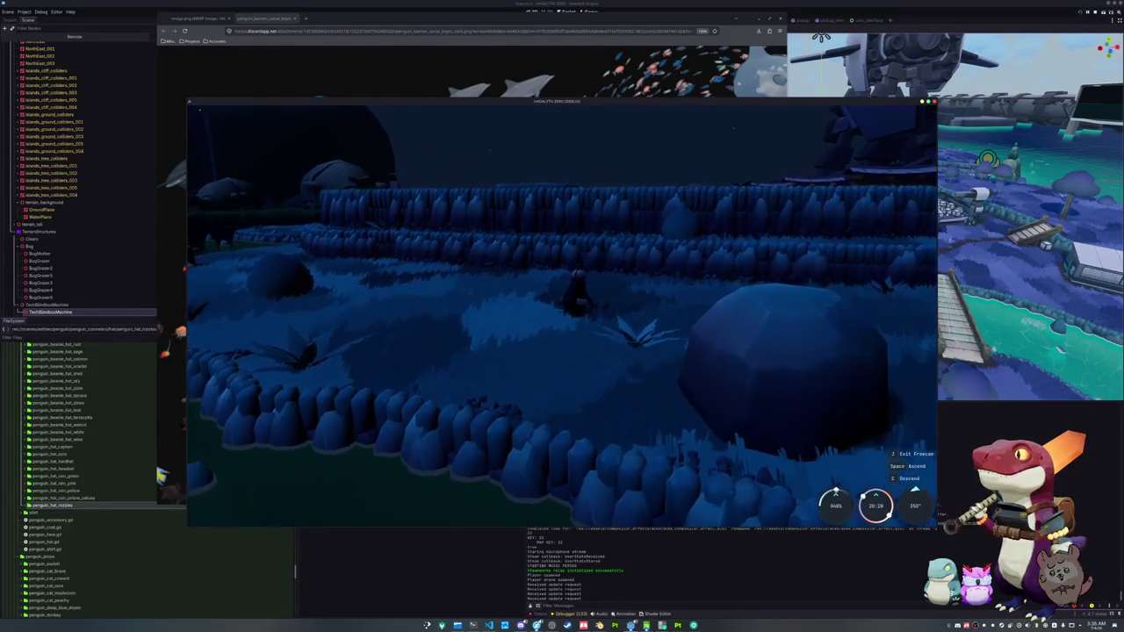
- Fly closer over the village toward the campfire, then pull back for a wider view
mouse_move(562, 316)
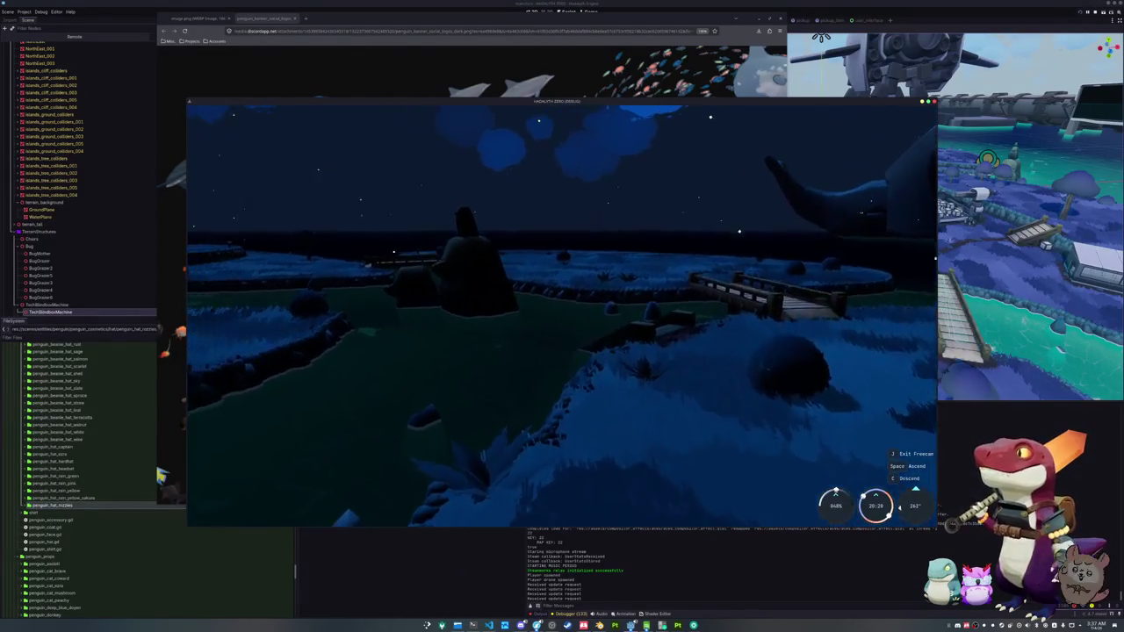
mouse_move(643, 310)
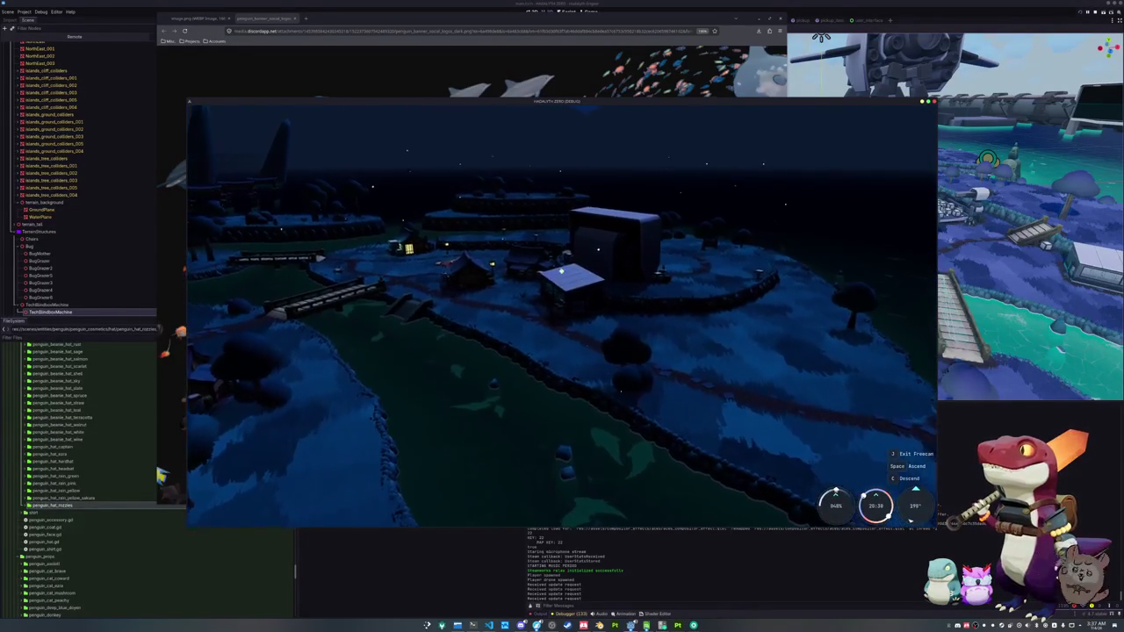
key(w)
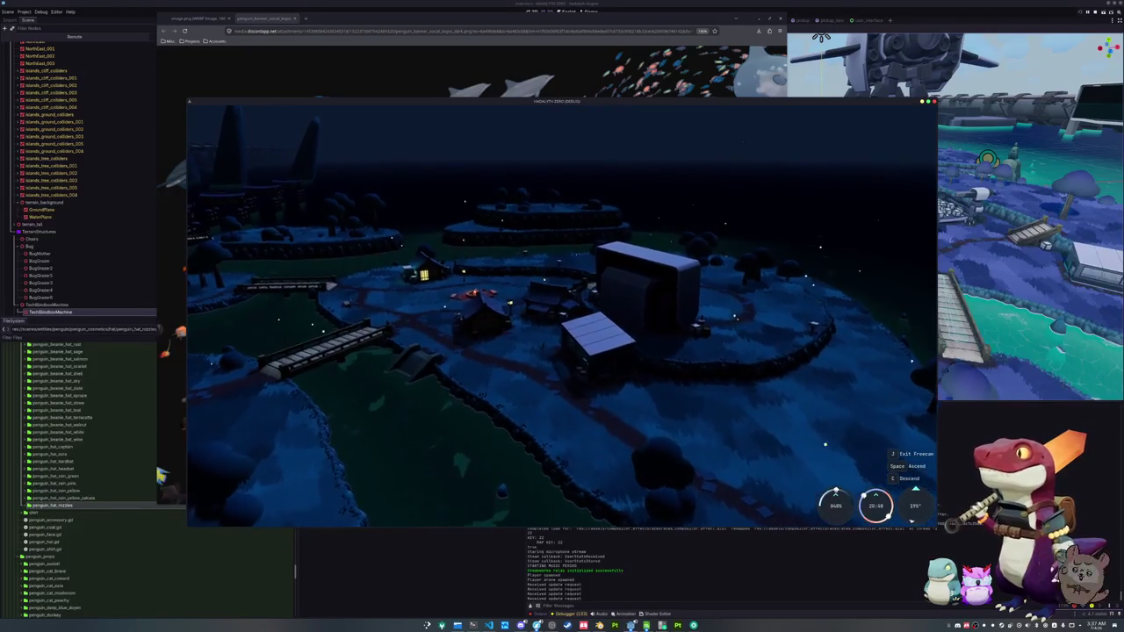
key(w)
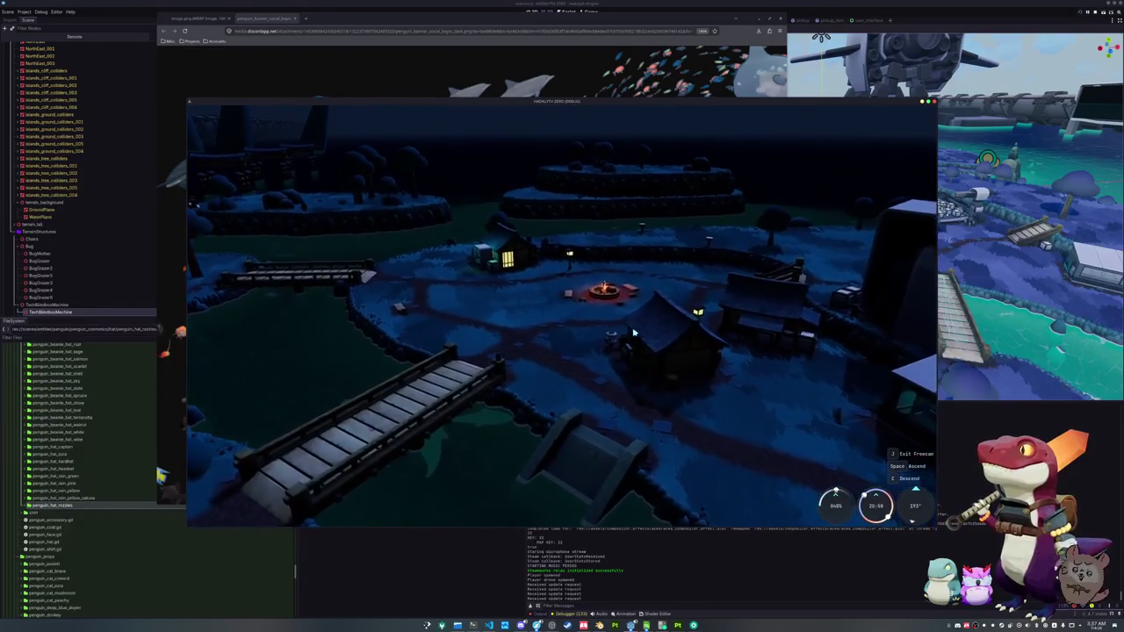
key(w)
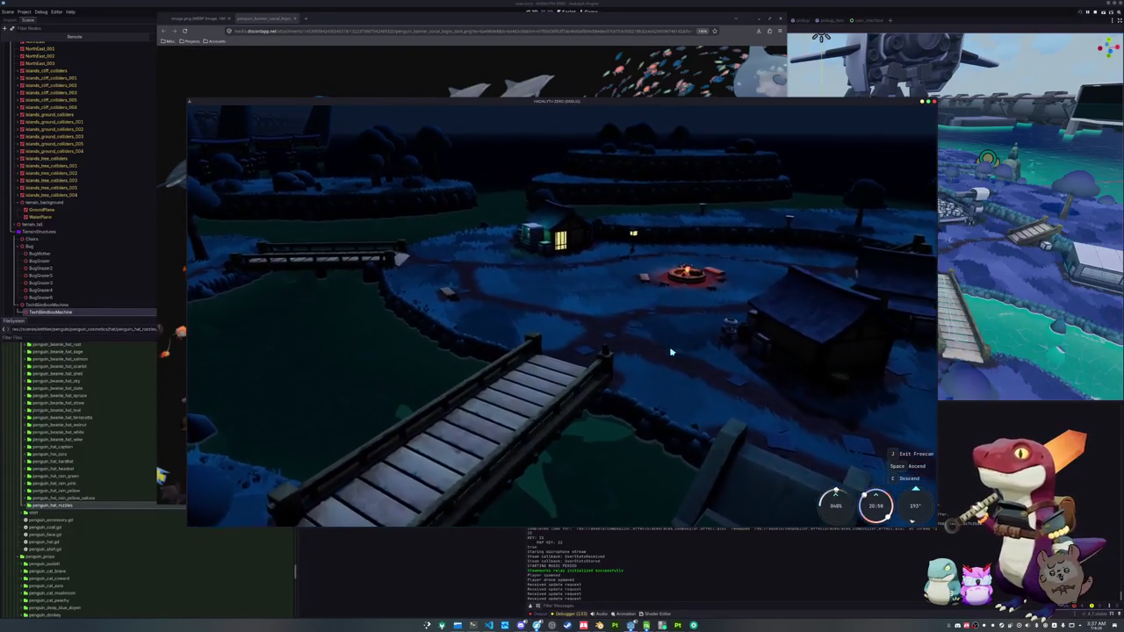
key(a)
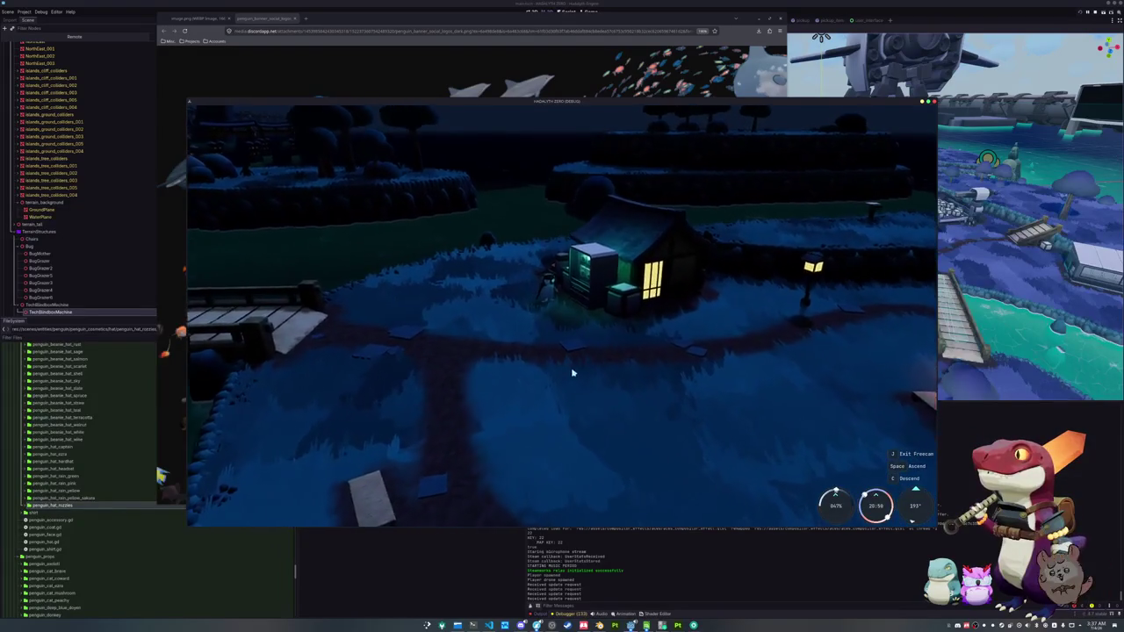
key(s)
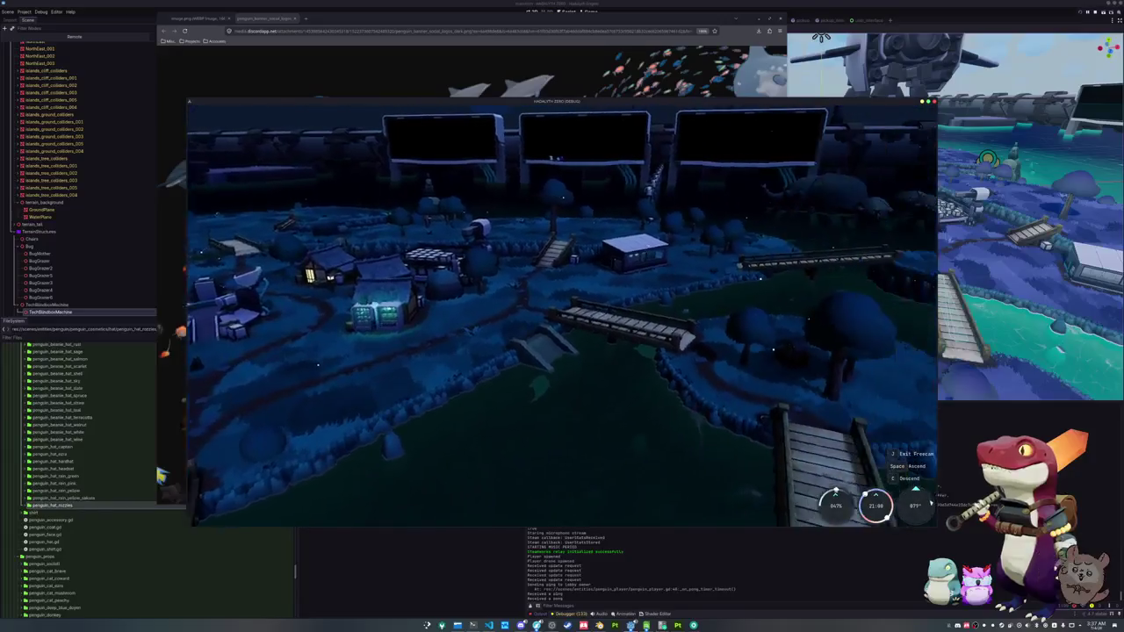
key(d)
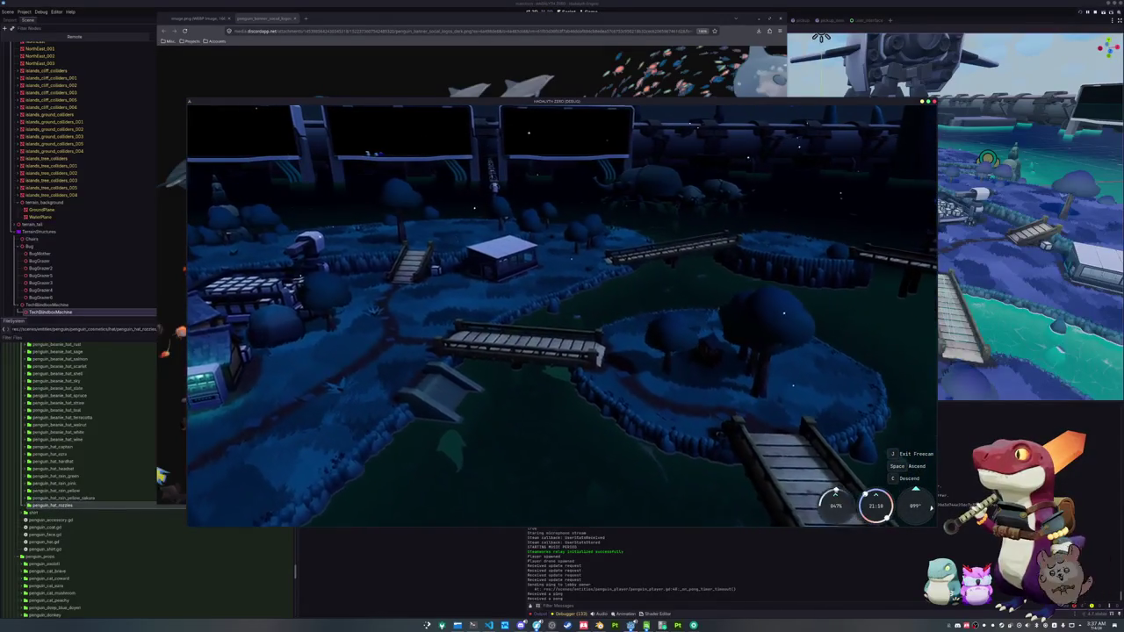
- Sweep the camera left over the bridges and storage building, then switch back to the editor
key(a)
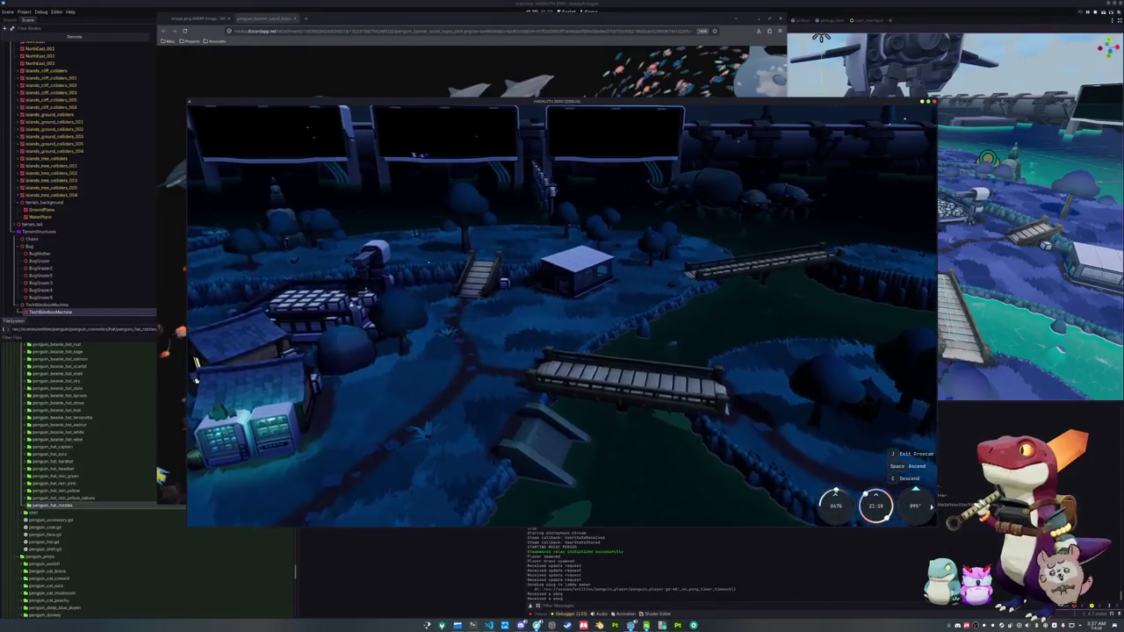
key(a)
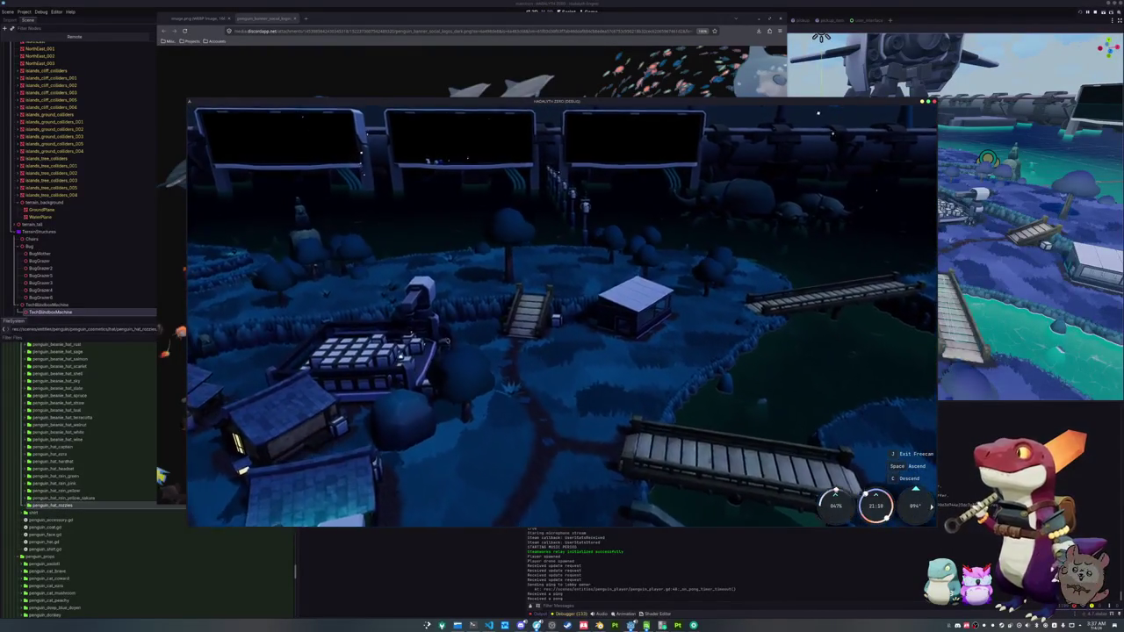
key(a)
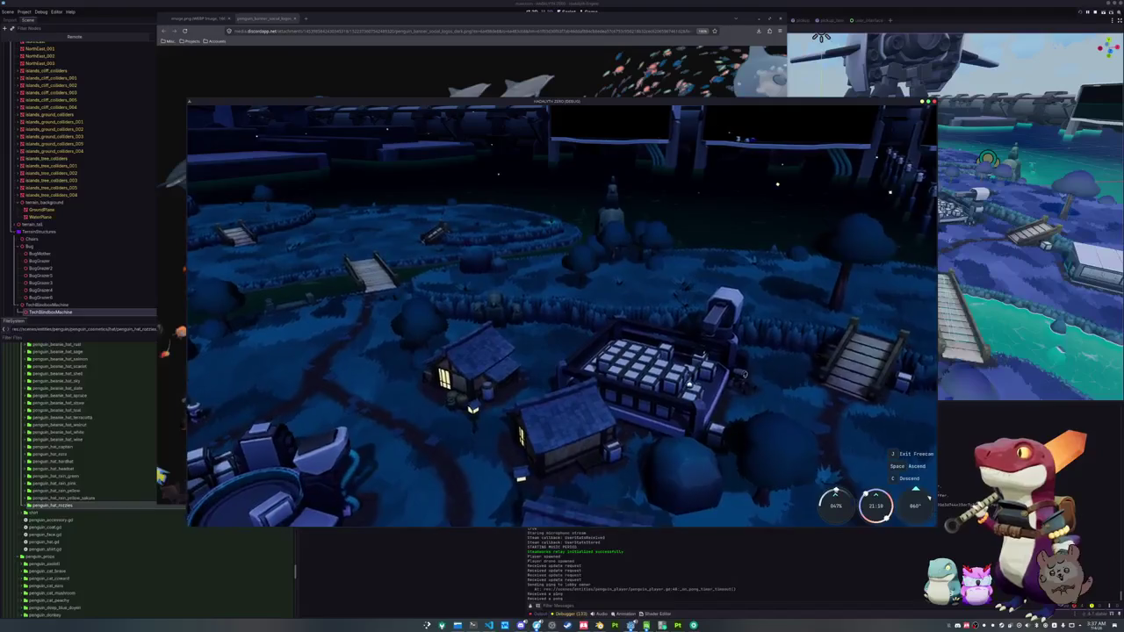
key(a)
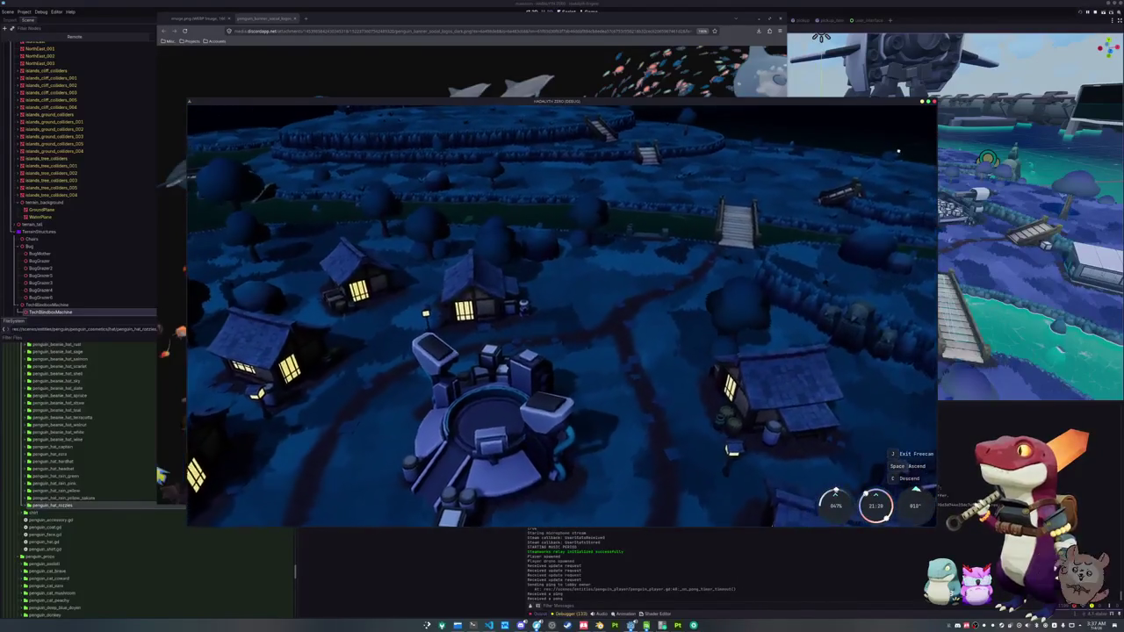
key(d)
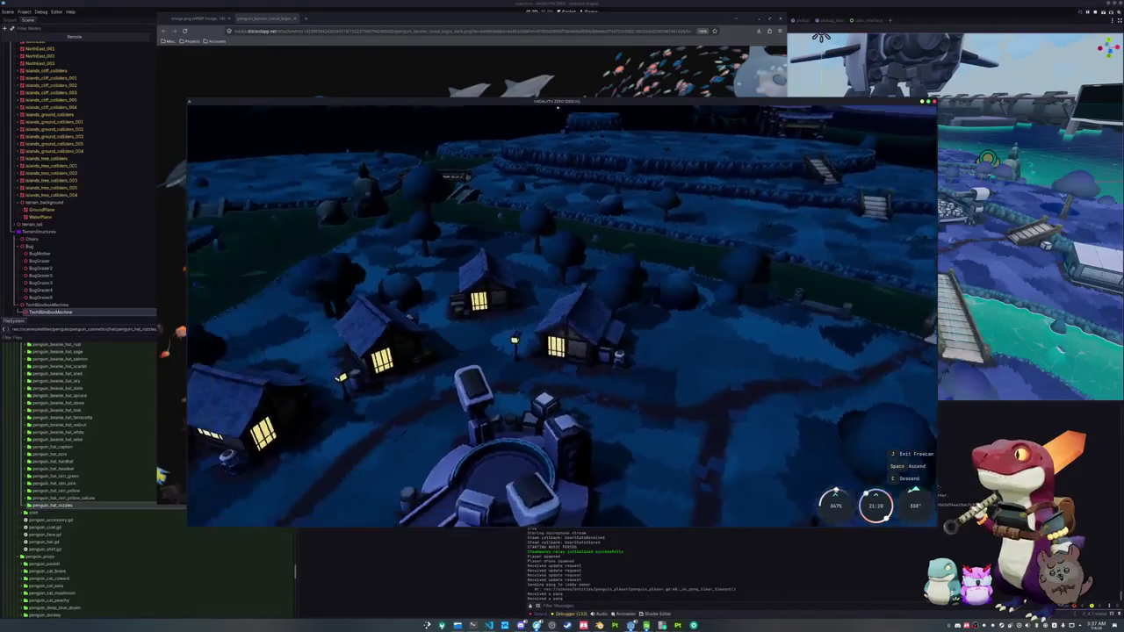
key(alt+Tab)
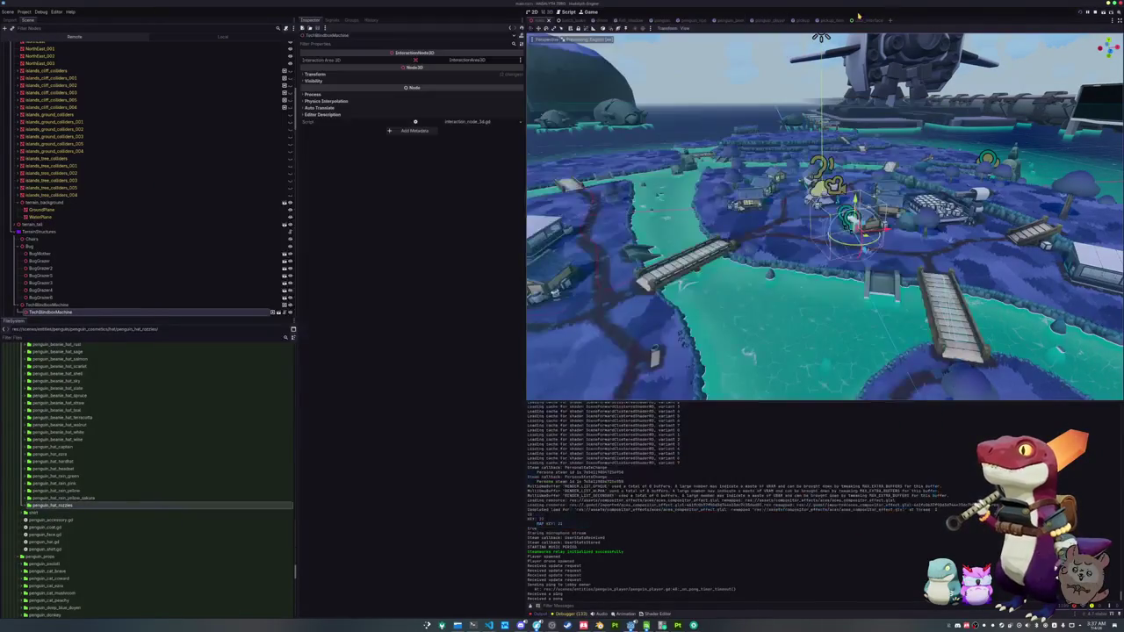
- Switch the editor to the Game view, then bring the HADALITH ZERO debug window forward and capture its camera
click(591, 10)
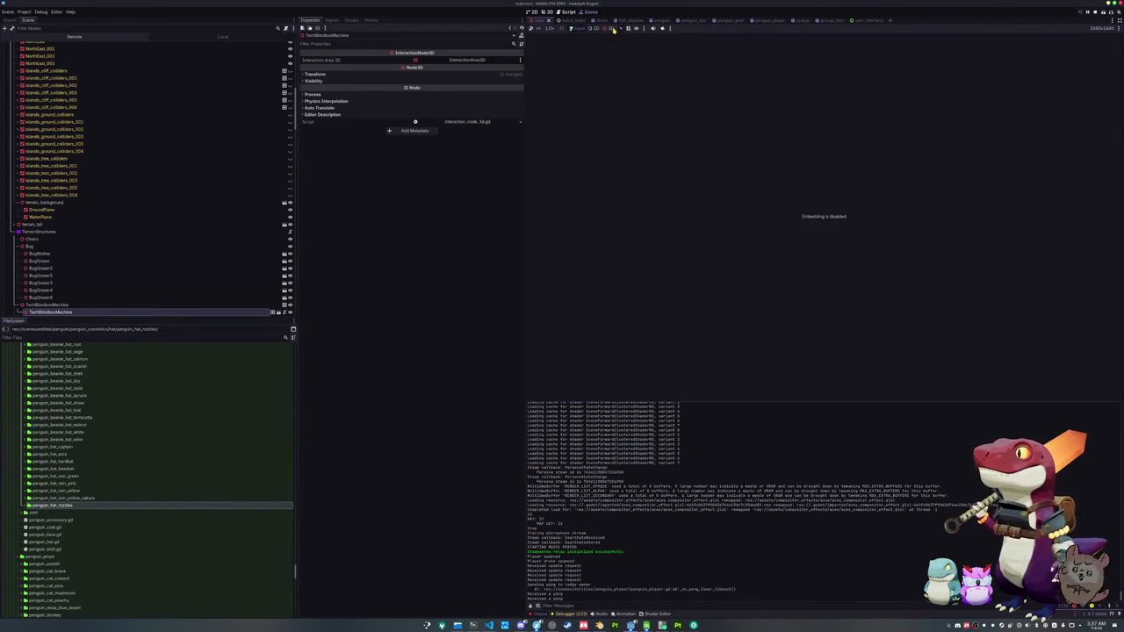
key(alt+Tab)
click(555, 230)
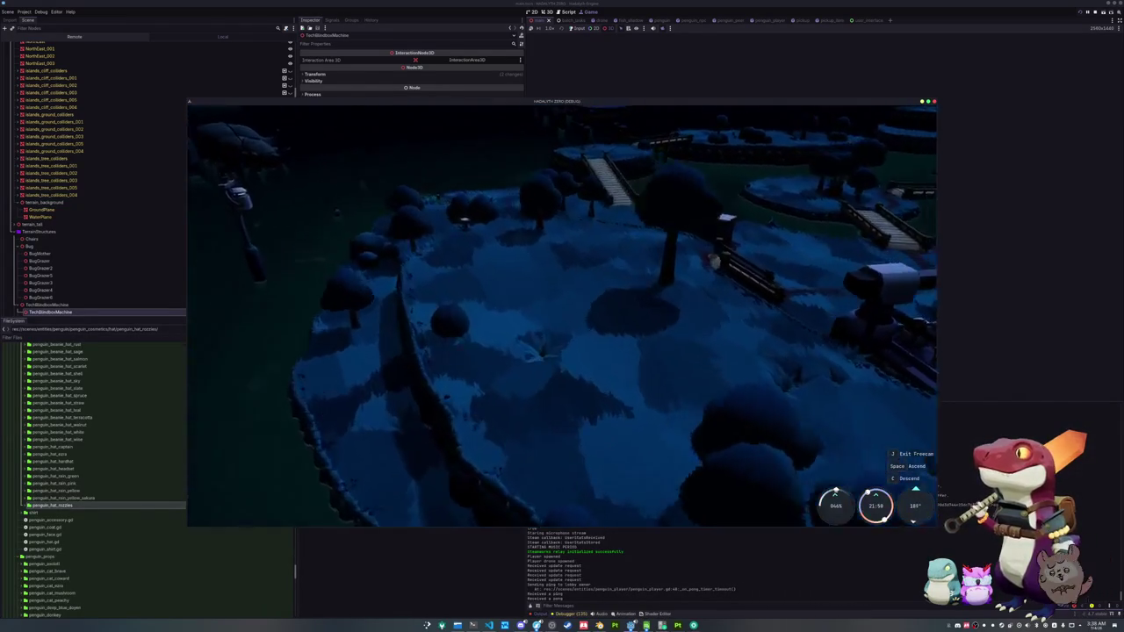
- Fly the free camera over the bridge and islands to come in behind the penguin
key(w)
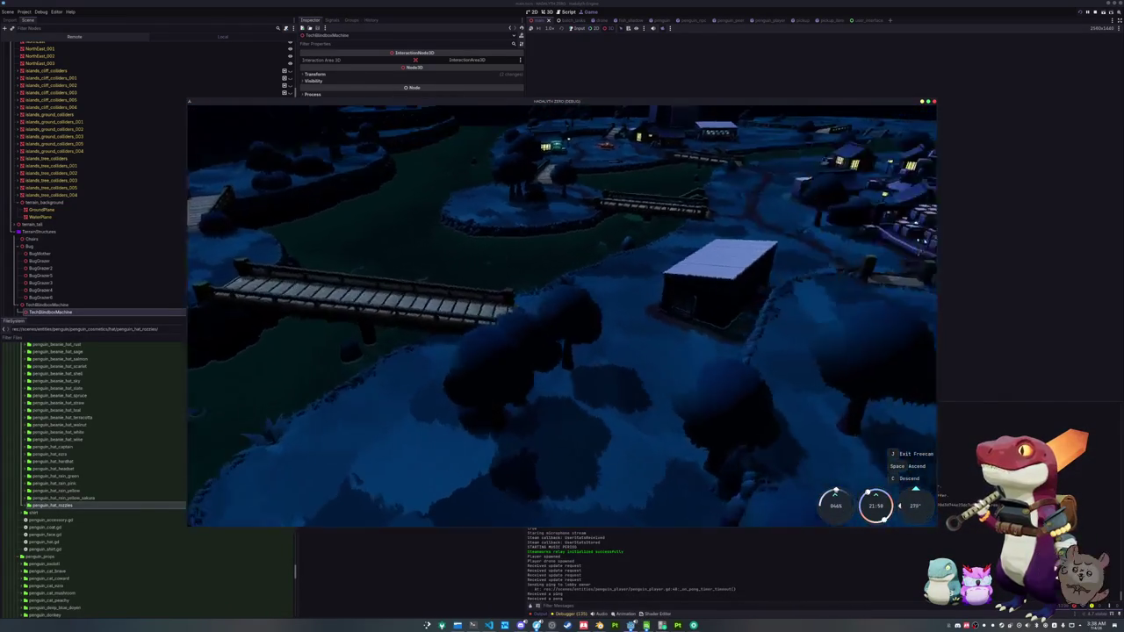
key(w)
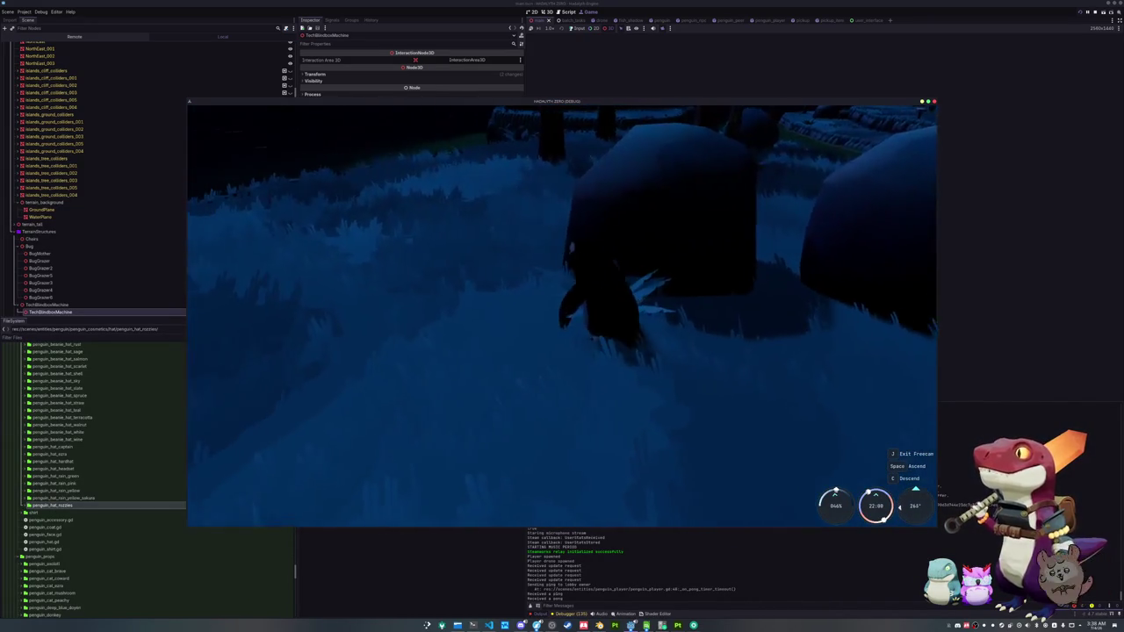
key(w)
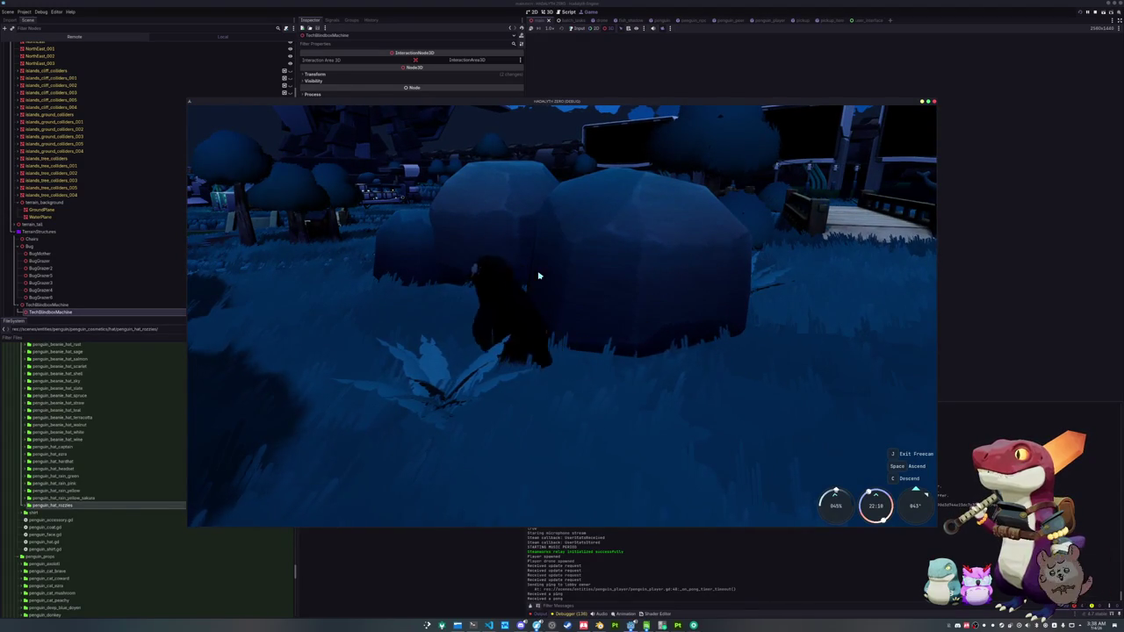
key(a)
key(w)
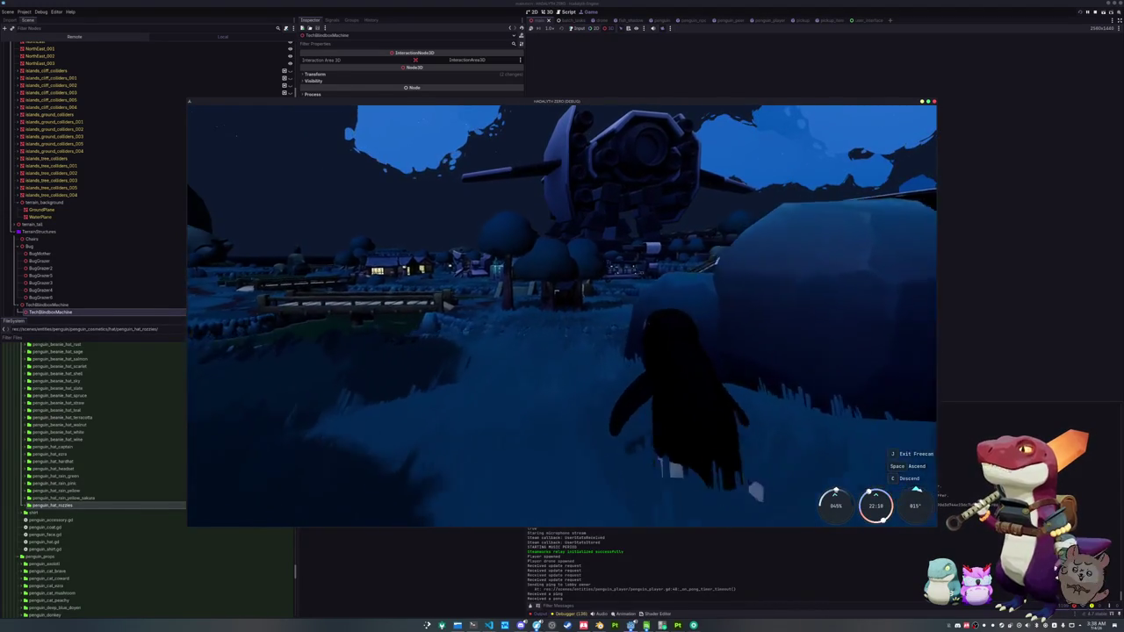
key(w)
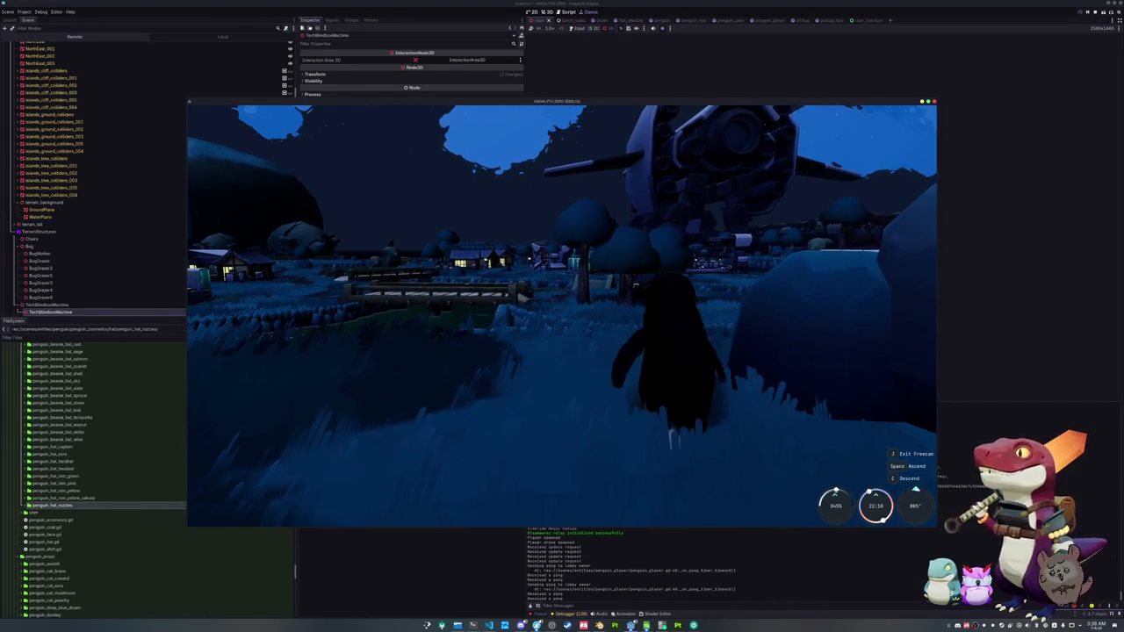
- Drop down beside the penguin, centre it, rise over the village, then return to the editor
mouse_move(562, 316)
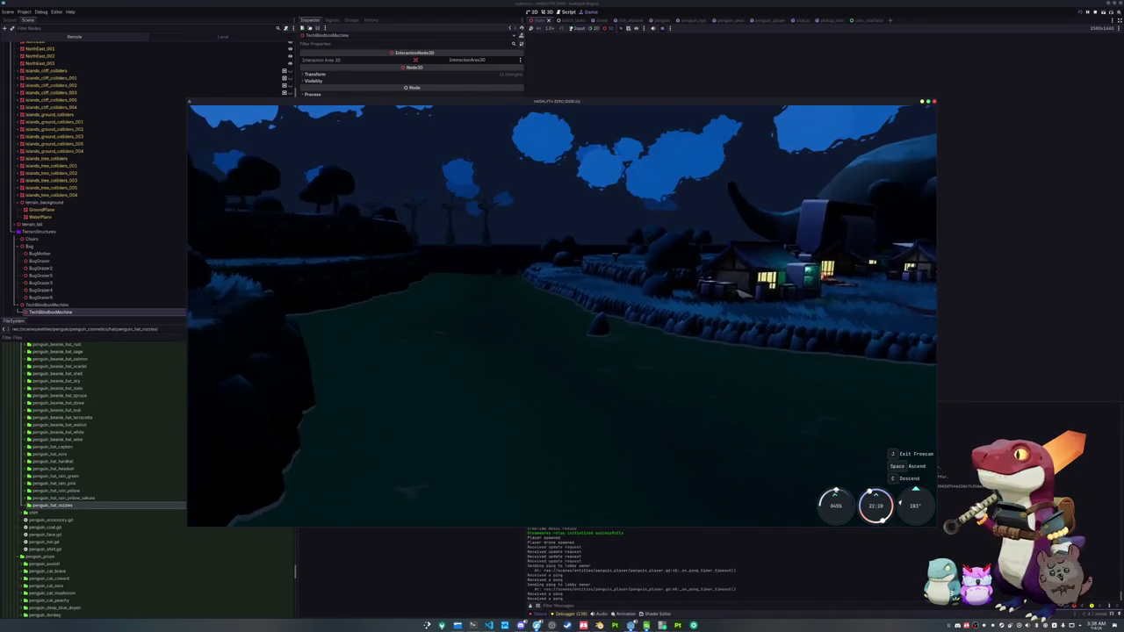
key(w)
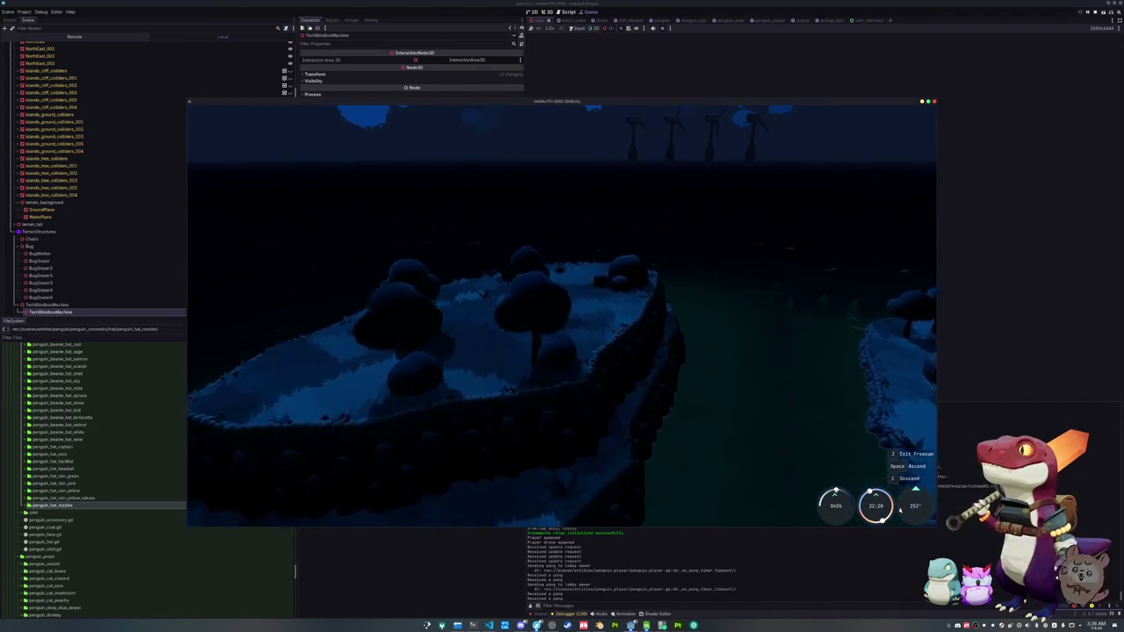
key(w)
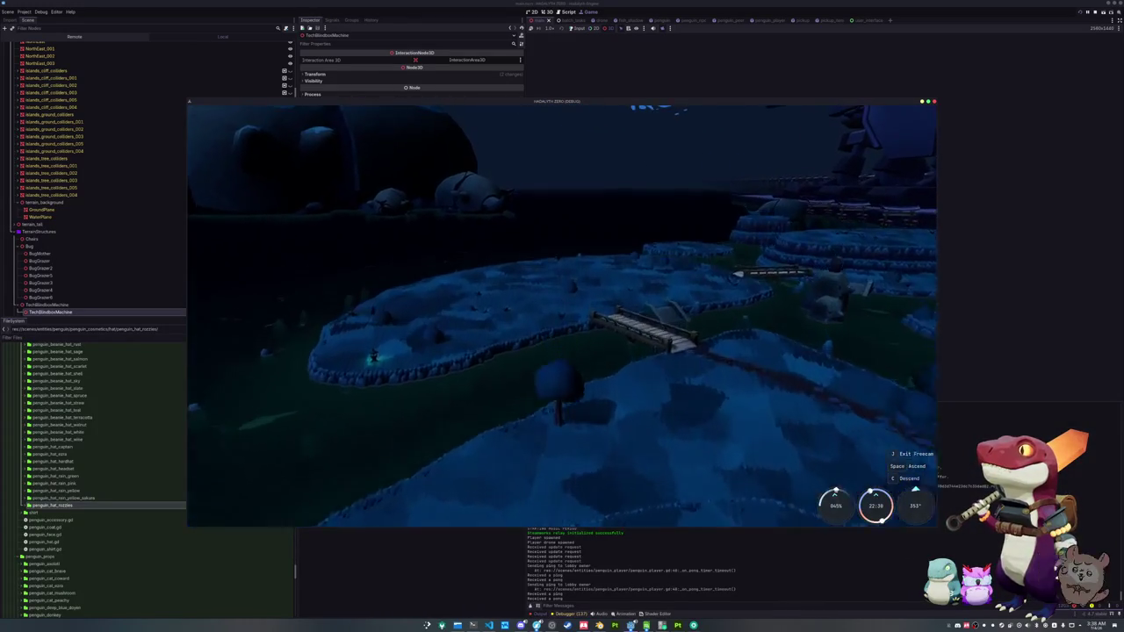
key(w)
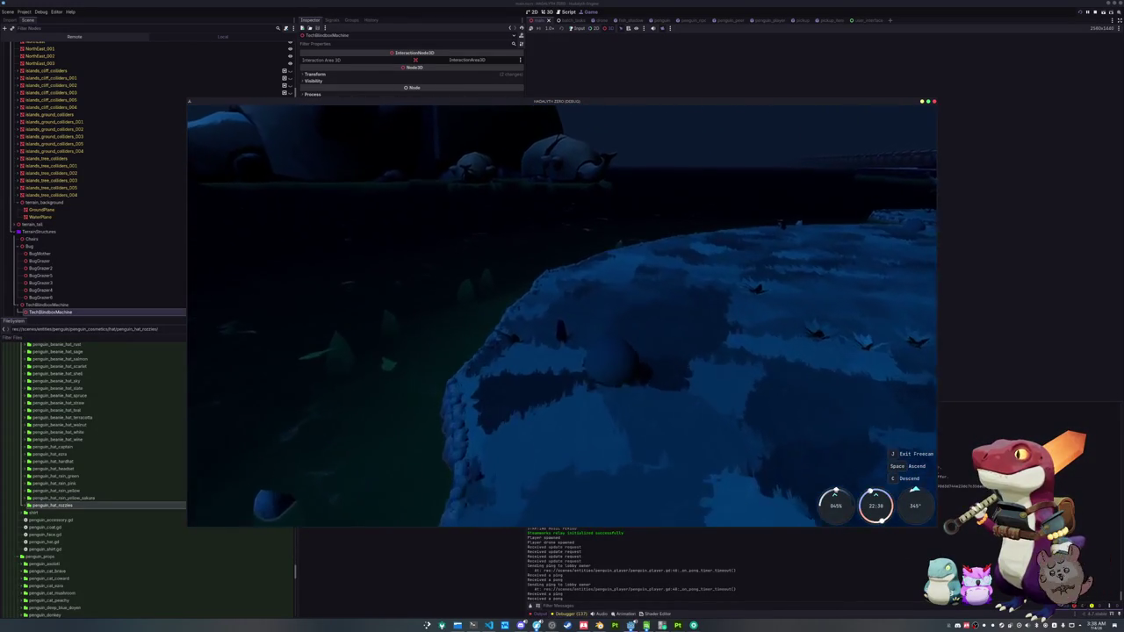
key(w)
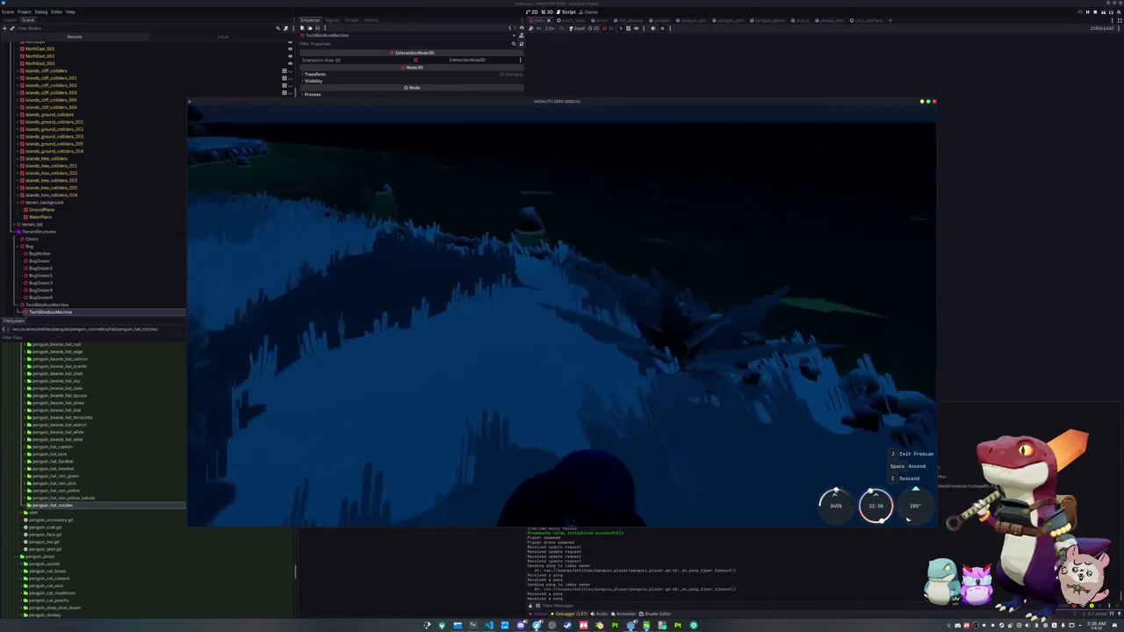
key(d)
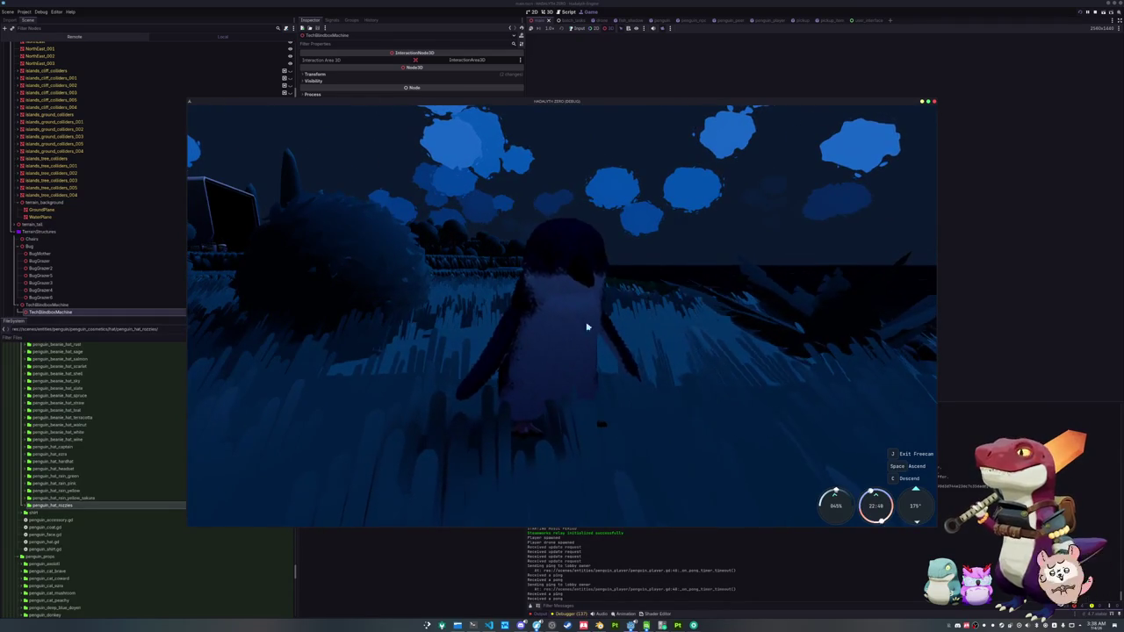
key(s)
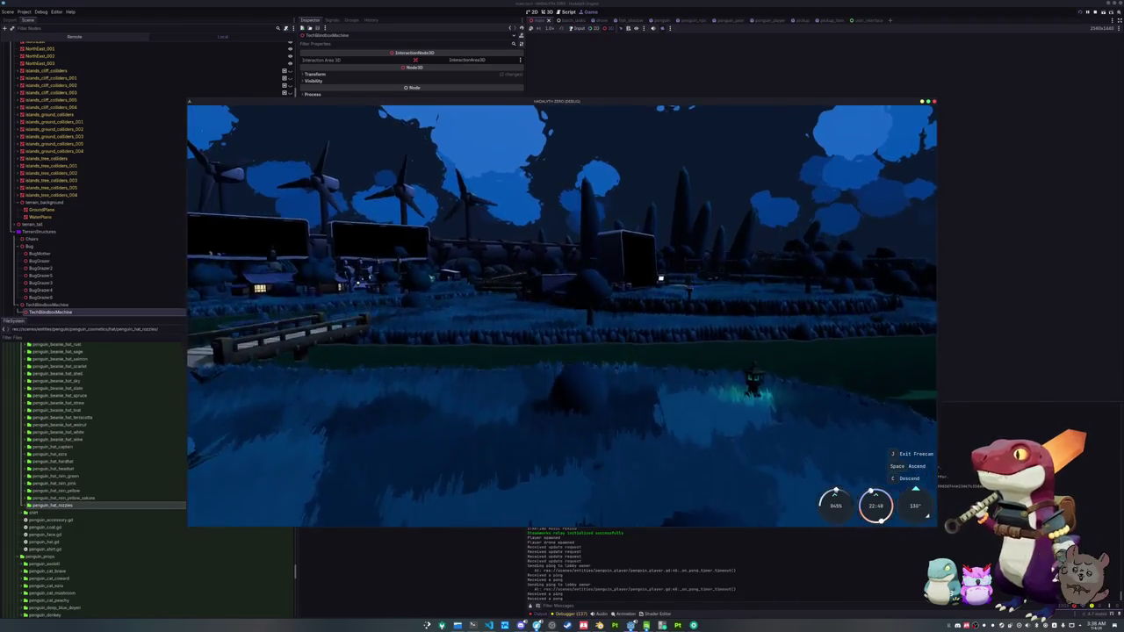
click(590, 349)
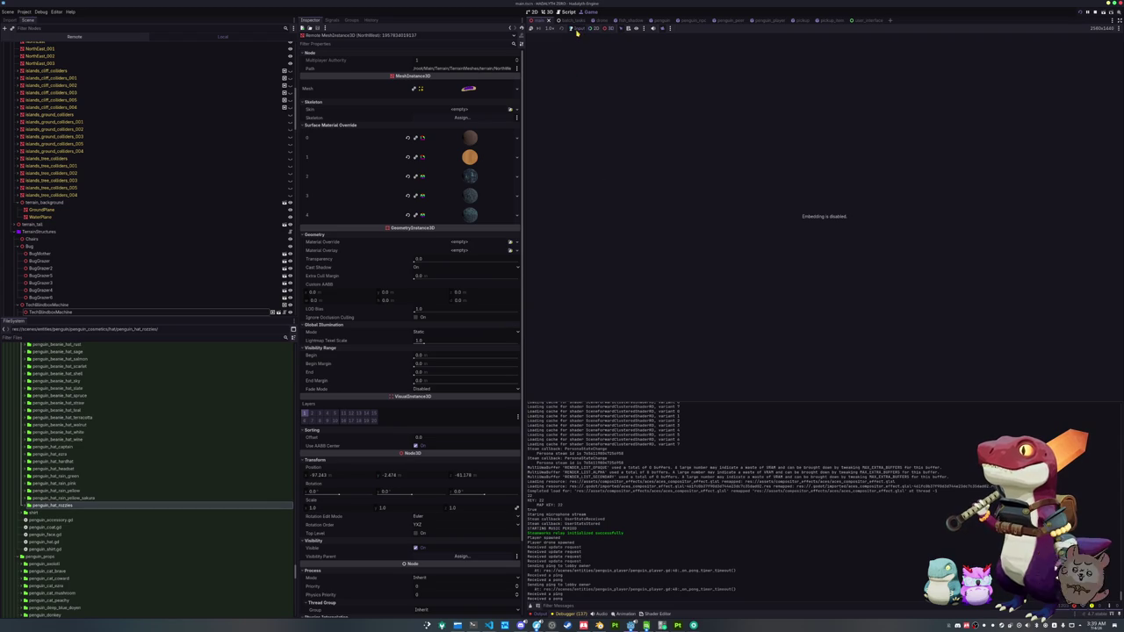
- Embed the running game in the editor and select gentoo_penguin_npc_data.tres
click(662, 30)
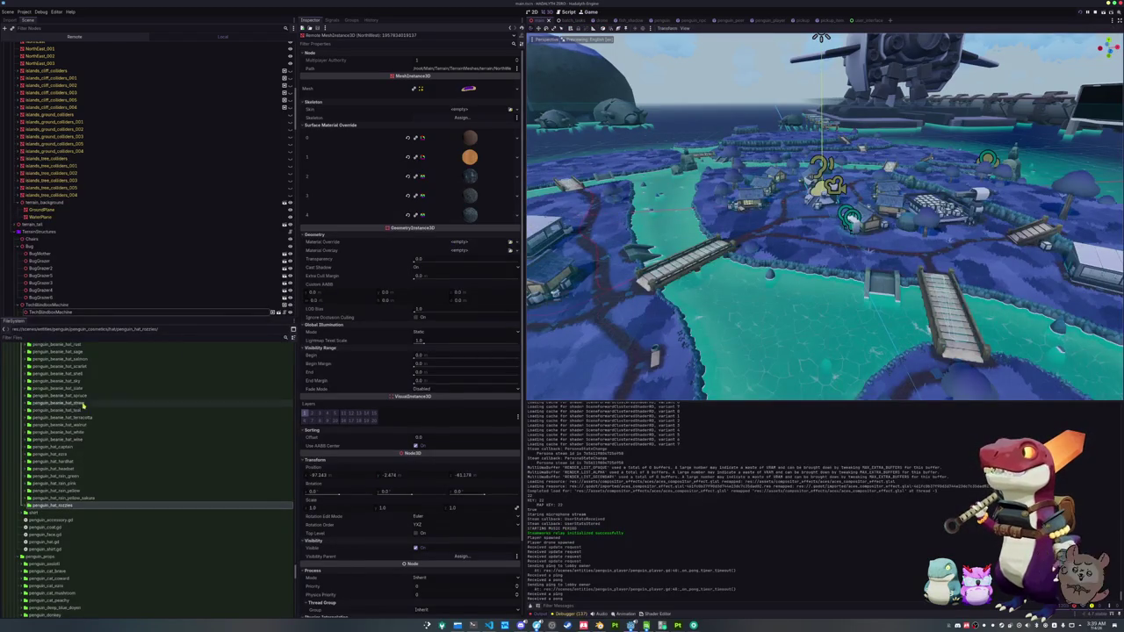
scroll(45, 487, up, 10)
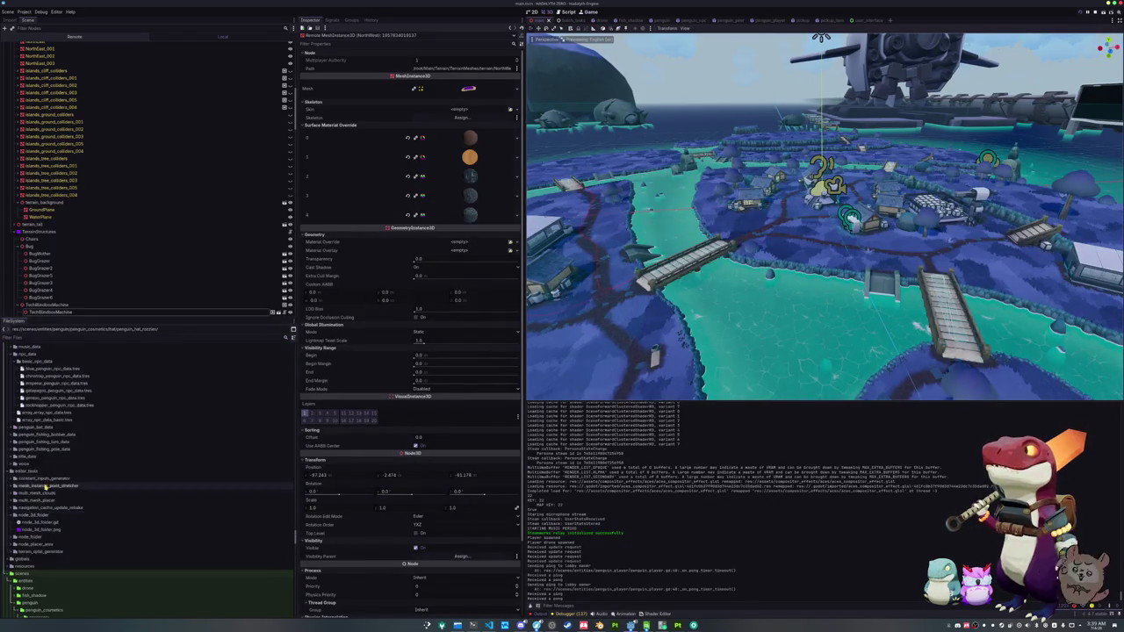
scroll(46, 487, up, 5)
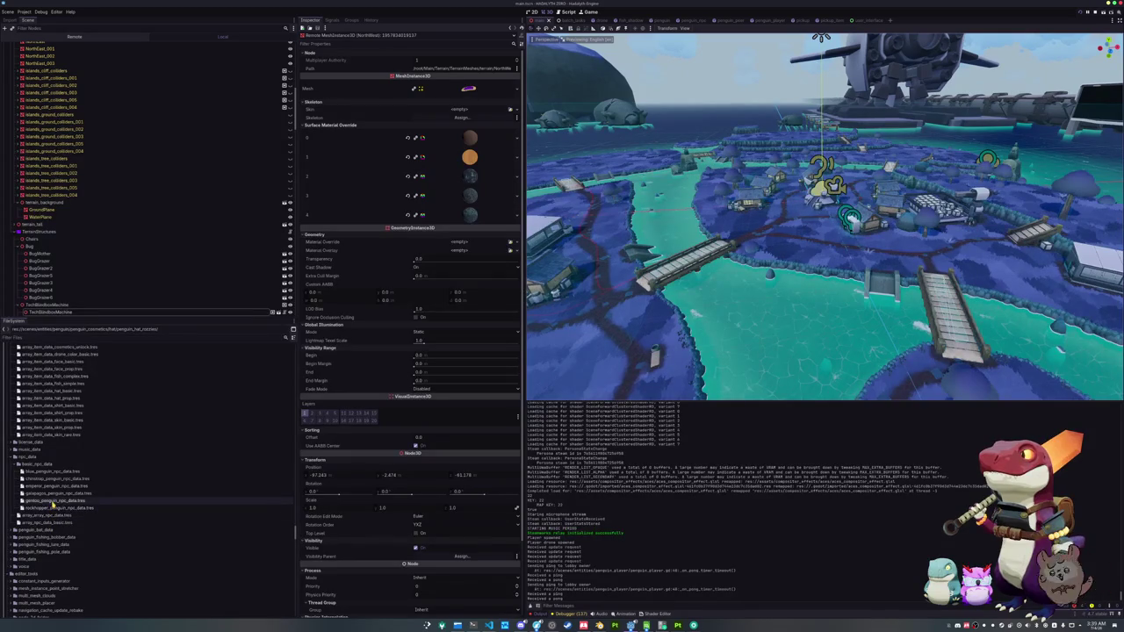
click(53, 501)
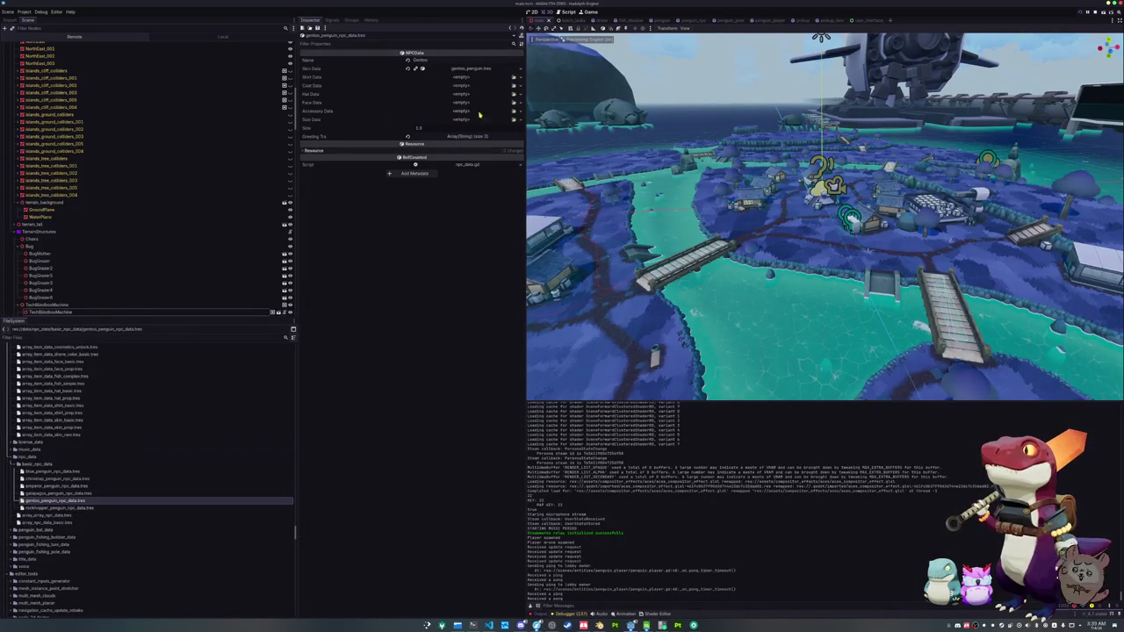
- Assign penguin_accessory_radio.tres as its Accessory Data and run the project with F5
click(515, 112)
text(radio)
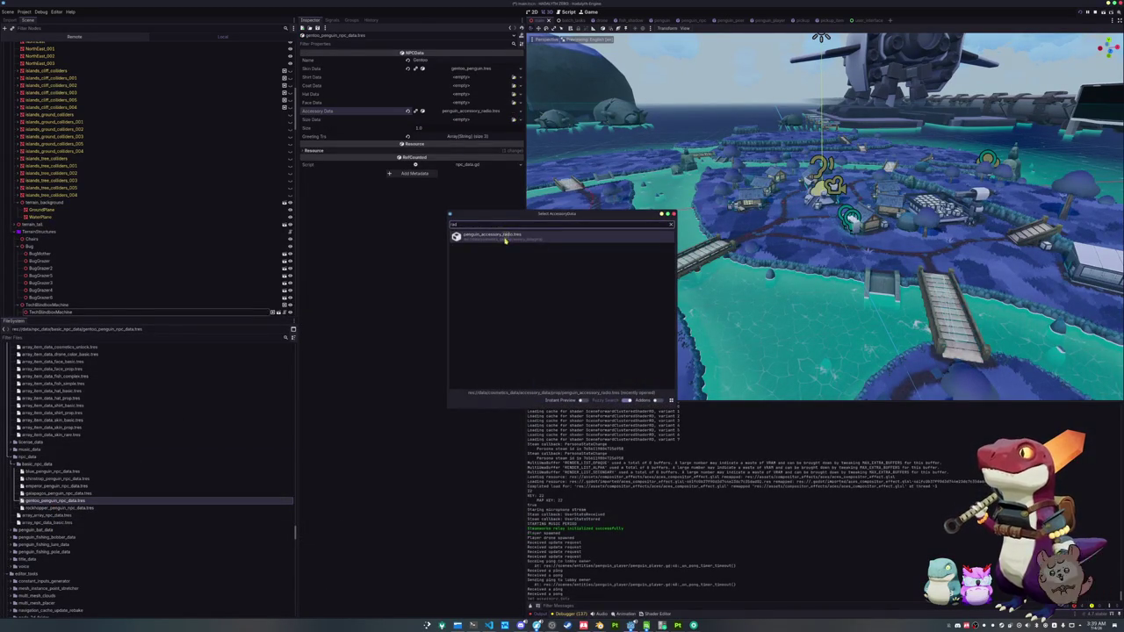
key(Return)
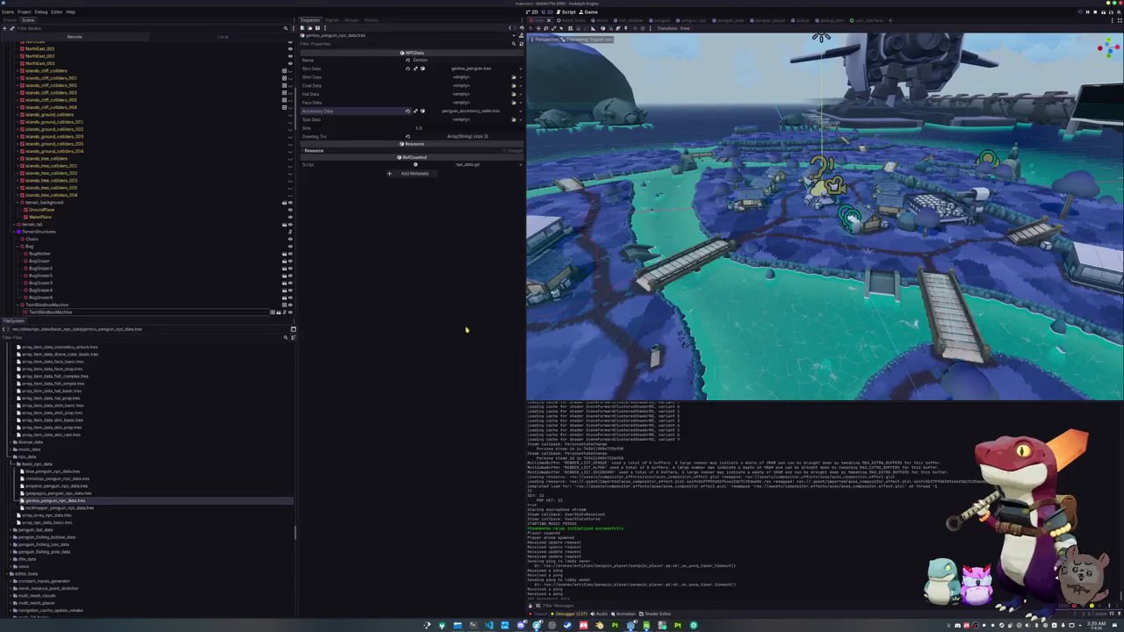
key(F5)
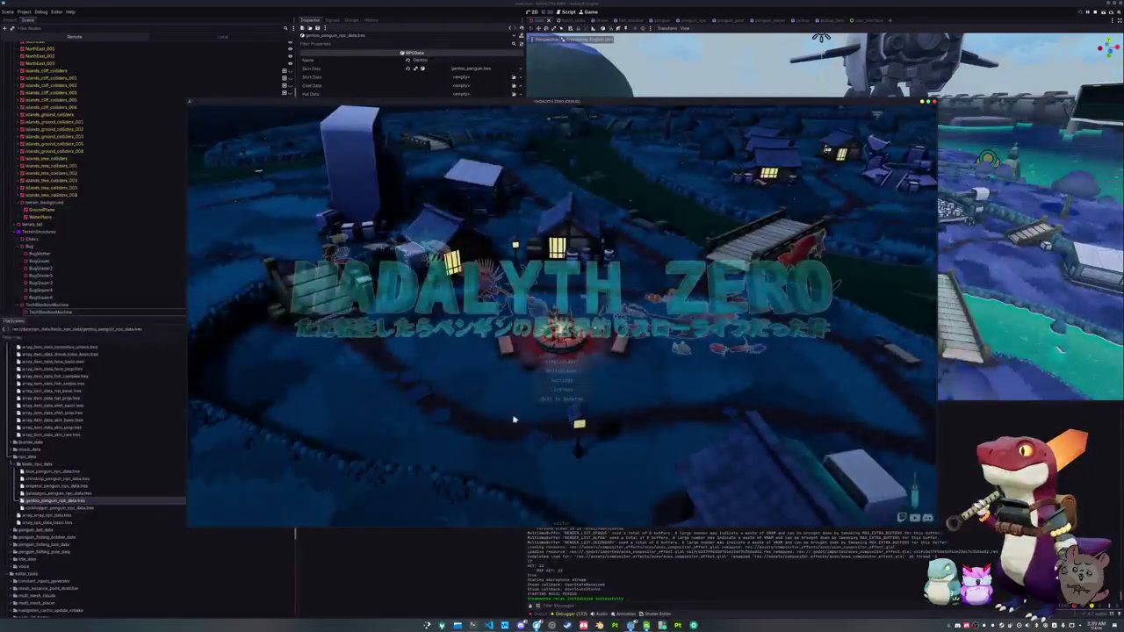
- Start a Singleplayer game, walk the penguin toward the plaza and switch to freecam with J
click(562, 364)
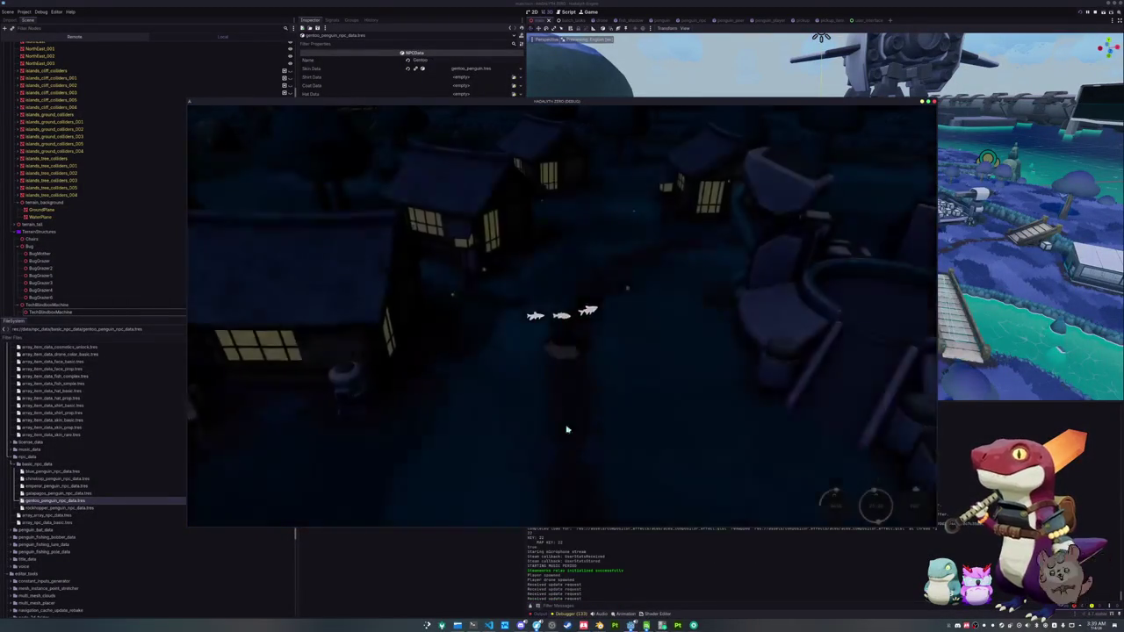
key(w)
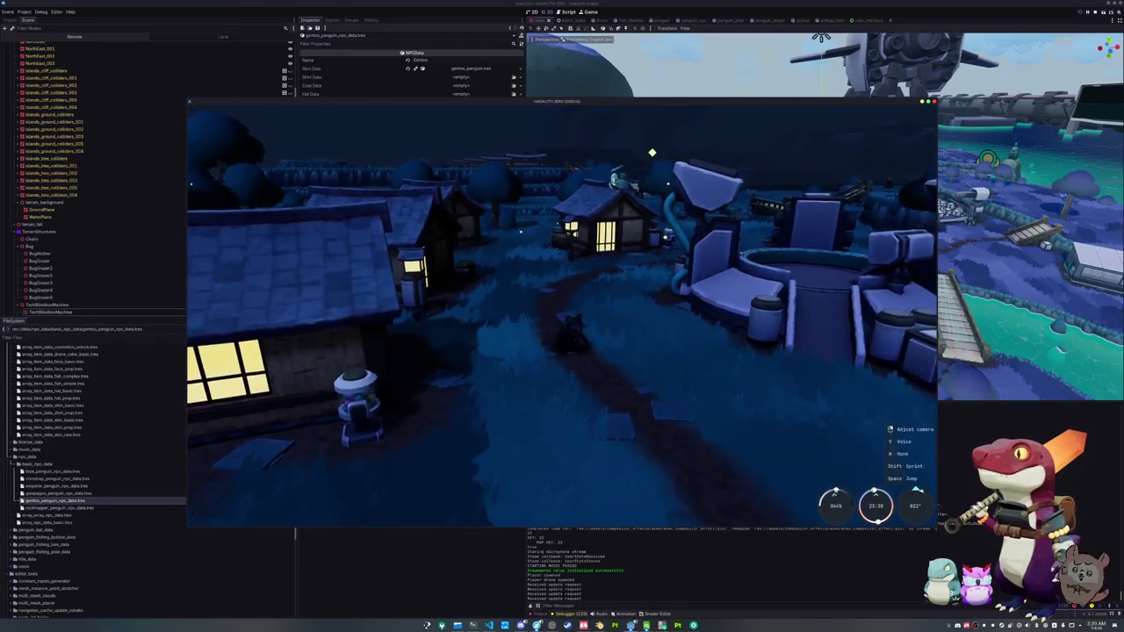
key(j)
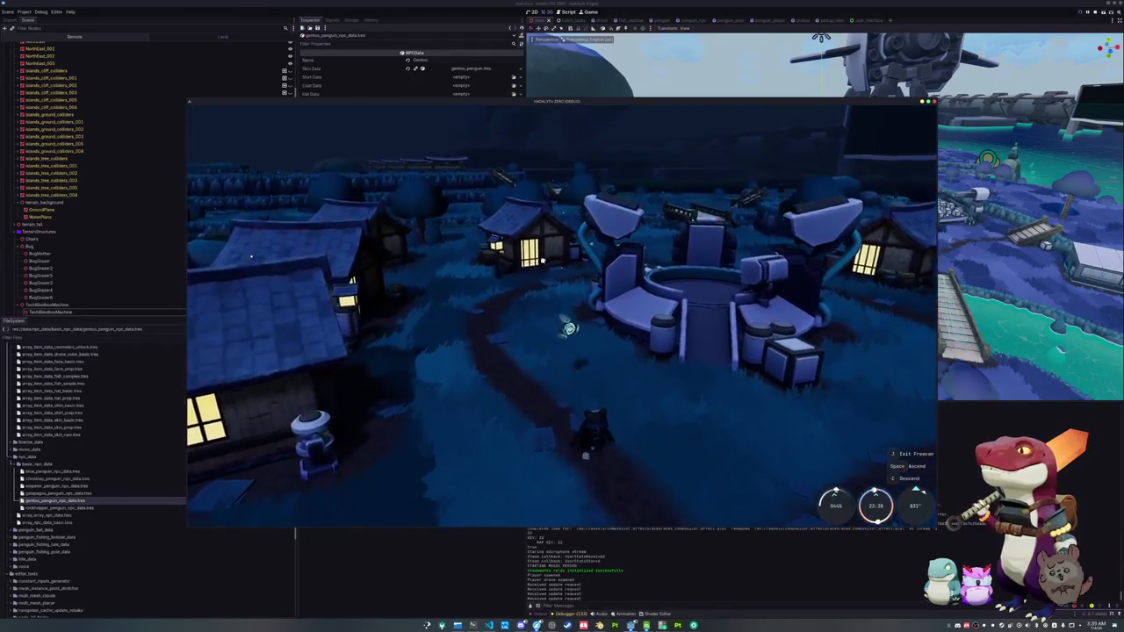
- Fly the free camera over the plaza toward the bridge and house, then close the game with F8
key(w)
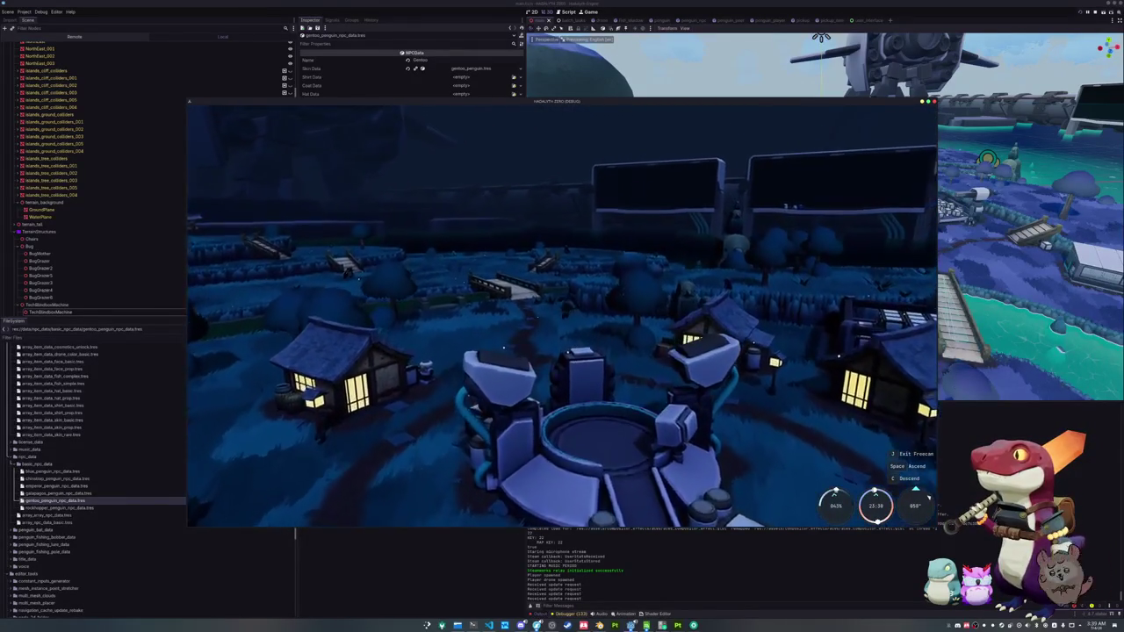
key(w)
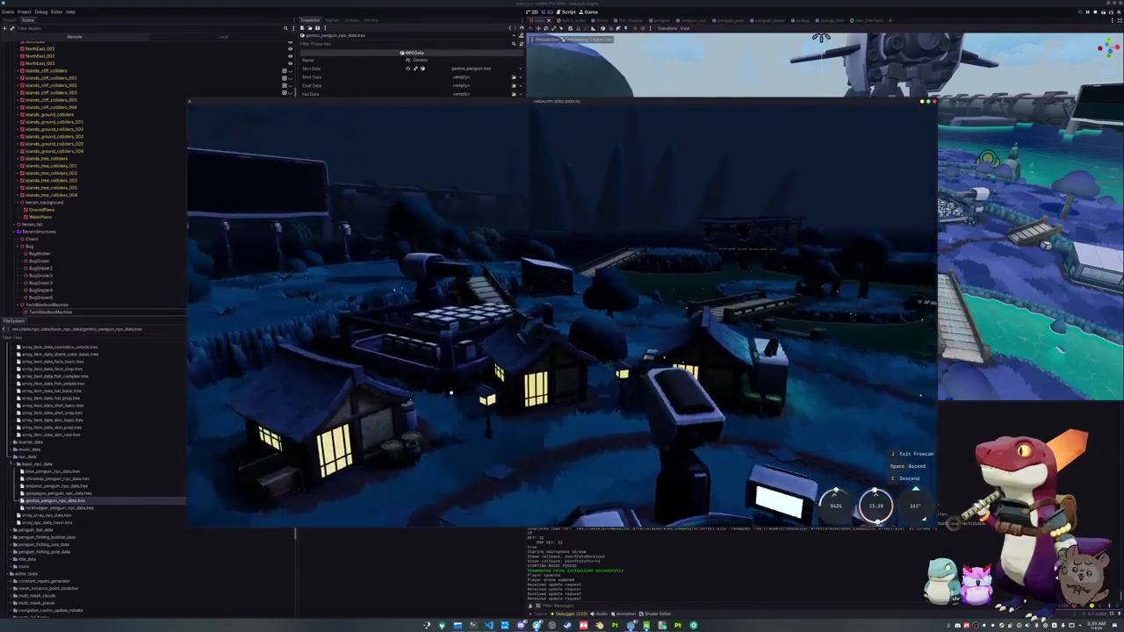
key(w)
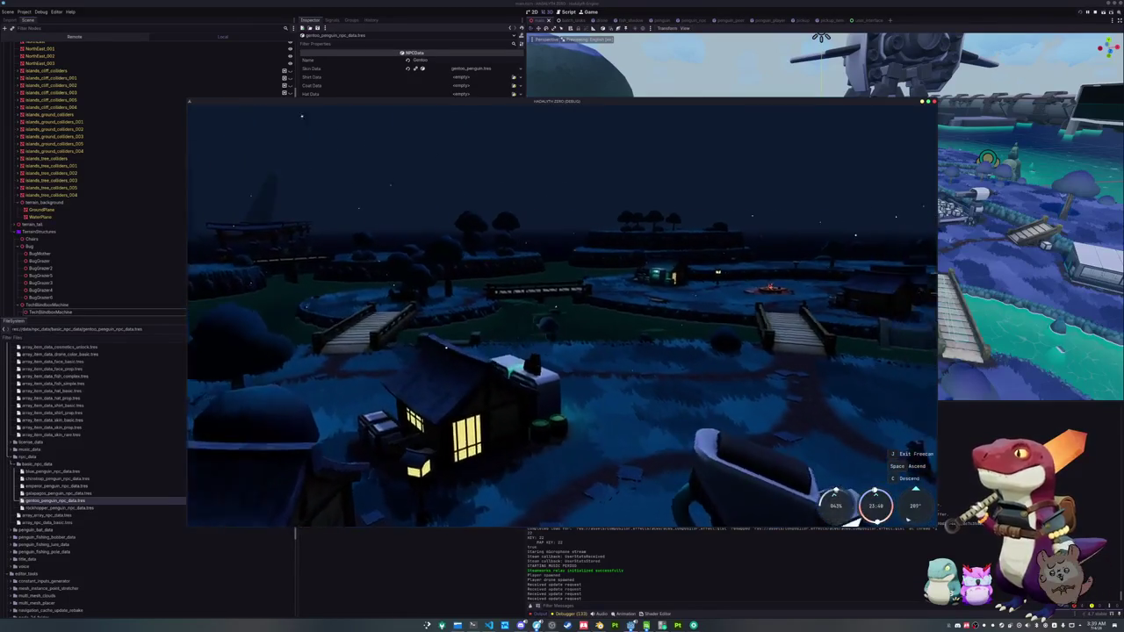
key(w)
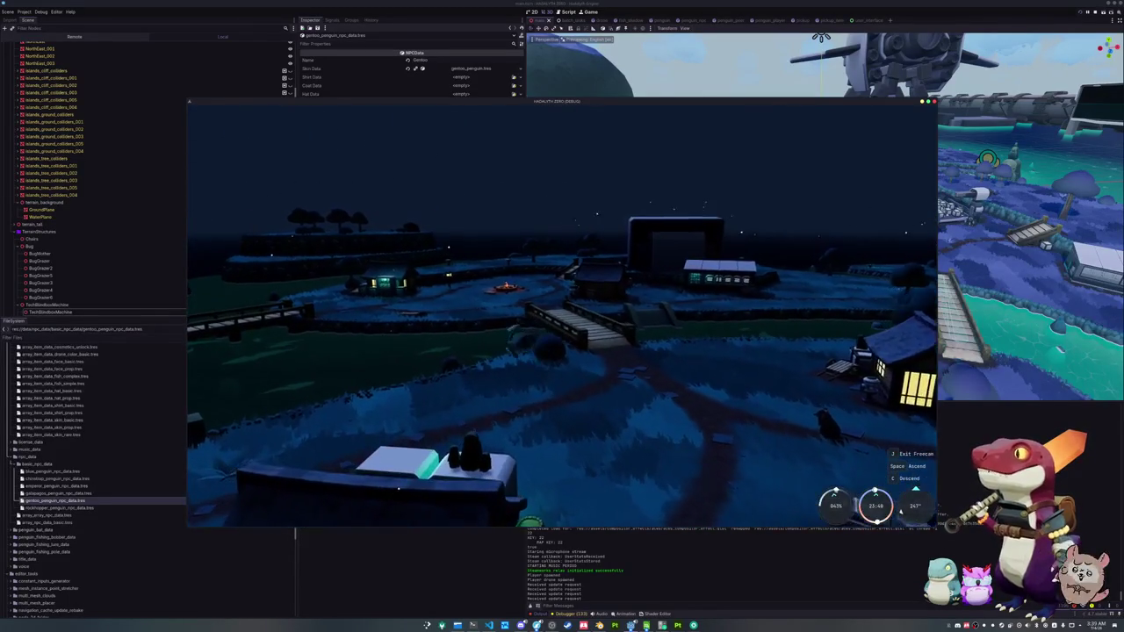
key(w)
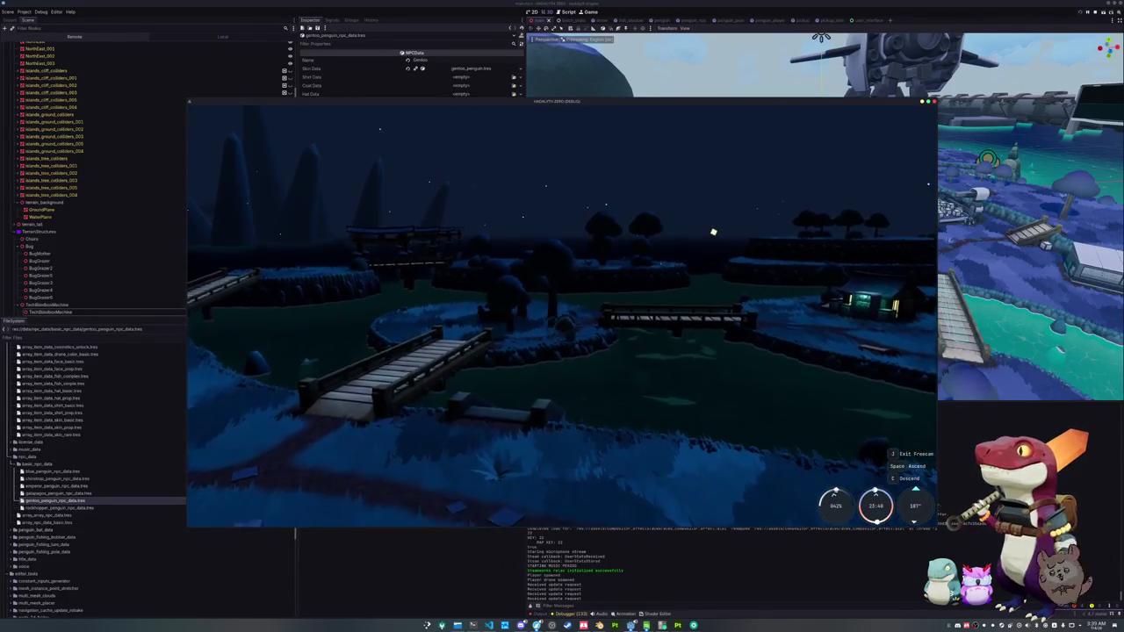
key(w)
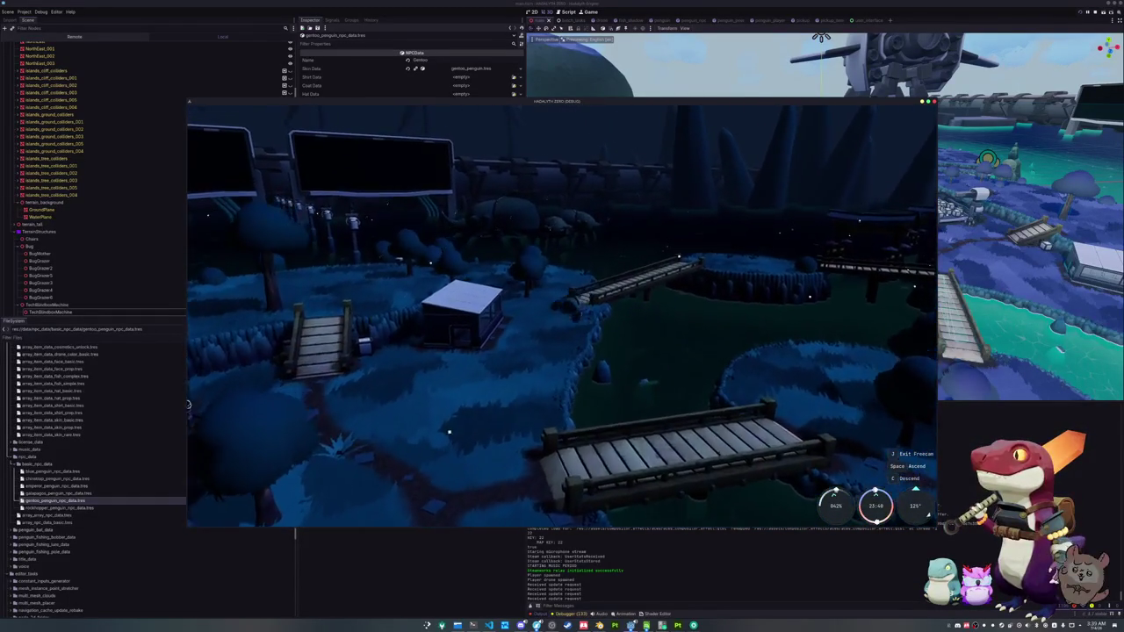
key(F8)
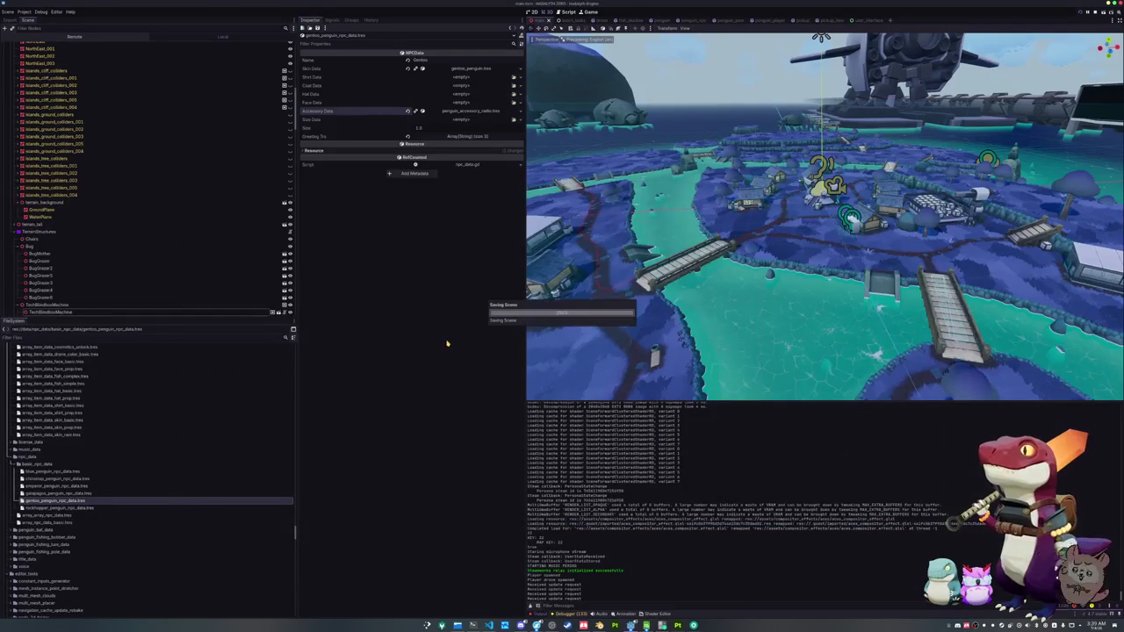
- From Project > Export, export all presets as Release builds
click(24, 11)
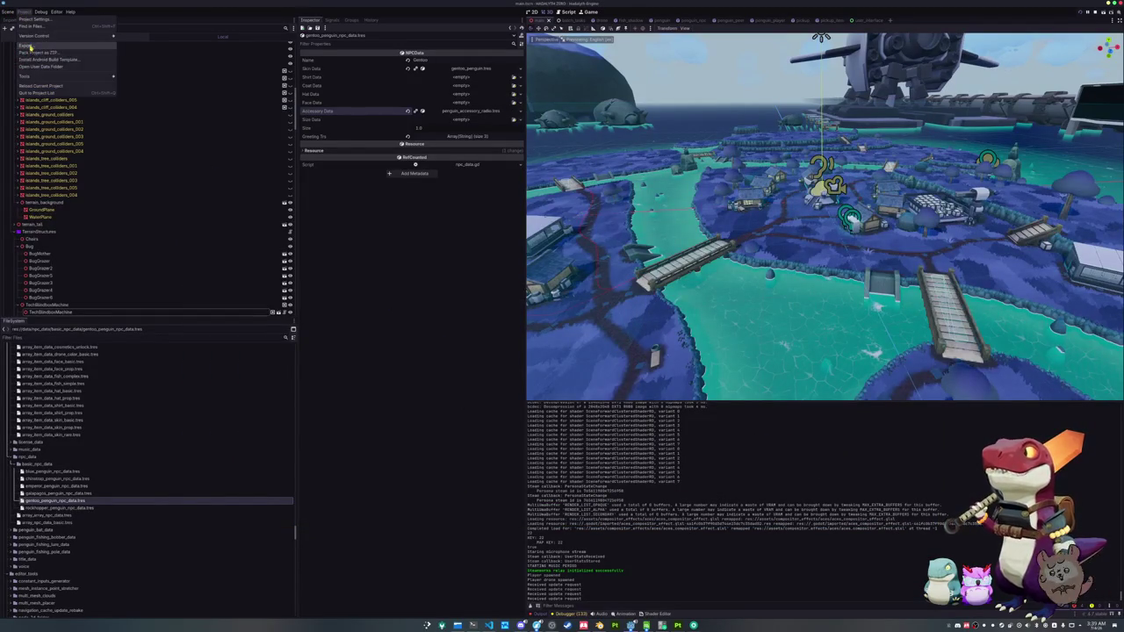
click(44, 47)
click(423, 478)
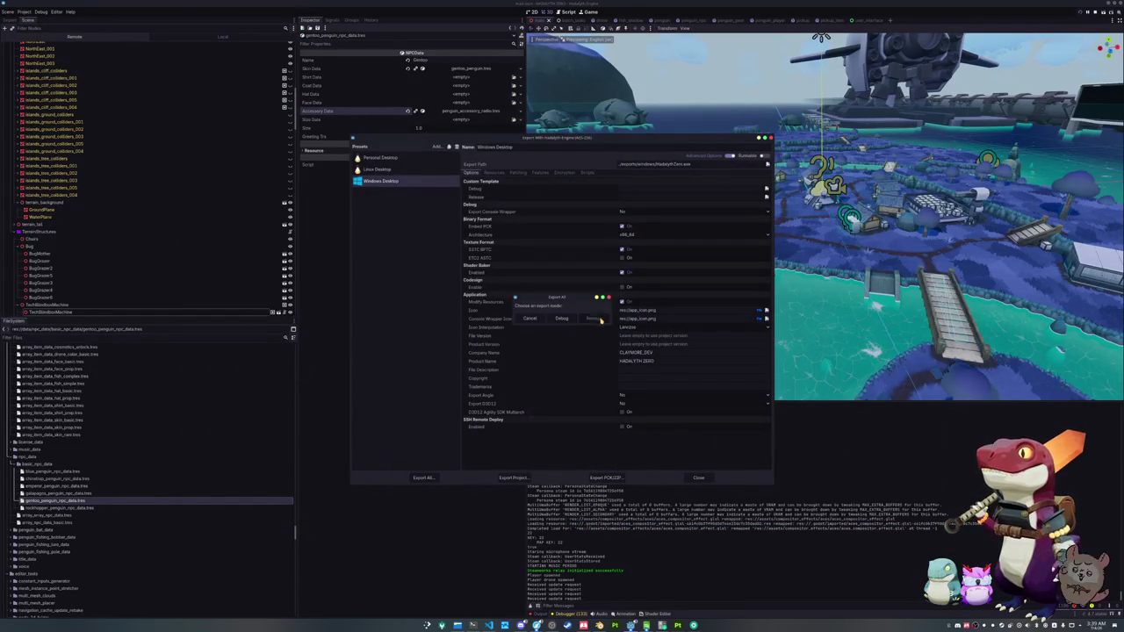
click(579, 333)
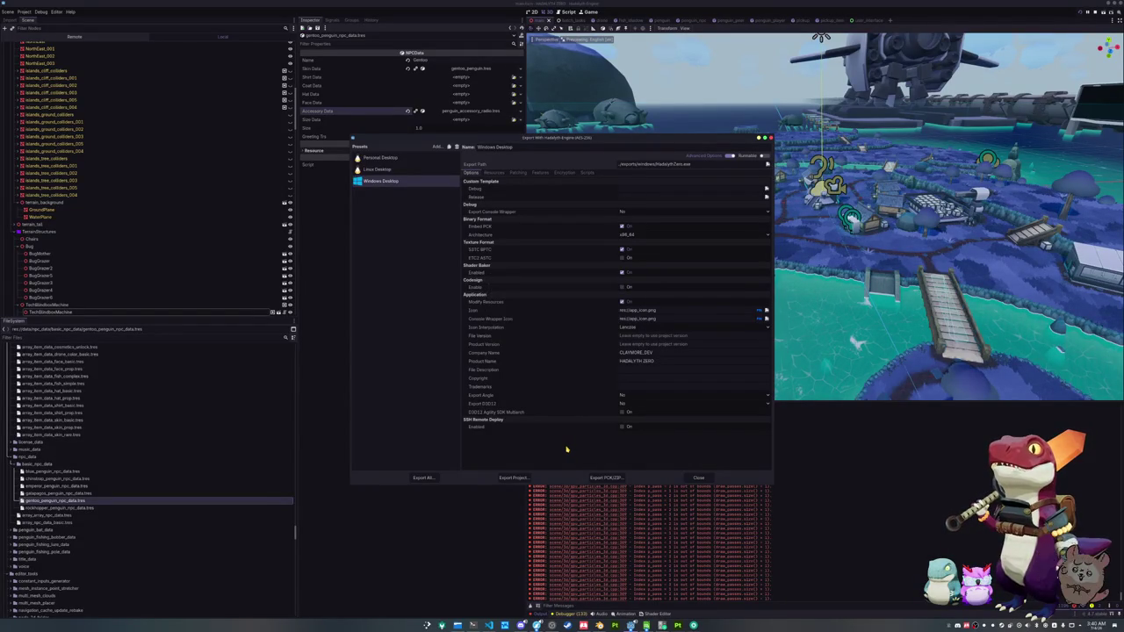
key(Return)
click(592, 319)
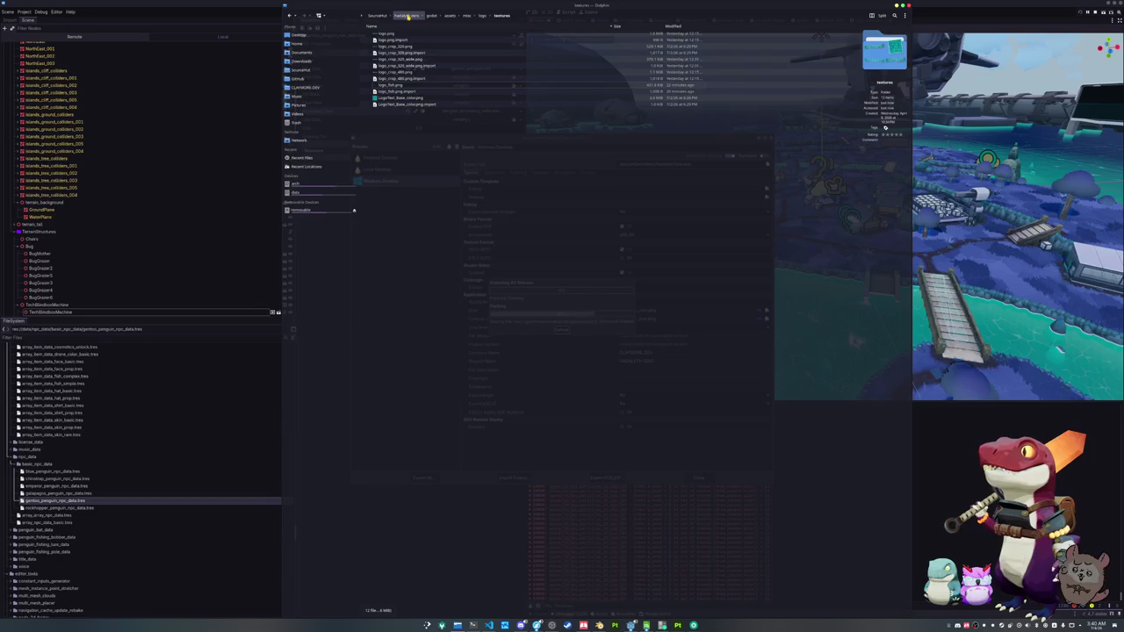
- Go to hadalyth-zero/exports/linux and launch the exported x86_64 executable
click(407, 15)
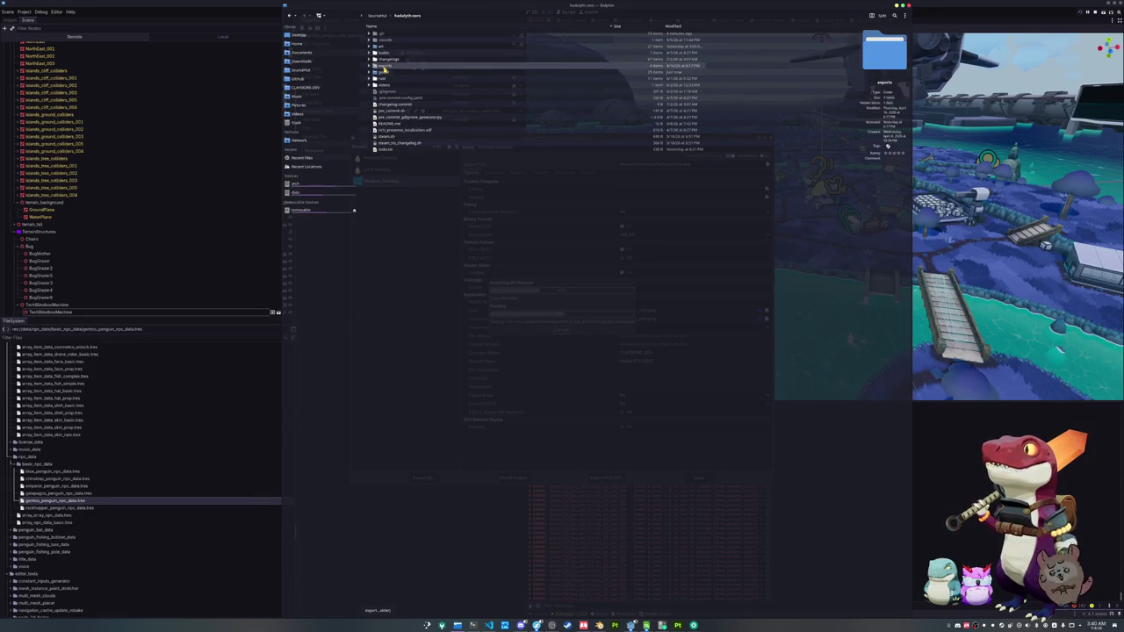
click(387, 65)
click(387, 36)
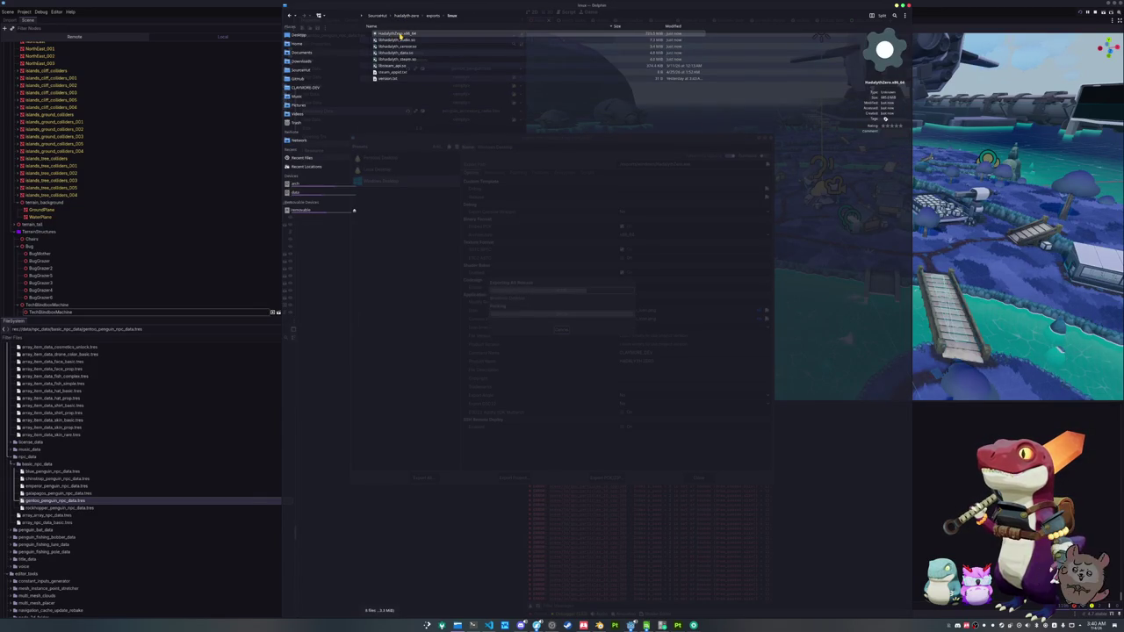
double_click(400, 35)
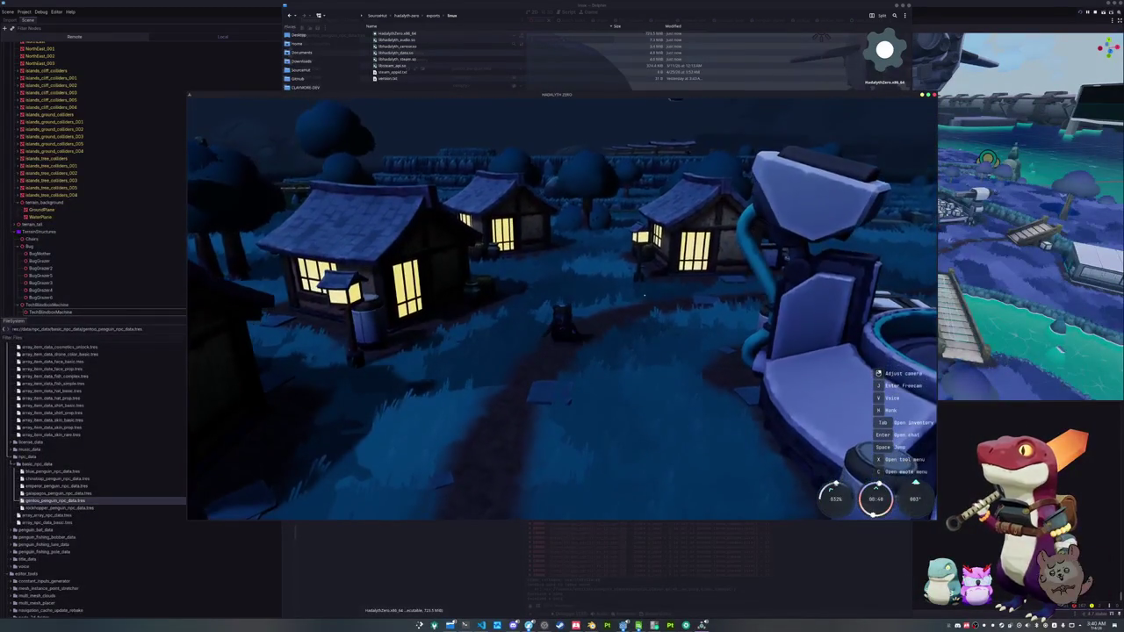
- Switch to freecam and fly the camera back over the village toward the bridges
key(j)
key(s)
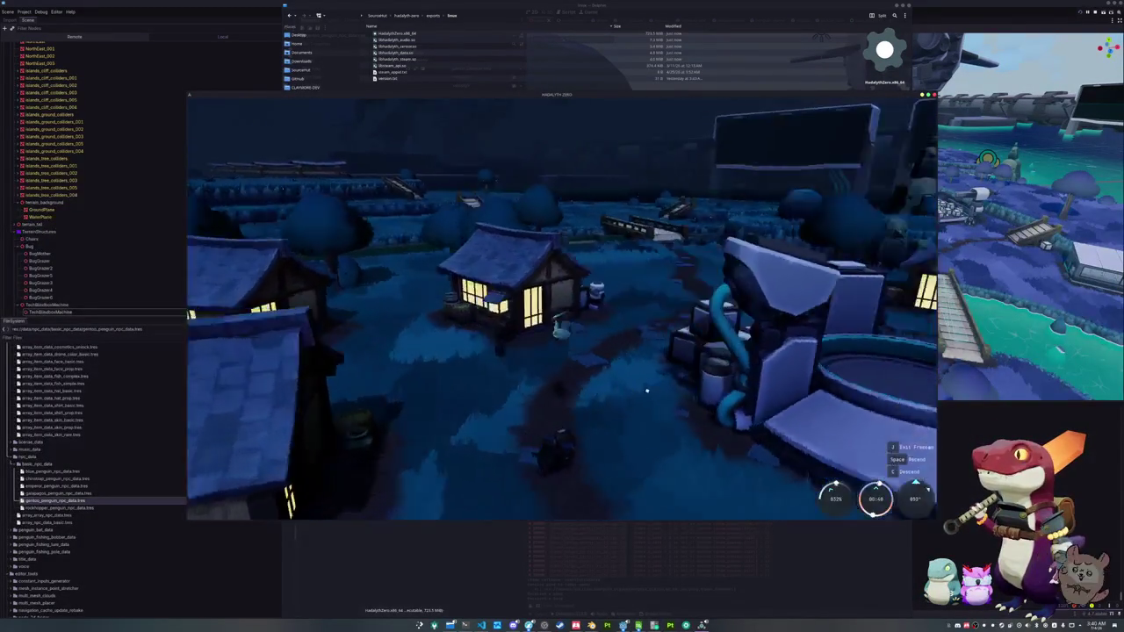
key(w)
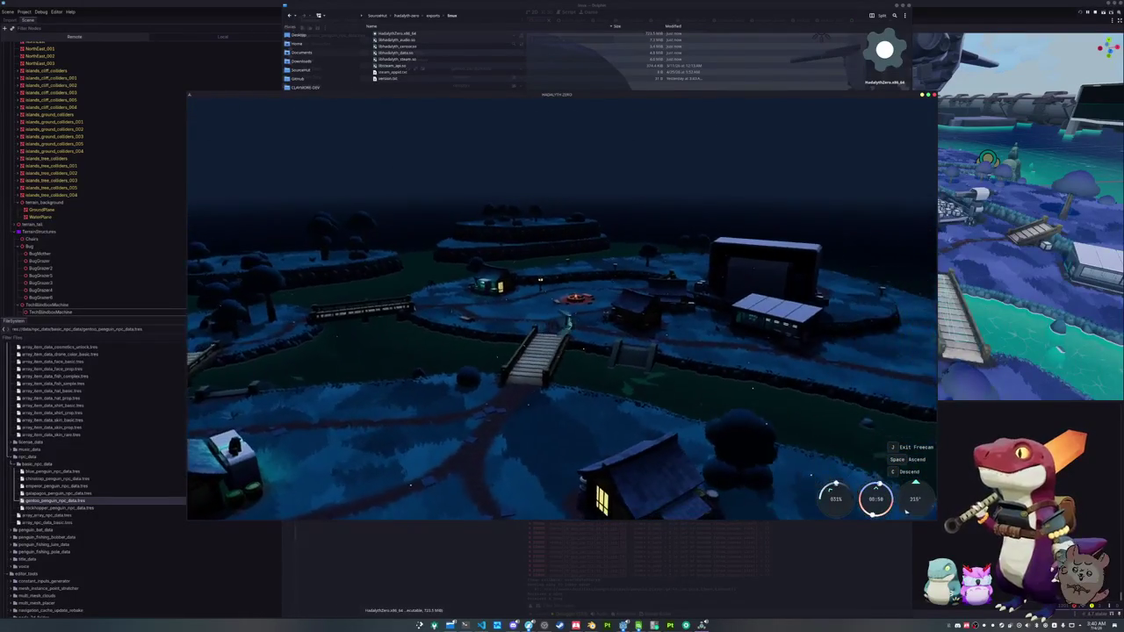
- Quit the game to the desktop from the Esc menu and bring Konsole to the front
key(Escape)
click(547, 325)
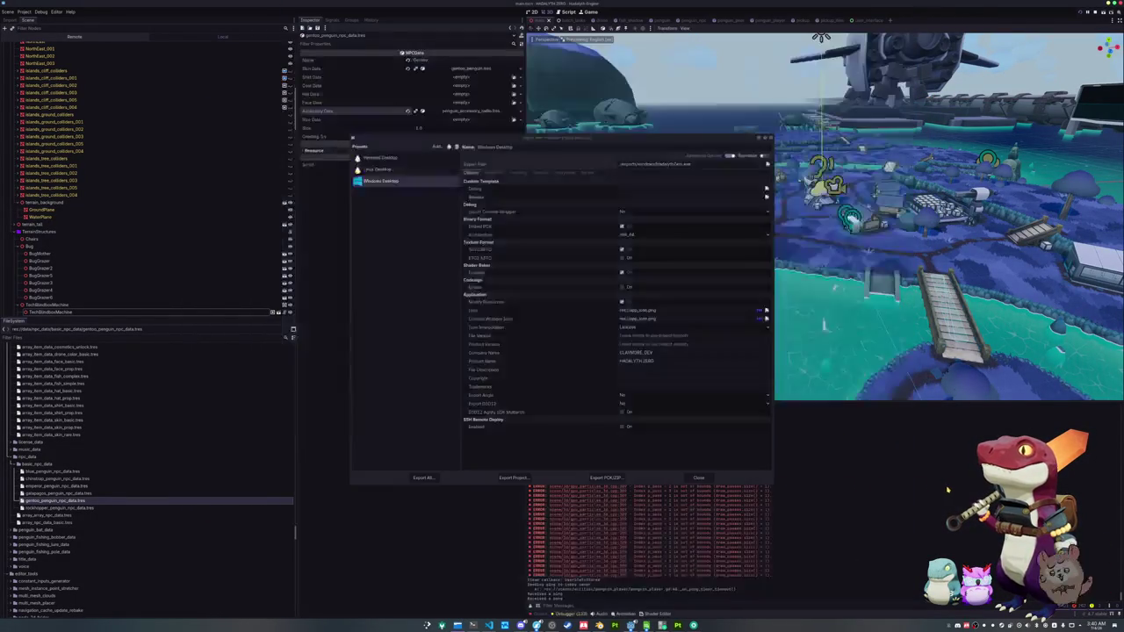
click(472, 625)
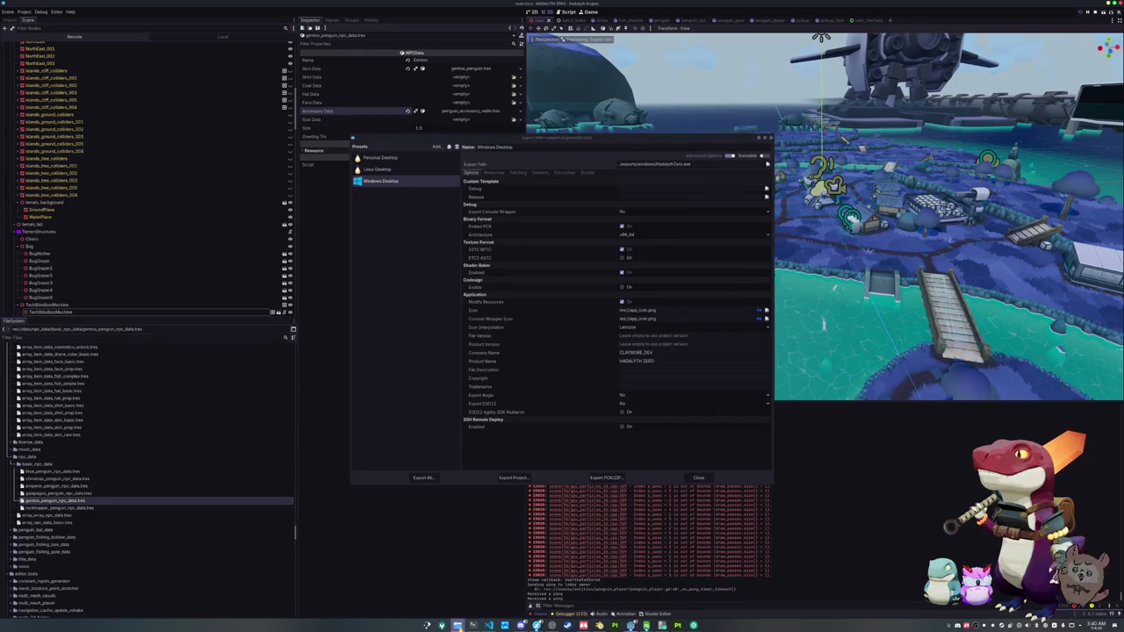
click(473, 625)
- Run ./steam_no_changelog.sh and enter the Steam account password at the prompt
text(./steam_no_changelog.sh)
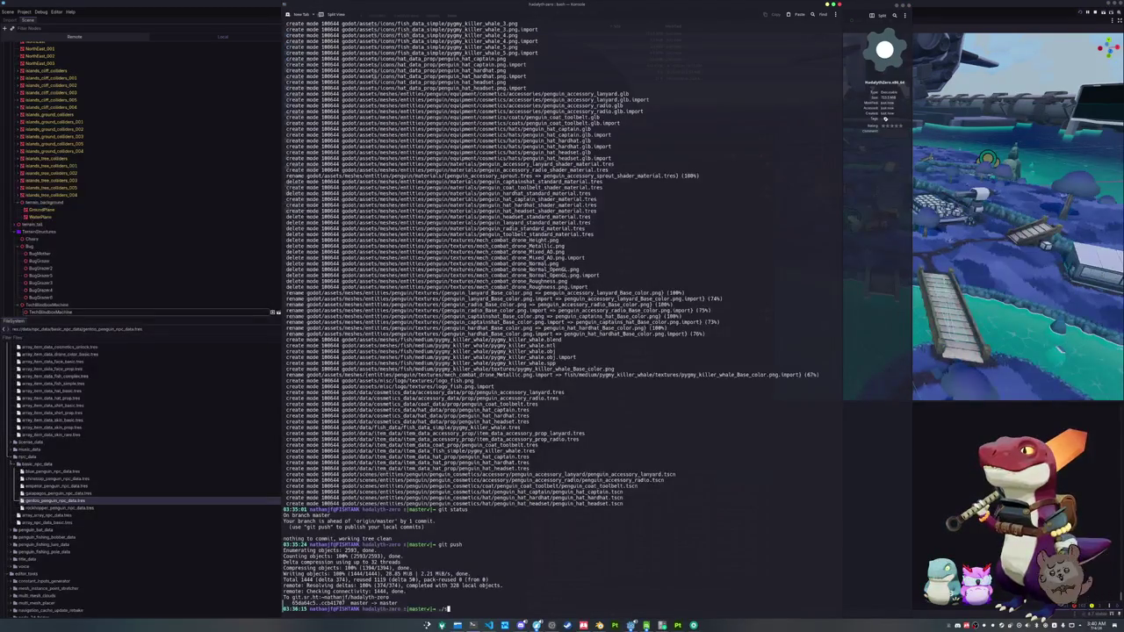
key(Return)
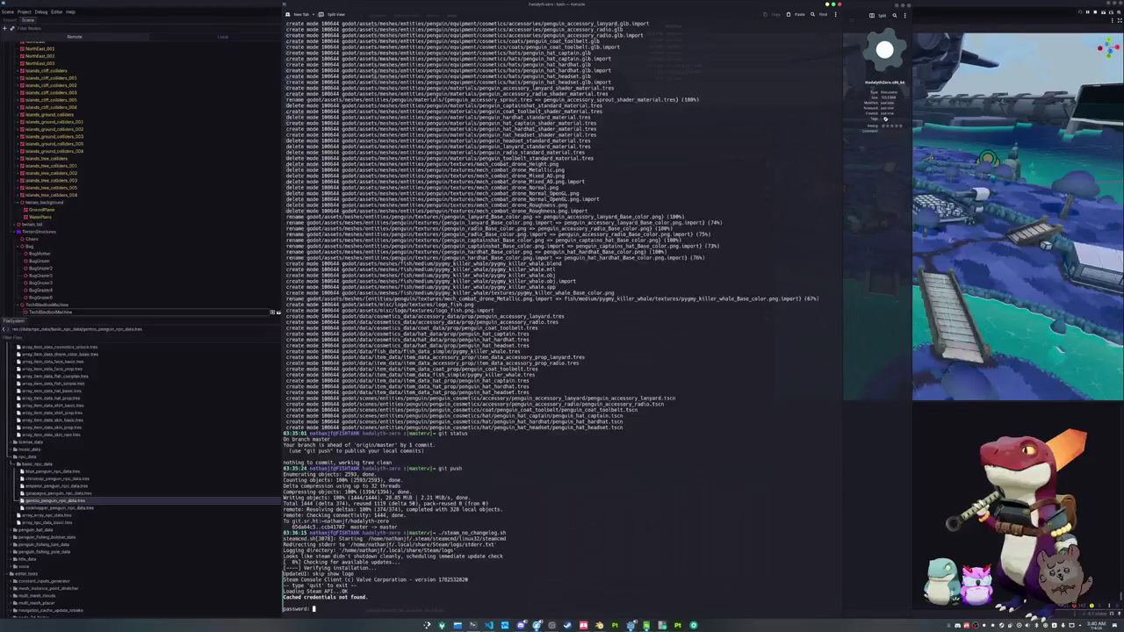
key(Return)
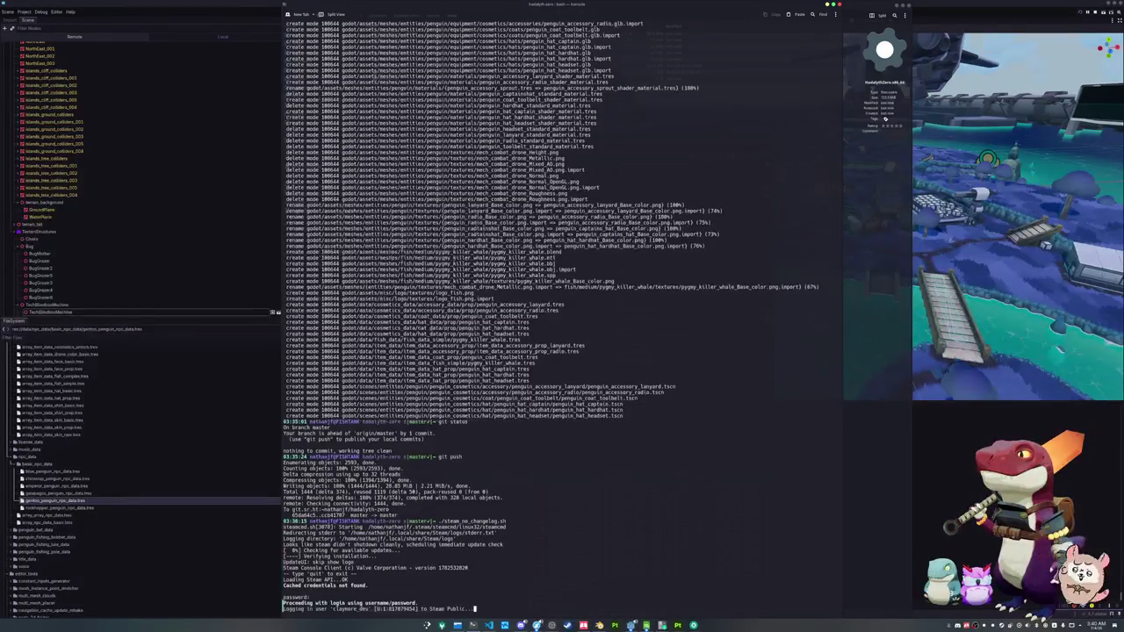
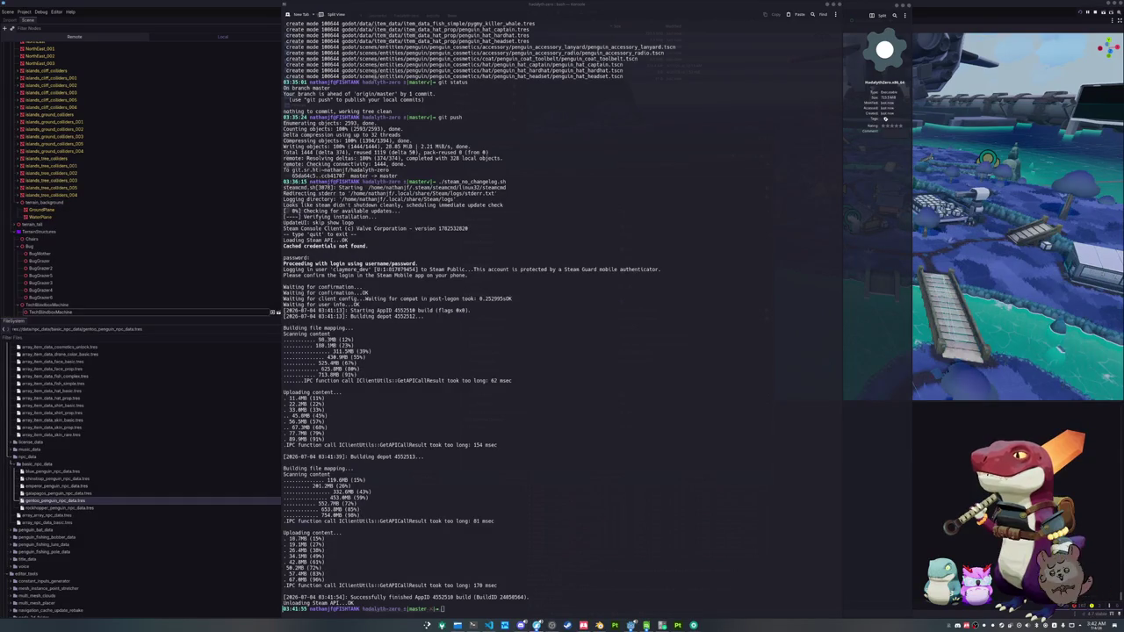
- Open the Hadalyth Zero playtest page in the Steam library and close Godot's export dialog
click(567, 625)
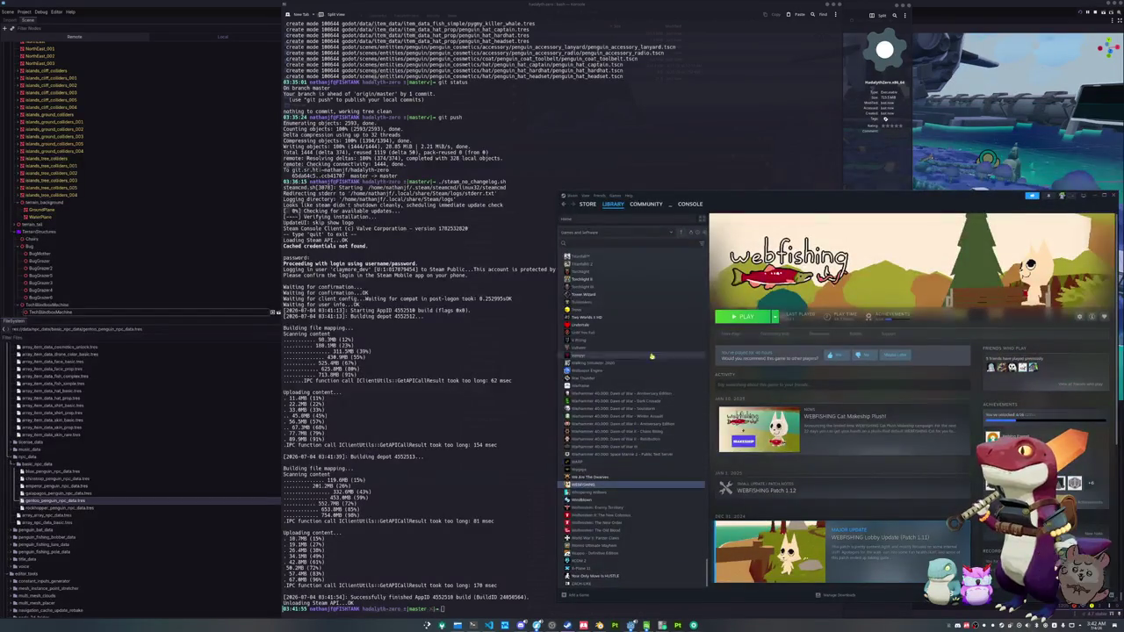
click(566, 219)
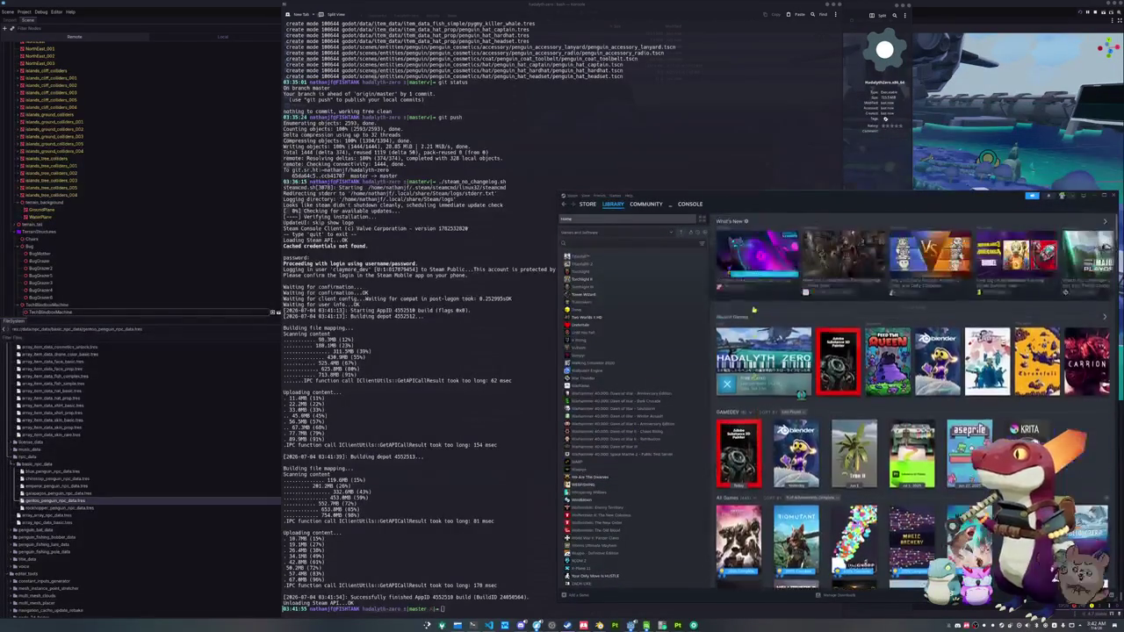
click(800, 391)
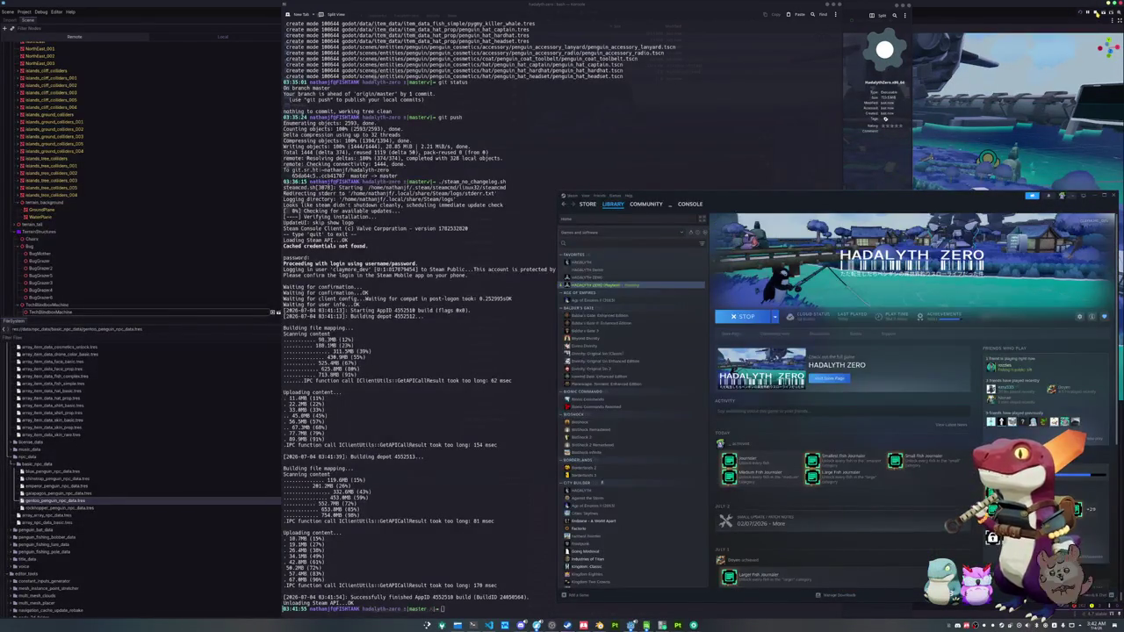
click(1095, 16)
click(698, 478)
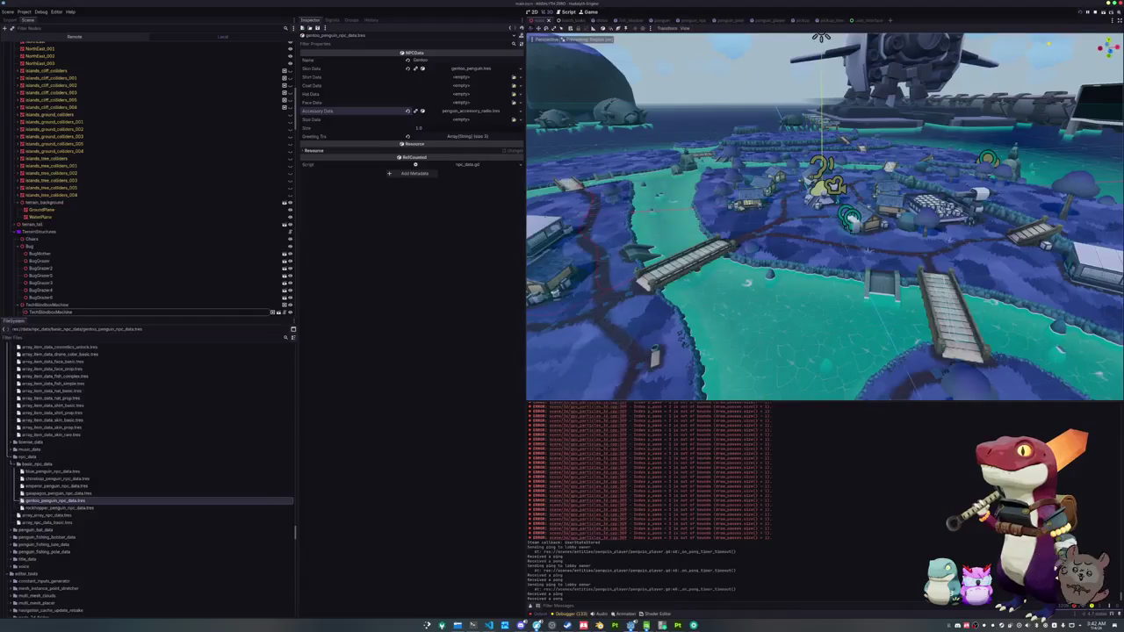
- Open the playtest's Properties from the gear menu at the Installed Files section
click(567, 625)
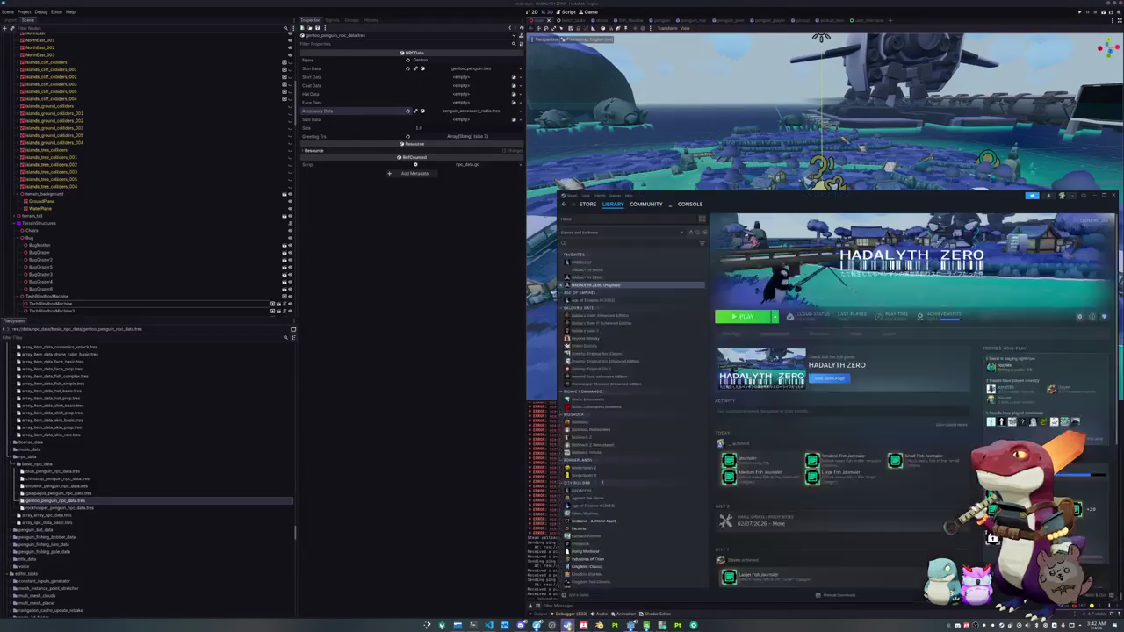
click(1080, 317)
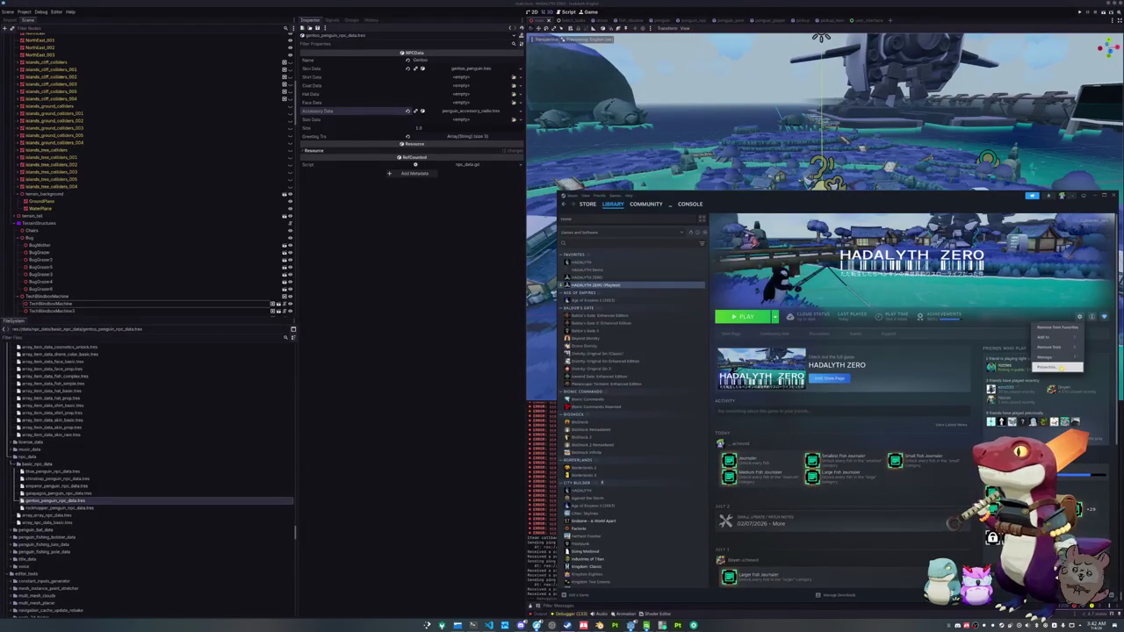
click(1049, 366)
click(738, 408)
click(734, 375)
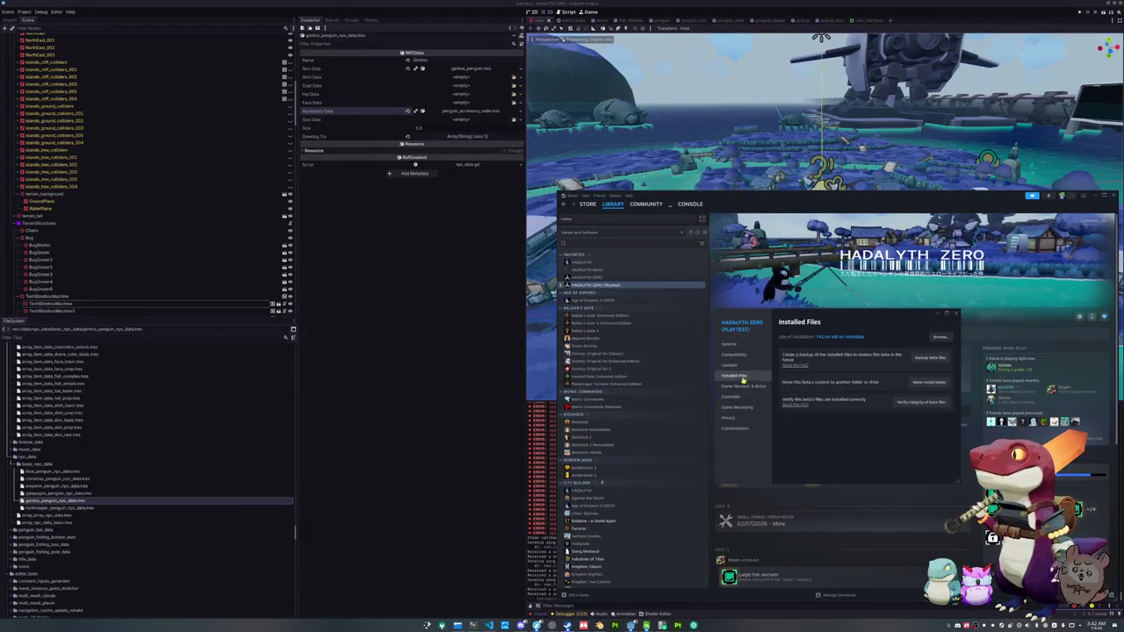
- Verify the integrity of the playtest's beta files, close Properties and launch Hadalyth Zero
click(910, 403)
drag(872, 315, 523, 319)
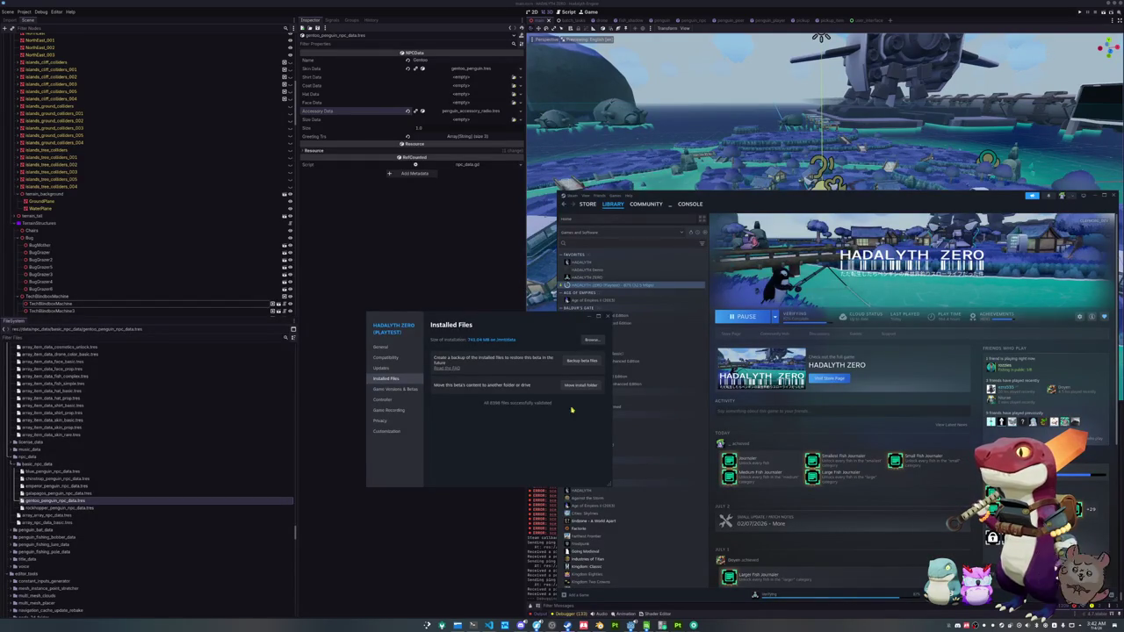
click(608, 315)
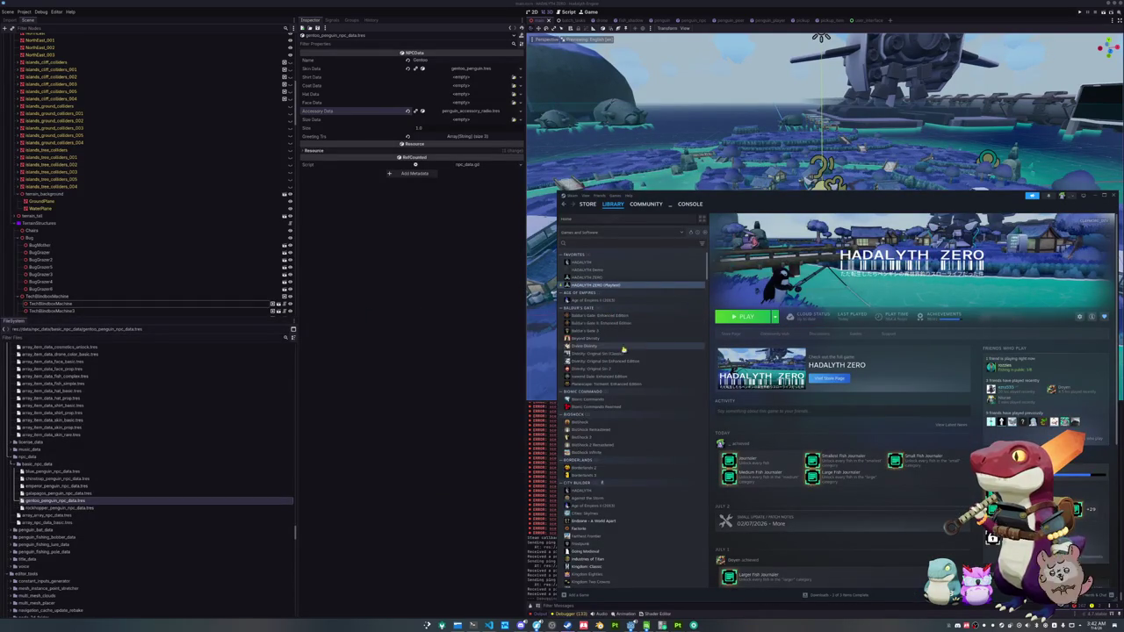
click(740, 316)
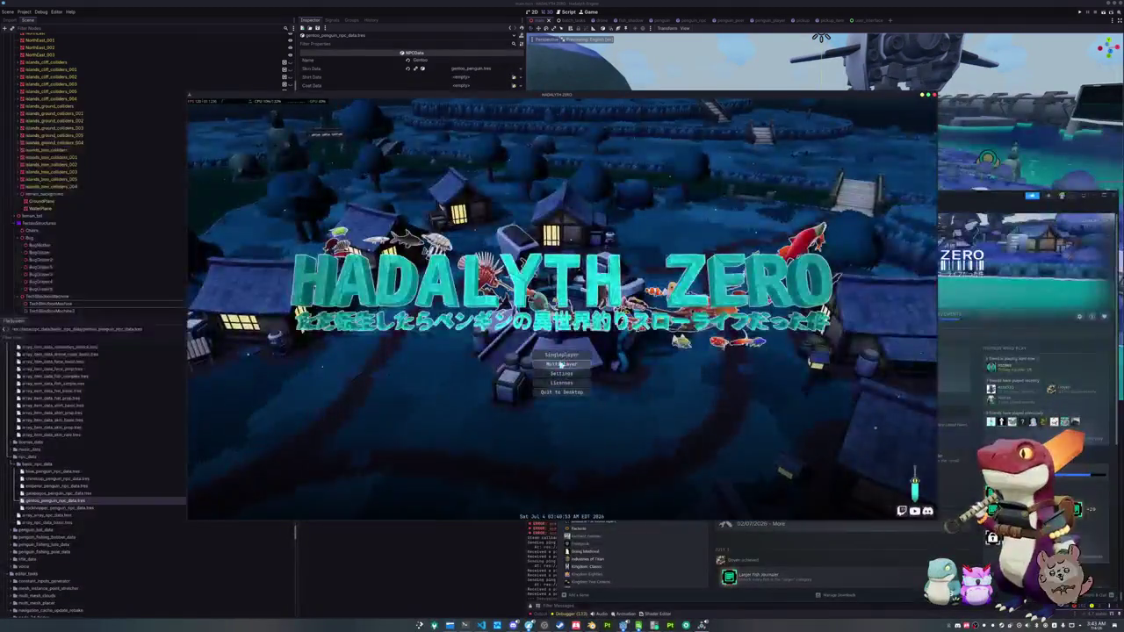
- Try joining the friend's lobby three times, dismissing each version-mismatch Join Failed error
click(562, 363)
click(481, 225)
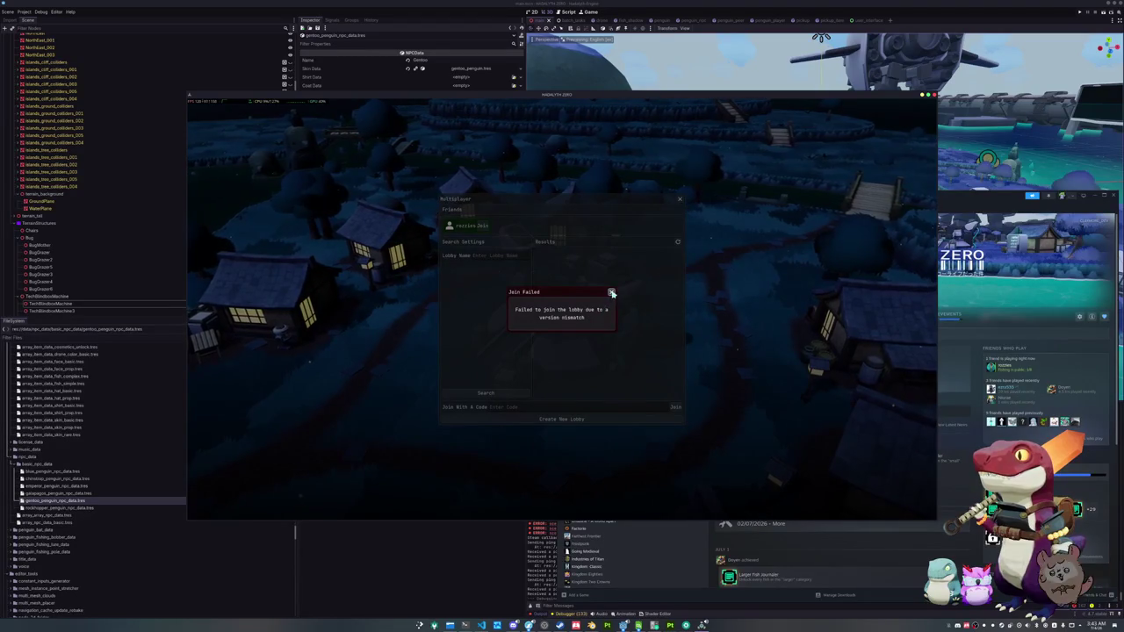
click(612, 293)
click(484, 227)
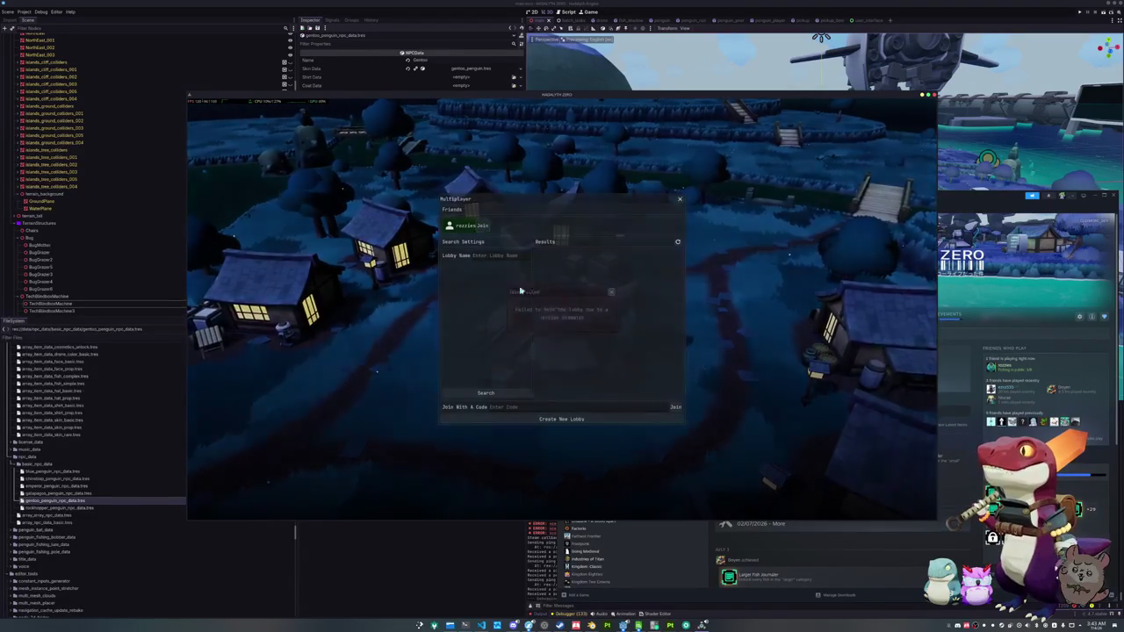
click(612, 293)
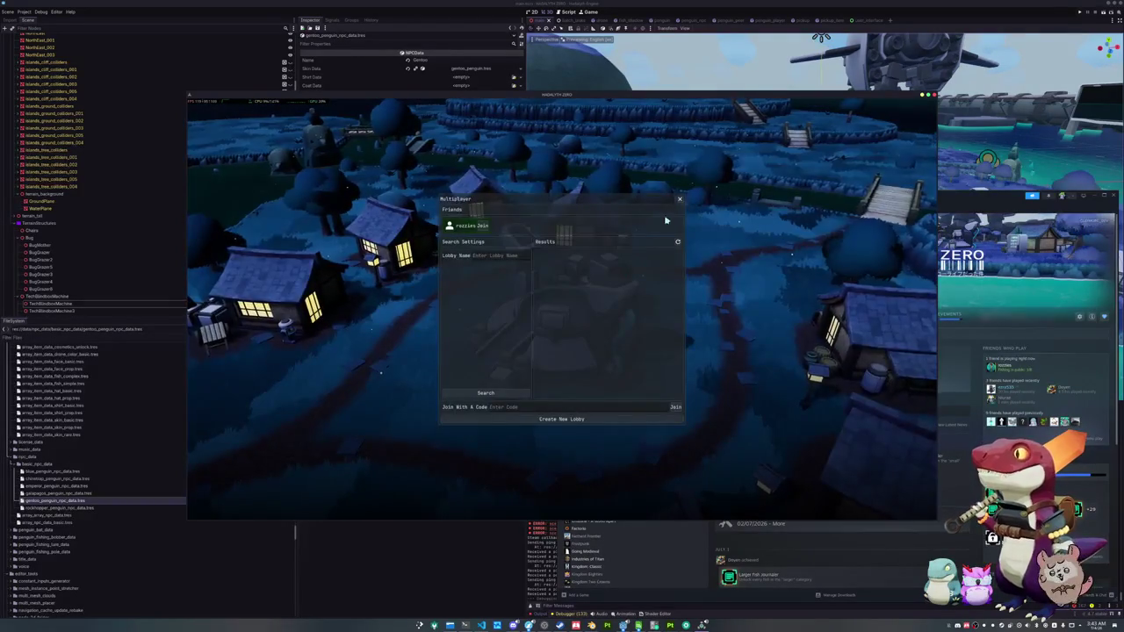
click(482, 225)
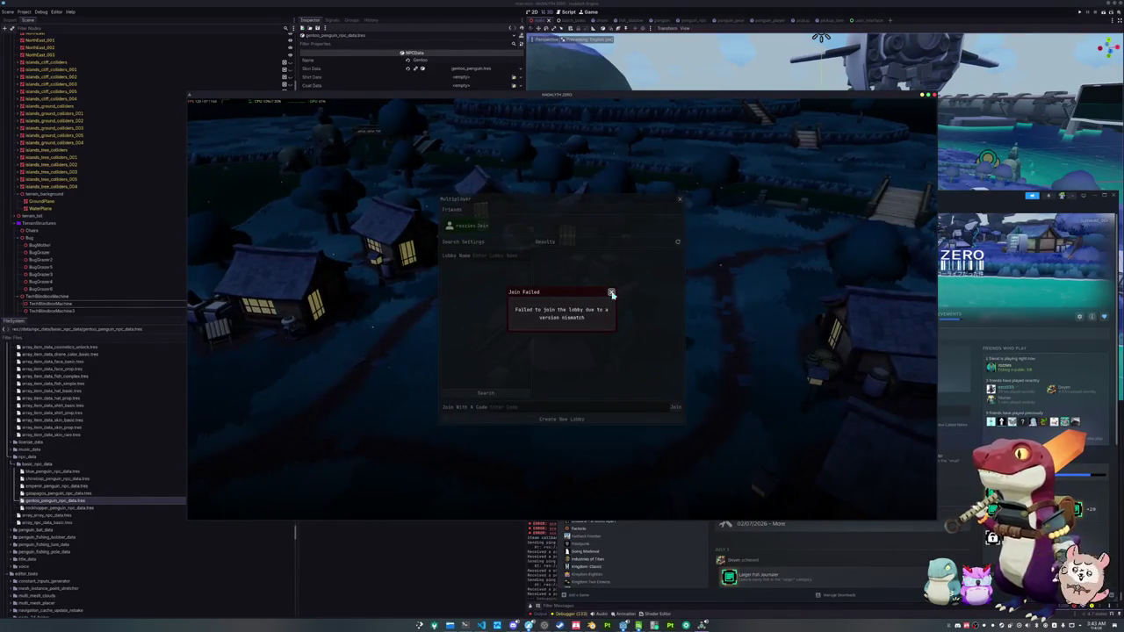
click(612, 292)
- Reopen Multiplayer, retry the join once more, refresh the lobby list and start a new lobby
click(680, 201)
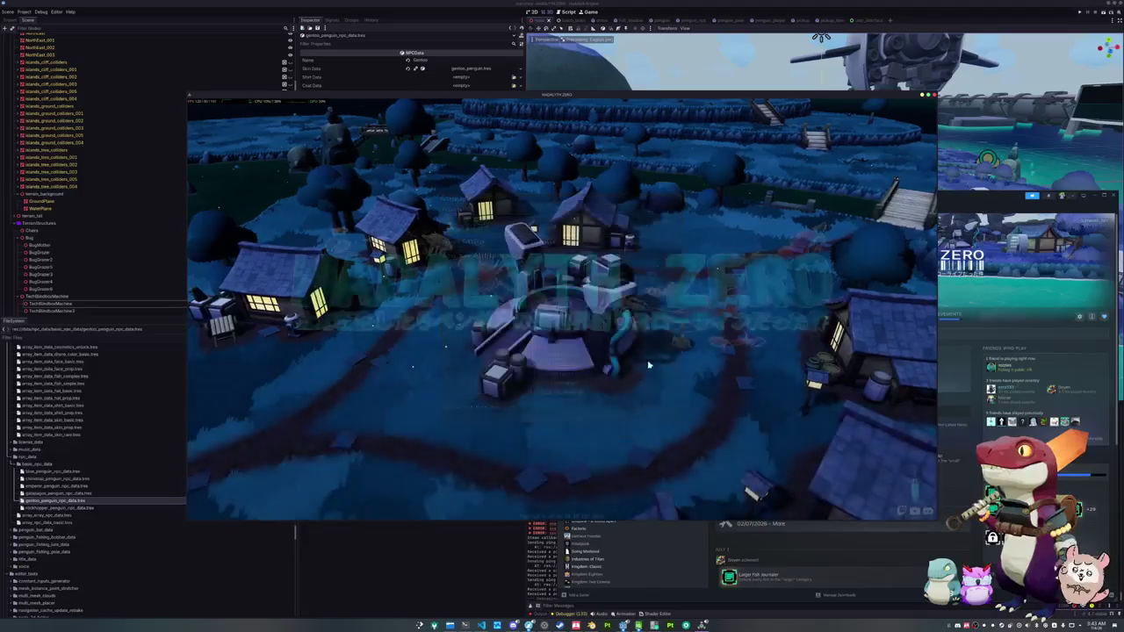
click(569, 312)
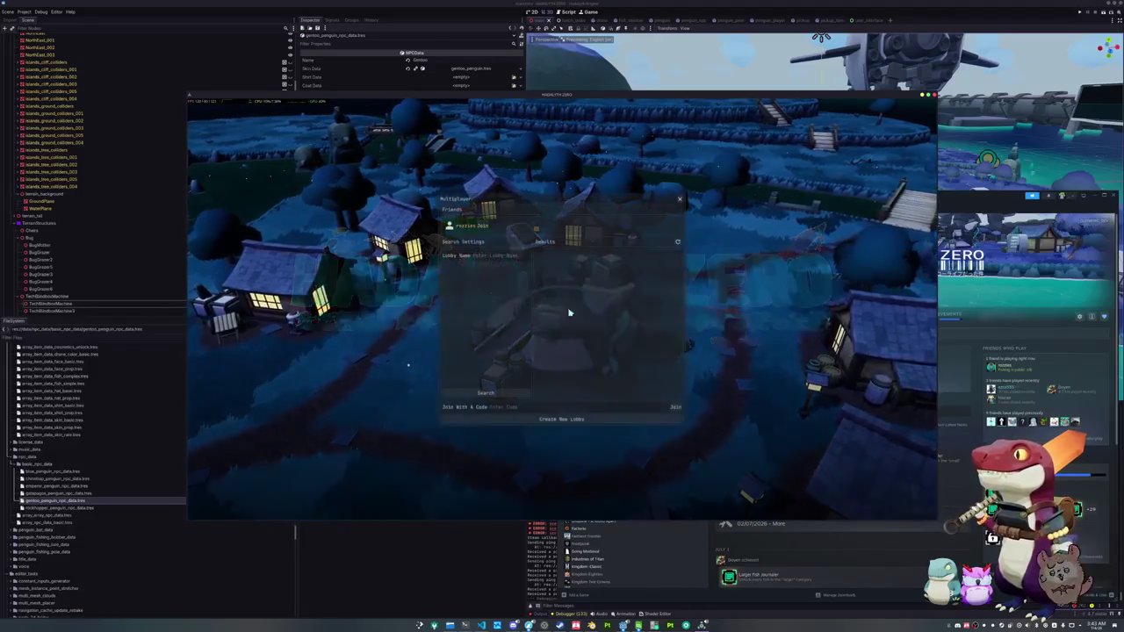
click(482, 226)
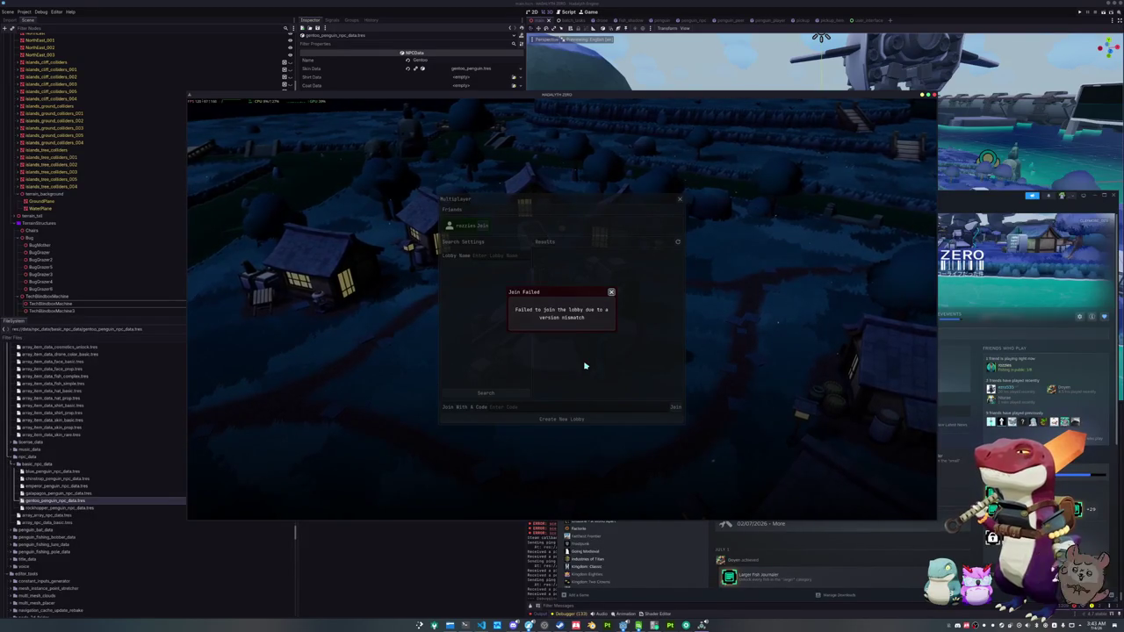
click(611, 293)
click(678, 242)
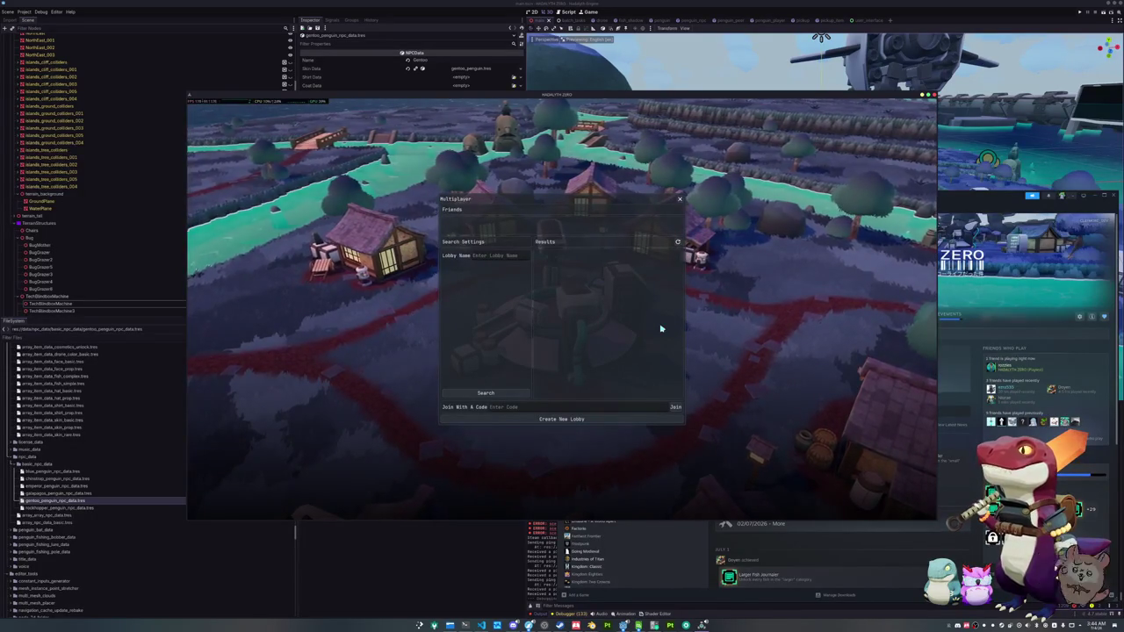
click(561, 418)
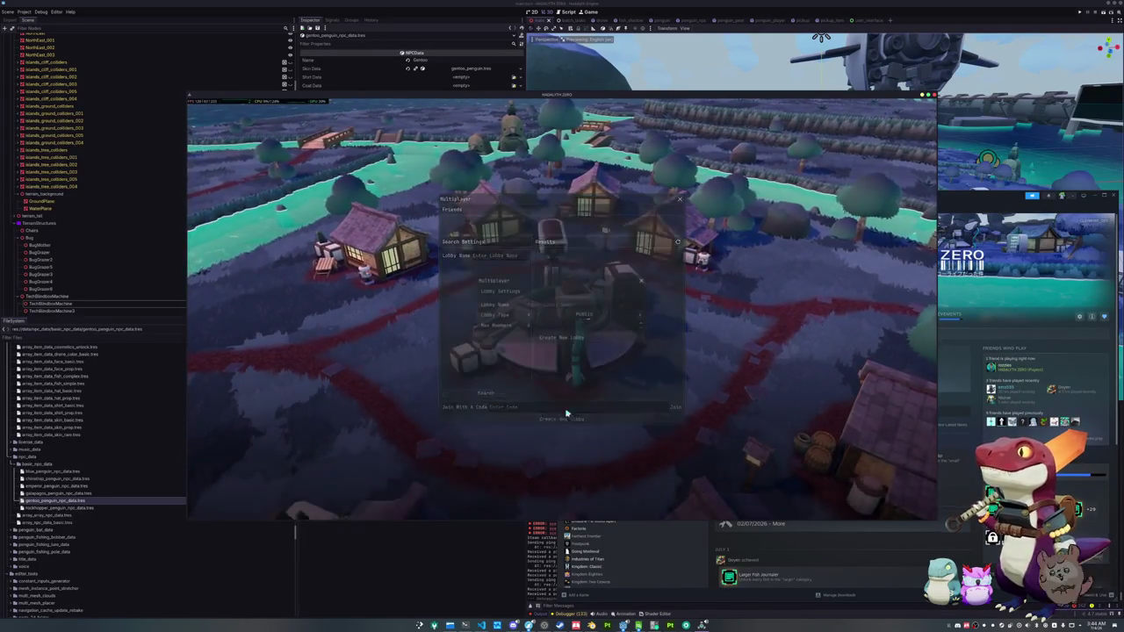
- Create the lobby and try the Drako, Deep Blue Doyen and Tux penguin skins
click(565, 340)
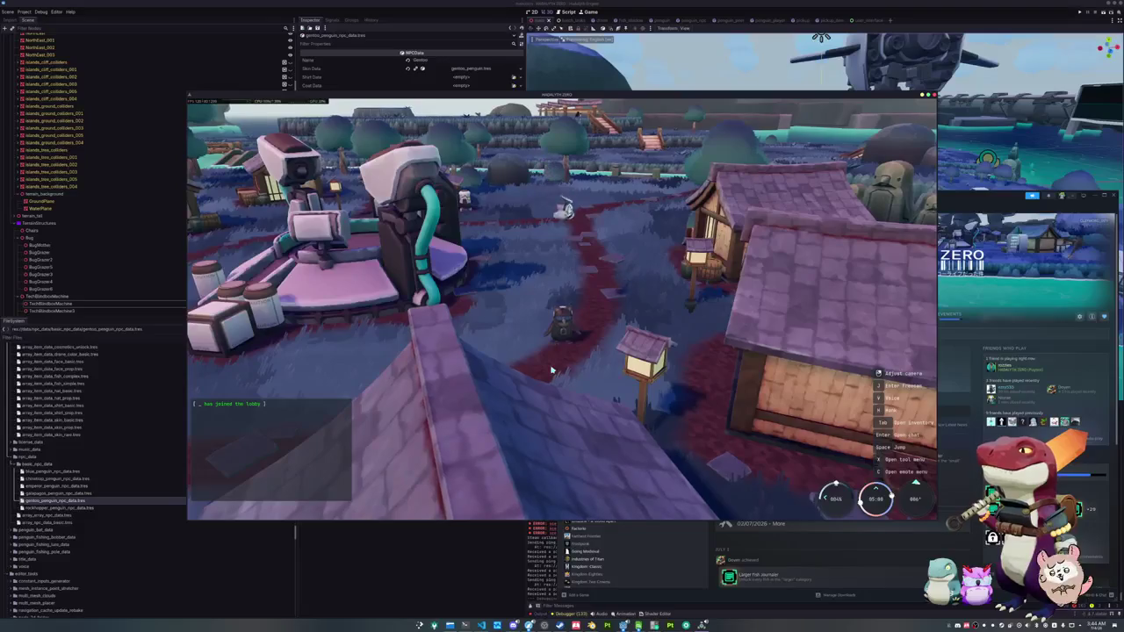
key(Tab)
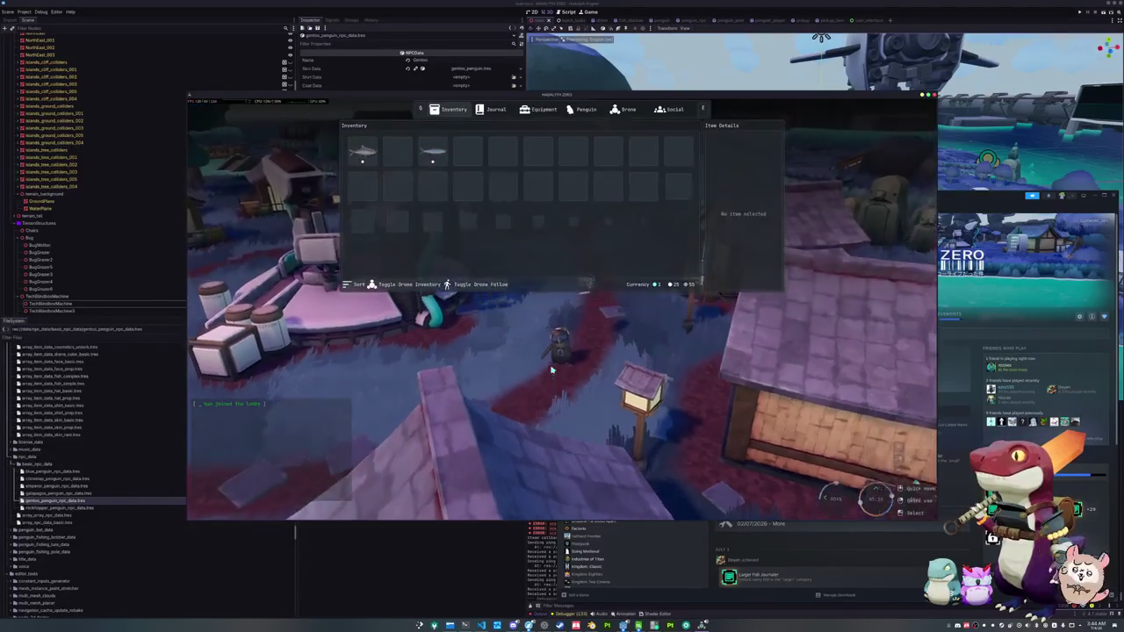
click(585, 109)
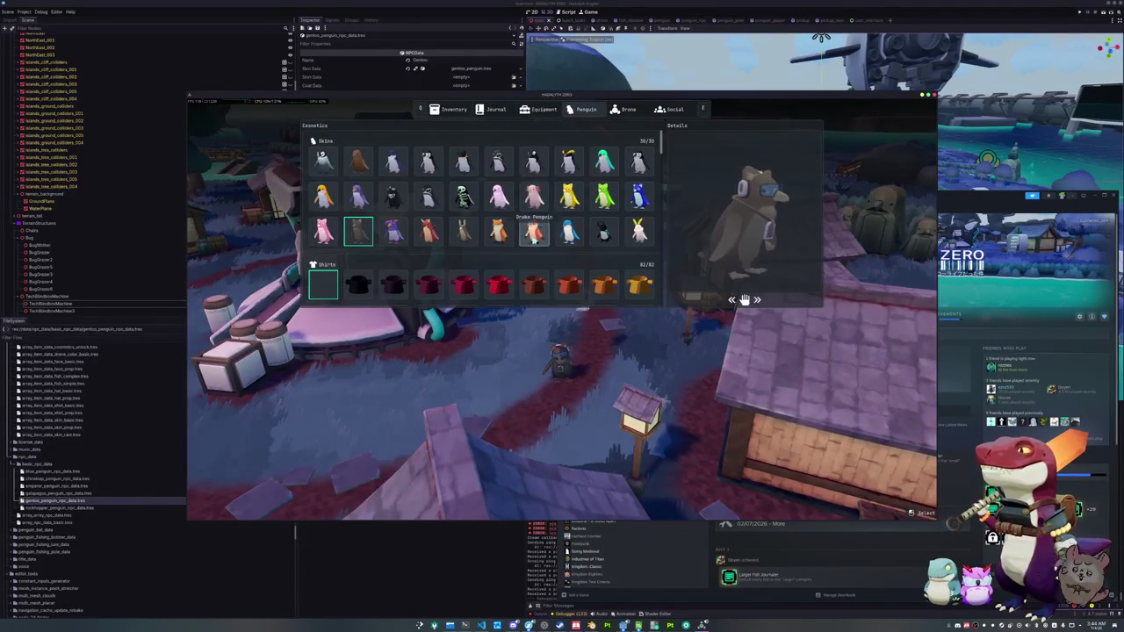
click(534, 233)
click(569, 232)
click(498, 233)
click(427, 197)
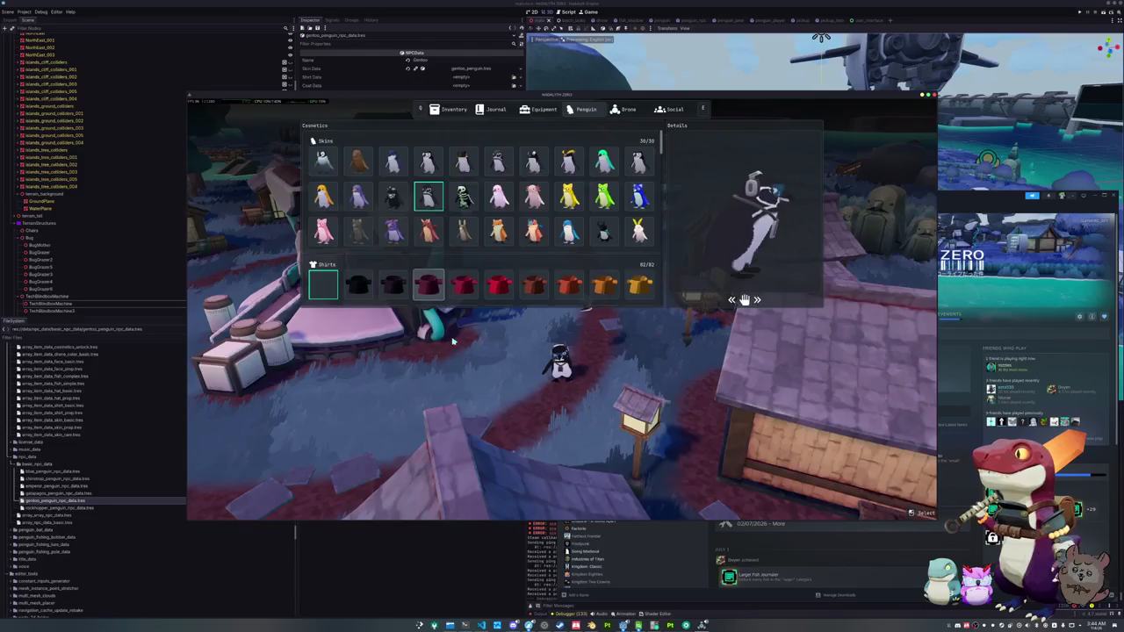
- Close the cosmetics panel, walk the penguin across the plaza, and reopen the inventory
key(Escape)
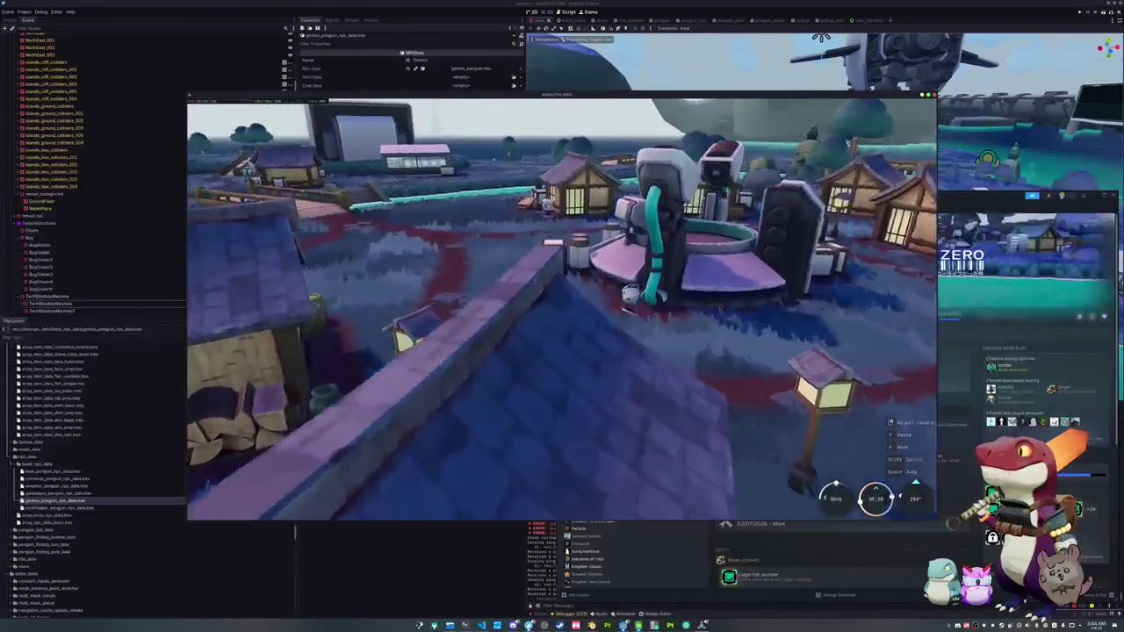
key(w)
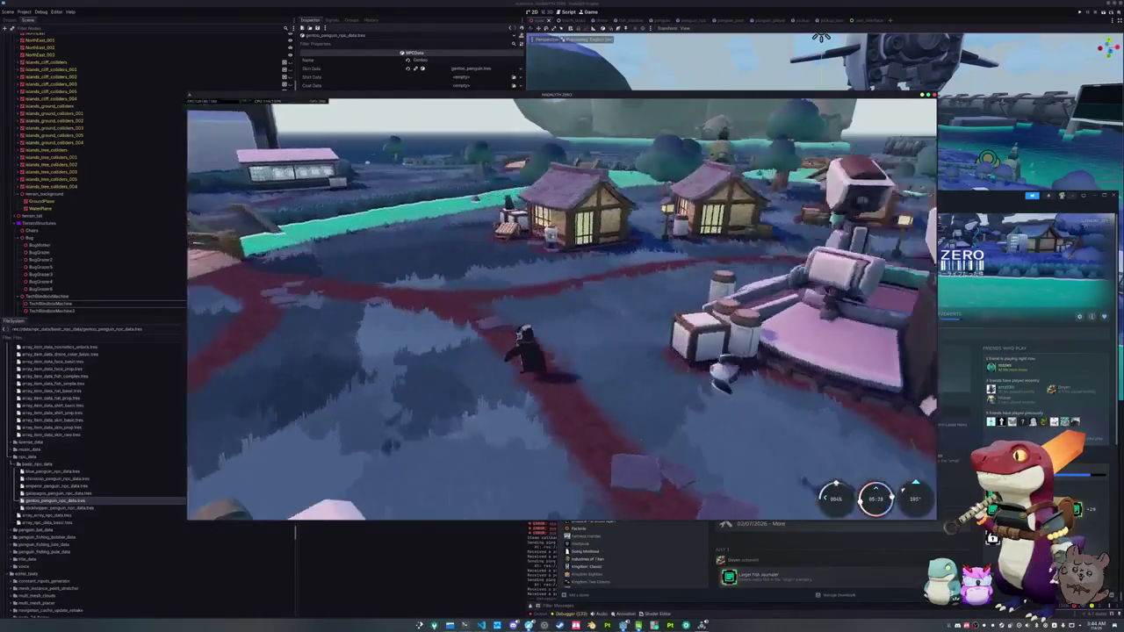
key(a)
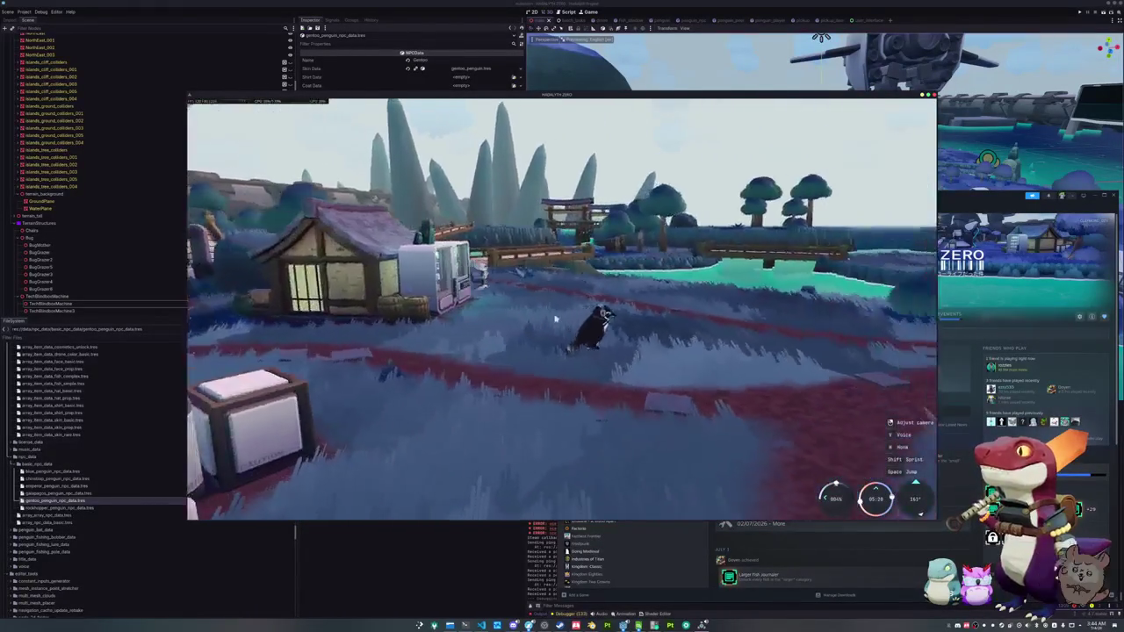
key(Tab)
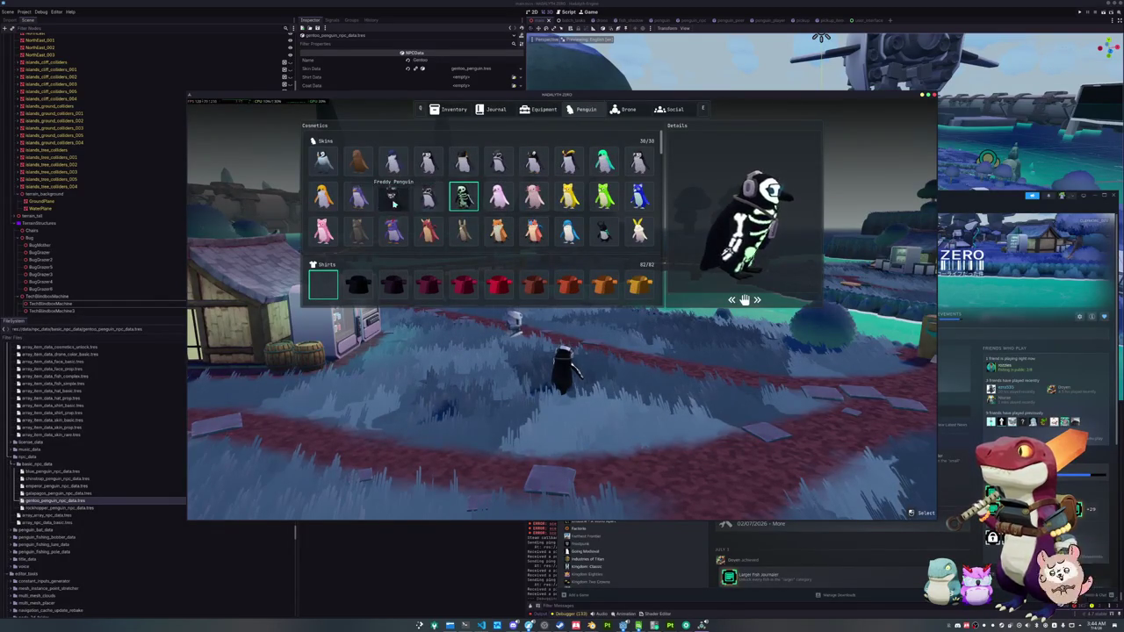
- Walk the penguin across the wooden bridge to the village houses, then open the fishing Journal
key(Tab)
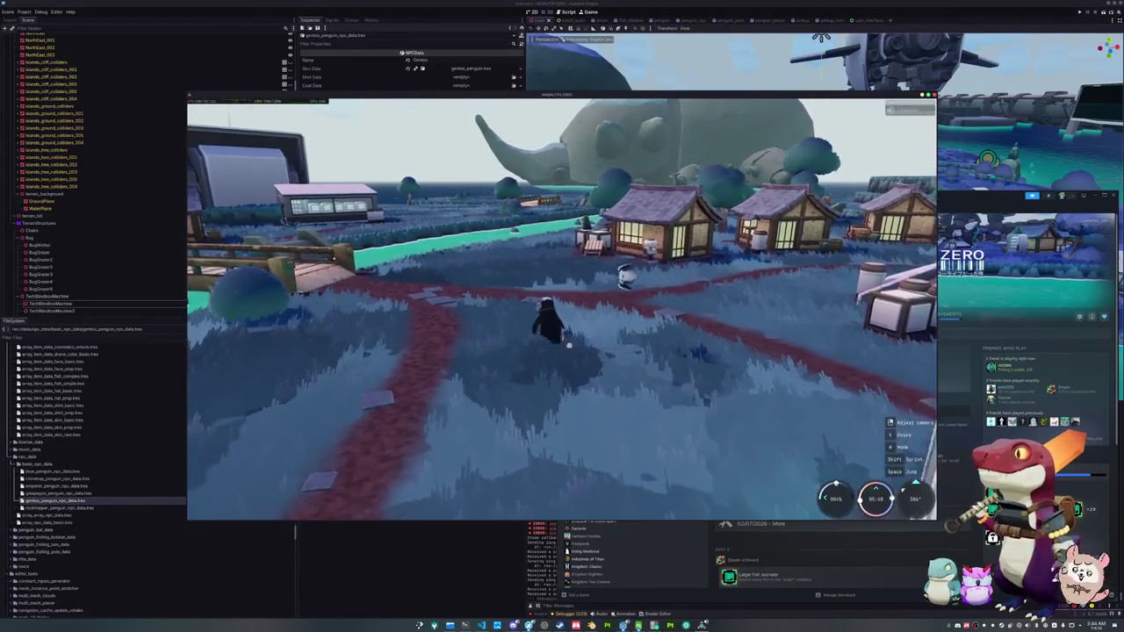
key(w)
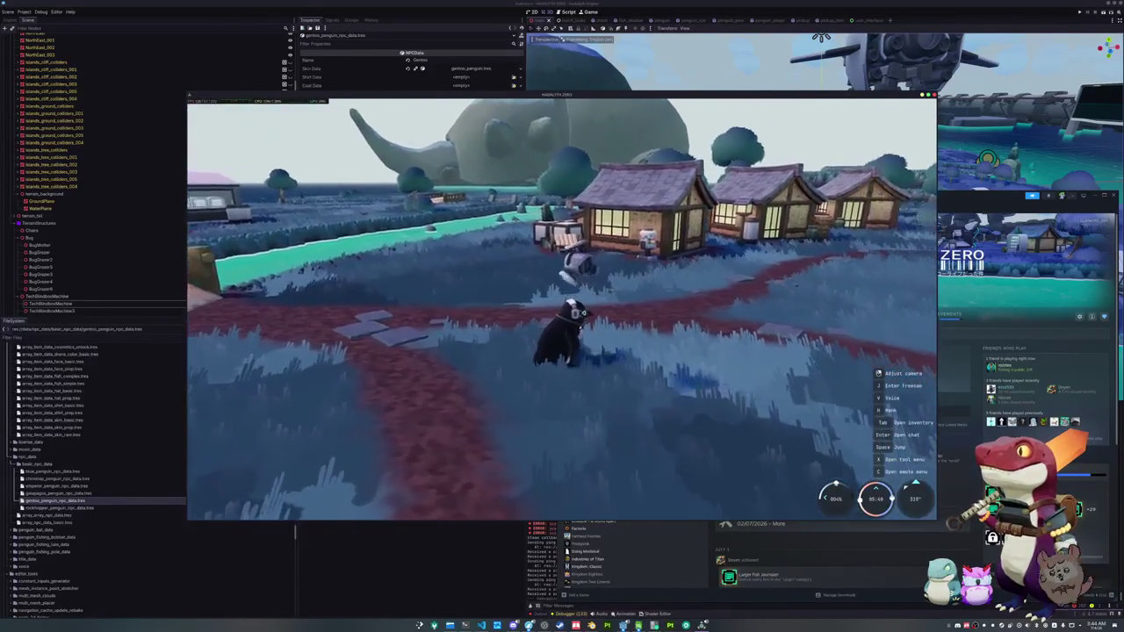
key(w)
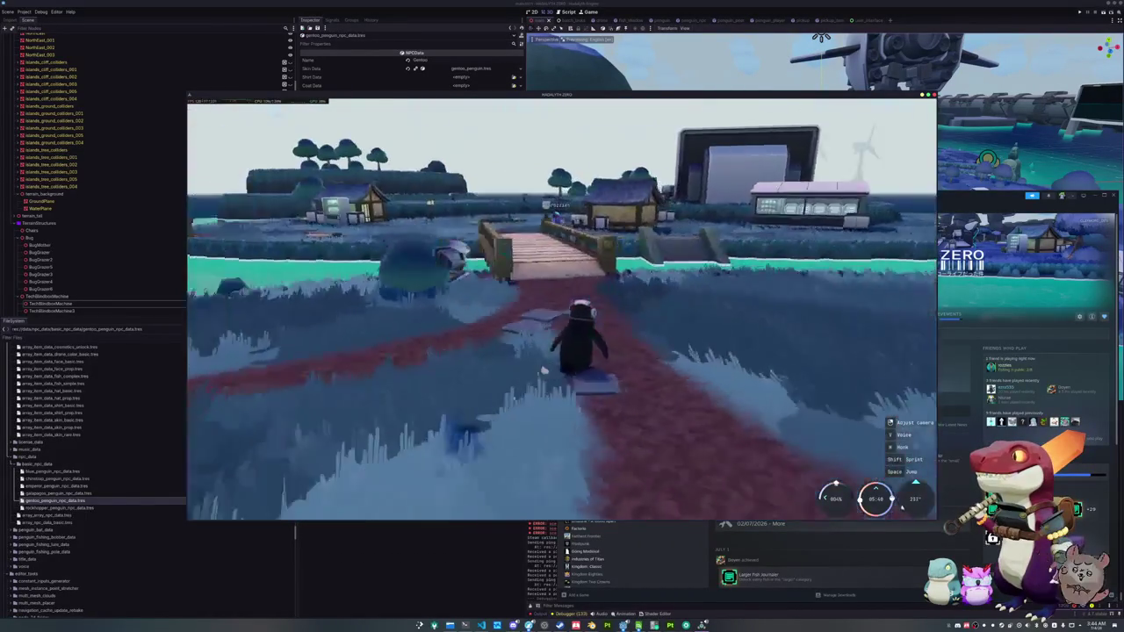
key(w)
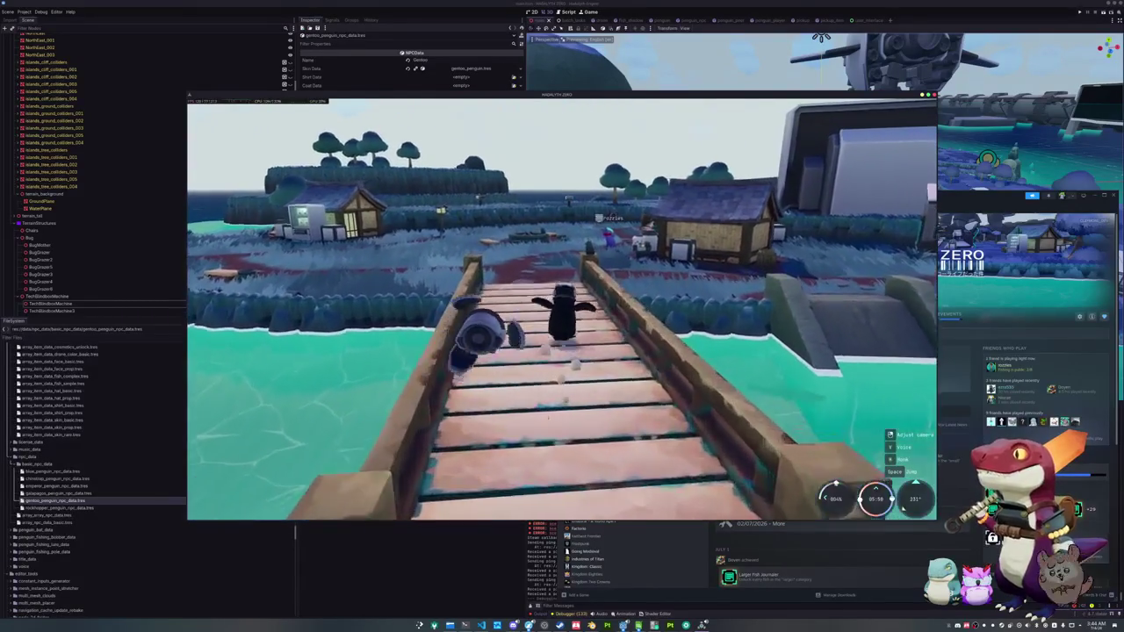
key(w)
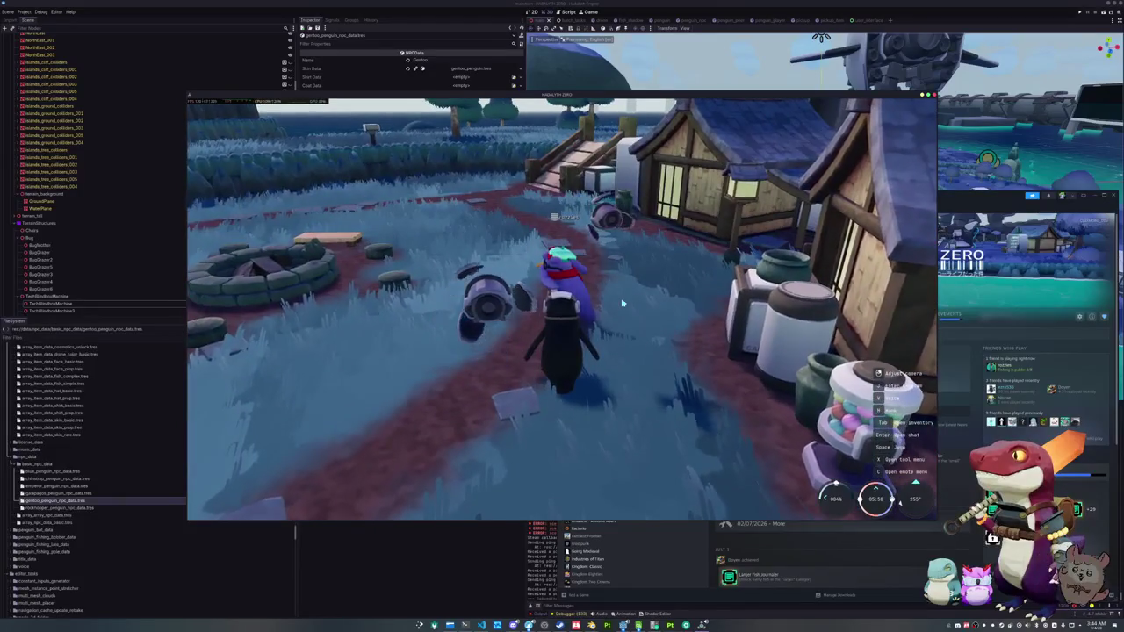
key(Tab)
key(Tab)
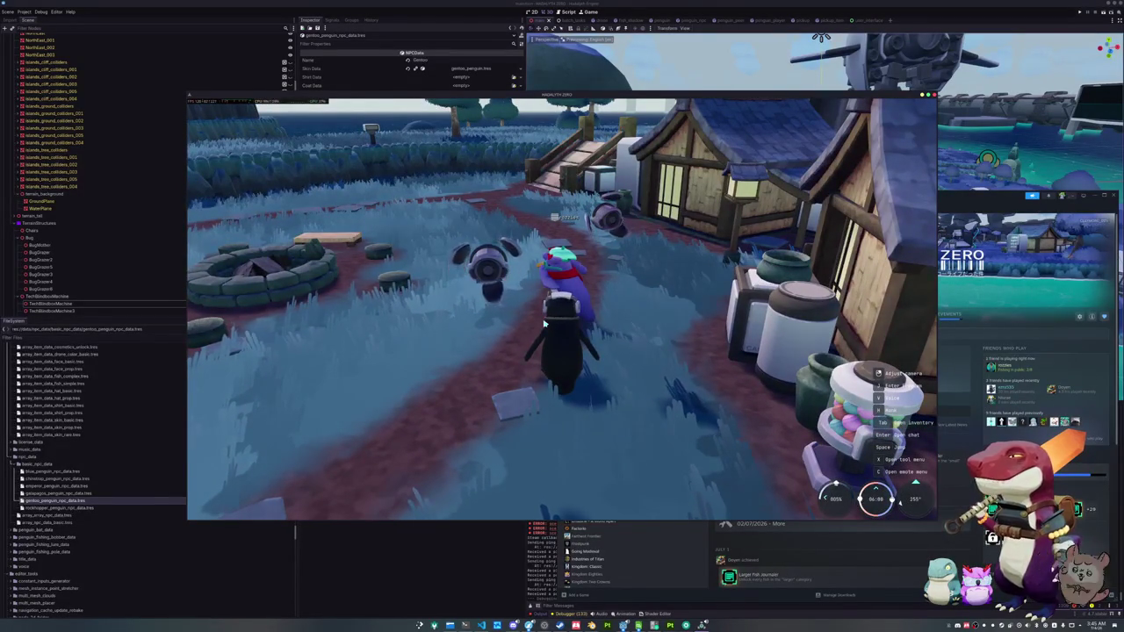
key(Tab)
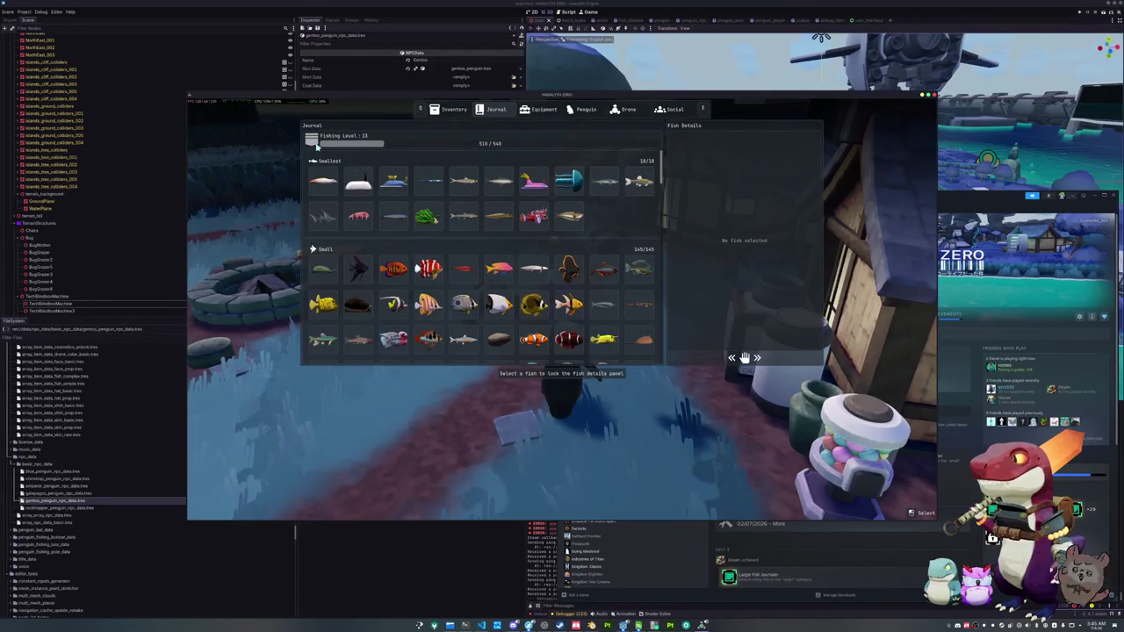
- Close the Journal and swing the fishing rod twice to test a cast near the well
key(Tab)
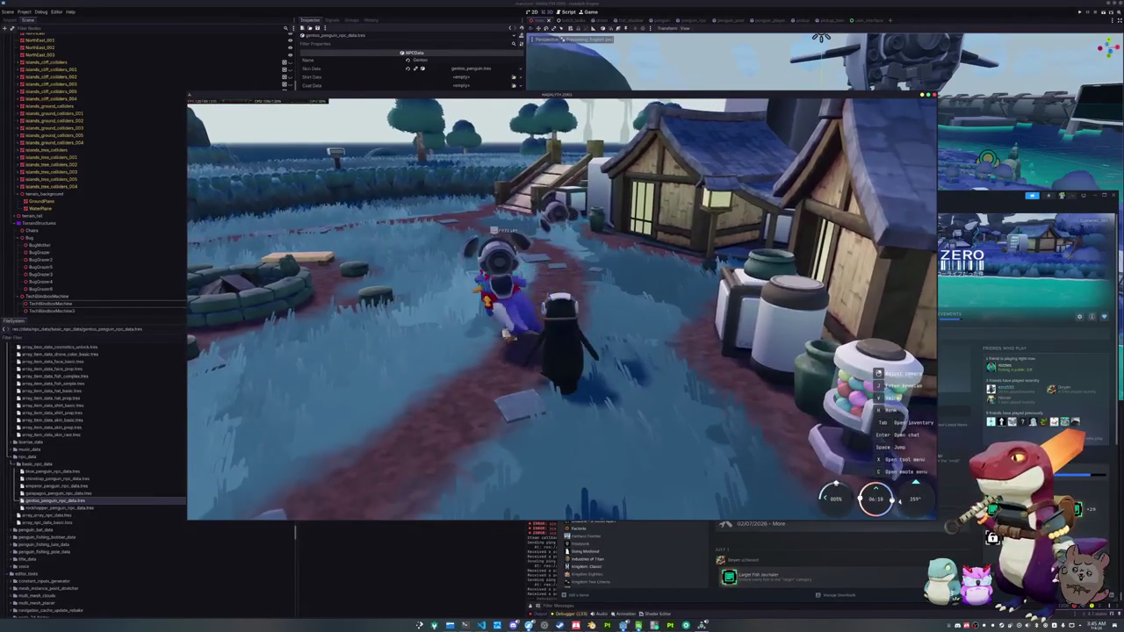
click(516, 309)
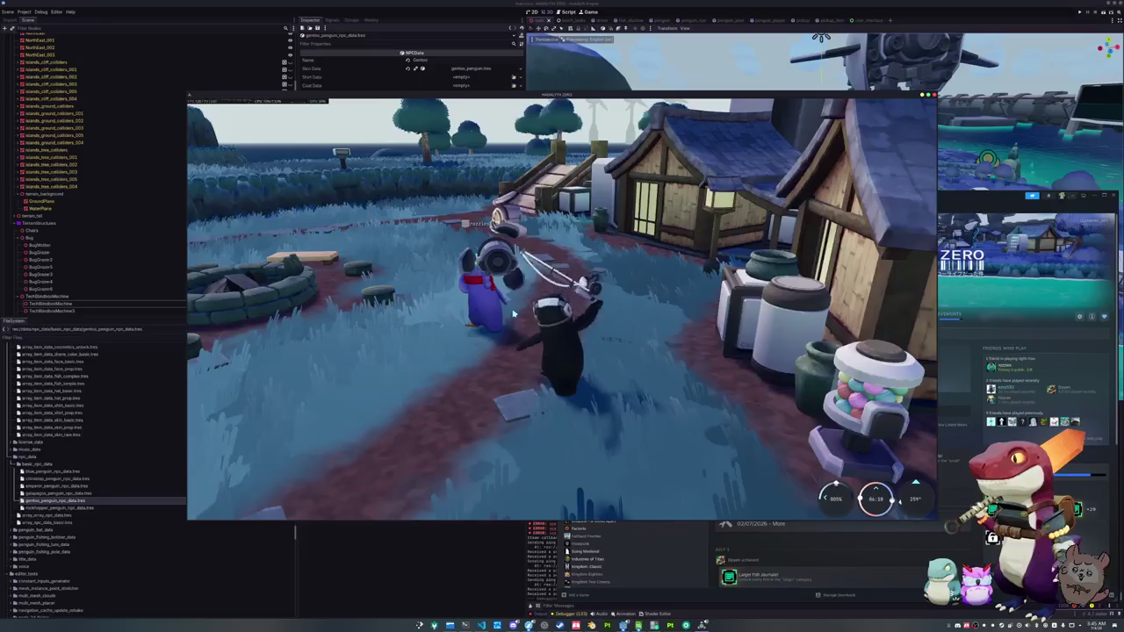
click(522, 281)
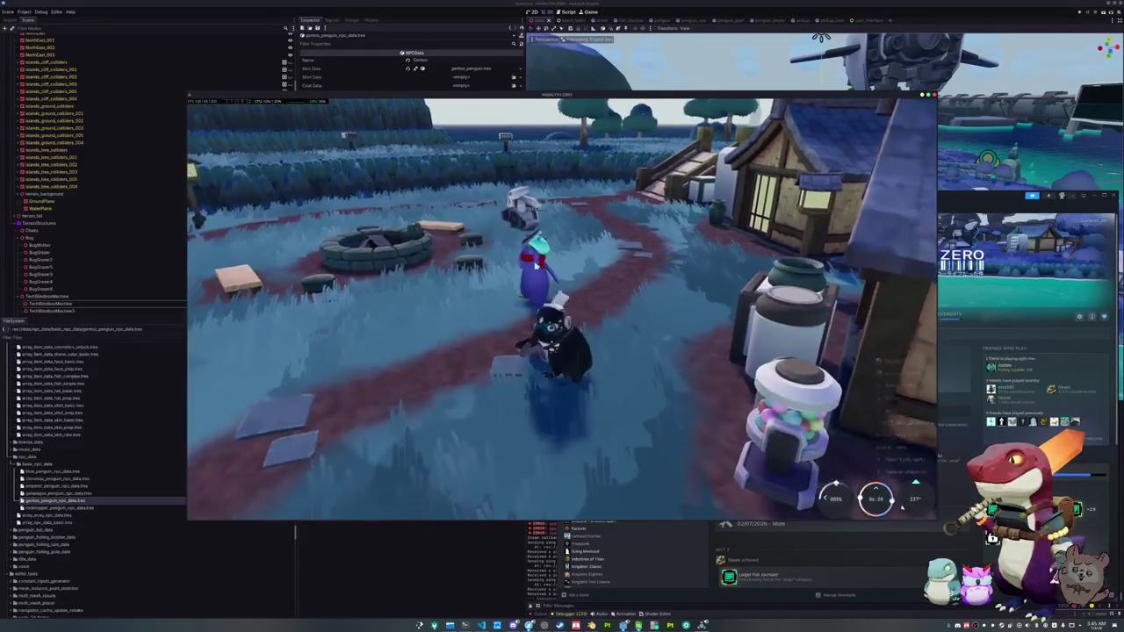
- Walk the penguin past the purple penguin along the red path toward the village houses
key(w)
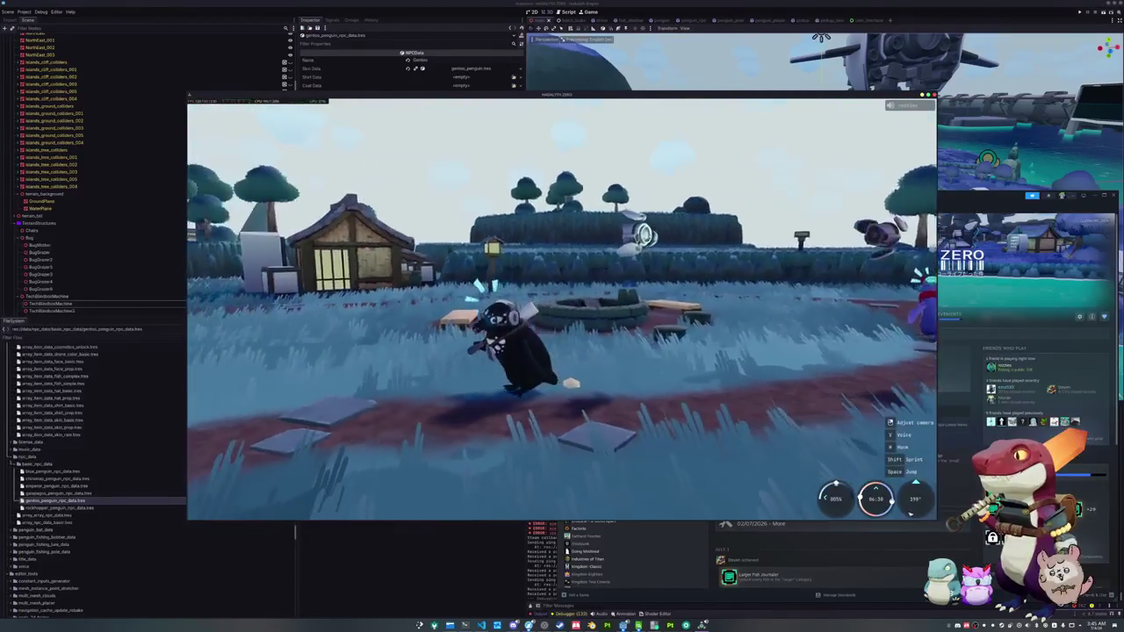
key(w)
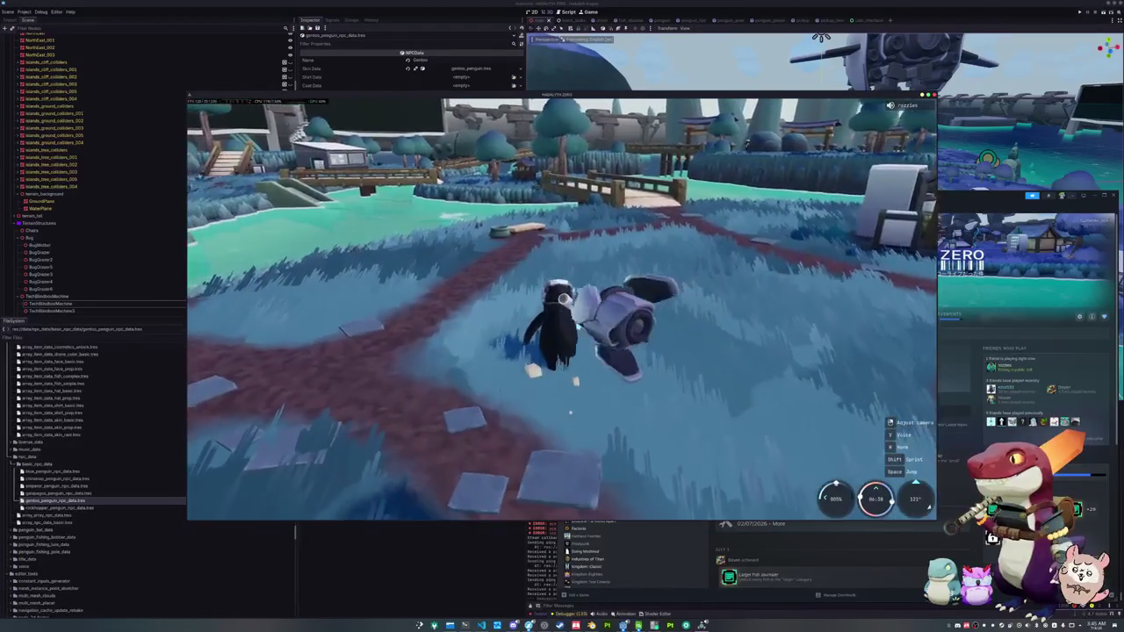
key(w)
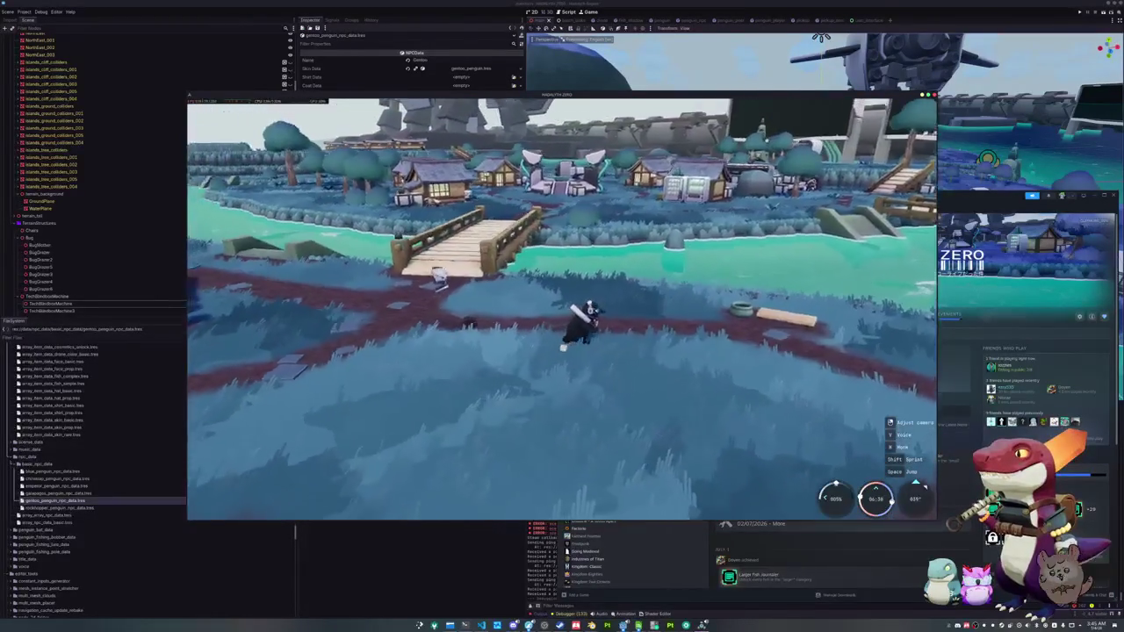
key(w)
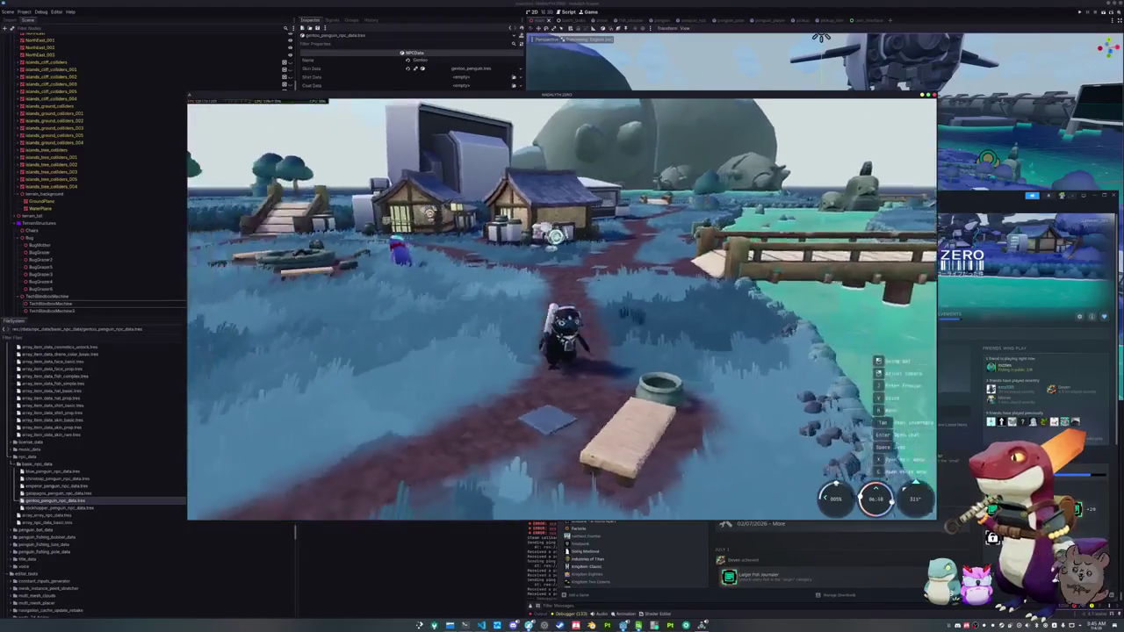
key(w)
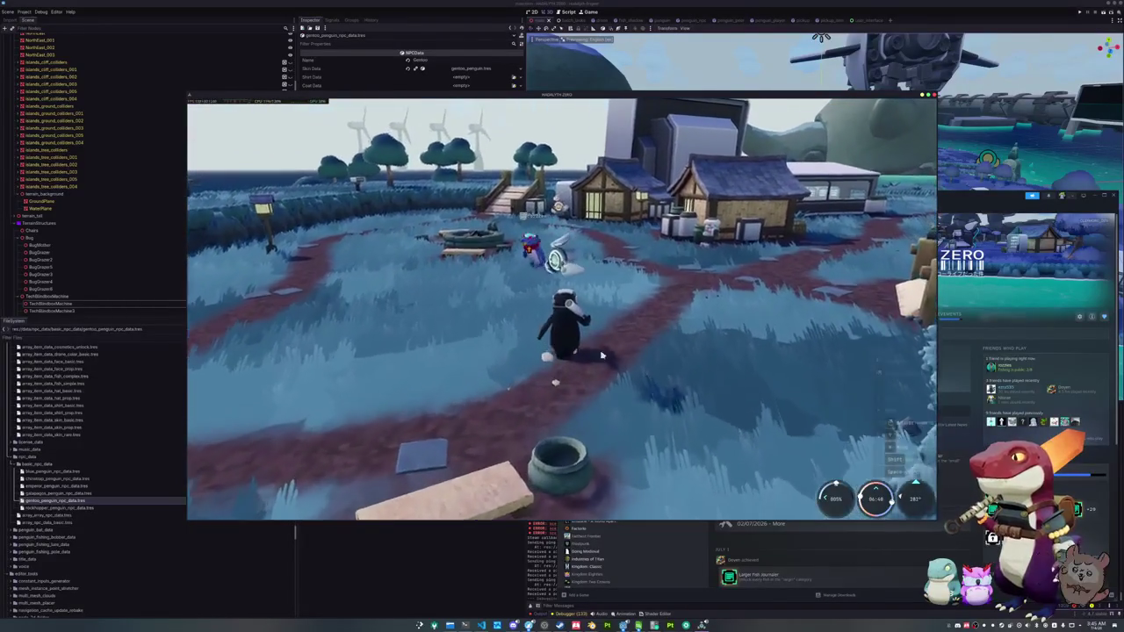
key(w)
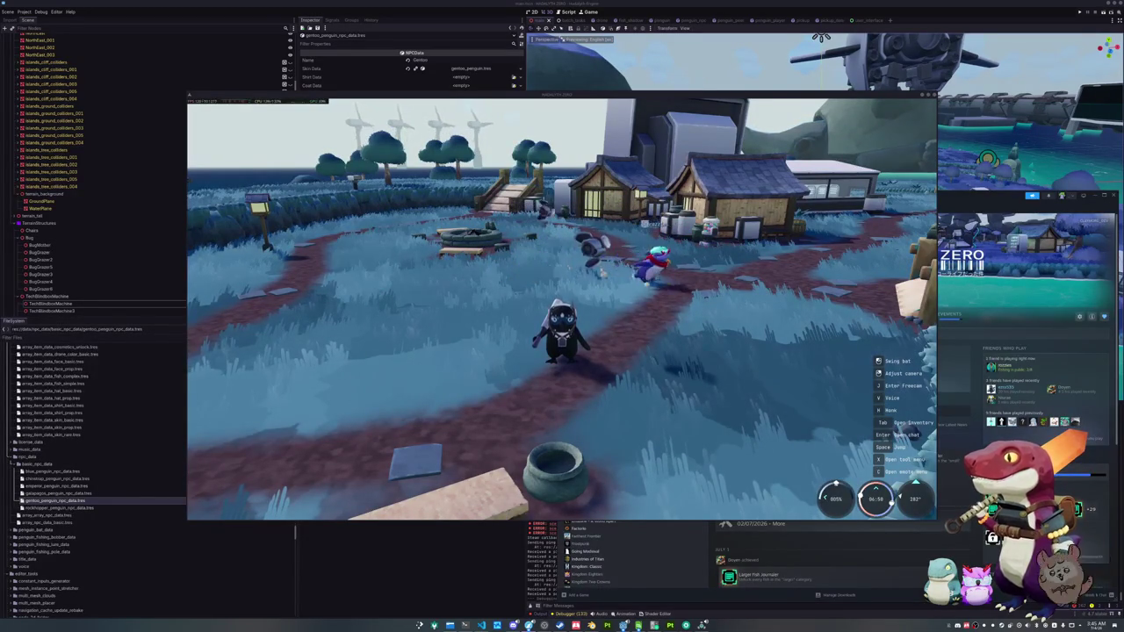
- Drag the Twitch raid page into view, then refocus the game and open the Journal page
mouse_move(1123, 141)
mouse_down()
mouse_move(934, 141)
mouse_move(828, 201)
mouse_move(815, 275)
mouse_move(714, 113)
mouse_move(682, 84)
mouse_up()
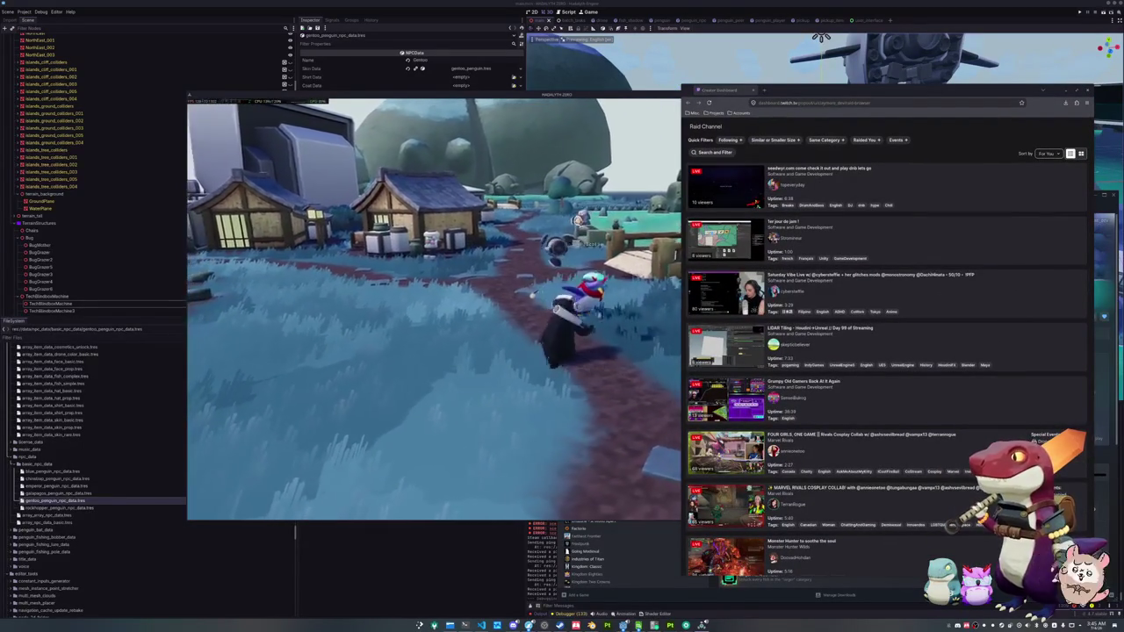
click(557, 277)
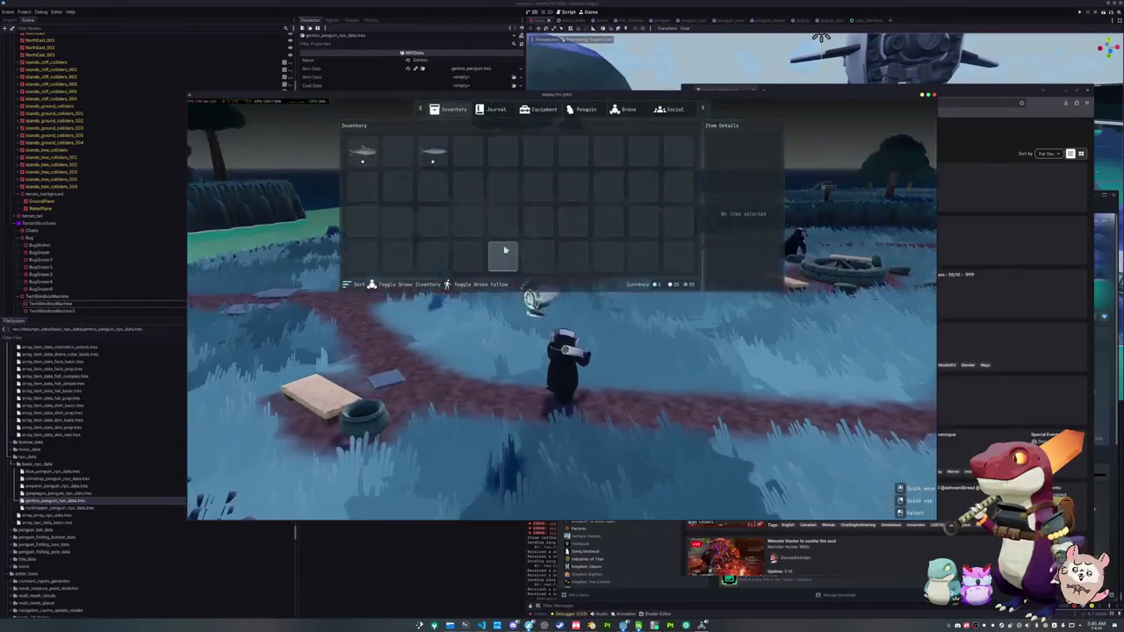
click(494, 110)
- Apply the teal Claymore Penguin skin, scroll to Hats for a white cap, and close the menu
click(541, 111)
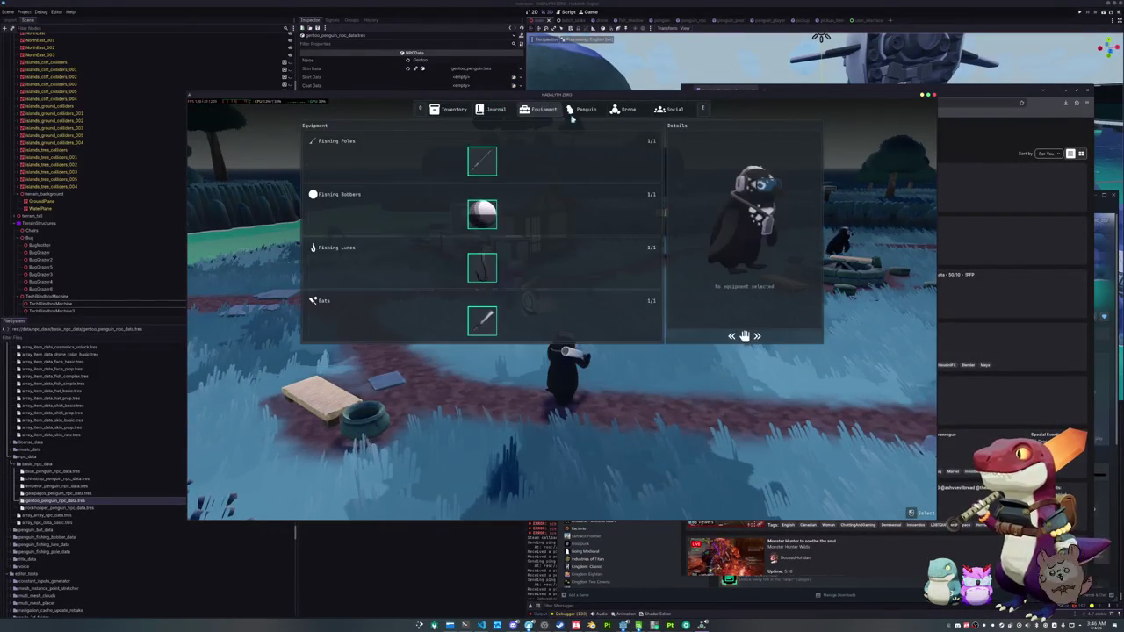
click(583, 111)
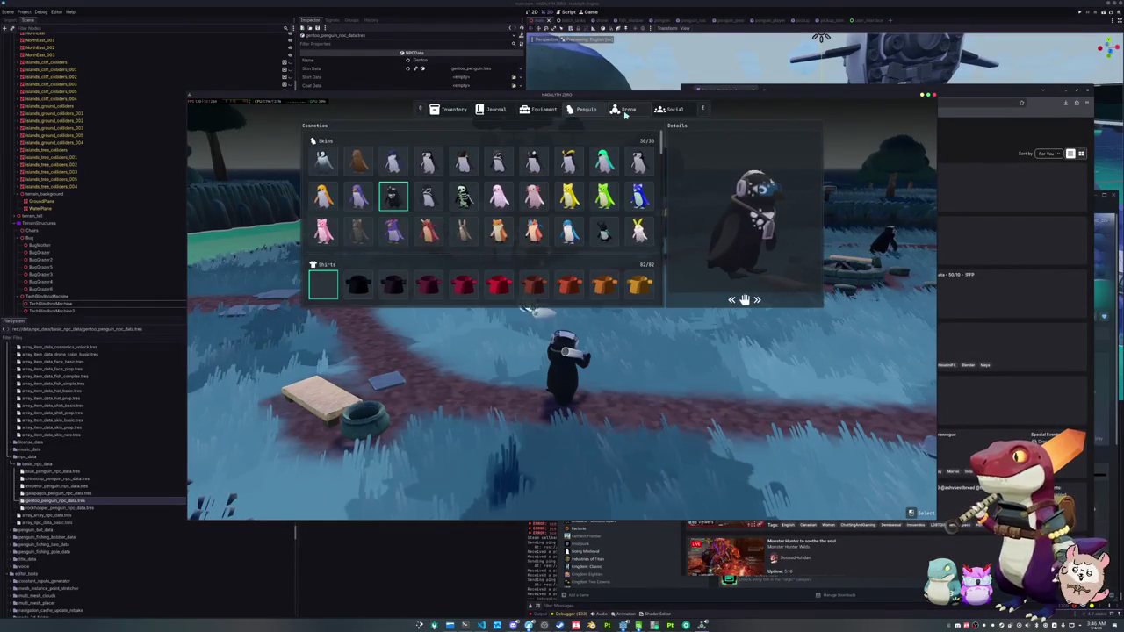
click(605, 163)
scroll(574, 209, down, 10)
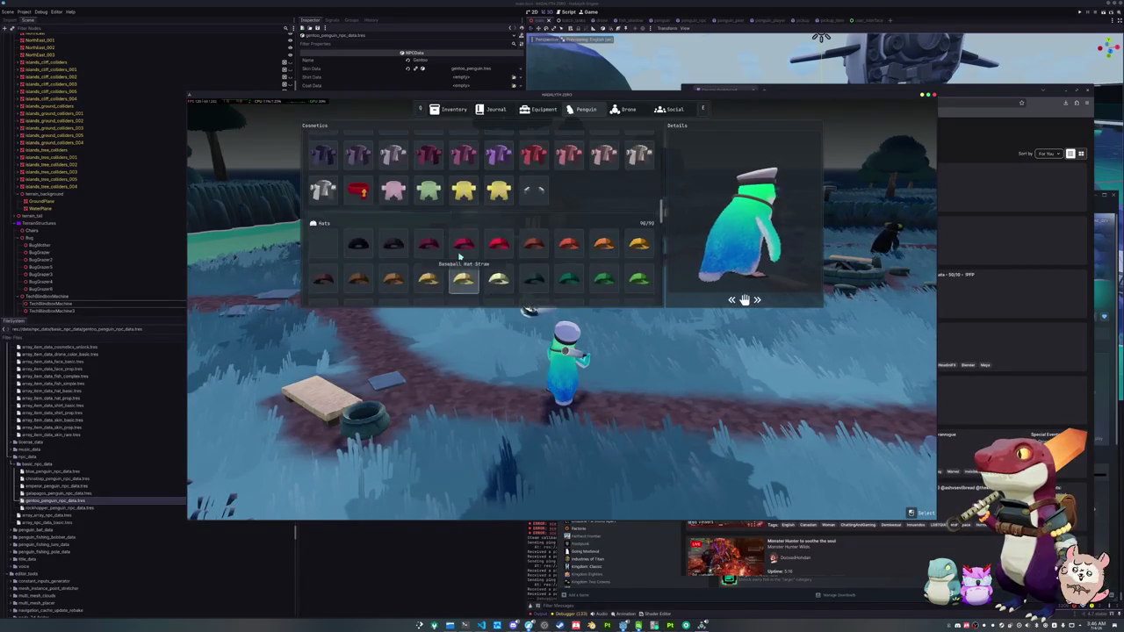
key(Escape)
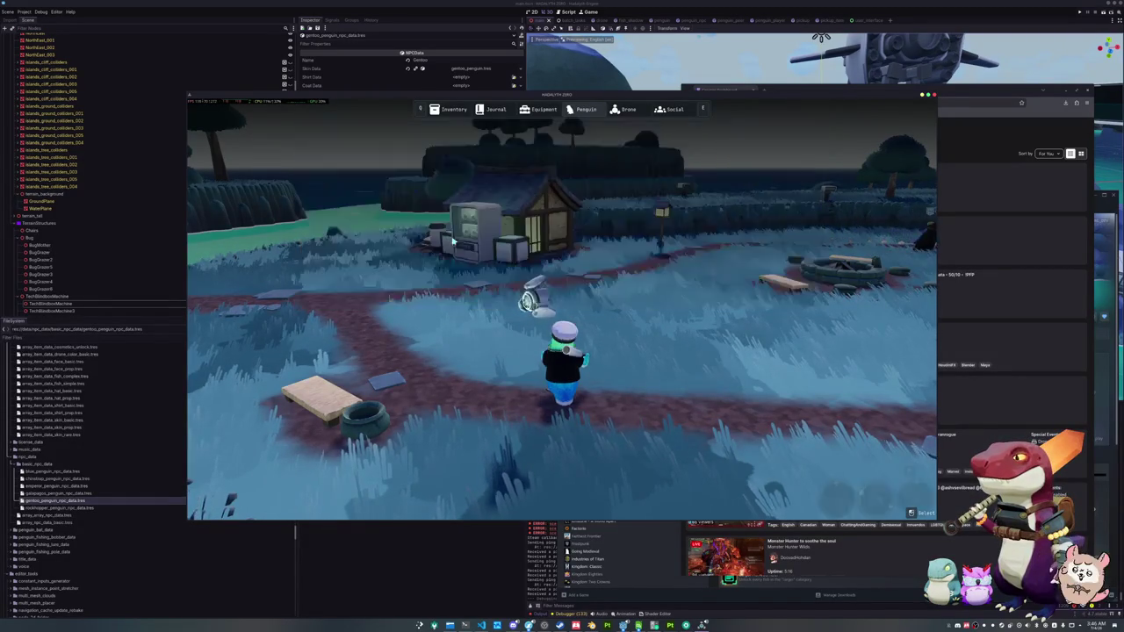
- Walk the penguin around the central well toward the bridge, then open the inventory's penguin skins
key(w)
key(w)
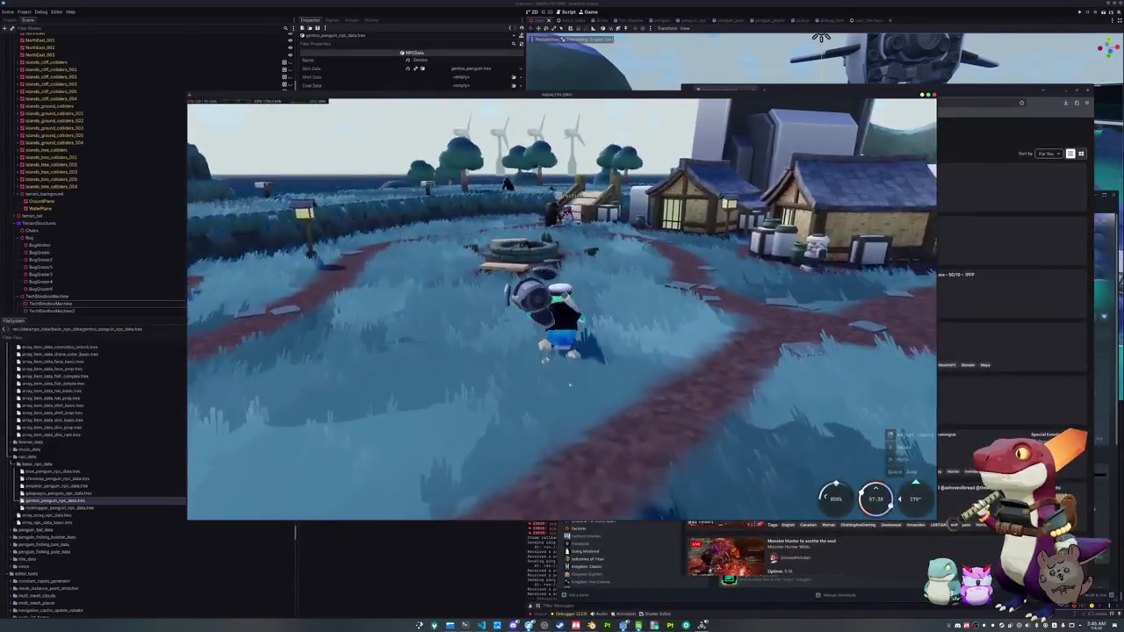
key(w)
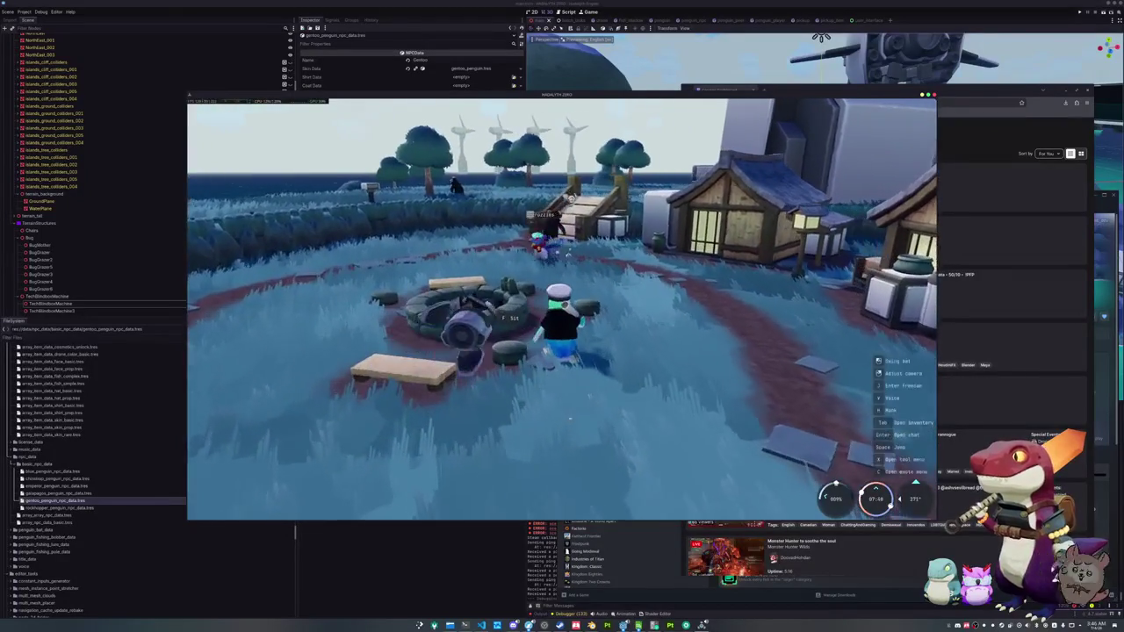
key(w)
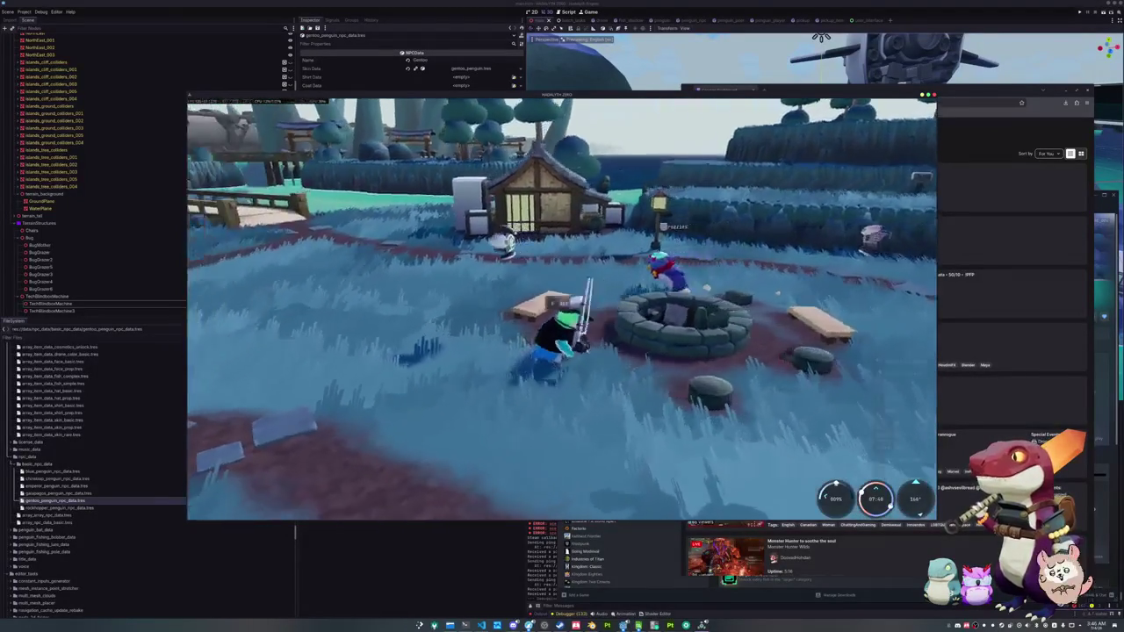
key(w)
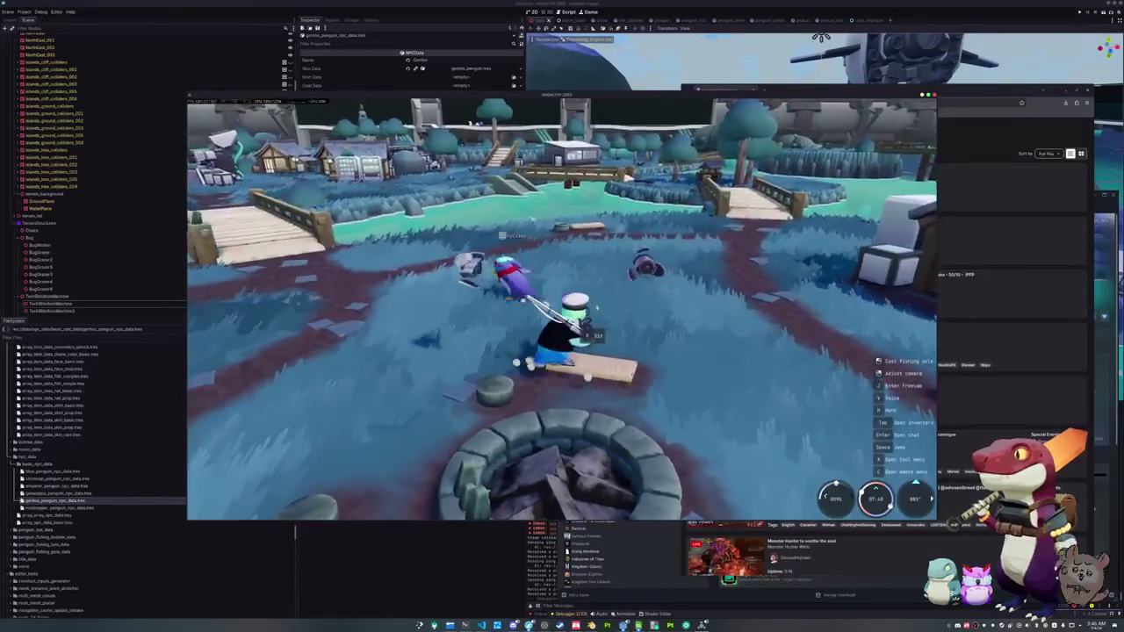
key(w)
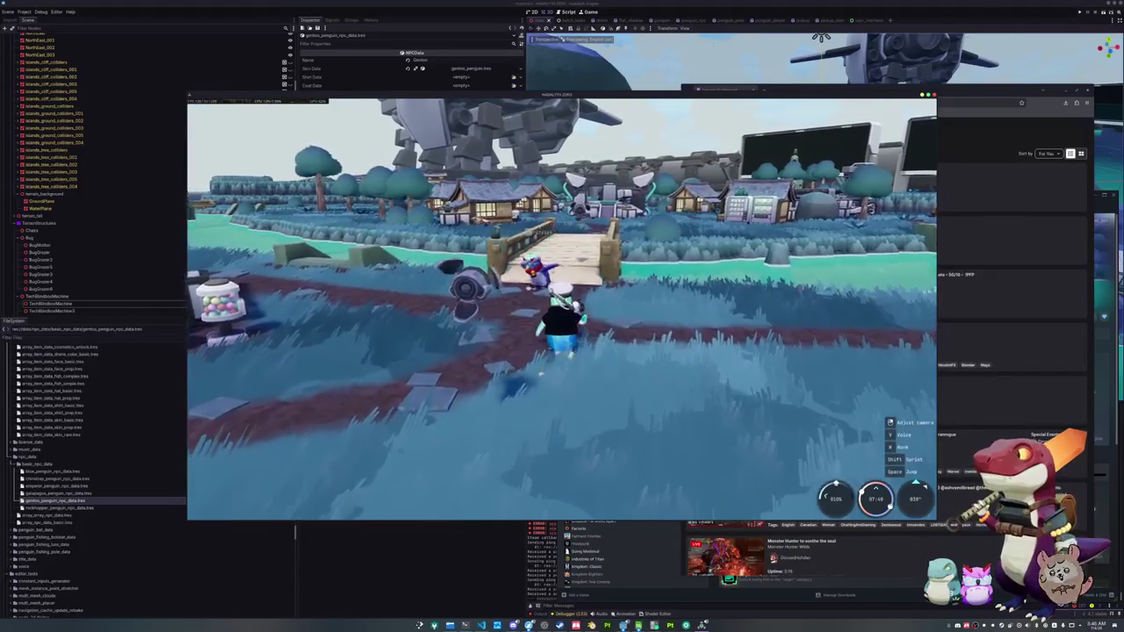
key(i)
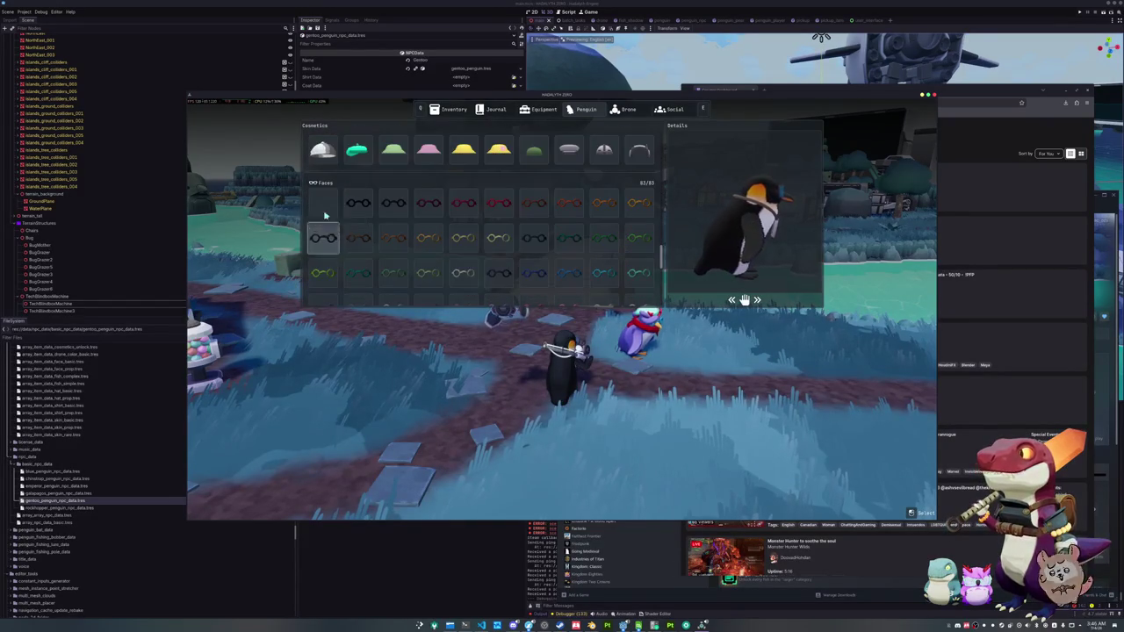
scroll(324, 203, down, 3)
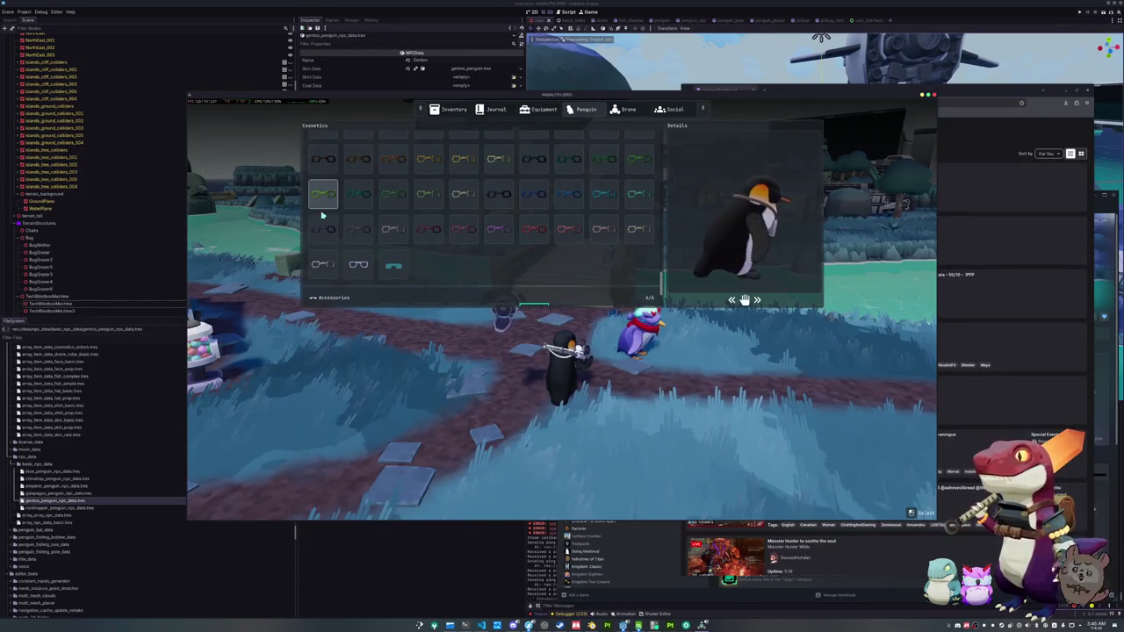
- Pick the white peaked cap from the Hats rows, close the menu and walk toward the blue penguin
scroll(322, 215, down, 3)
scroll(519, 254, up, 8)
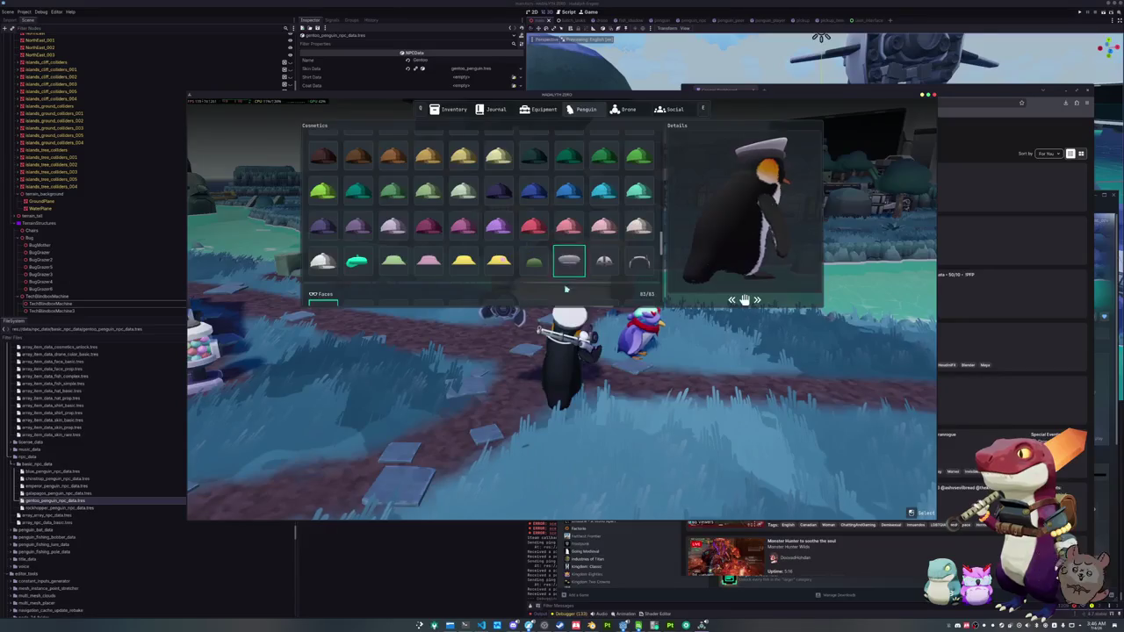
key(Escape)
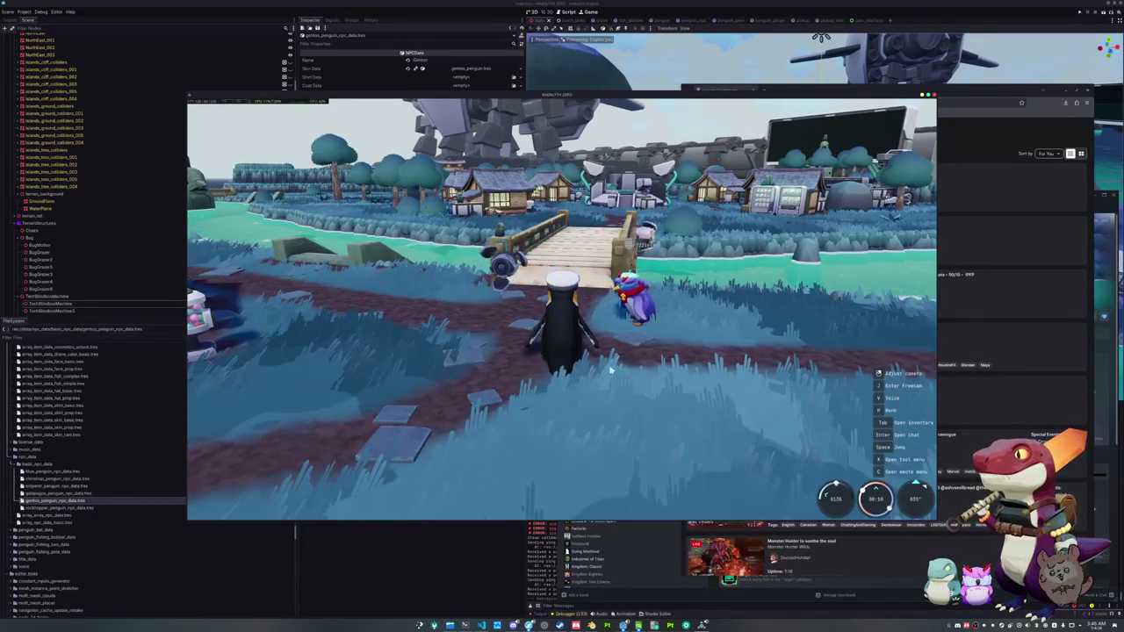
key(a)
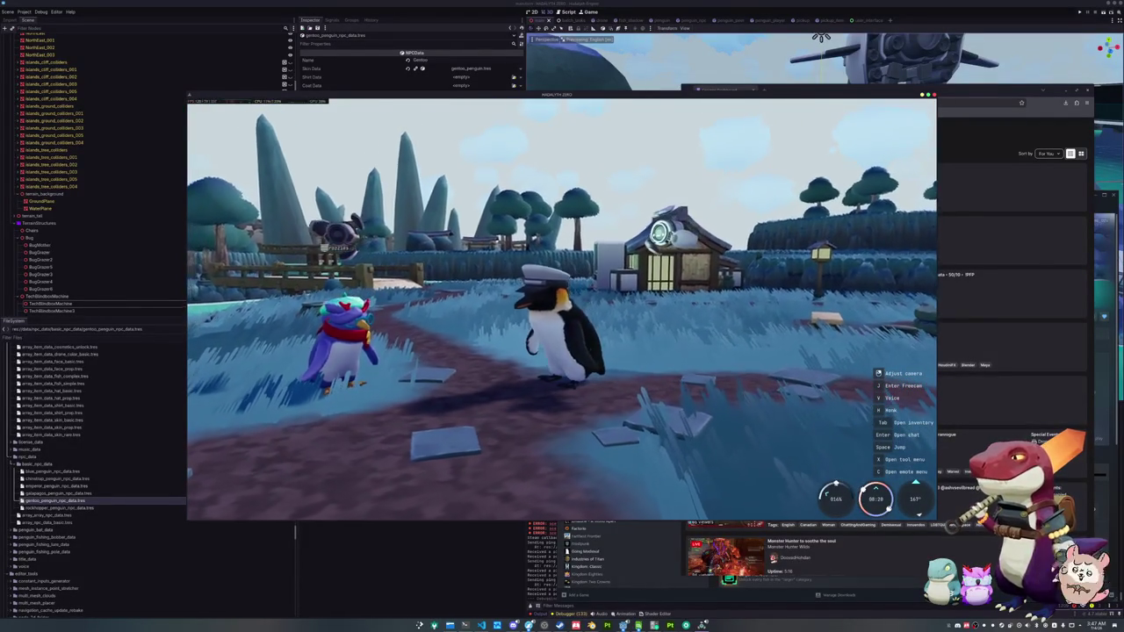
- Take out the fishing rod, turn toward the camera and cast the pole
key(1)
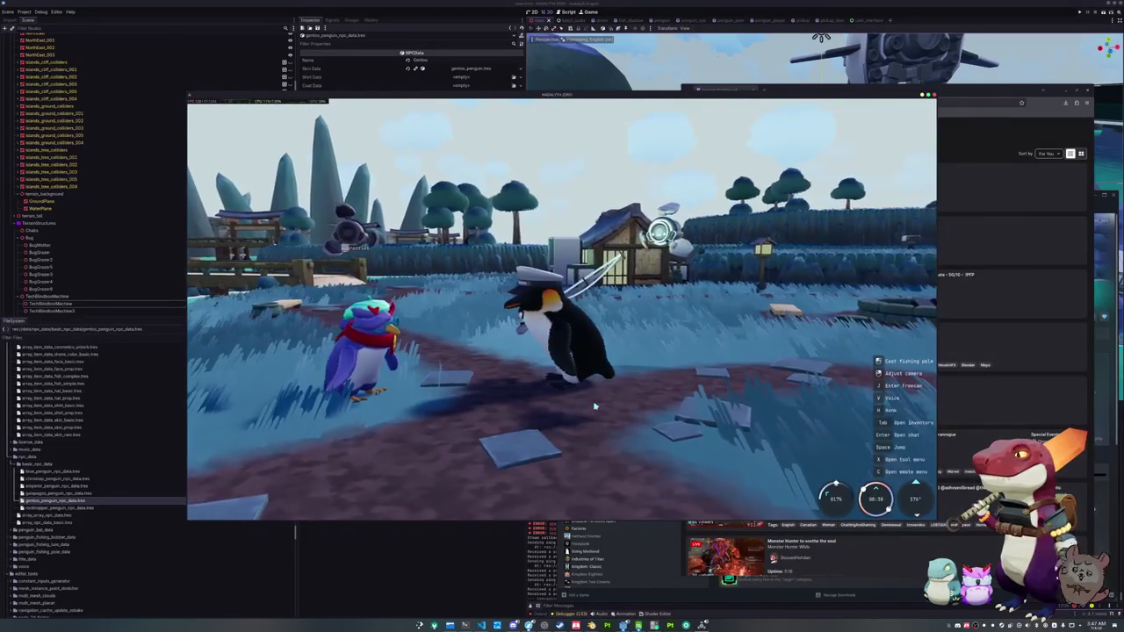
key(s)
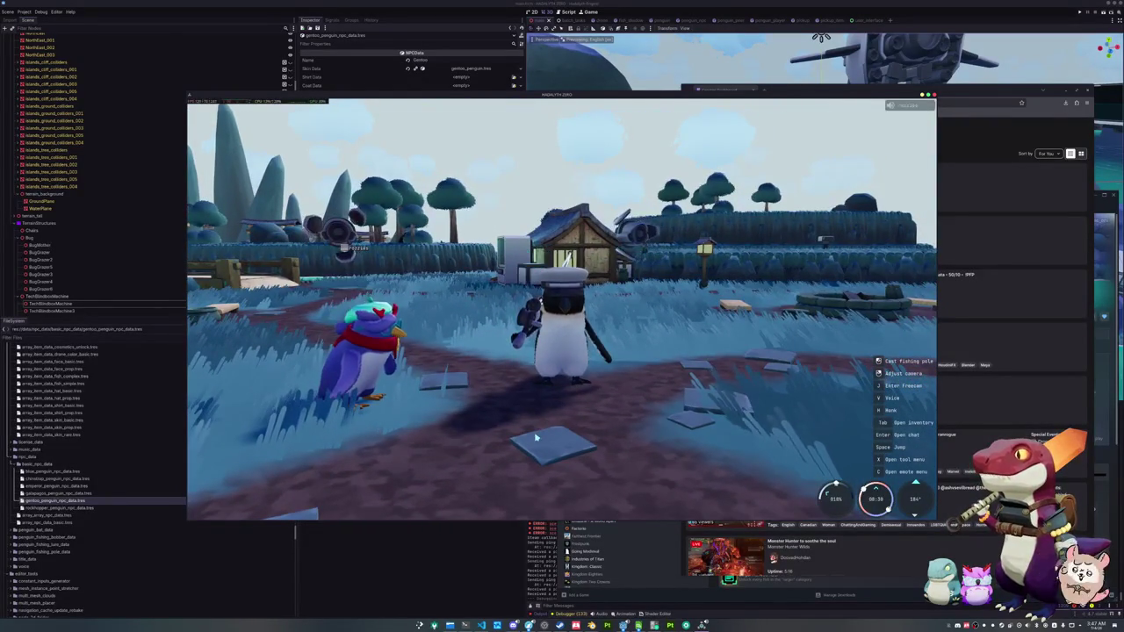
click(535, 436)
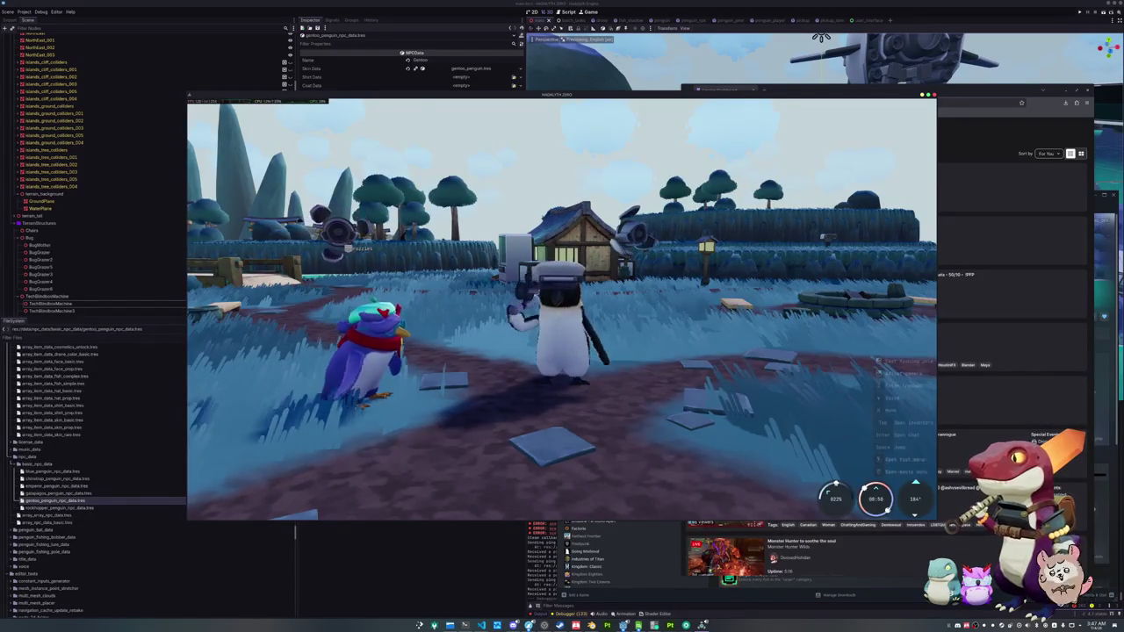
- Walk the penguin right and left across the path, then open and close the inventory
key(d)
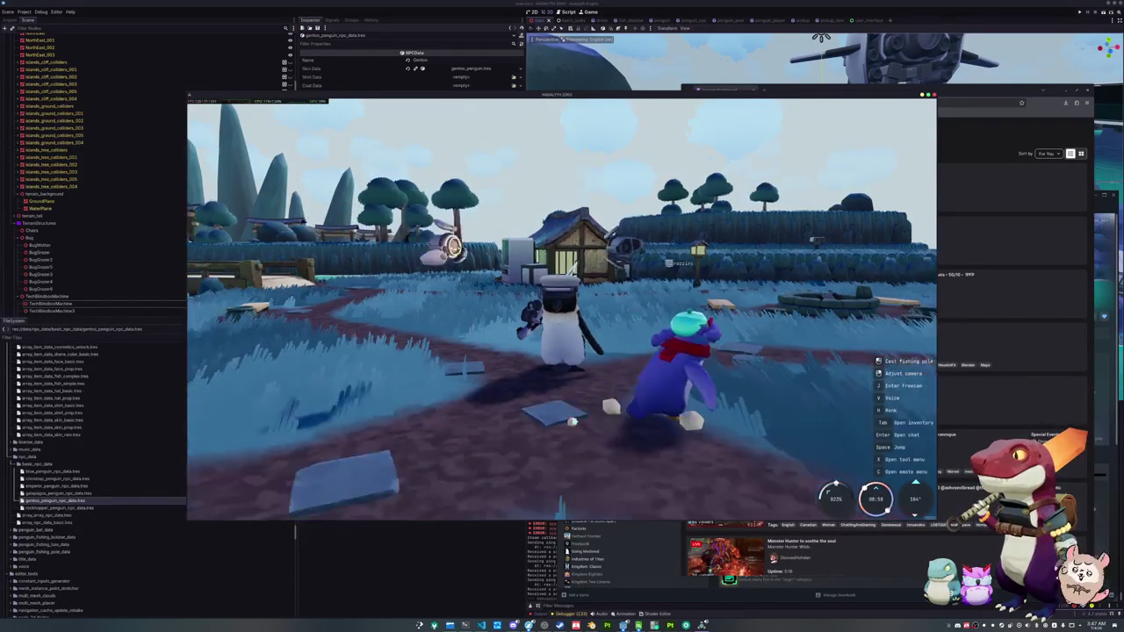
key(a)
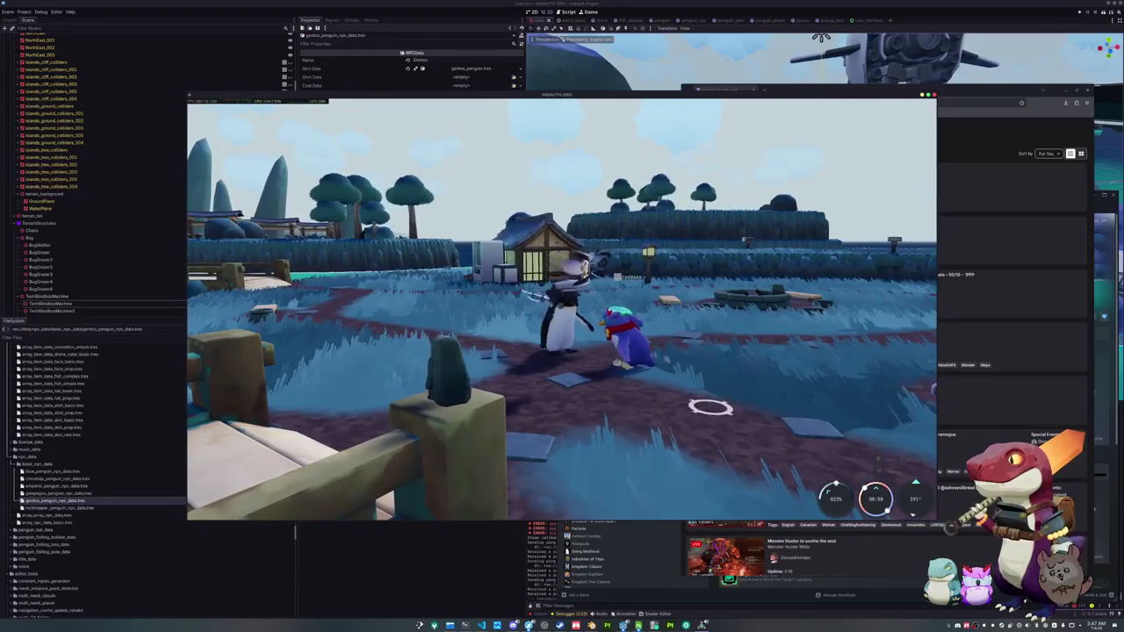
key(d)
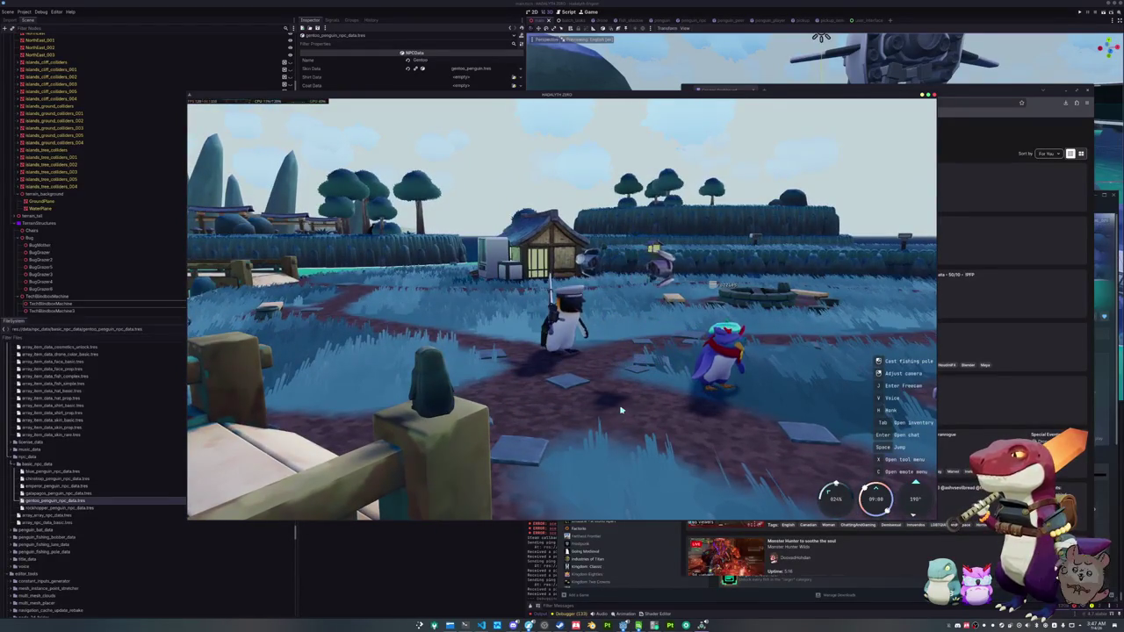
key(Tab)
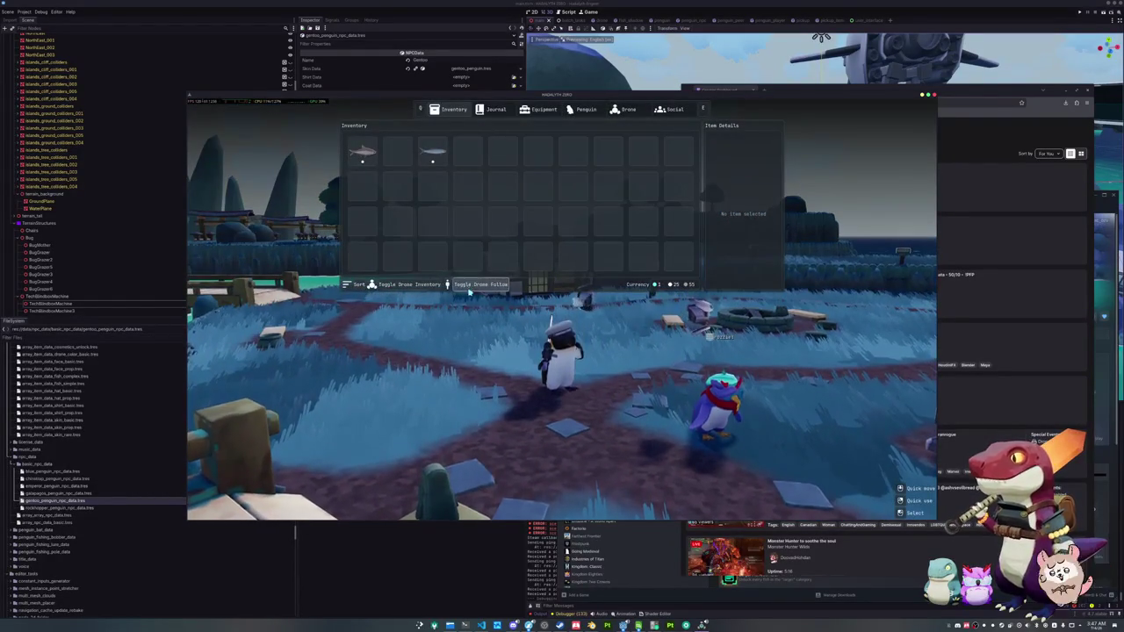
key(Tab)
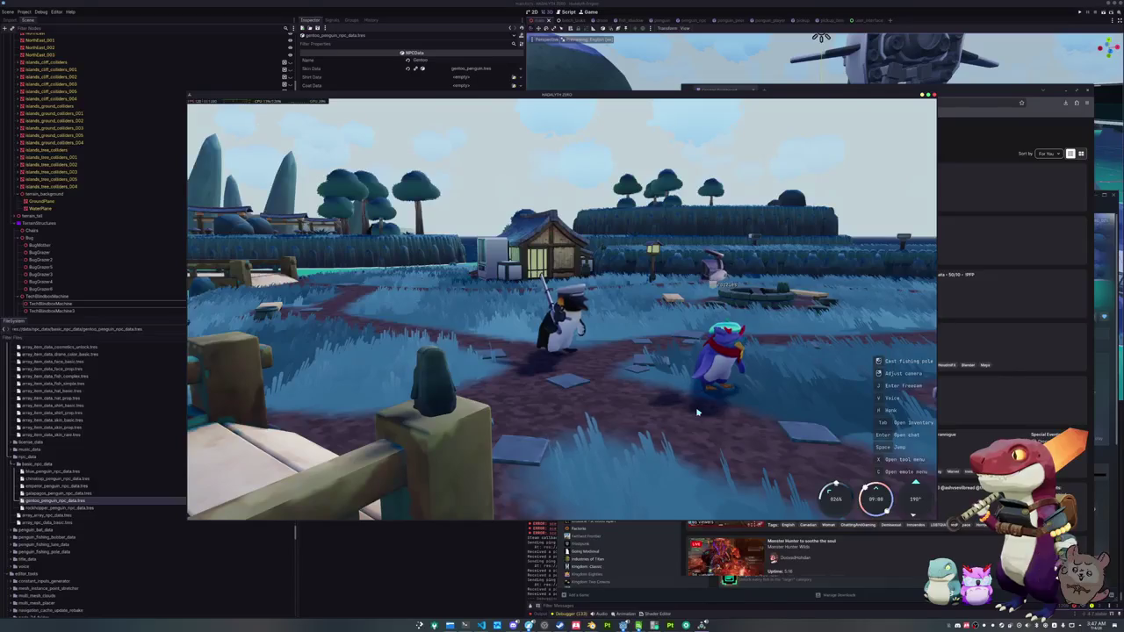
- Walk the penguin forward and then to the right with the bat ready
key(w)
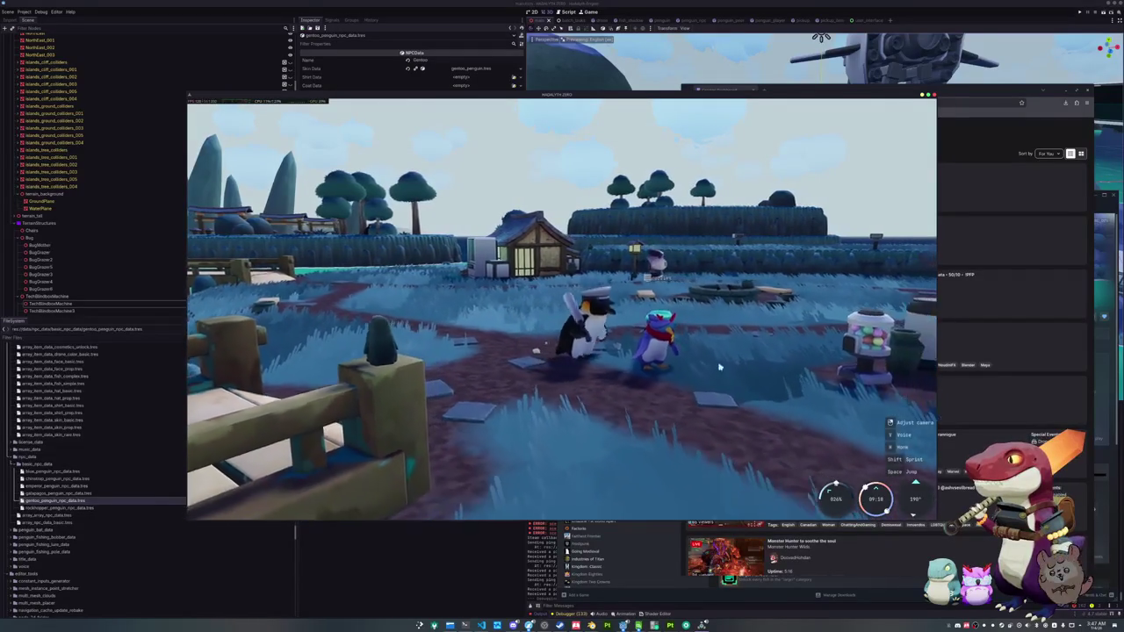
key(d)
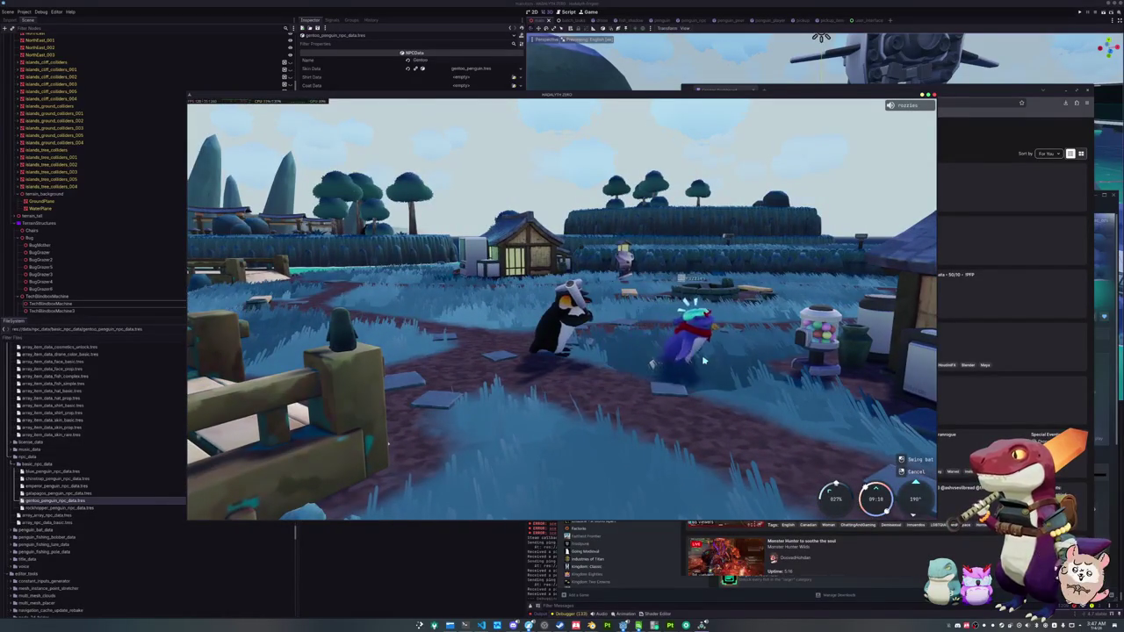
key(d)
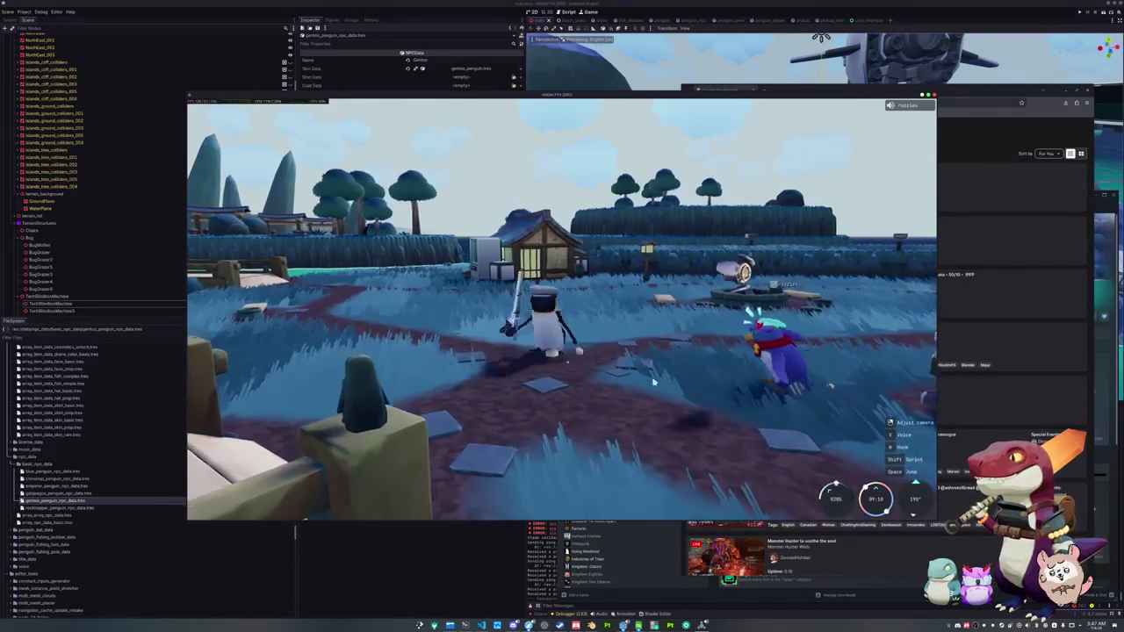
- Switch to the fishing pole and twice start a cast, cancelling each one
key(2)
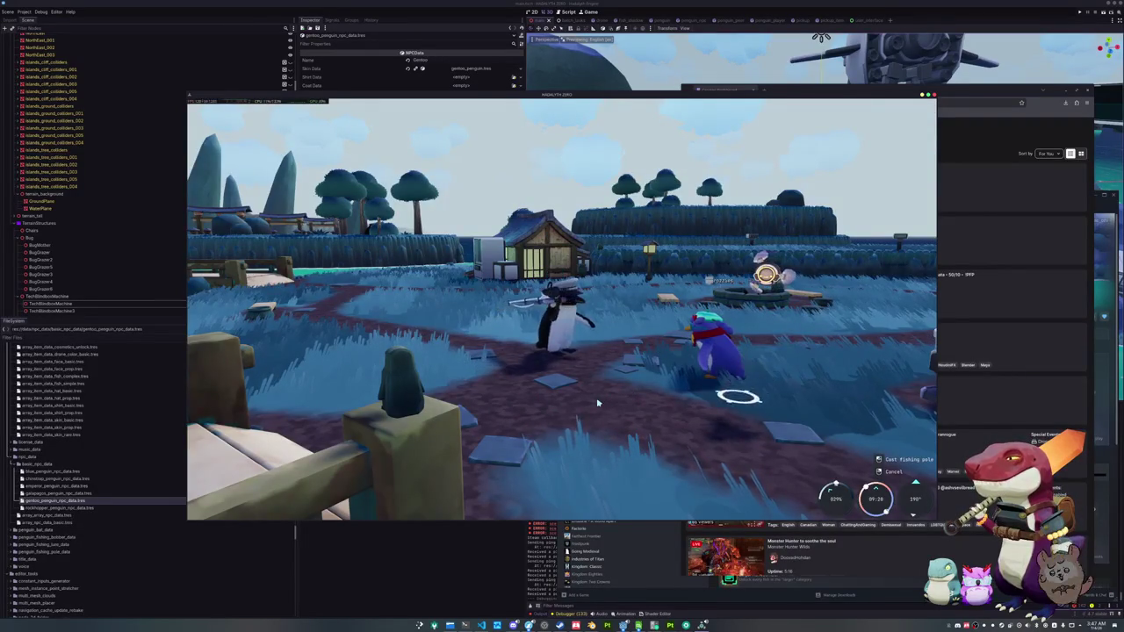
click(421, 316)
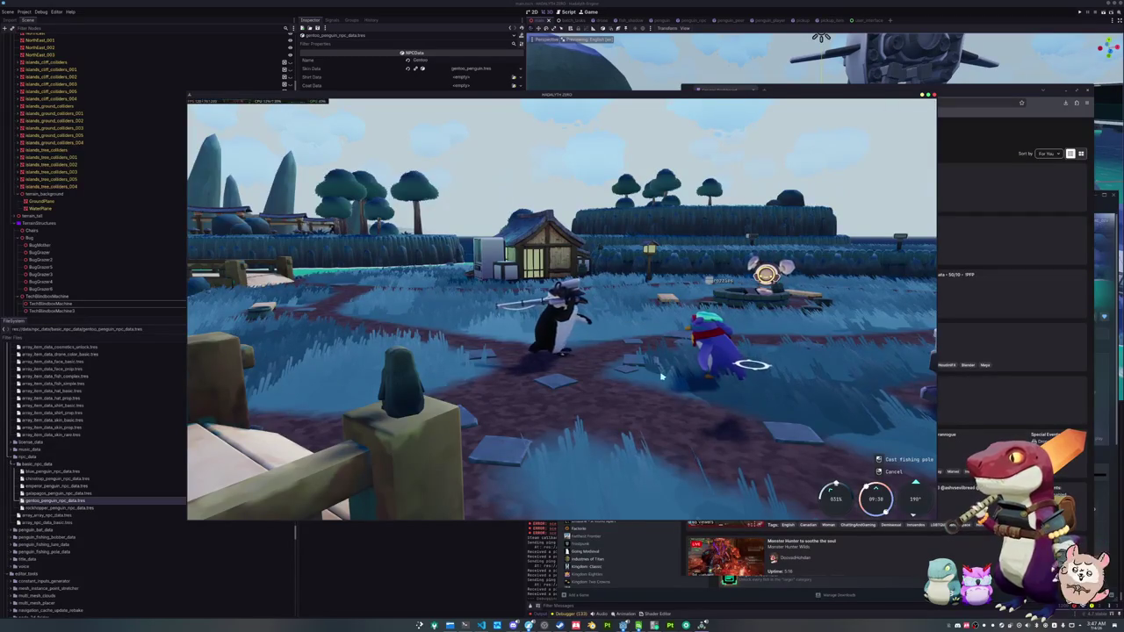
right_click(555, 407)
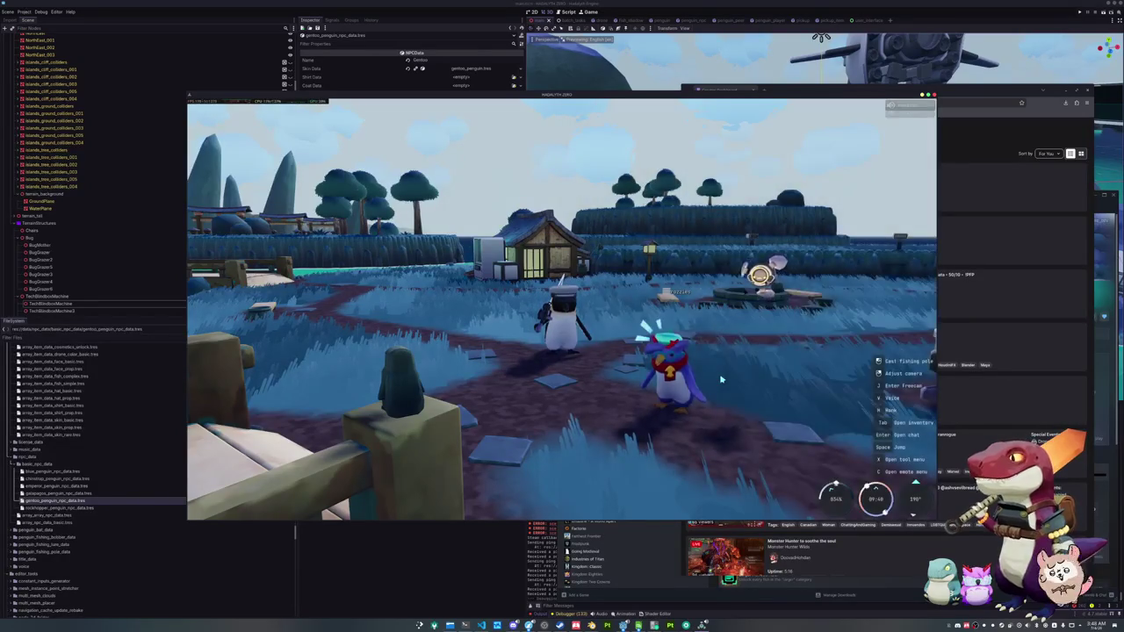
click(769, 343)
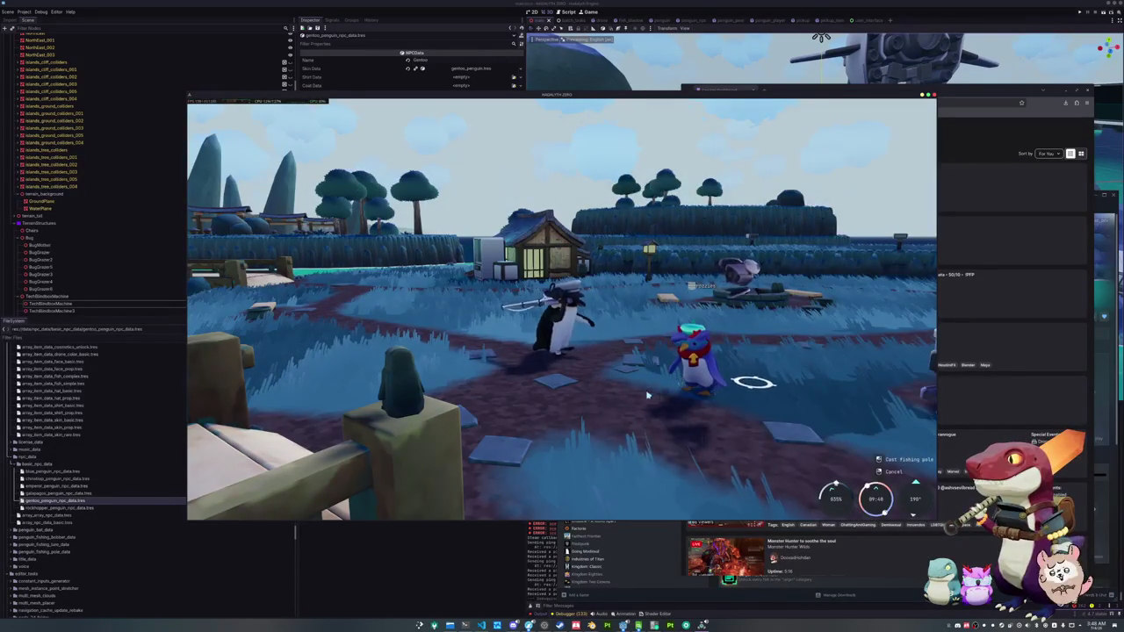
right_click(607, 422)
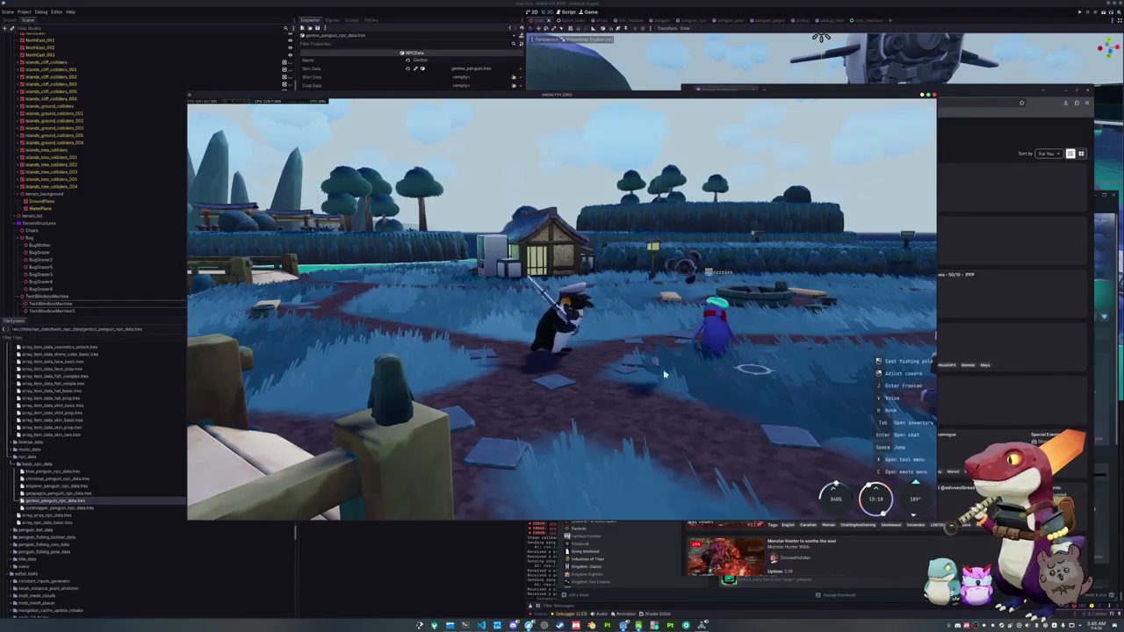
- Walk up to the other player's penguin and bring up the Penguin cosmetics page
key(w)
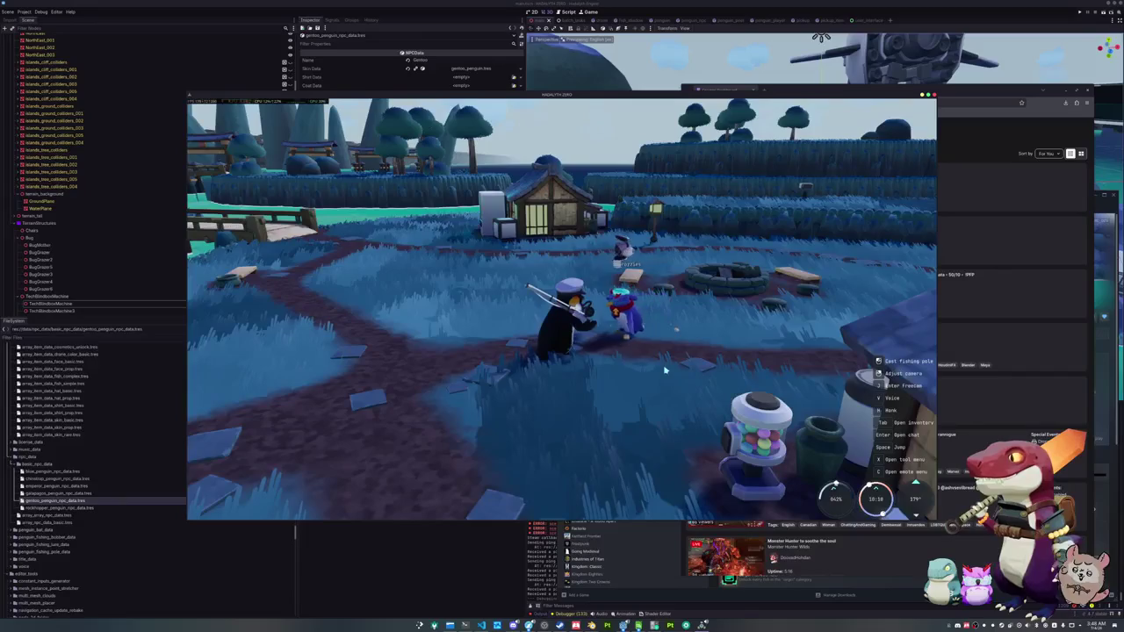
key(Tab)
key(e)
key(e)
key(e)
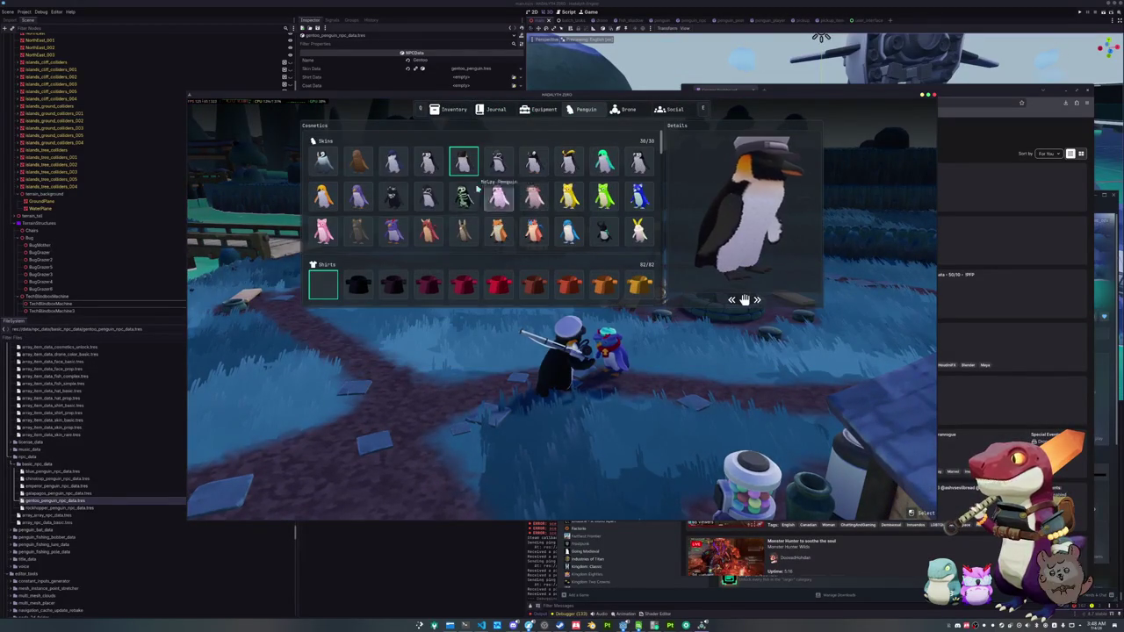
- Equip the pale pink penguin skin, scroll through the cosmetics lists, then exit the menu
click(393, 197)
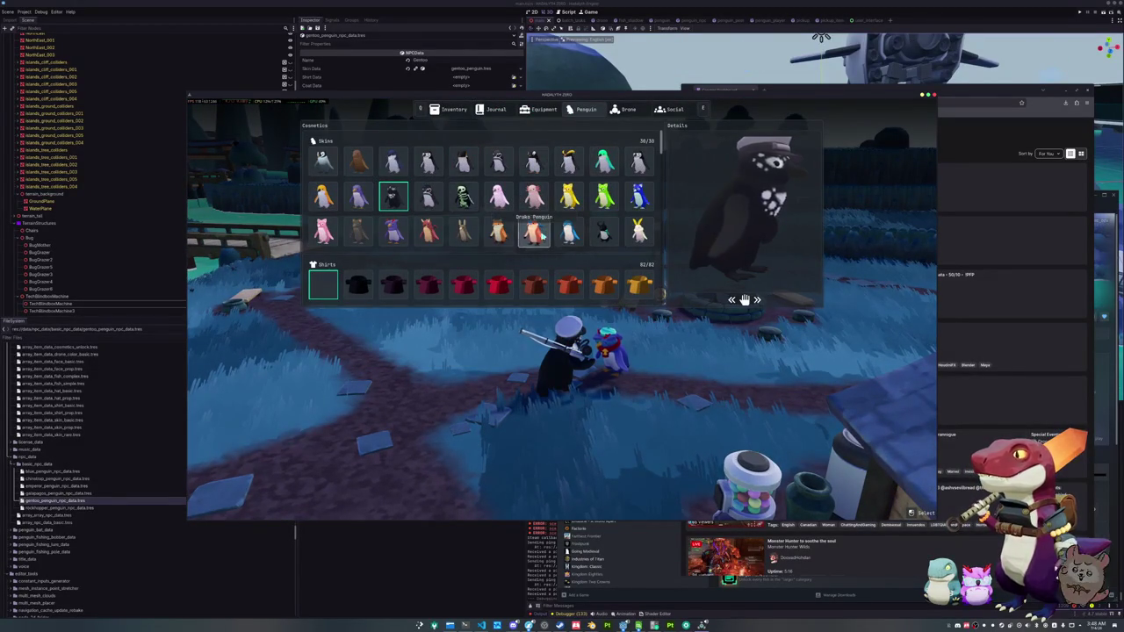
scroll(536, 233, down, 1)
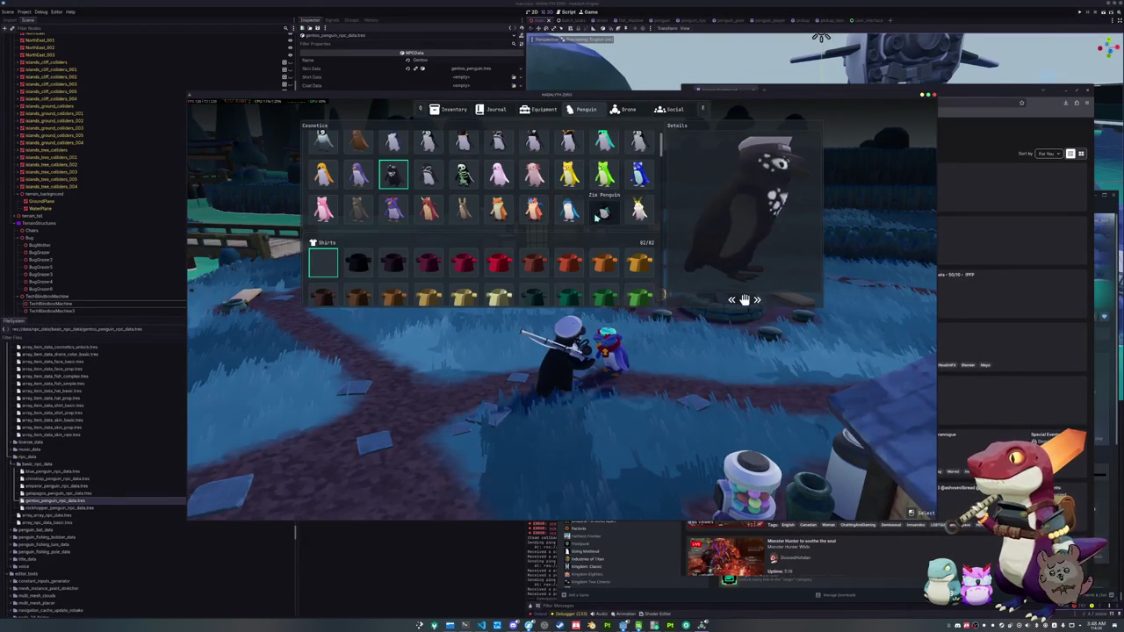
scroll(491, 209, up, 1)
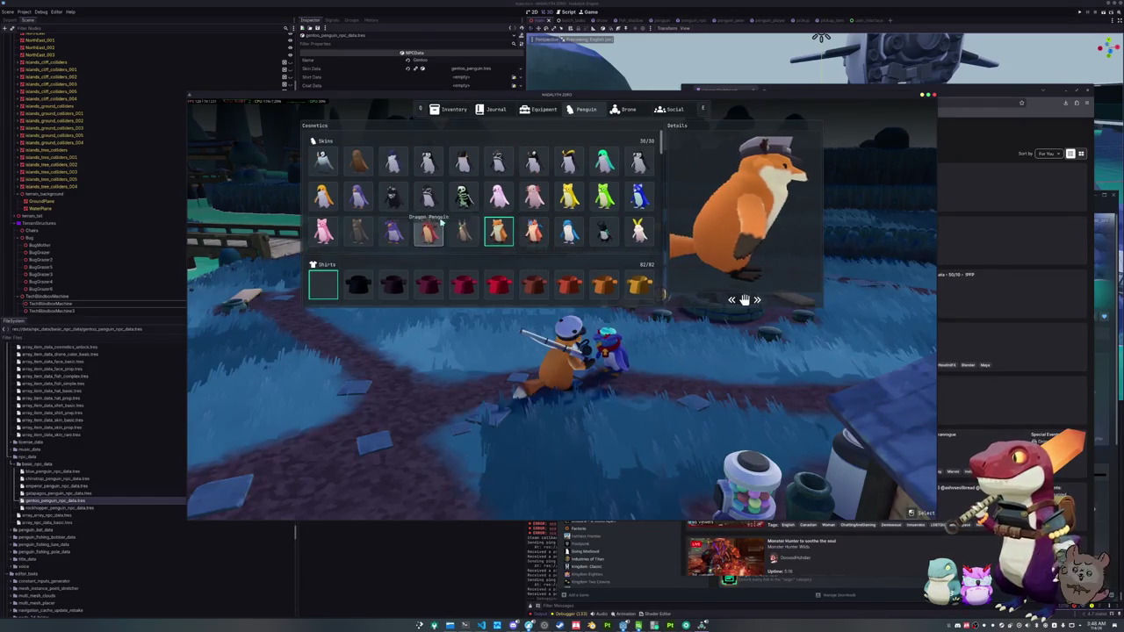
scroll(479, 236, down, 10)
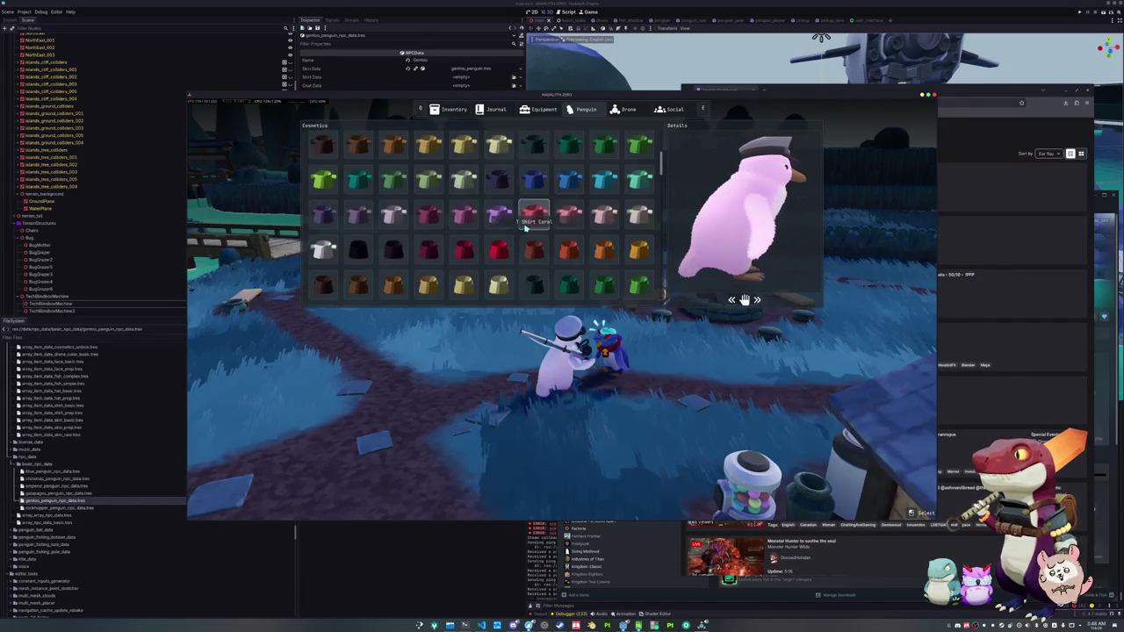
scroll(479, 235, down, 10)
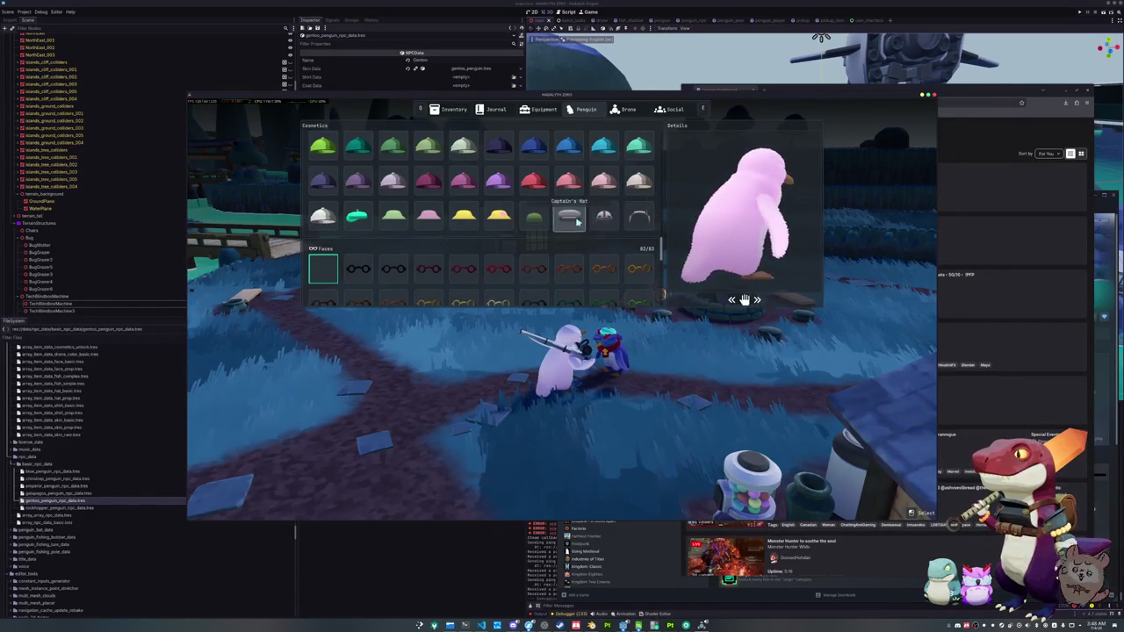
scroll(631, 220, down, 5)
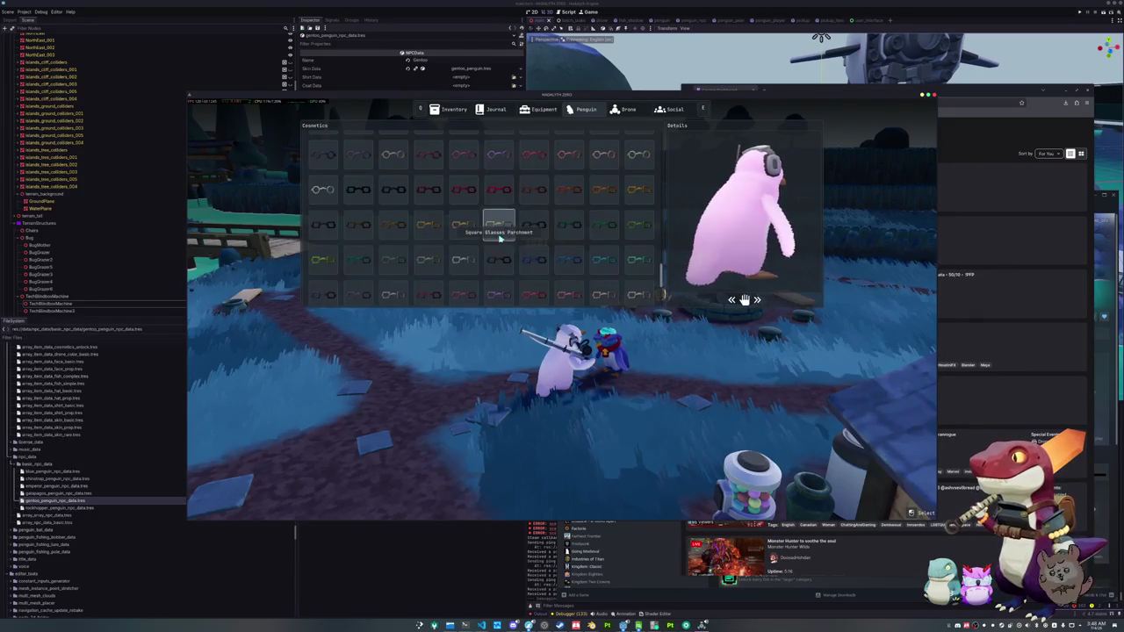
scroll(466, 246, down, 2)
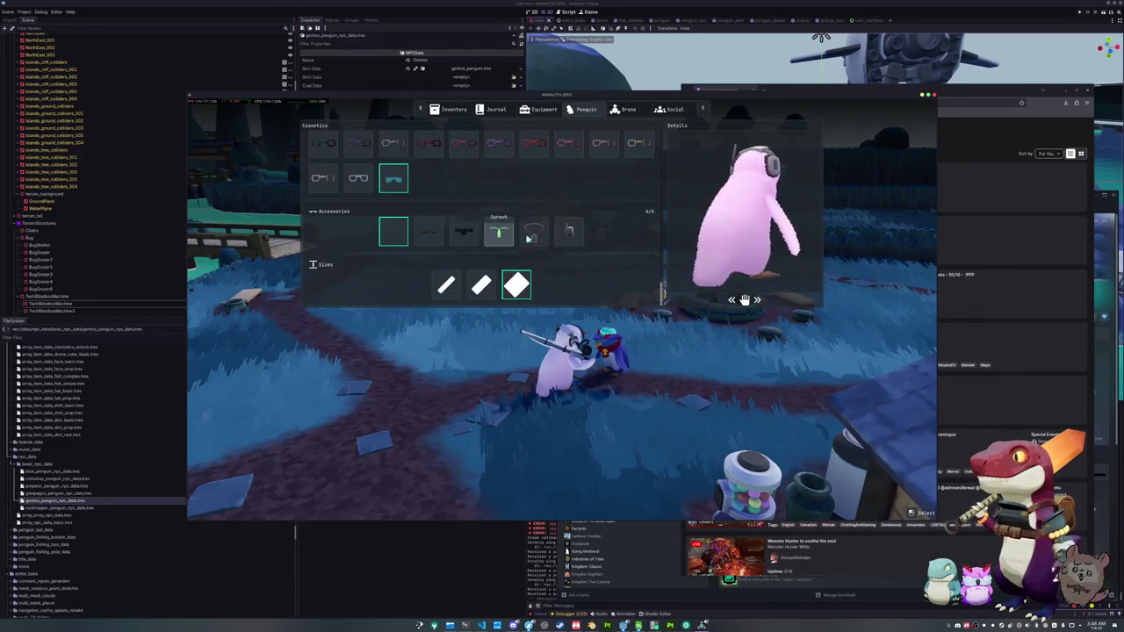
key(Escape)
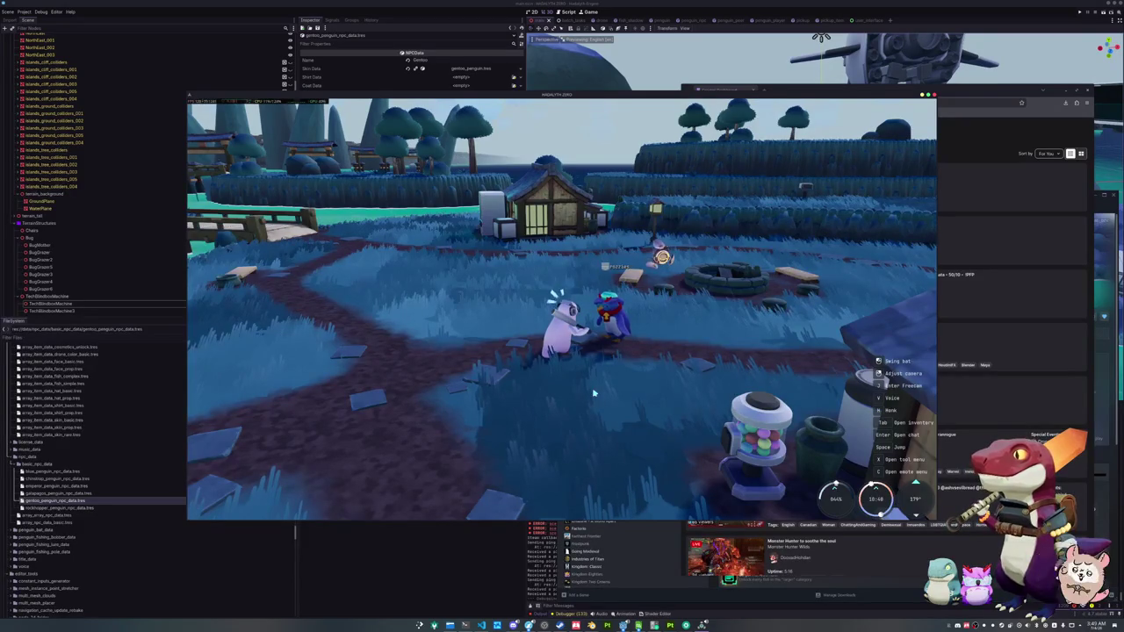
- Orbit the camera around both penguins to face the windmills and screens
drag(593, 394, 352, 400)
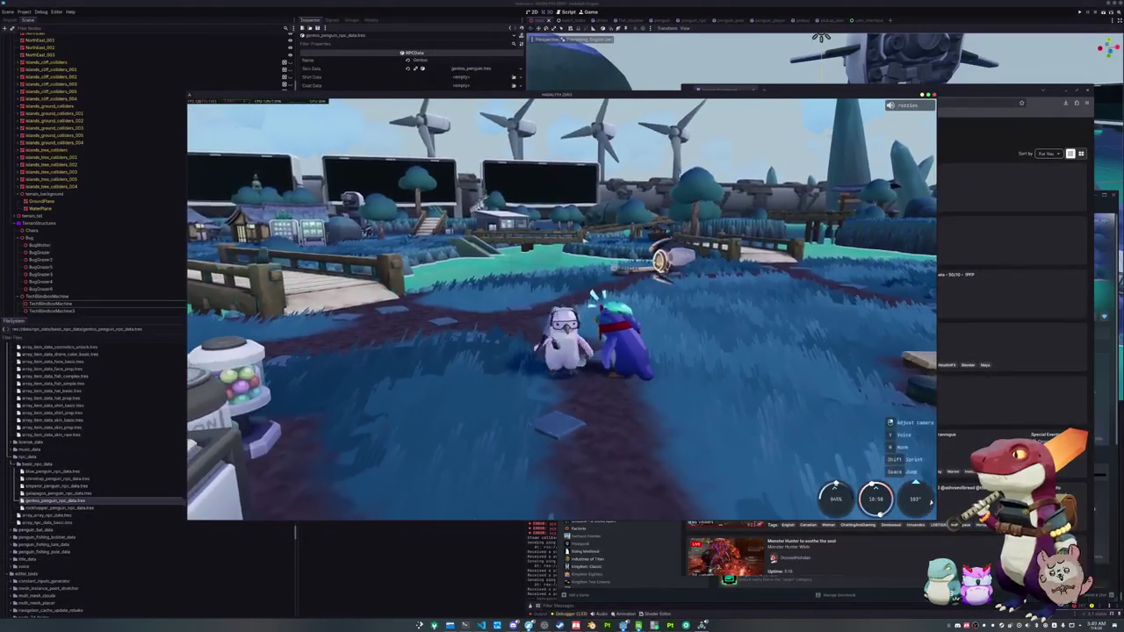
mouse_move(596, 395)
mouse_down()
mouse_move(538, 395)
mouse_move(690, 389)
mouse_up()
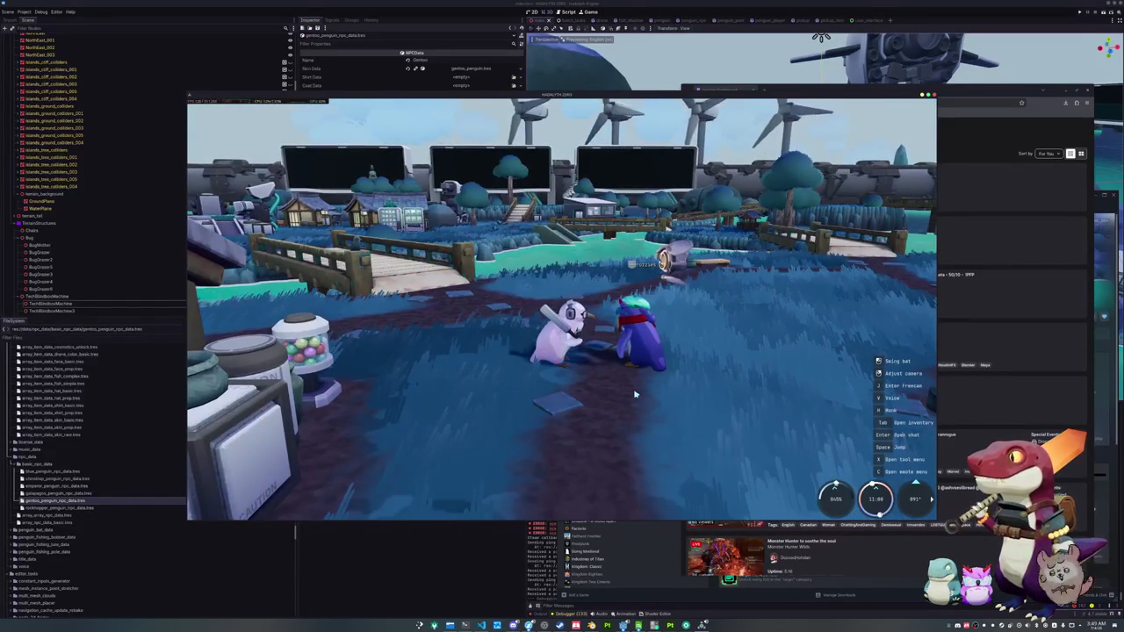